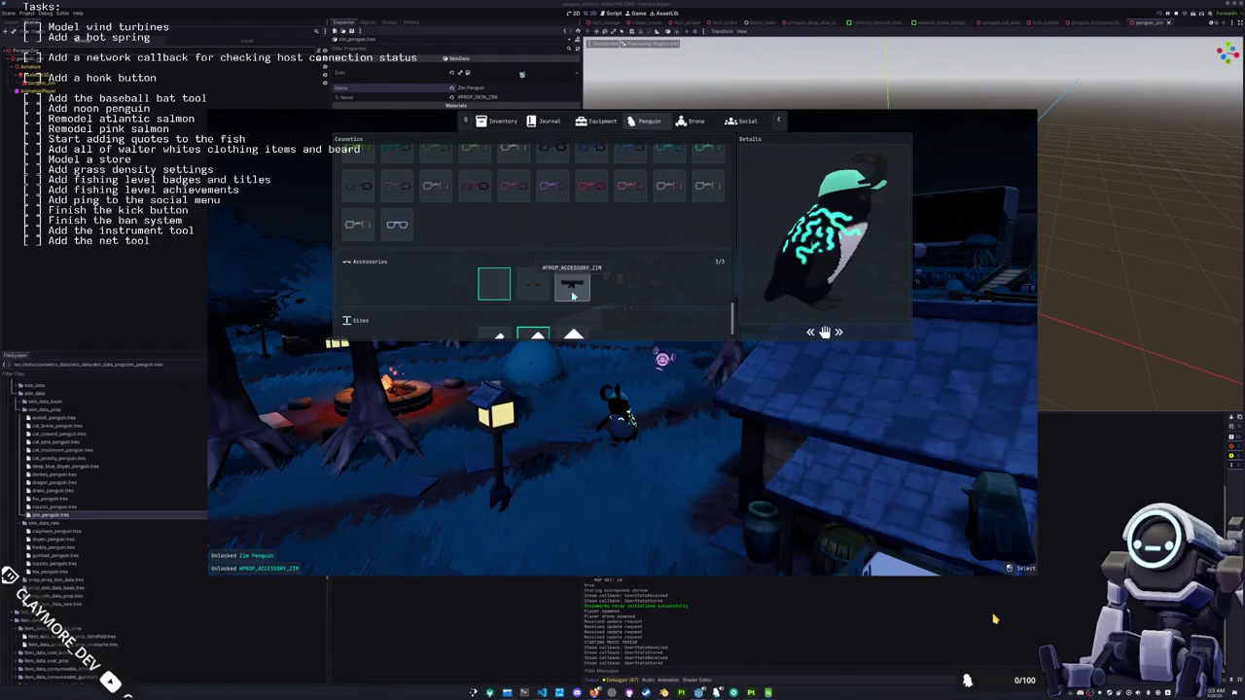
Step: Close the cosmetics menu and walk the penguin past the campfire into the lit house
key("Tab")
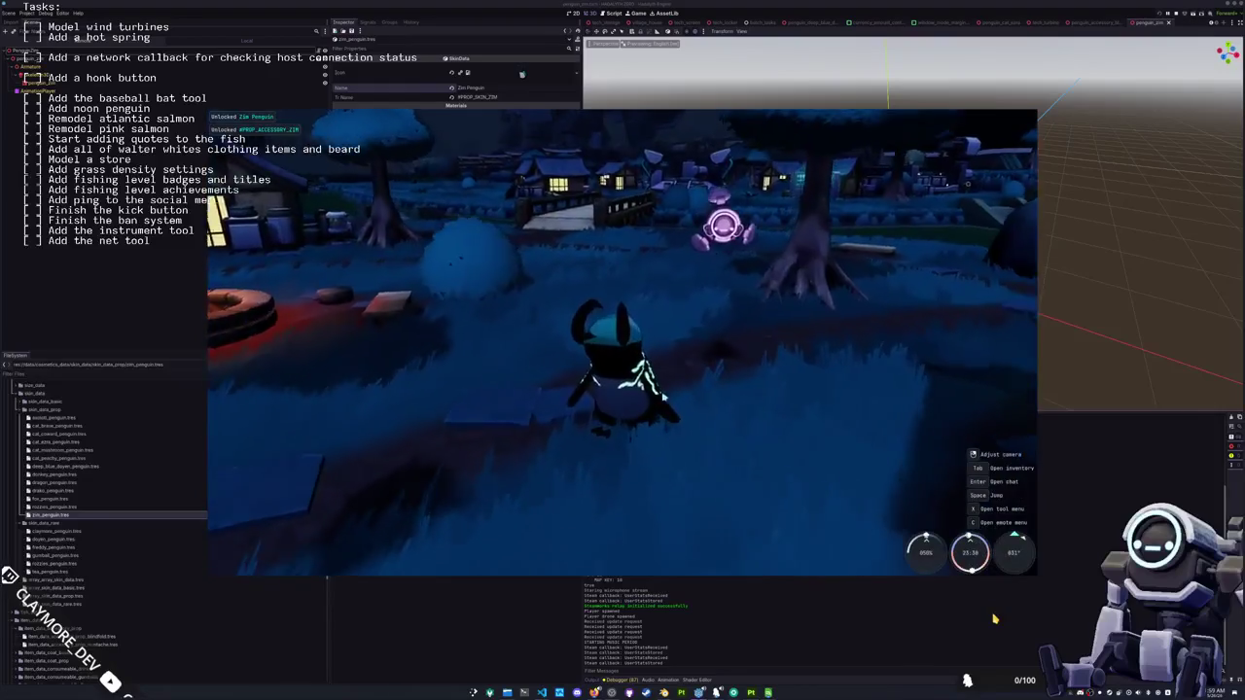
key("w")
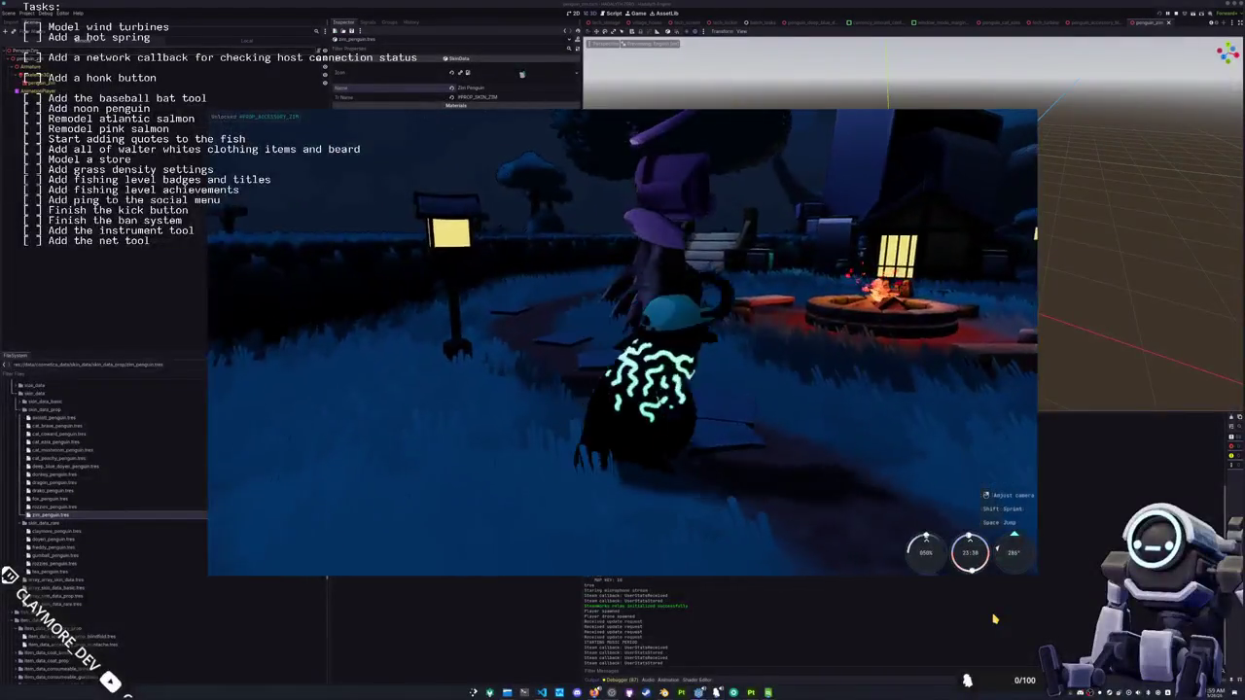
key("w")
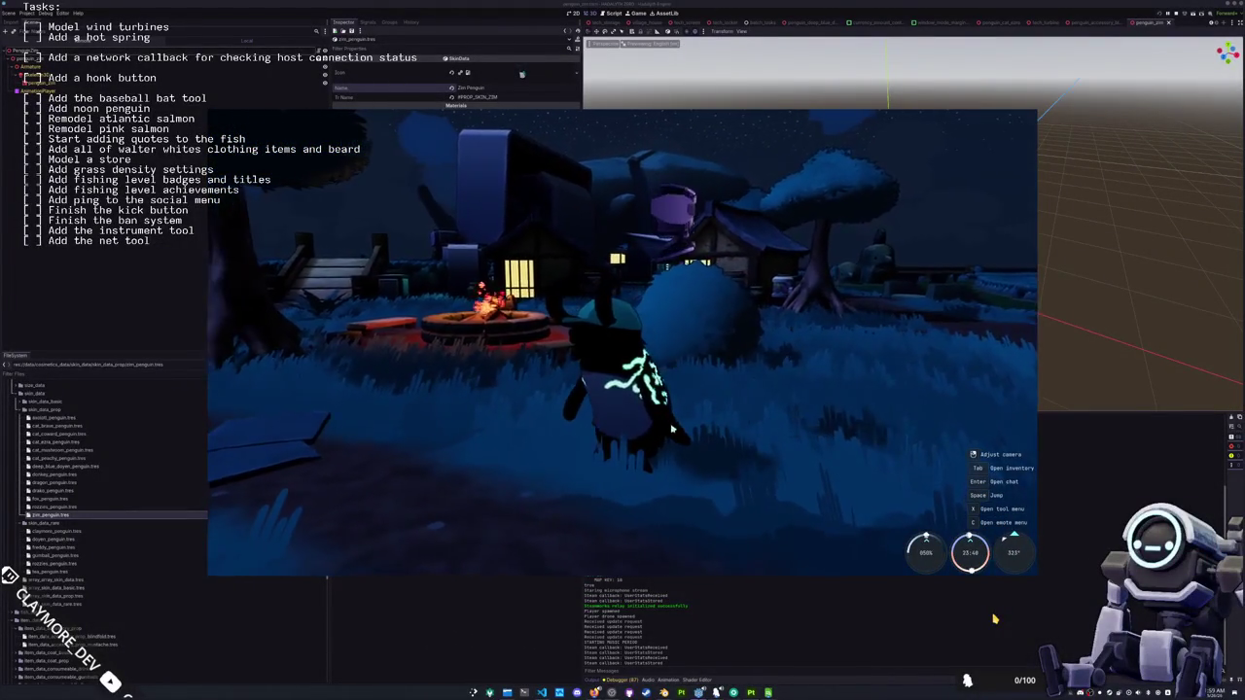
key("w")
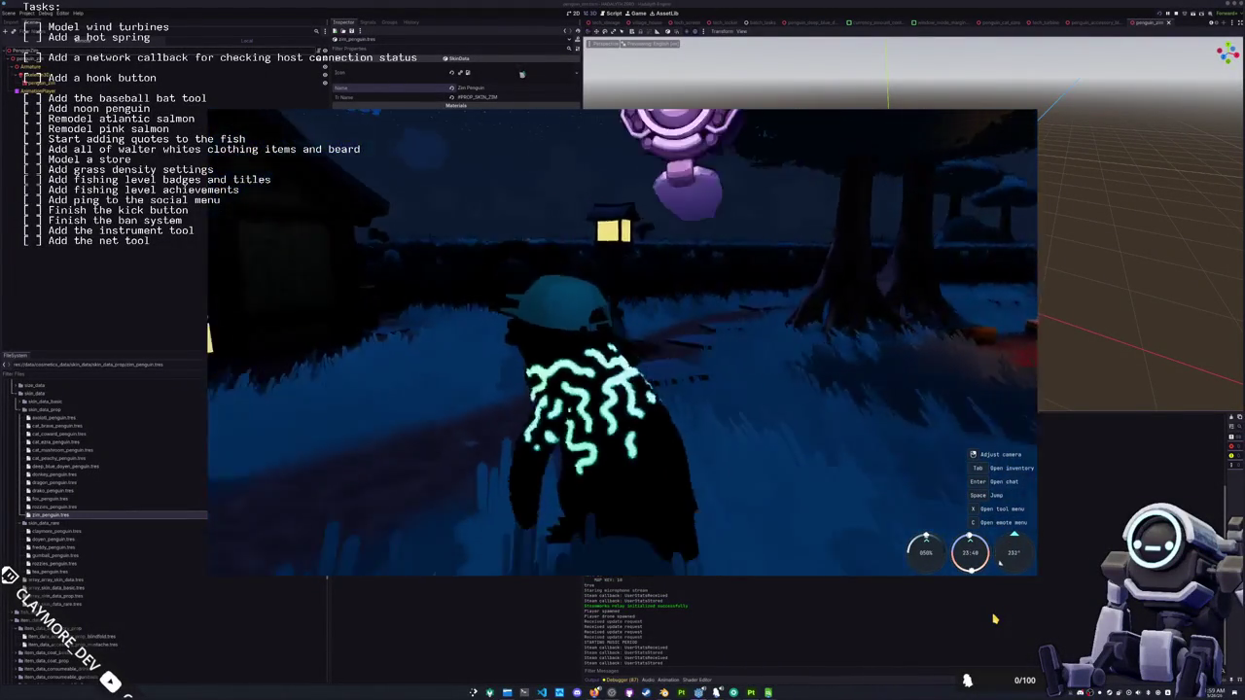
key("w")
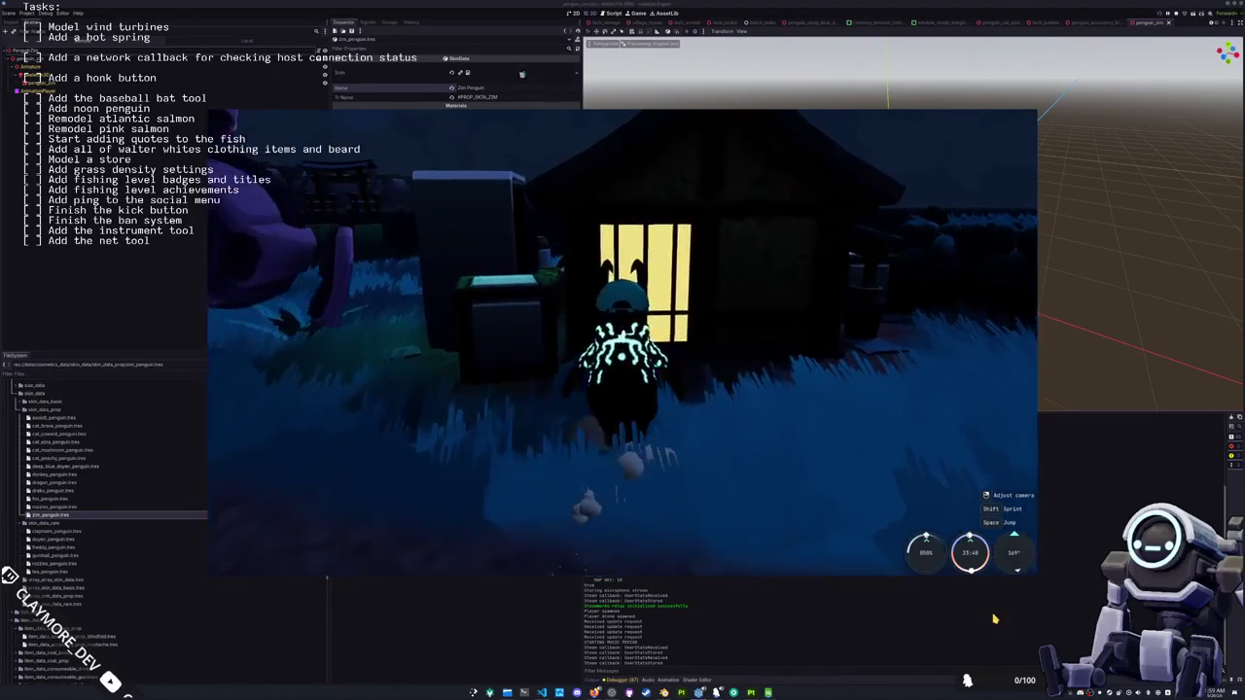
key("w")
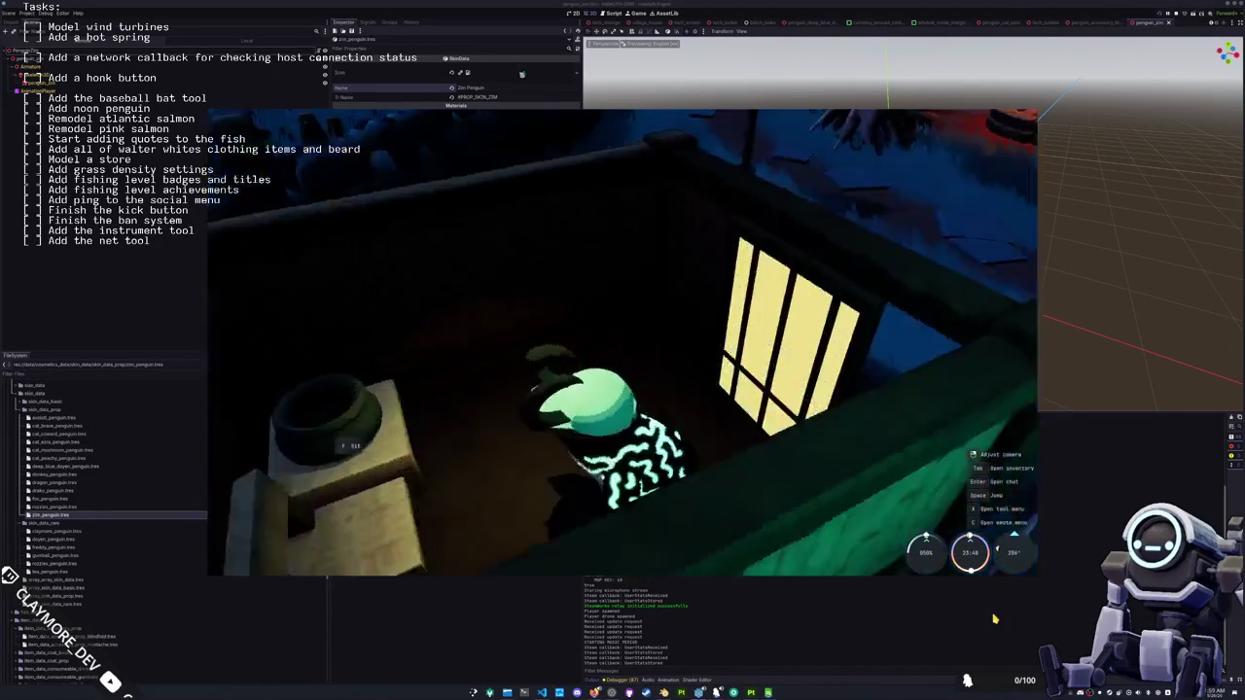
Step: Walk the penguin around inside the house, then back out through the grass toward the village houses
key("s")
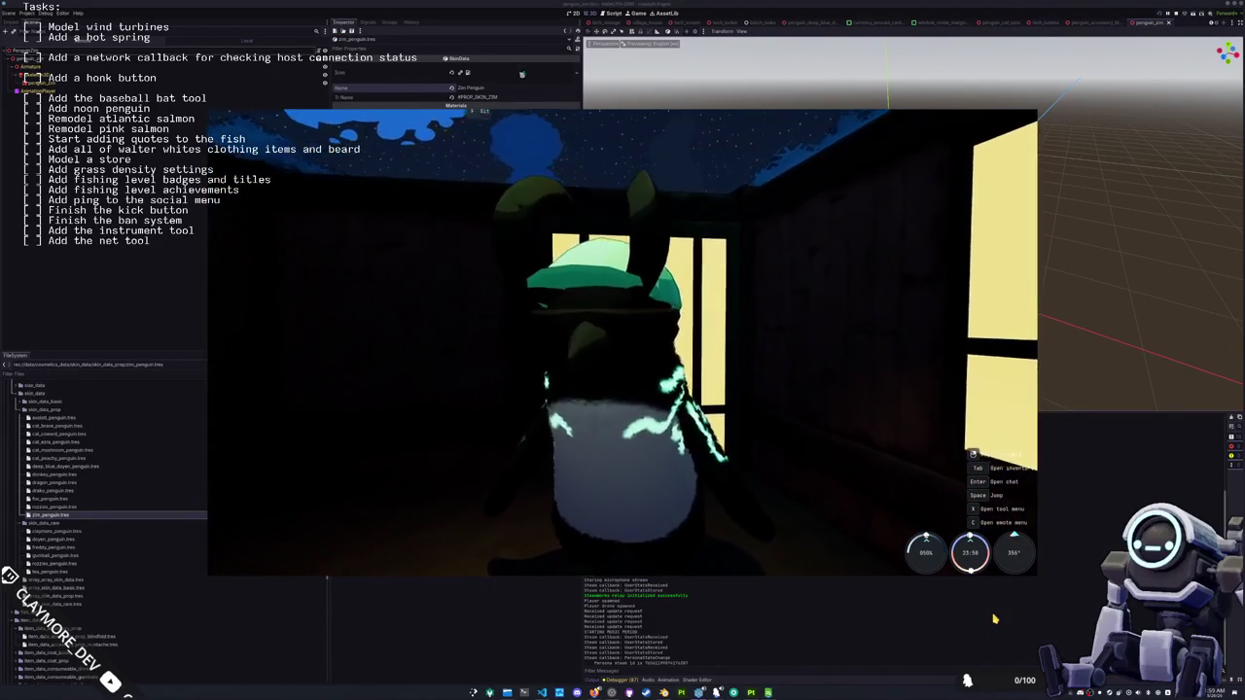
key("w")
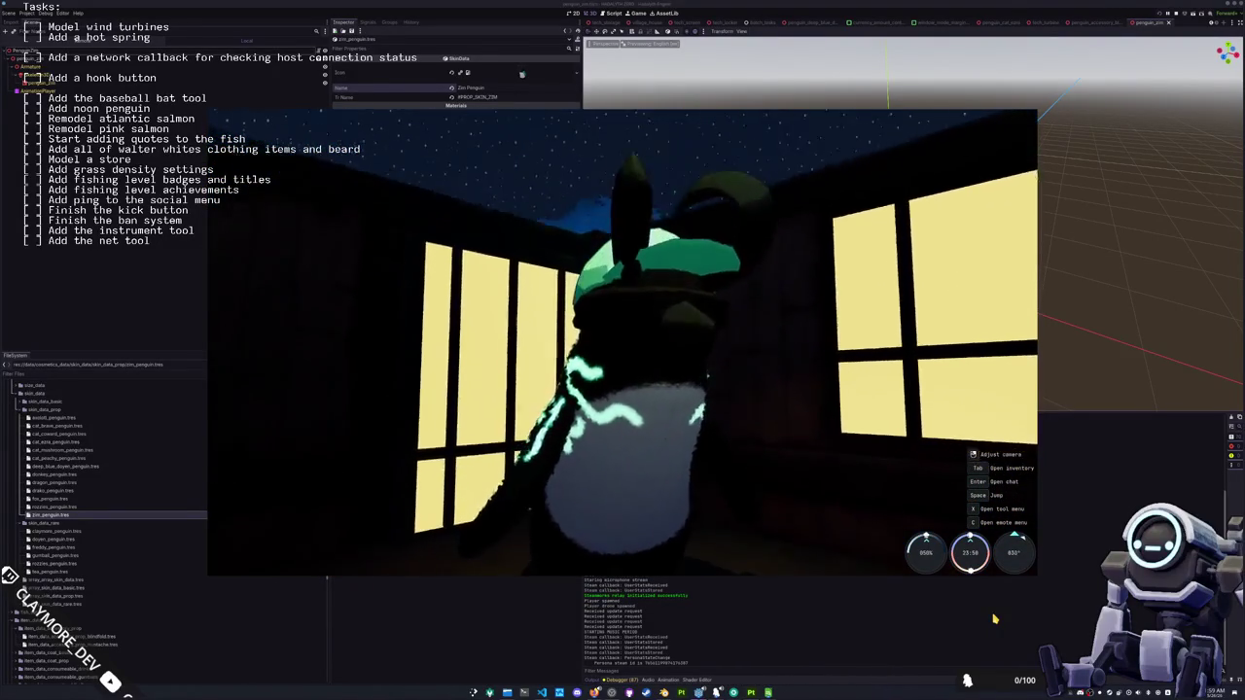
scroll(623, 341, "down", 5)
key("w")
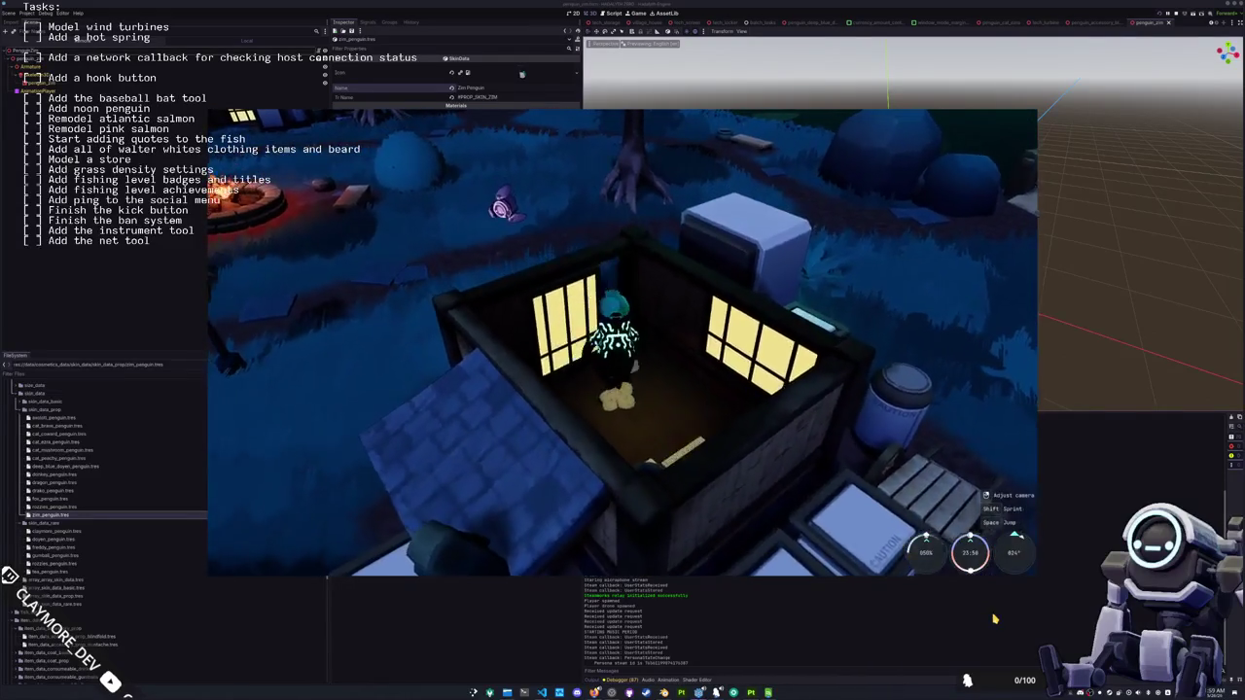
key("w")
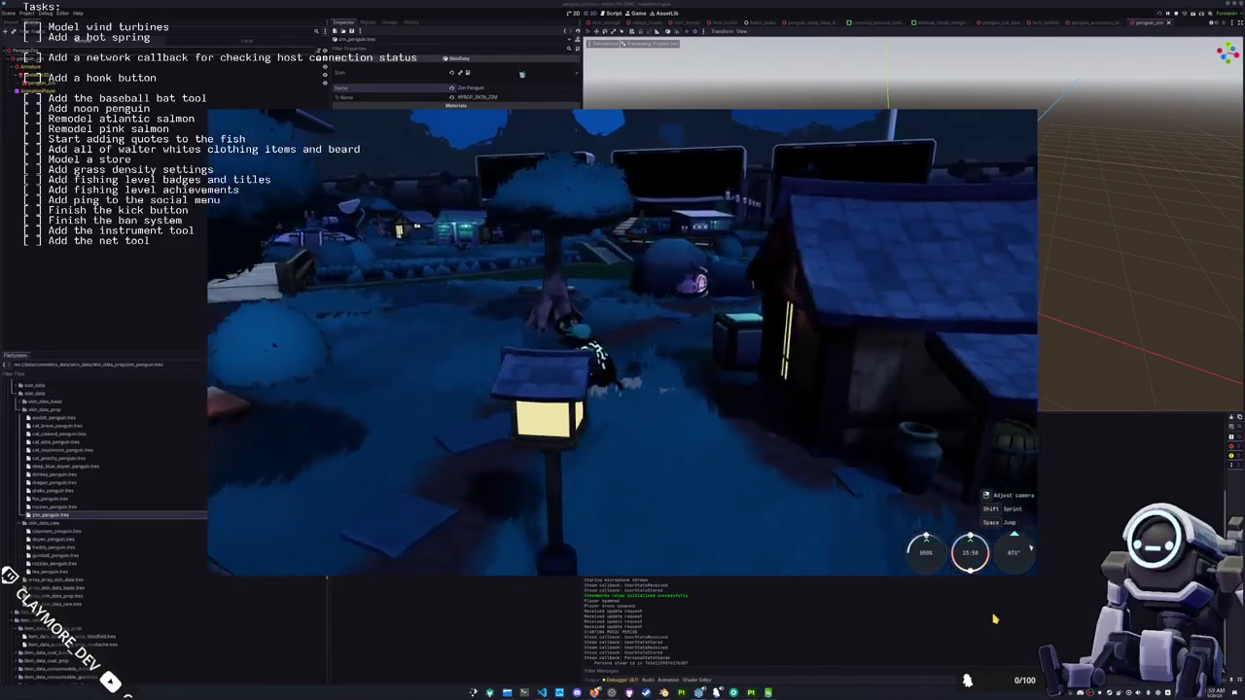
key("w")
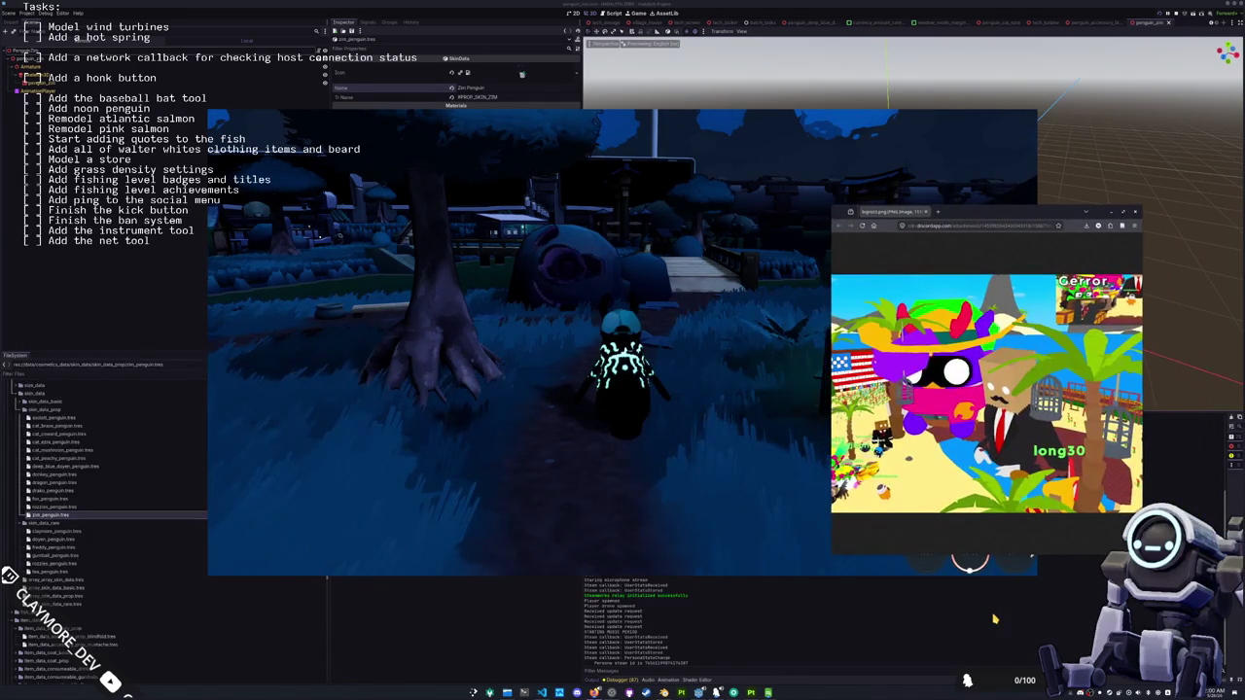
Step: Run the penguin between the village houses into the locker shed and up to its window
key("w")
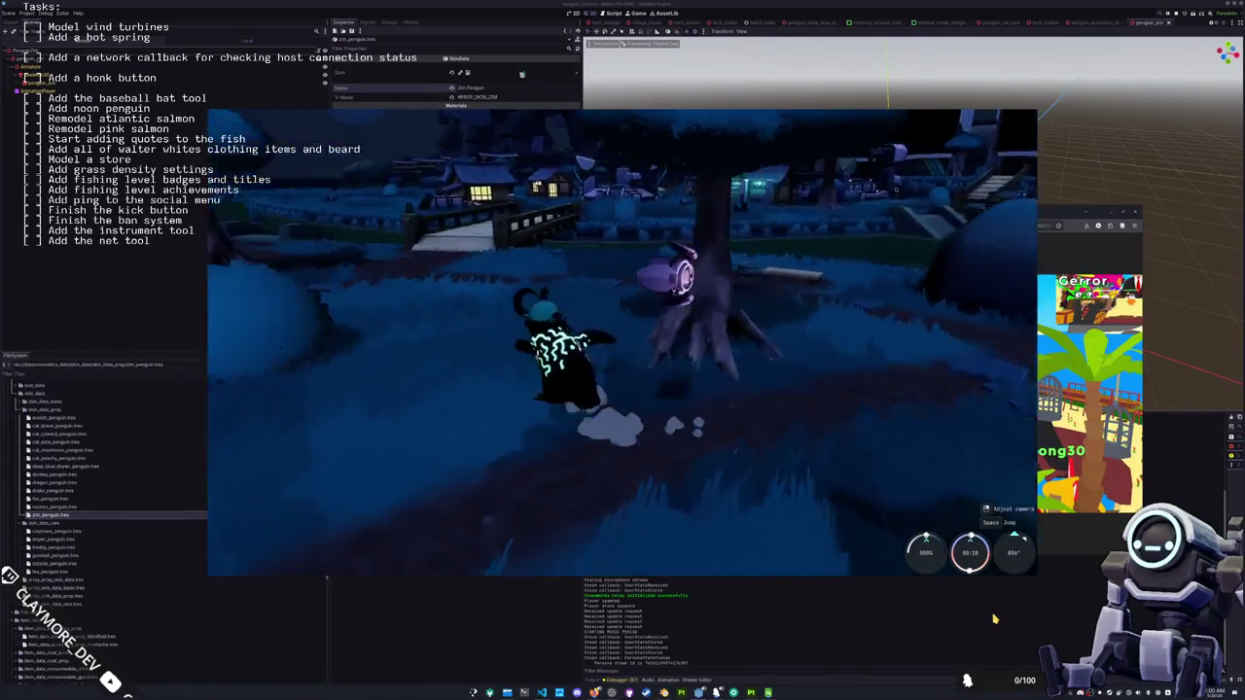
scroll(622, 340, "down", 3)
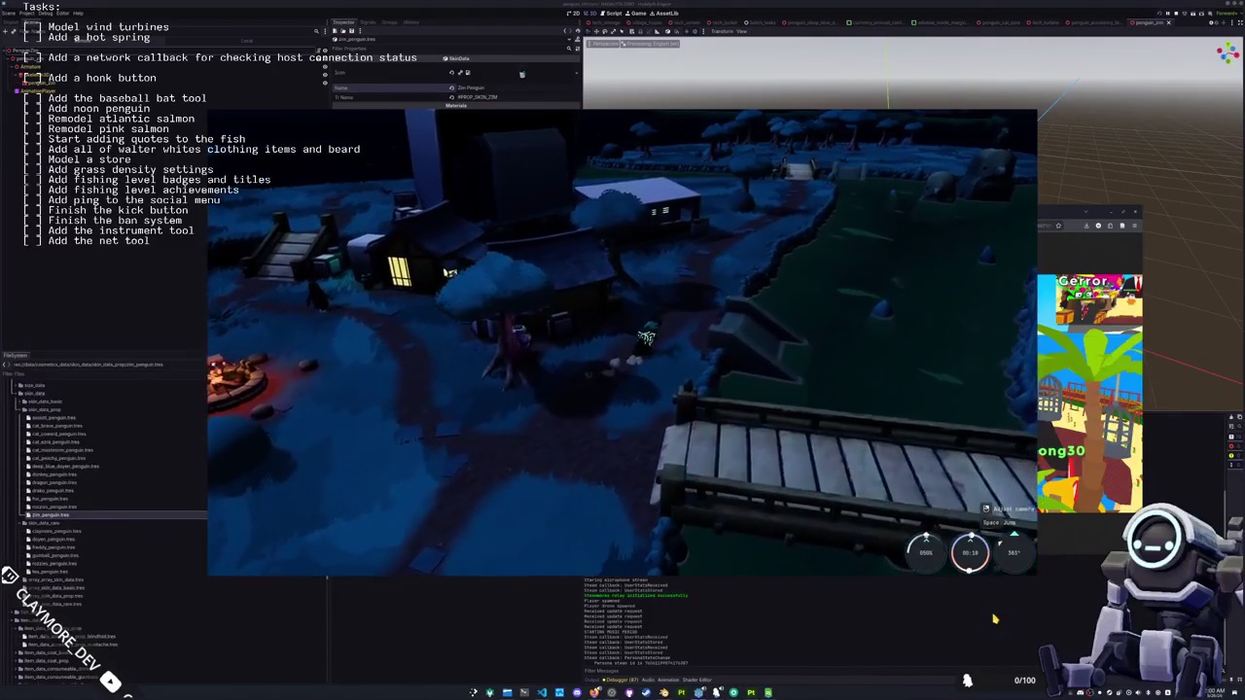
key("w")
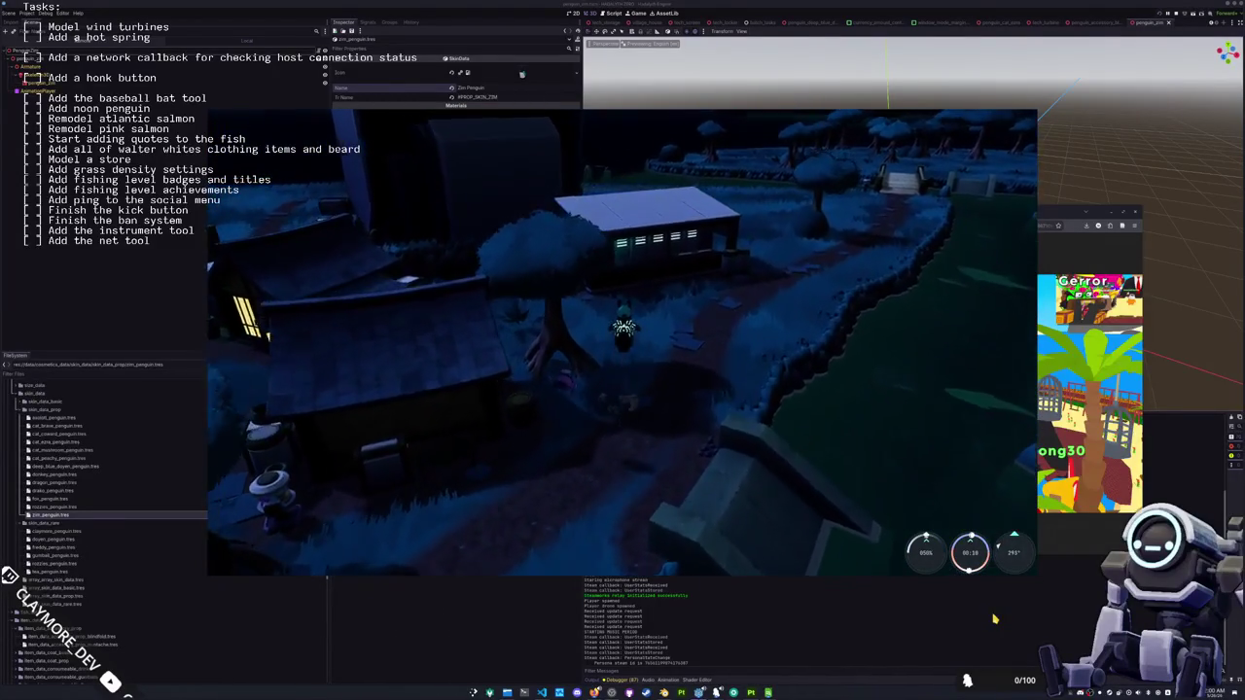
key("w")
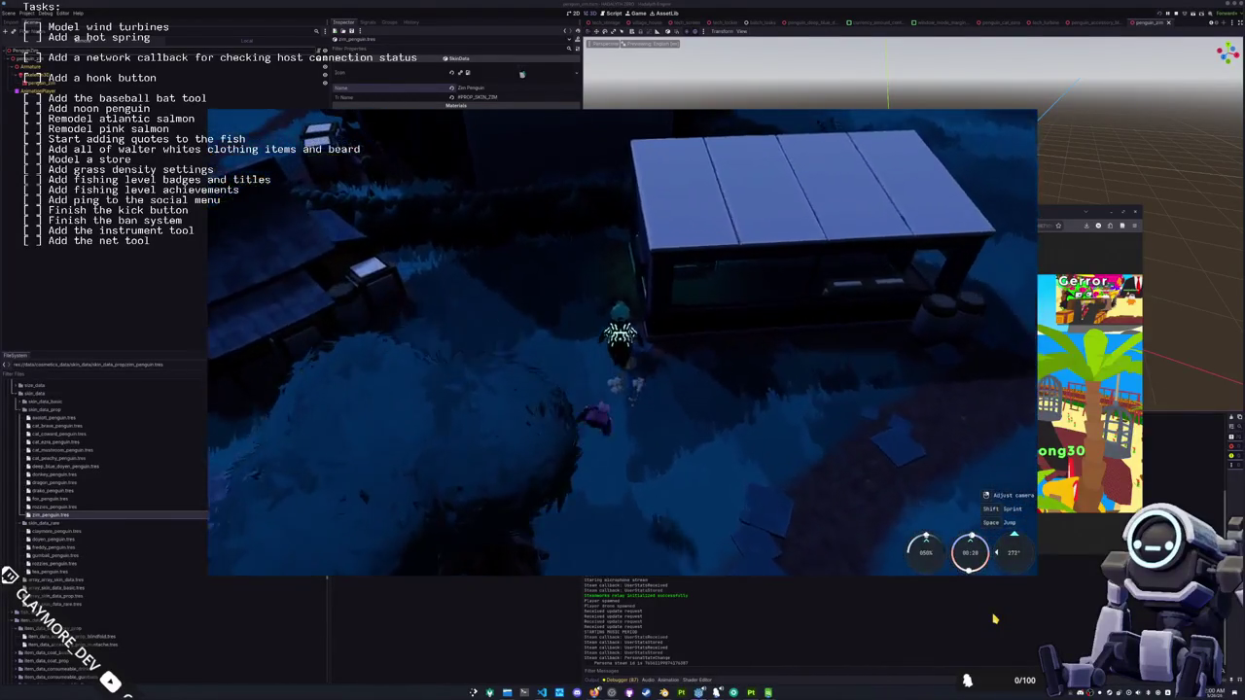
key("w")
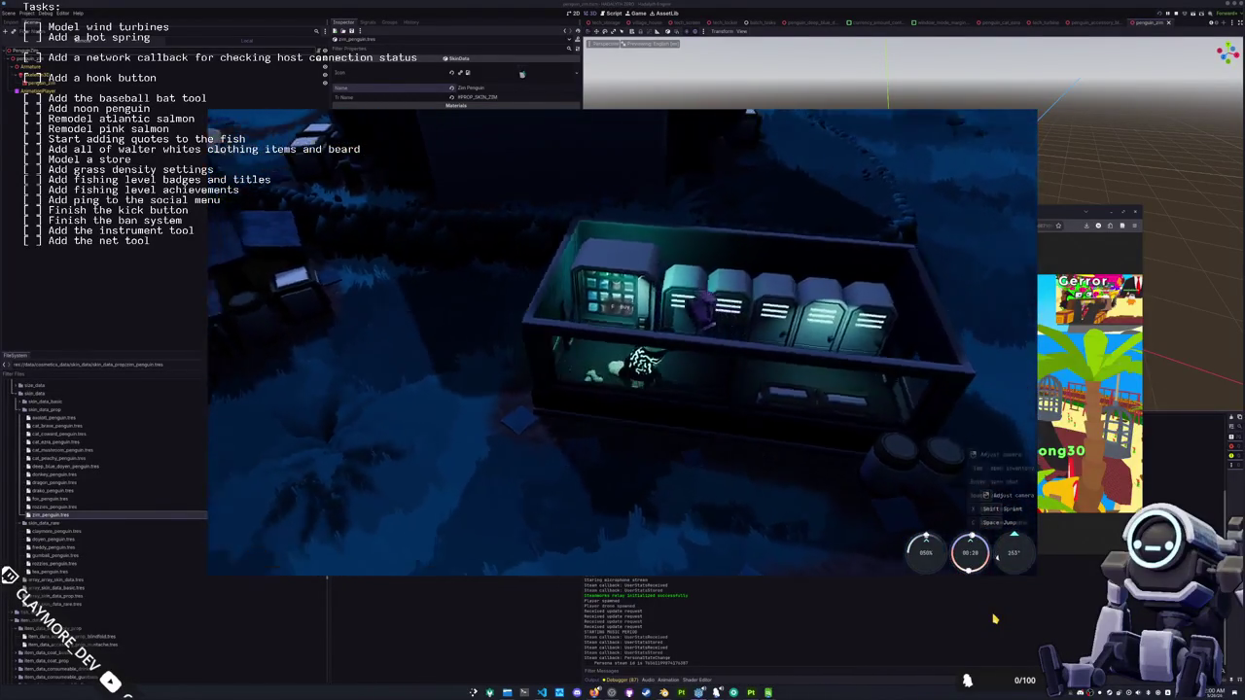
key("w")
key("w")
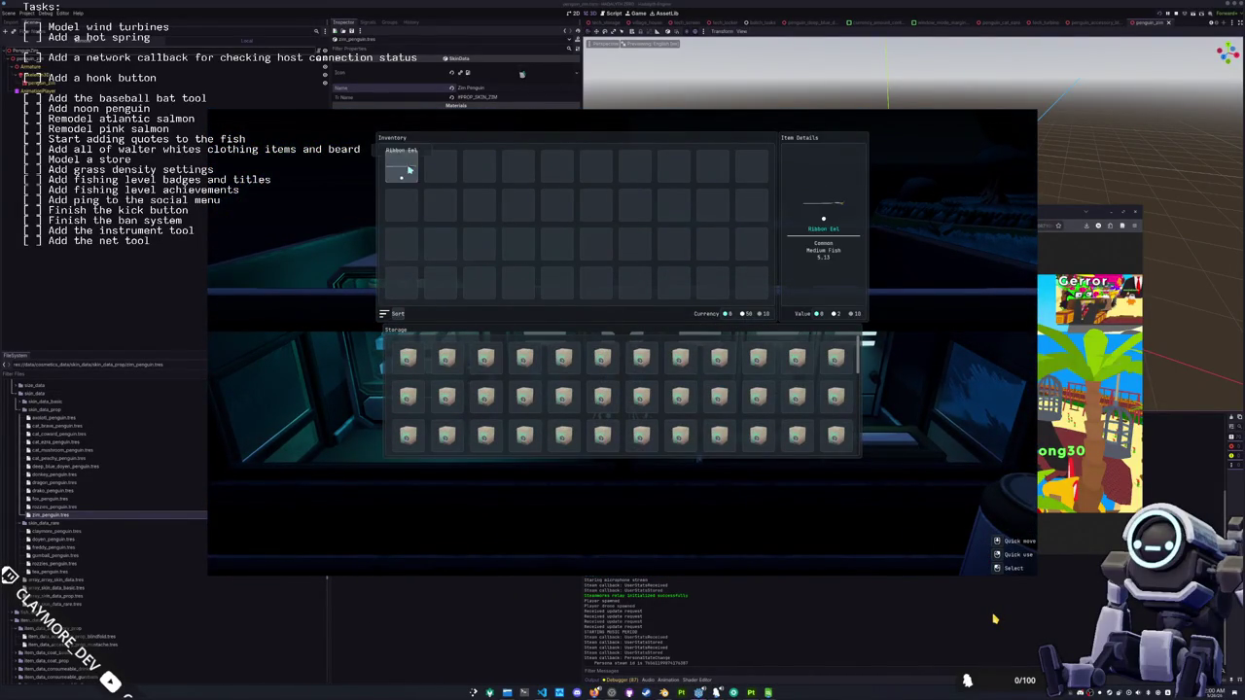
Step: Move the Ribbon Eel from storage into the first inventory slot
left_click(602, 396)
double_click(675, 412)
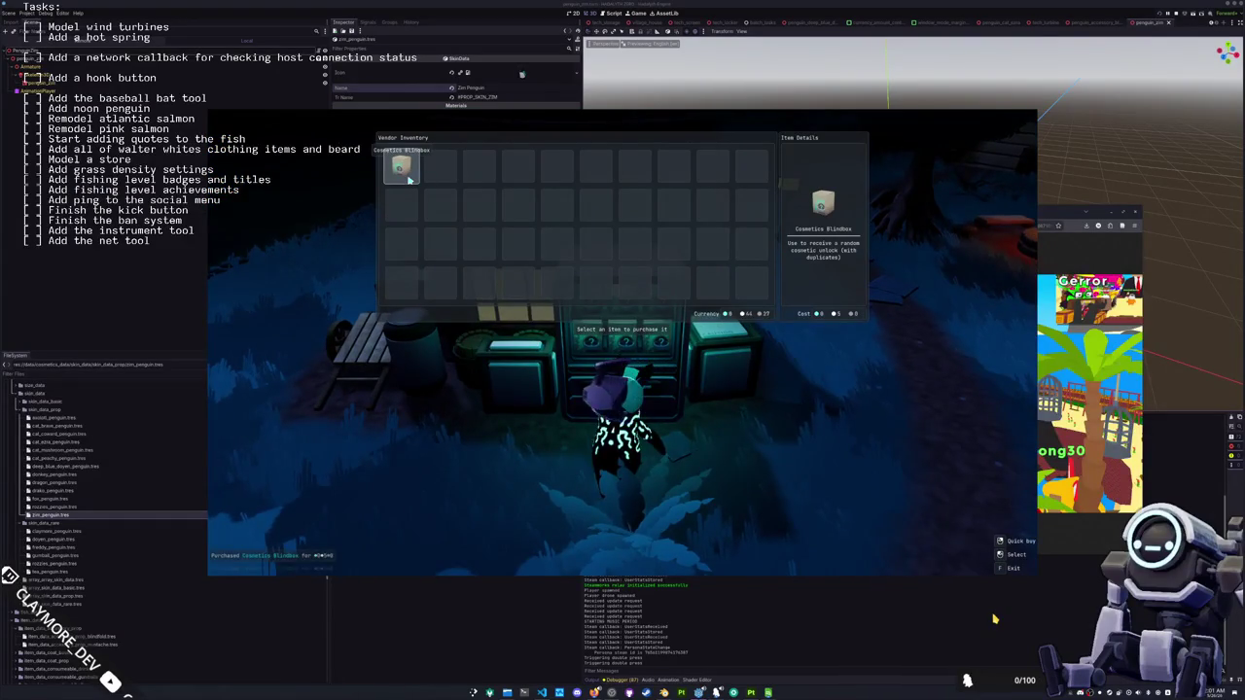
Step: Close the vendor and inventory, then walk the penguin around the vending machine and lit house
key("Escape")
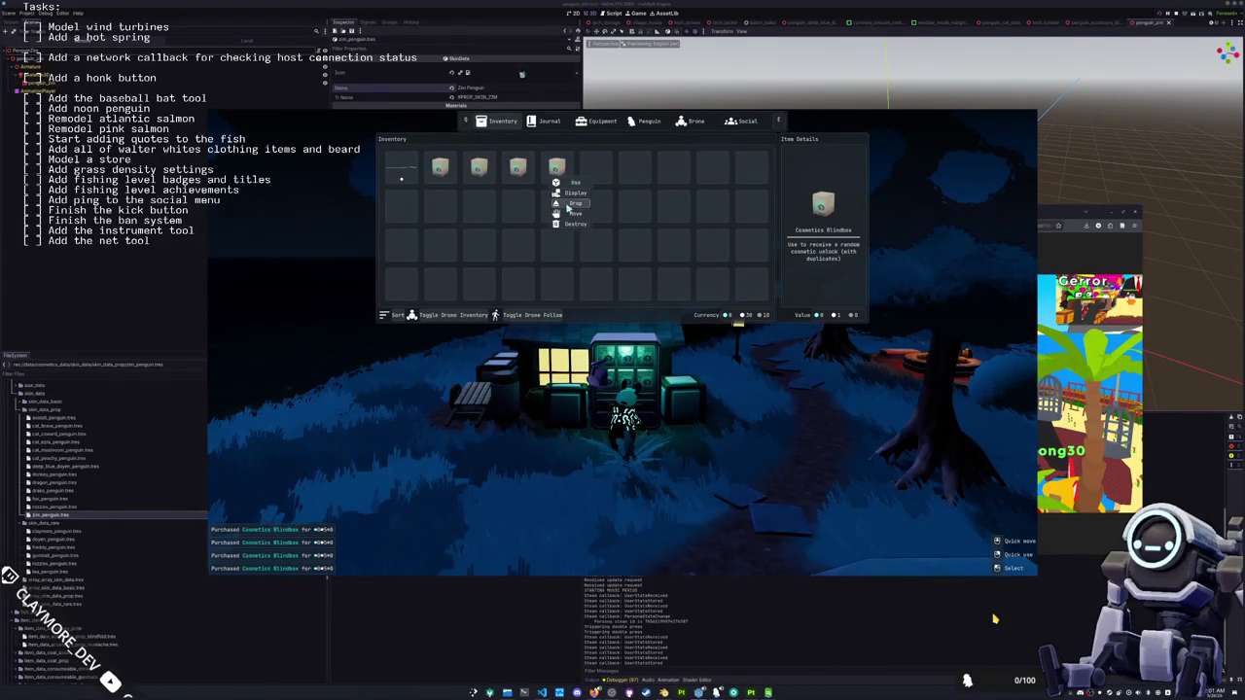
key("Tab")
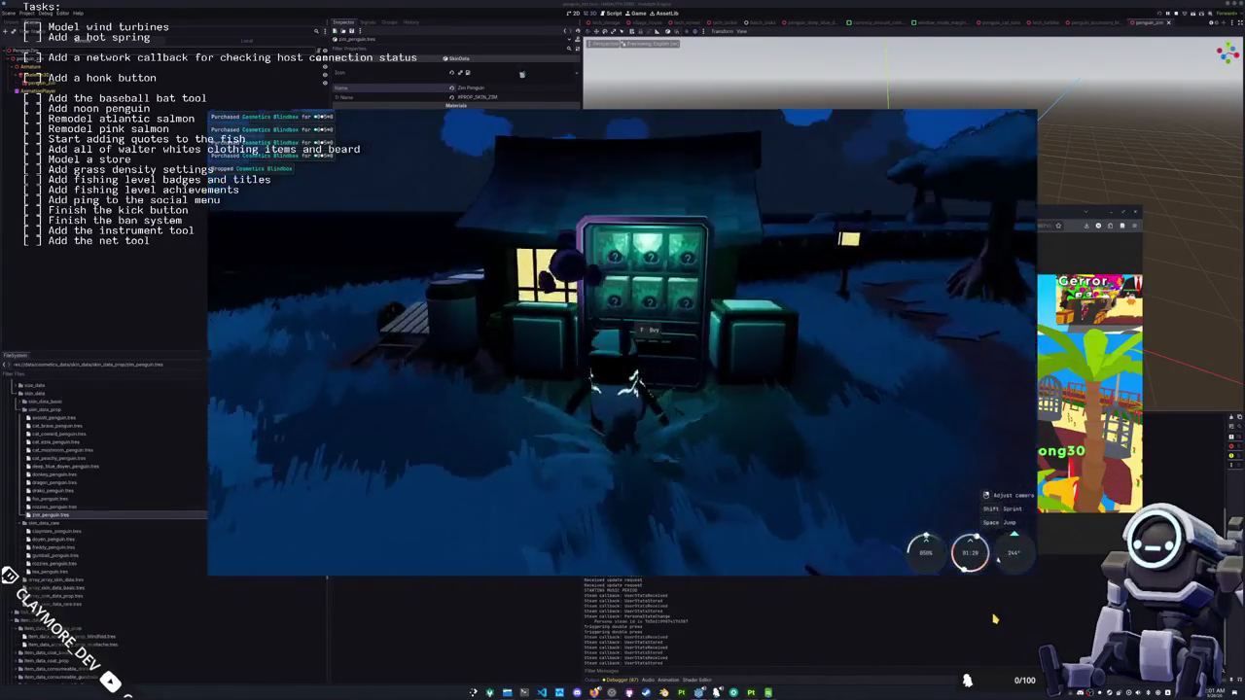
key("a")
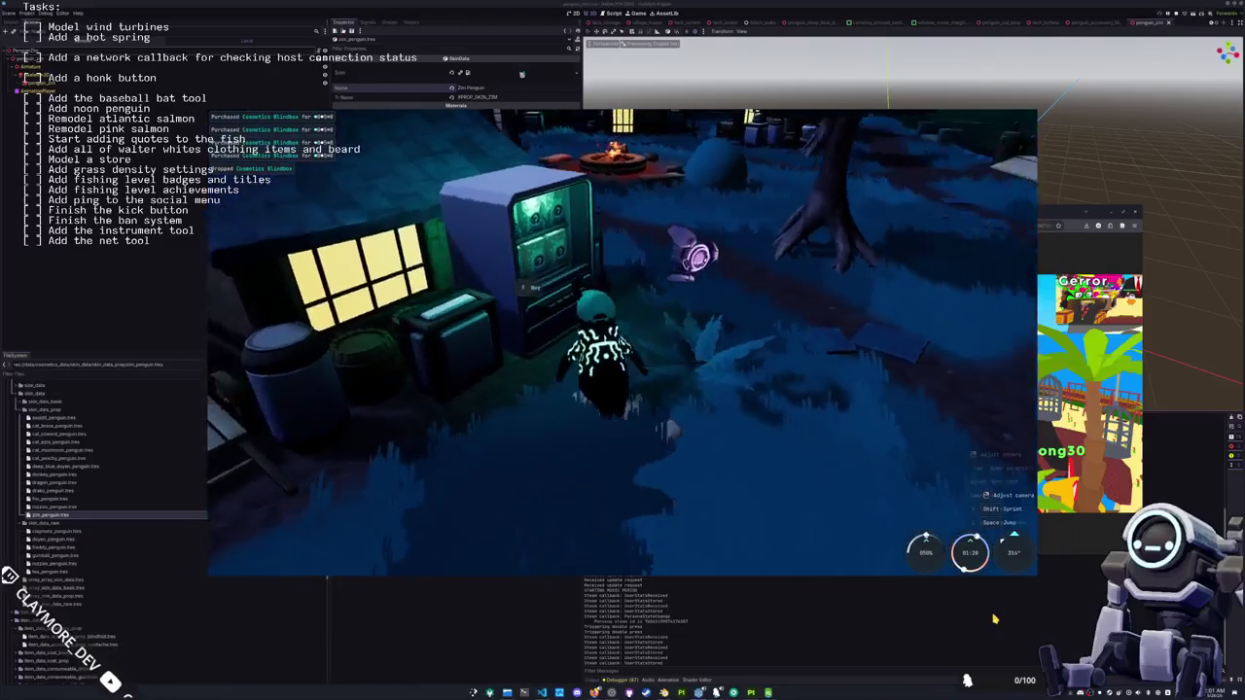
key("a")
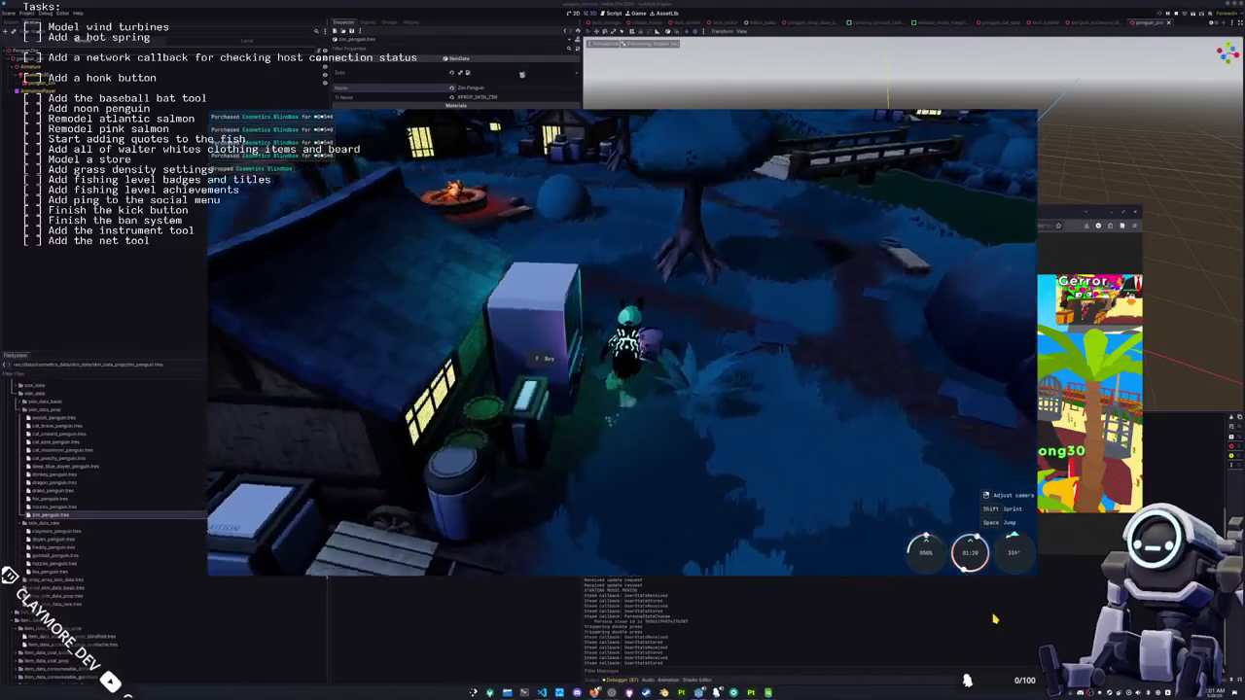
key("a")
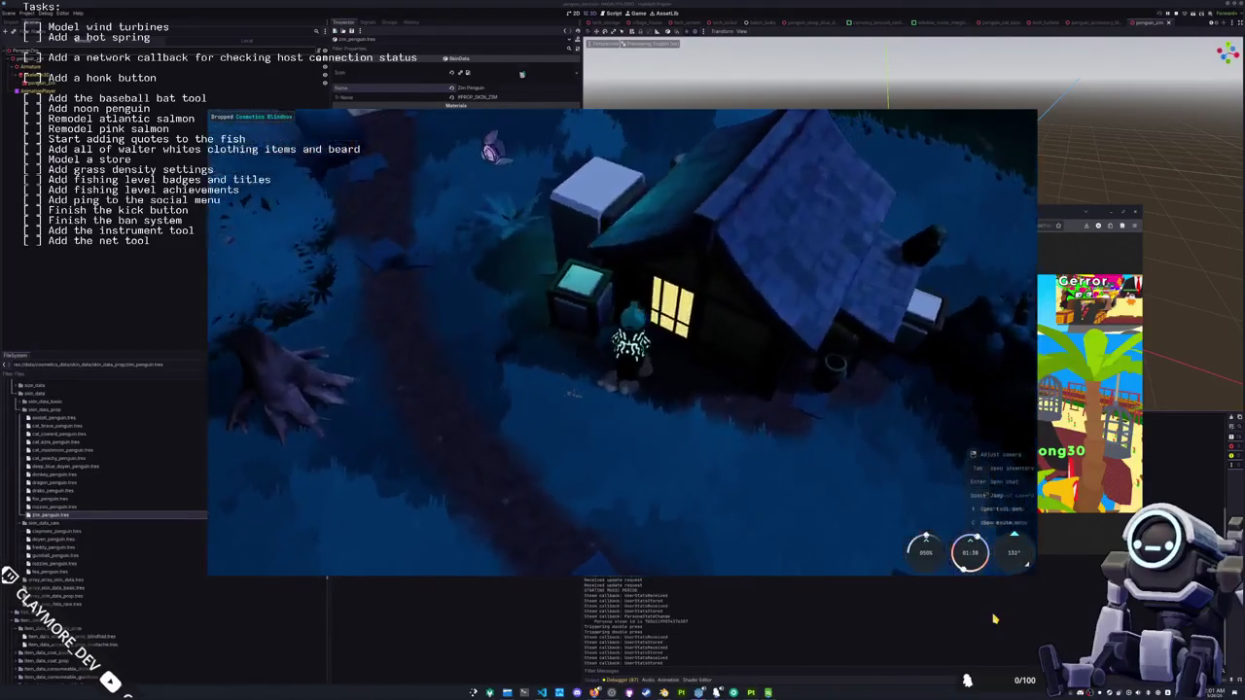
key("a")
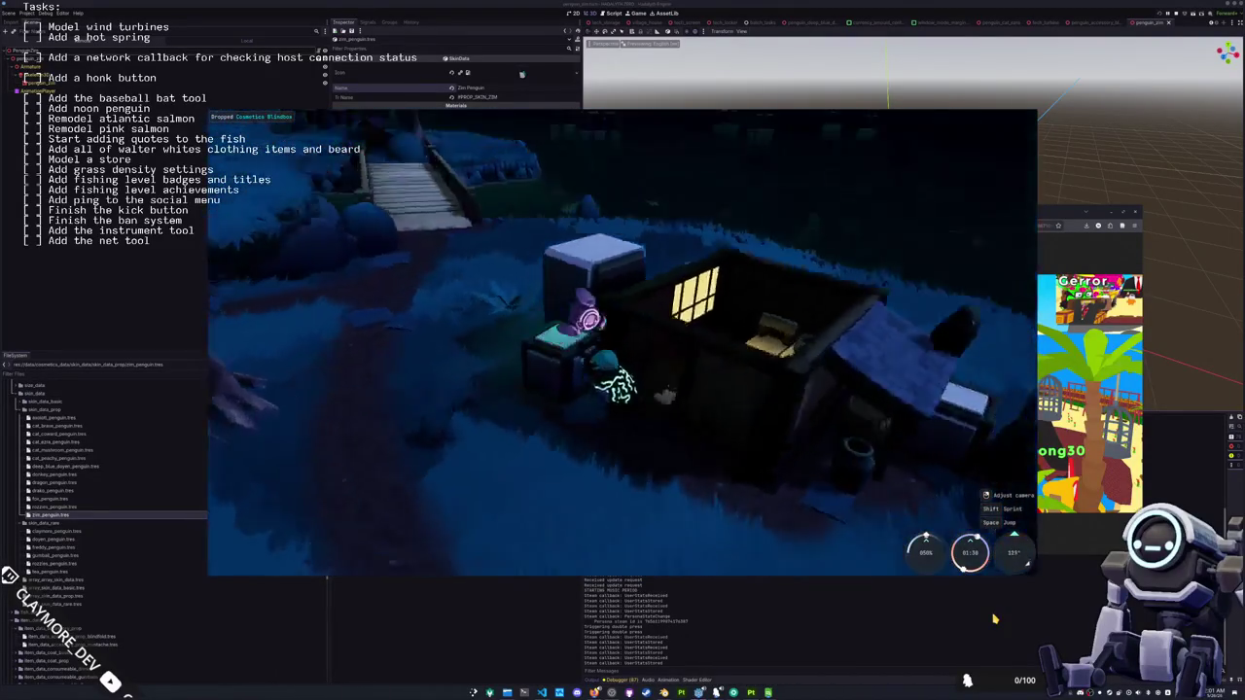
key("a")
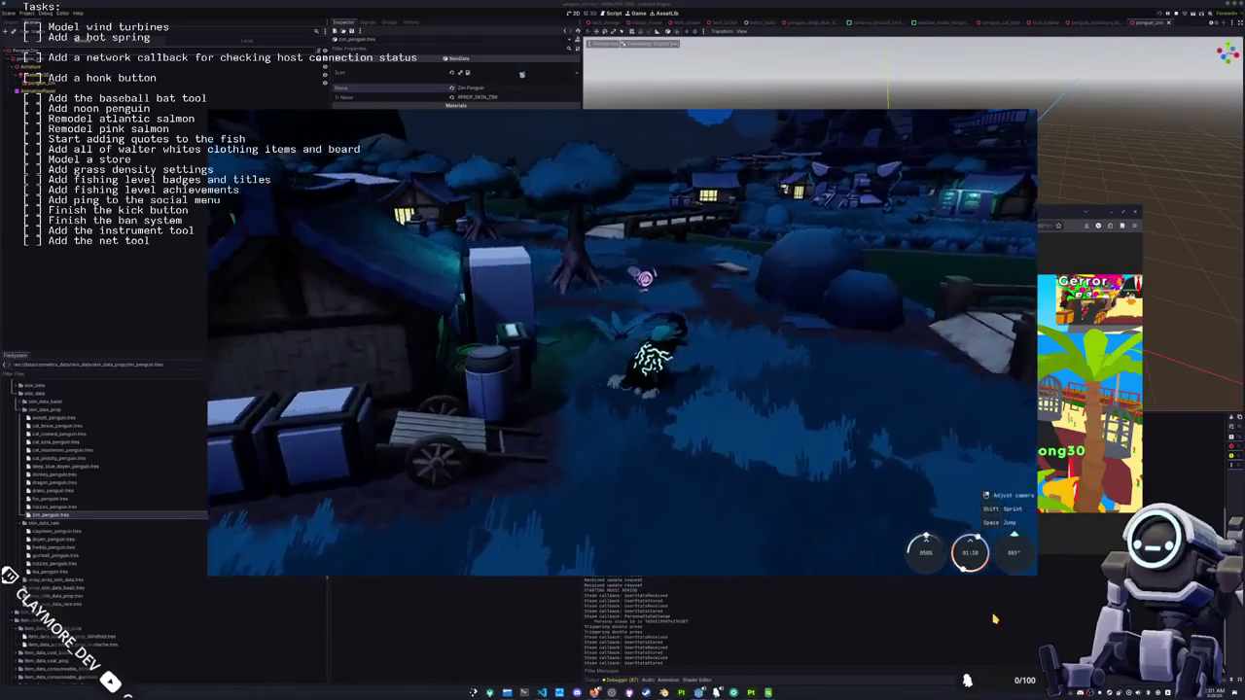
Step: Drop the Cosmetics Blindbox from the third inventory slot onto the ground
key("Tab")
left_click(516, 168)
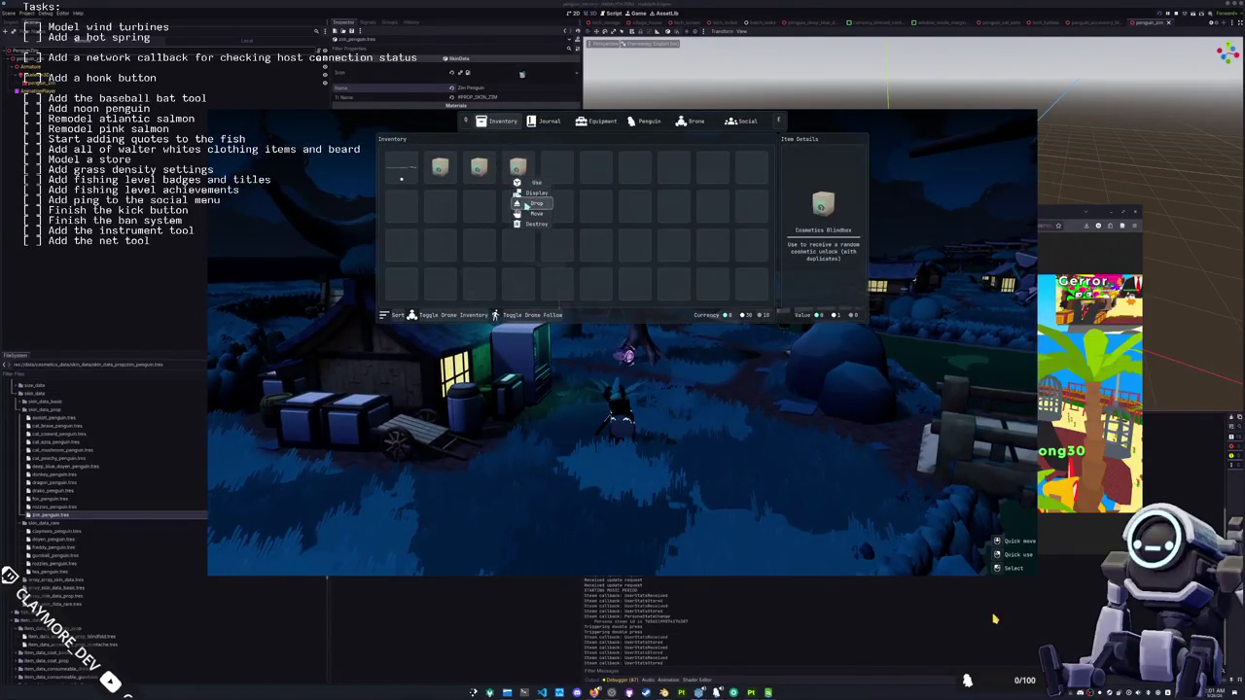
key("Tab")
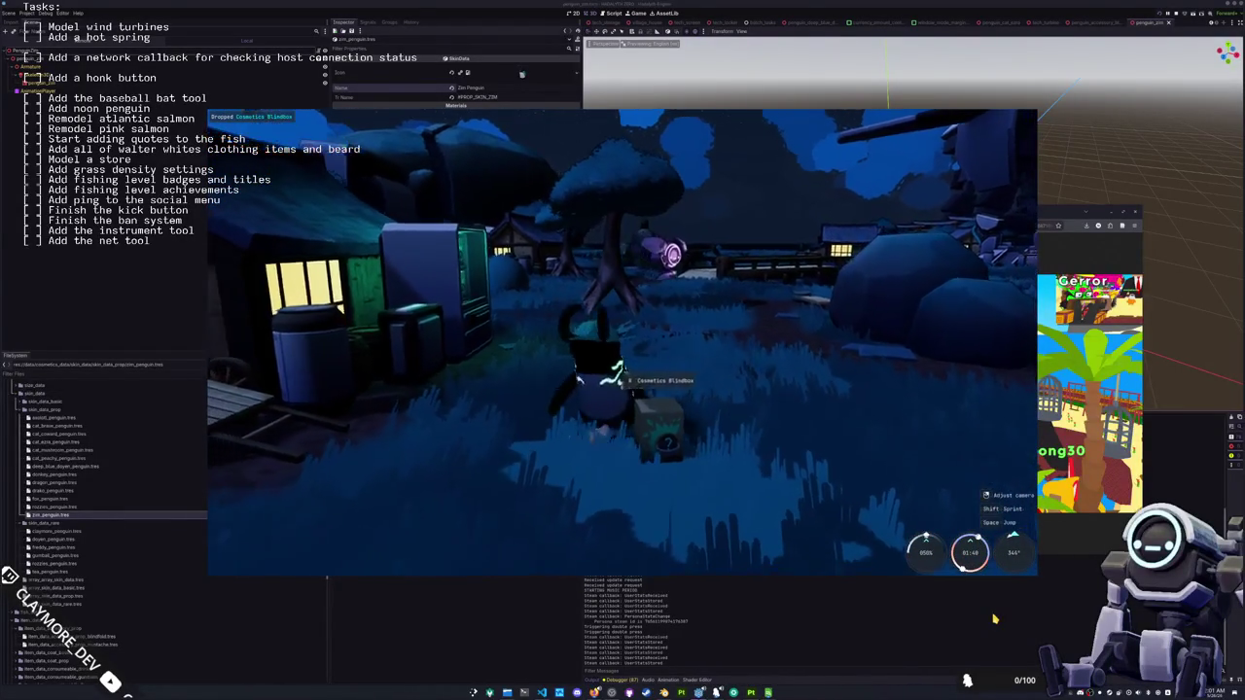
Step: Pick up the blindbox, open it to reveal a Basic Hat Eggplant, and place the hat beside the penguin
scroll(994, 619, "up", 5)
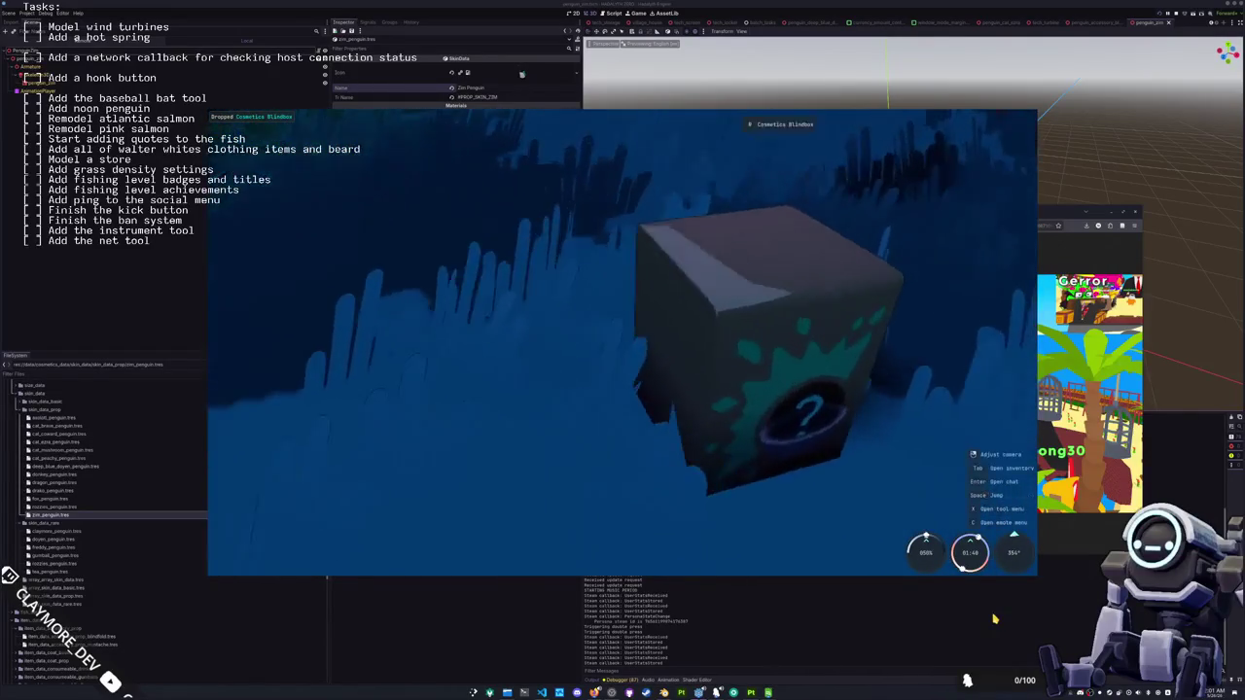
key("e")
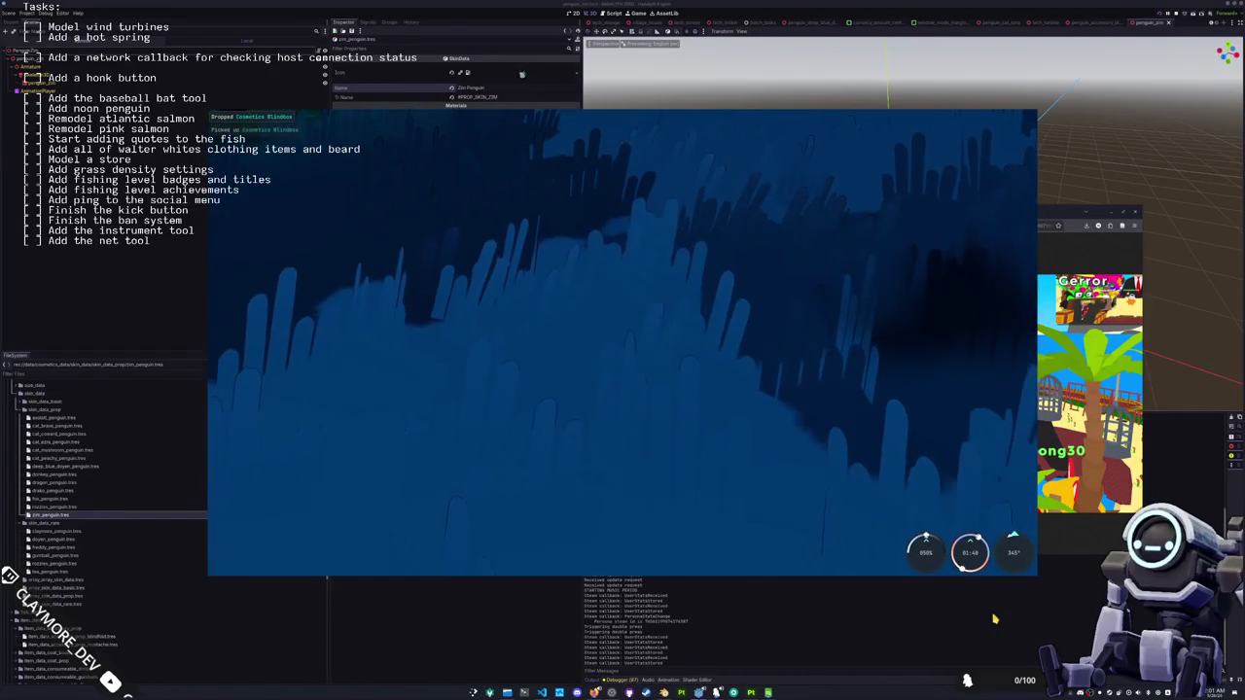
scroll(623, 342, "down", 5)
key("Tab")
left_click(518, 167)
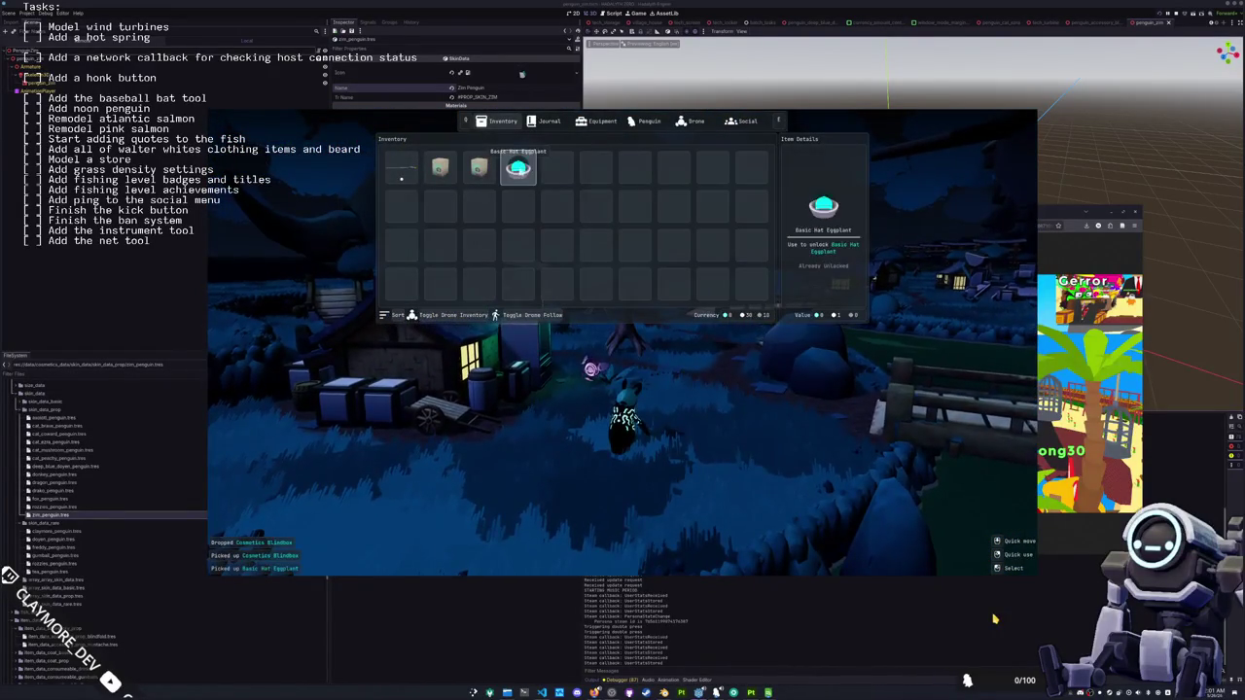
right_click(518, 171)
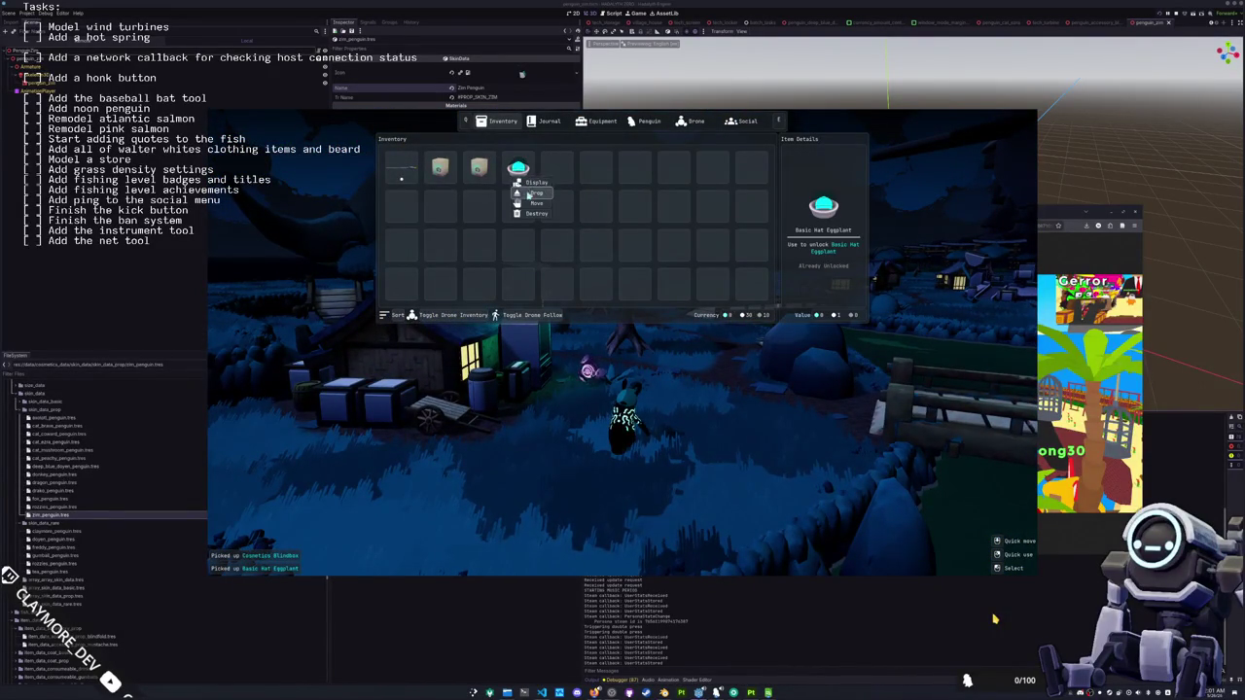
left_click(531, 185)
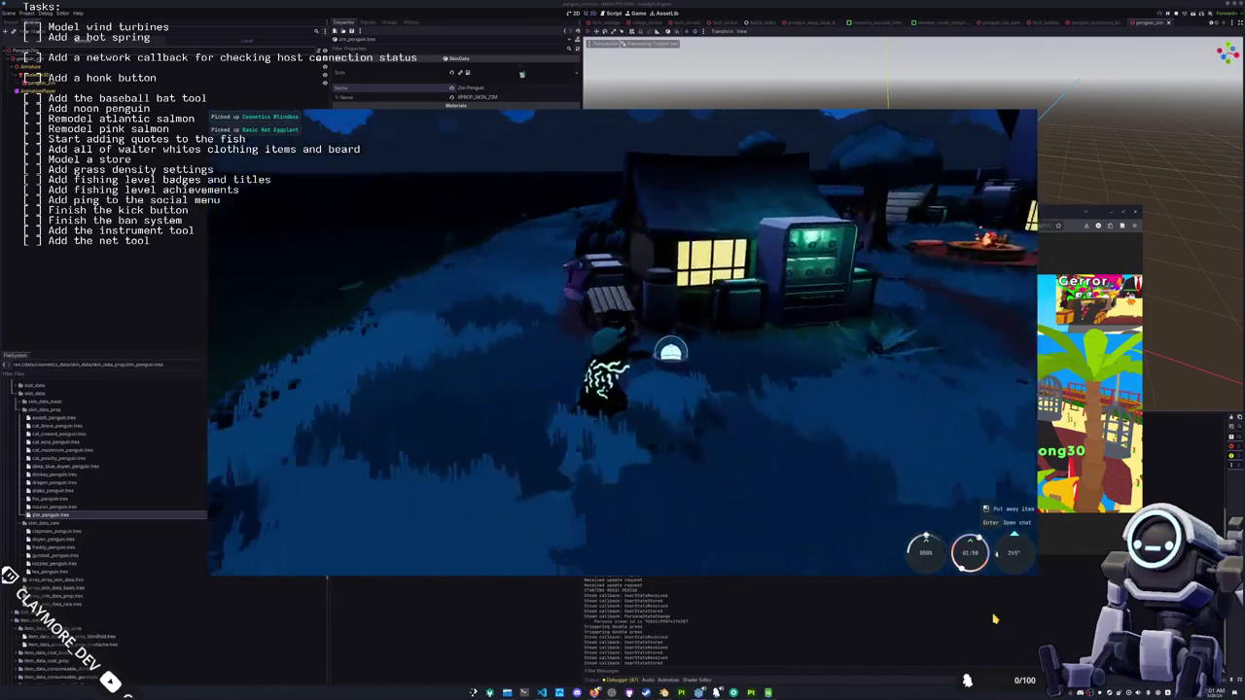
Step: Browse the equipment and cosmetics pages, then stop the running game with F8
scroll(622, 343, "up", 5)
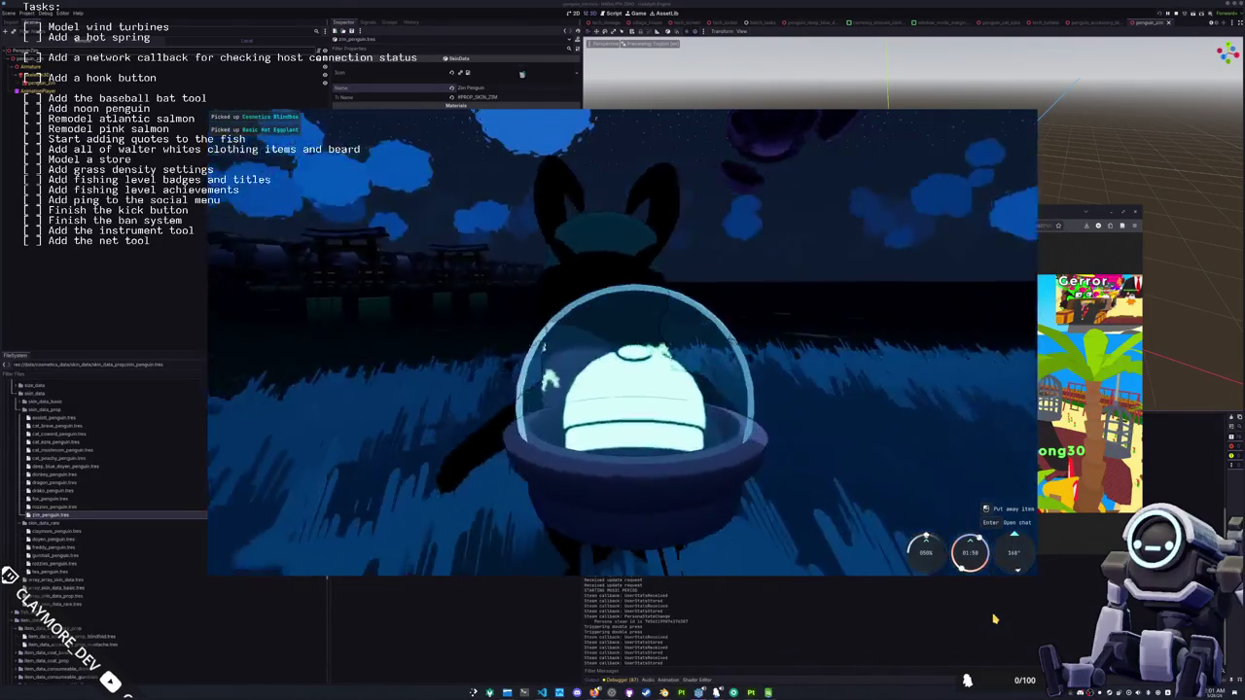
scroll(696, 337, "down", 5)
key("w")
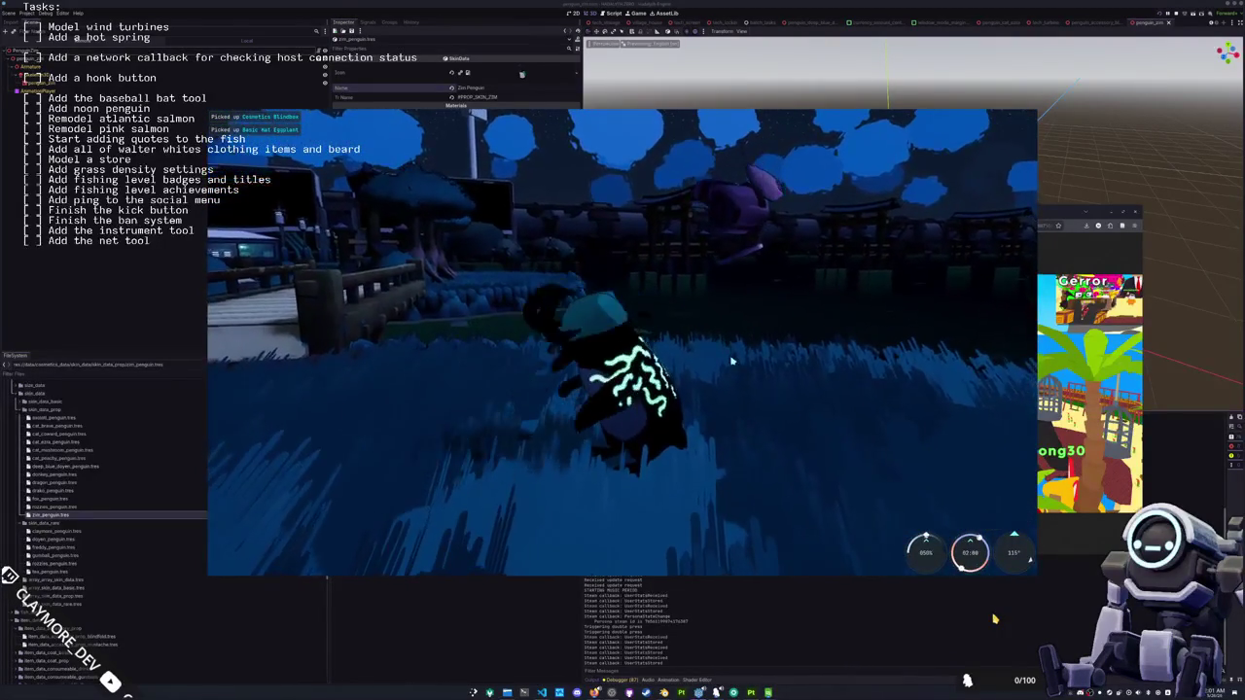
key("Tab")
left_click(590, 124)
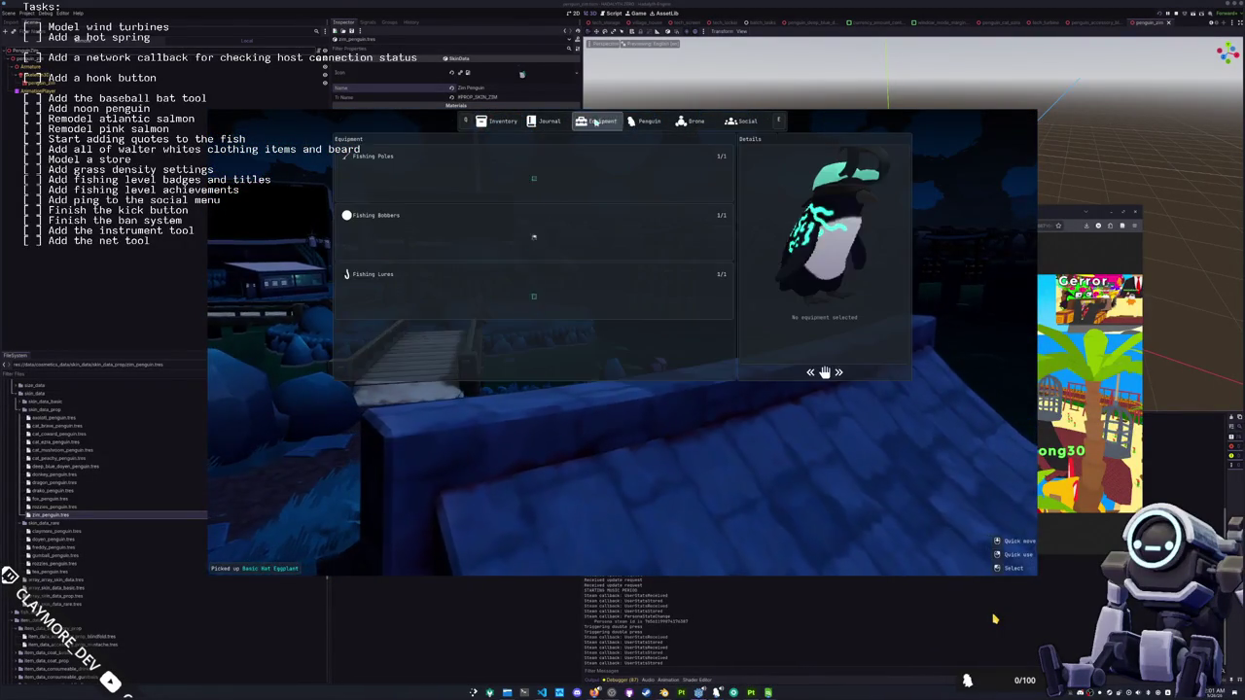
left_click(645, 121)
scroll(551, 294, "down", 10)
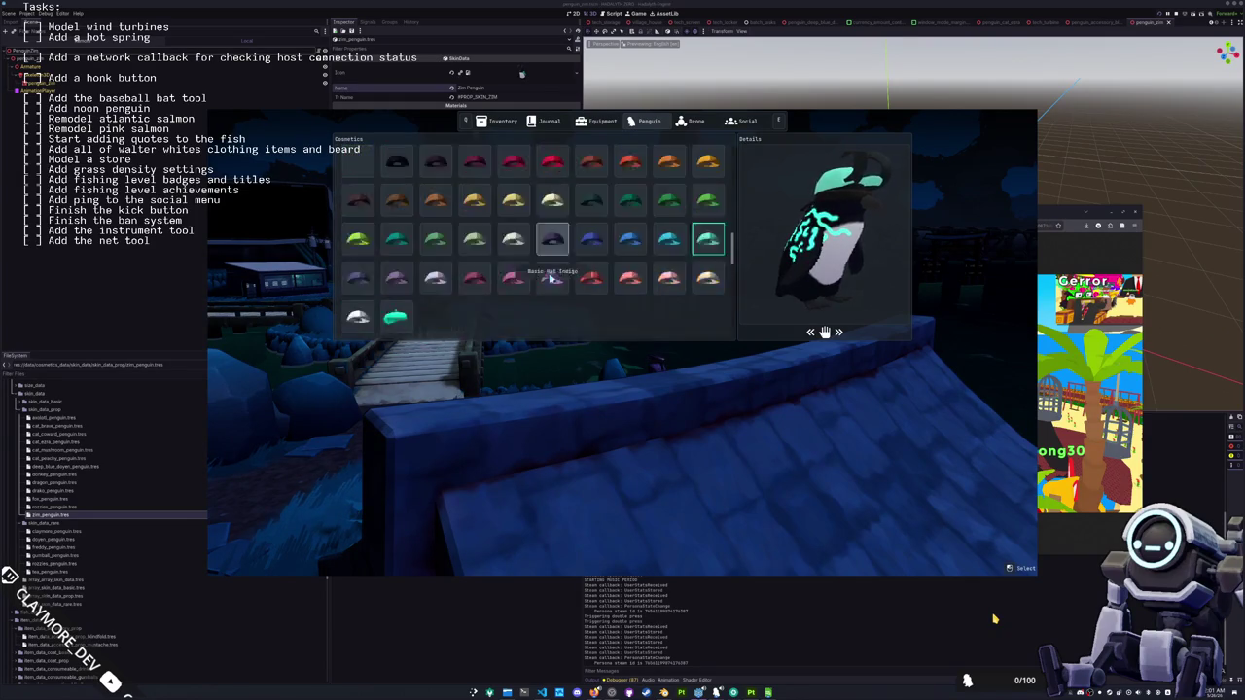
scroll(550, 293, "up", 10)
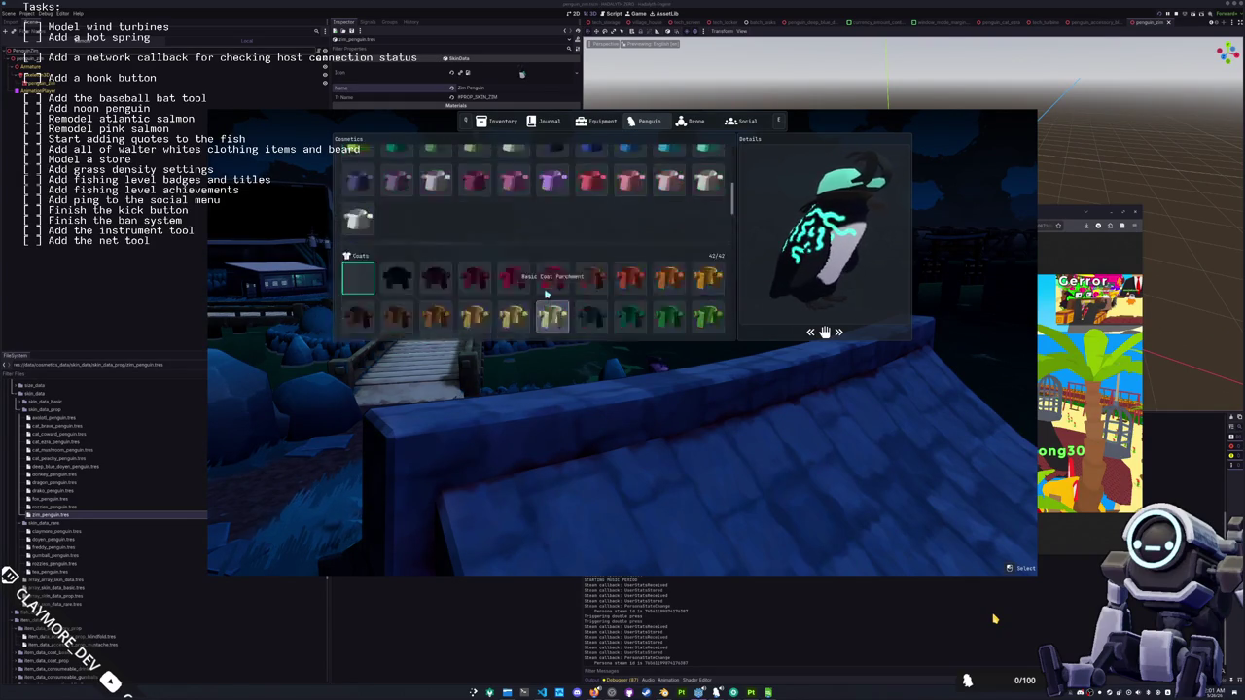
key("Tab")
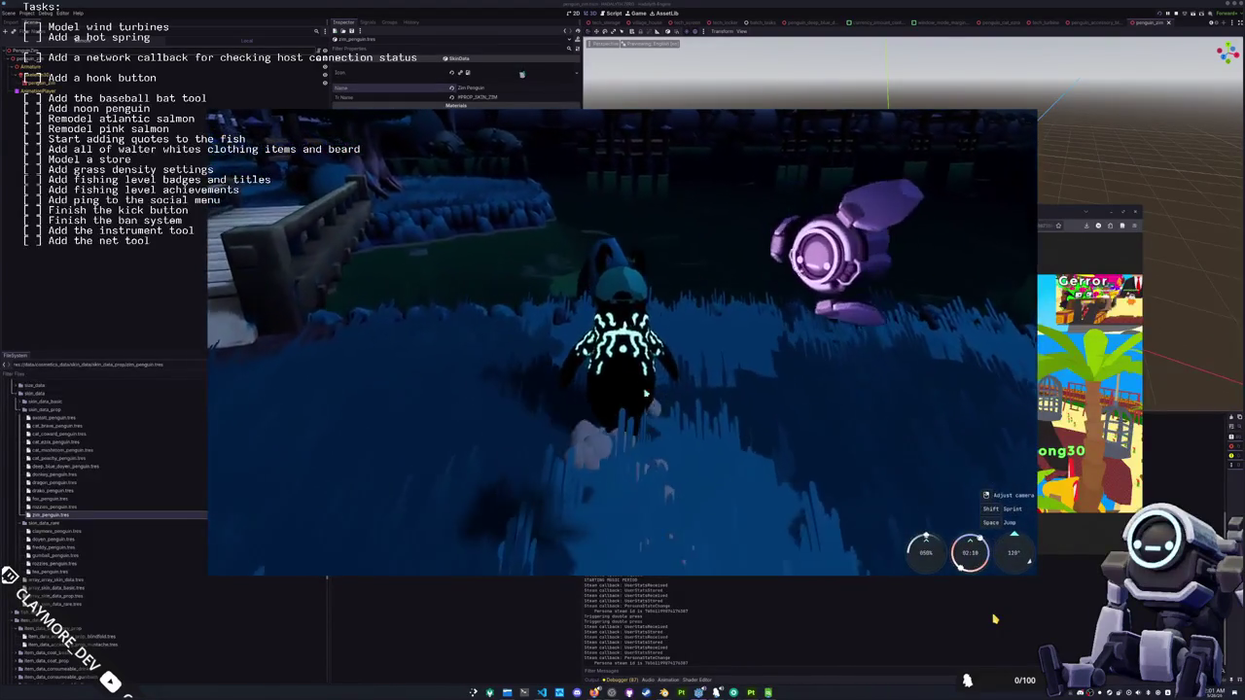
key("F8")
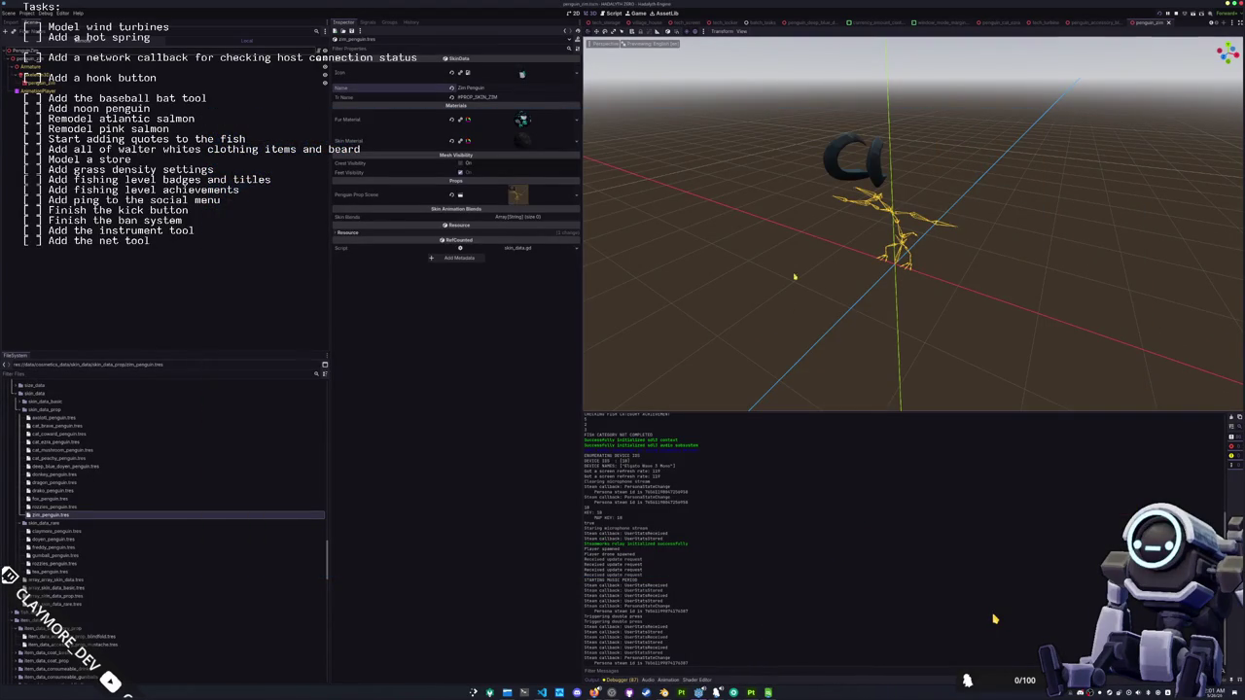
Step: Add a GPUParticles3D node under the Skeleton3D
left_click(54, 50)
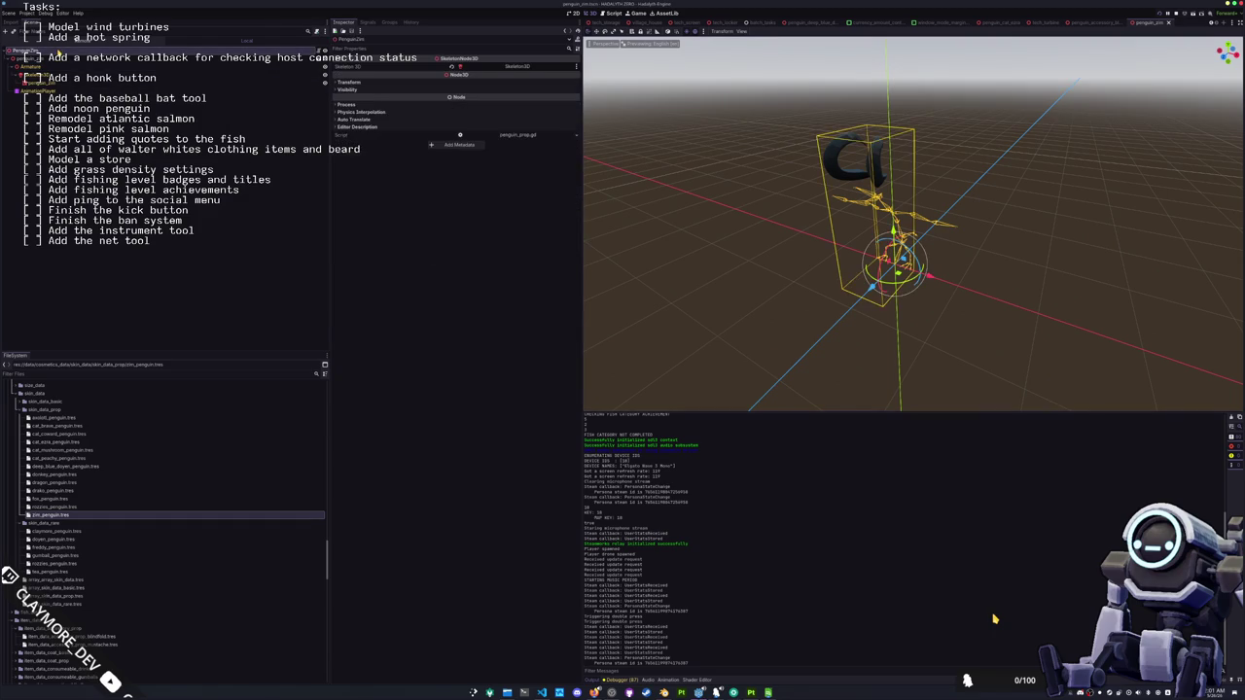
key("ctrl+a")
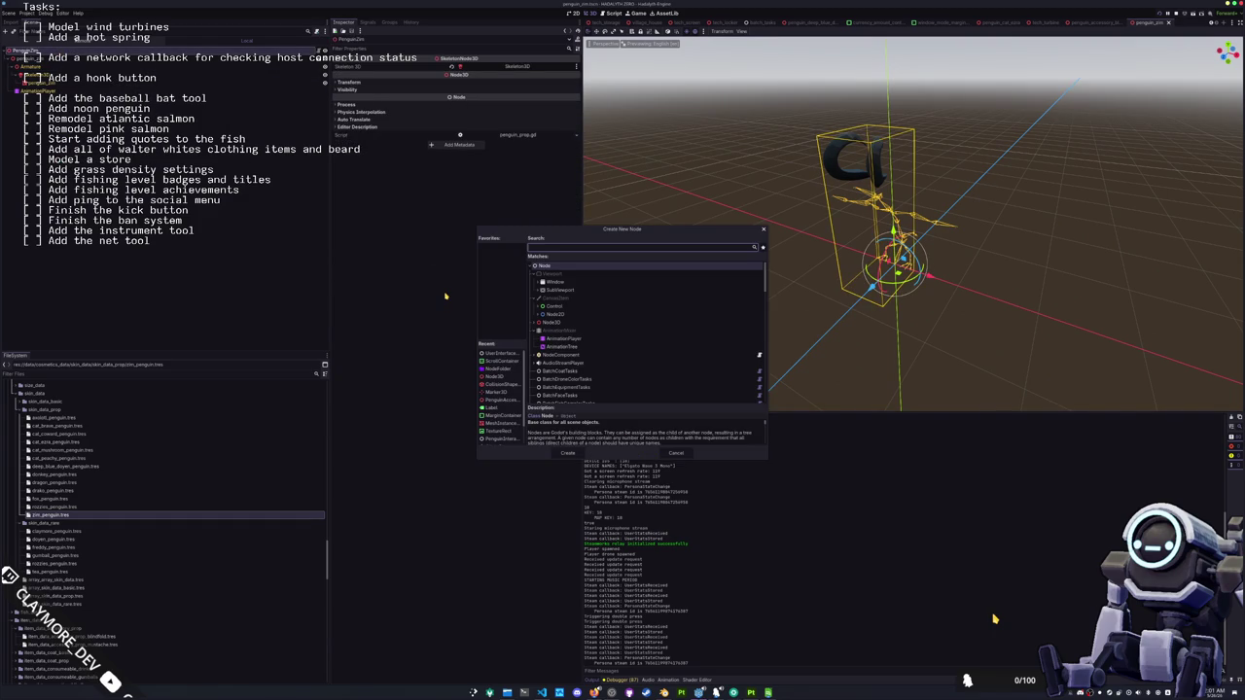
type("gpuparticles3d")
key("Return")
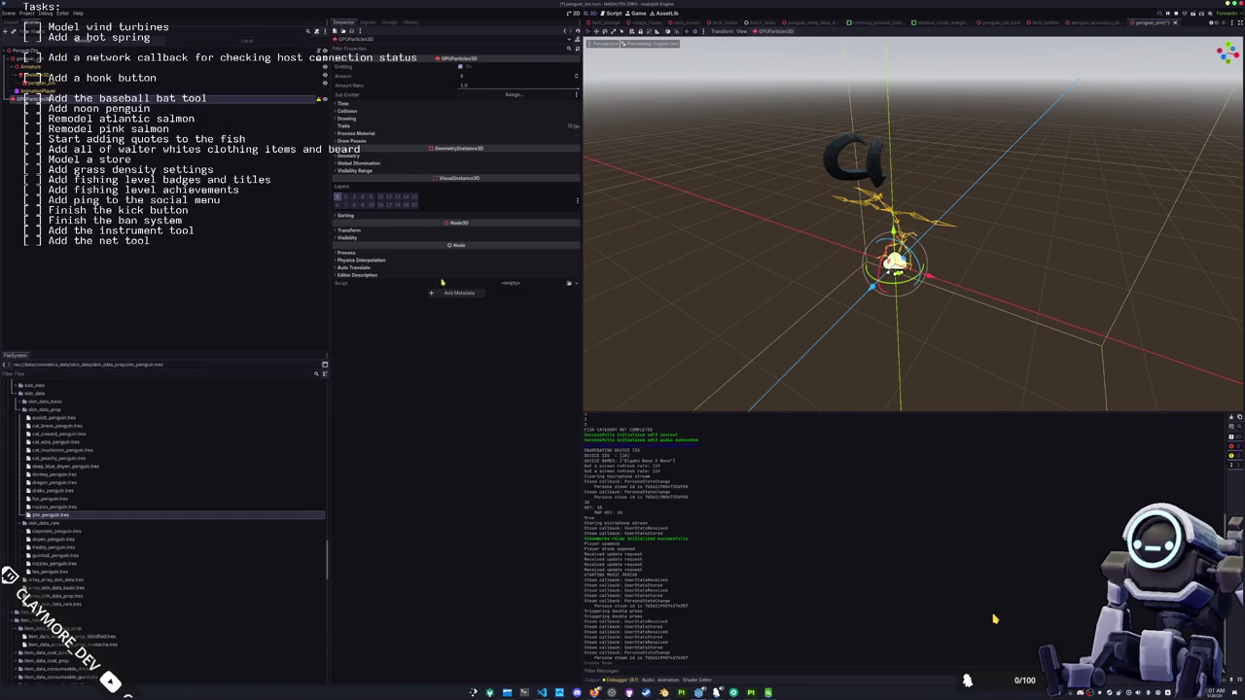
Step: Set Draw Pass 1 to a QuadMesh and assign a new ParticleProcessMaterial
left_click(352, 141)
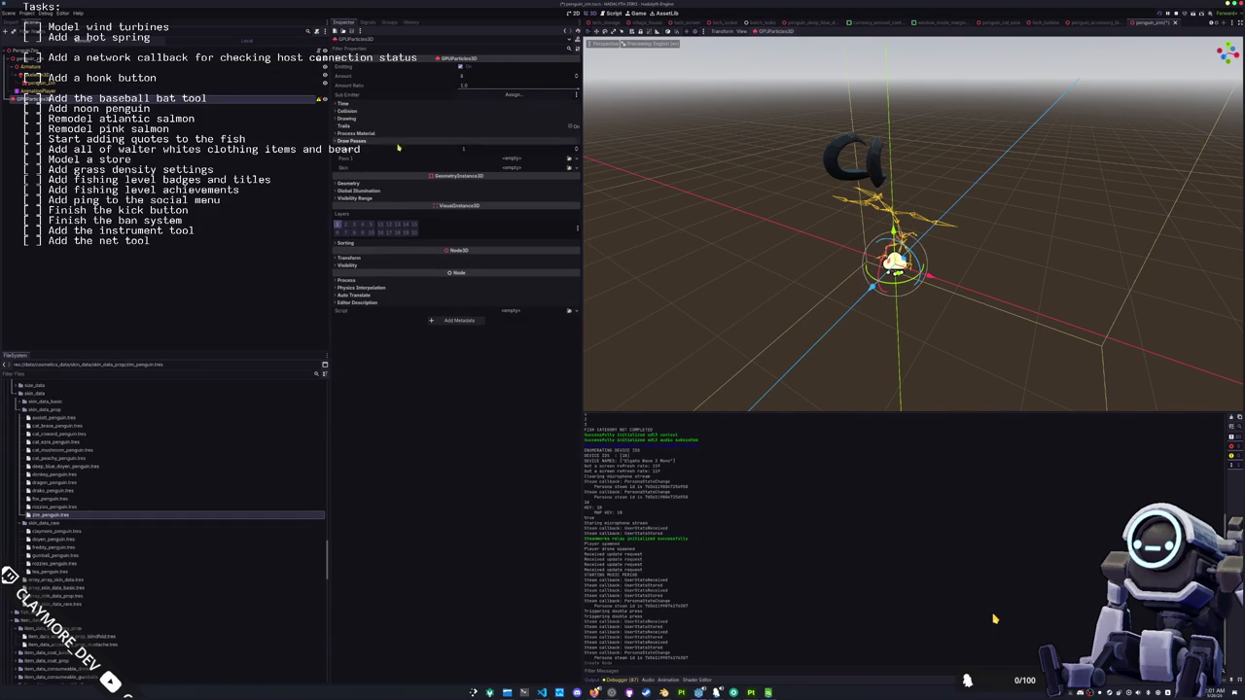
left_click(573, 159)
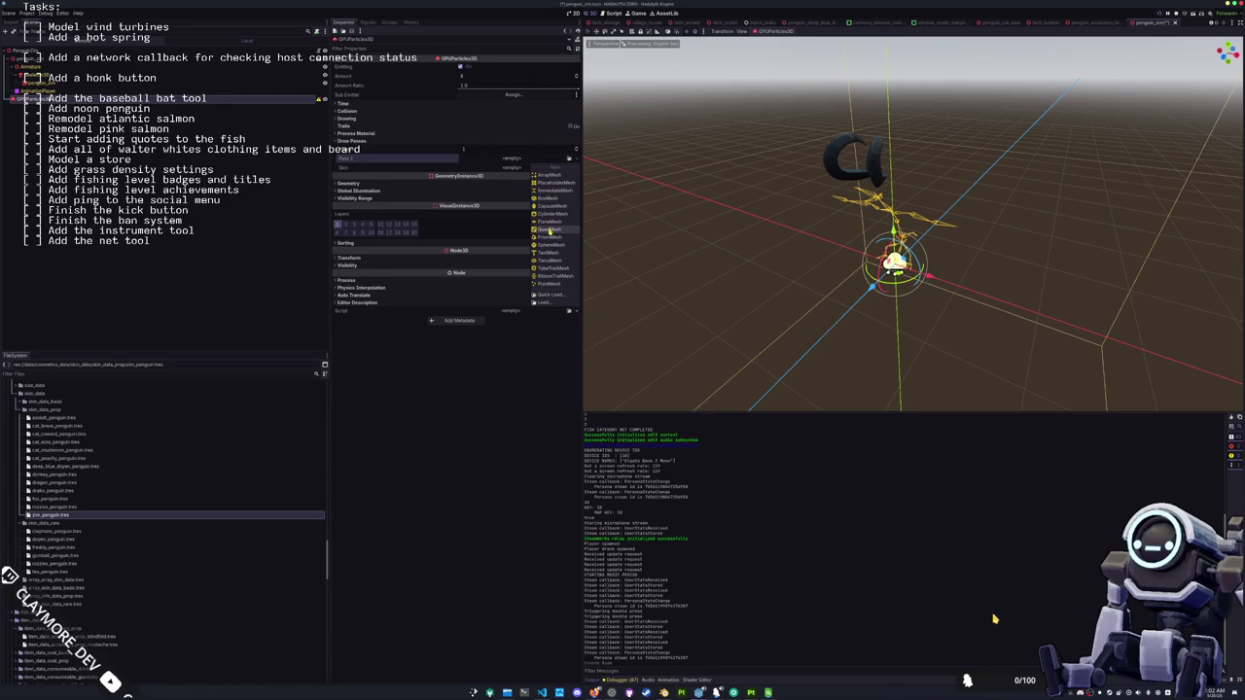
left_click(547, 229)
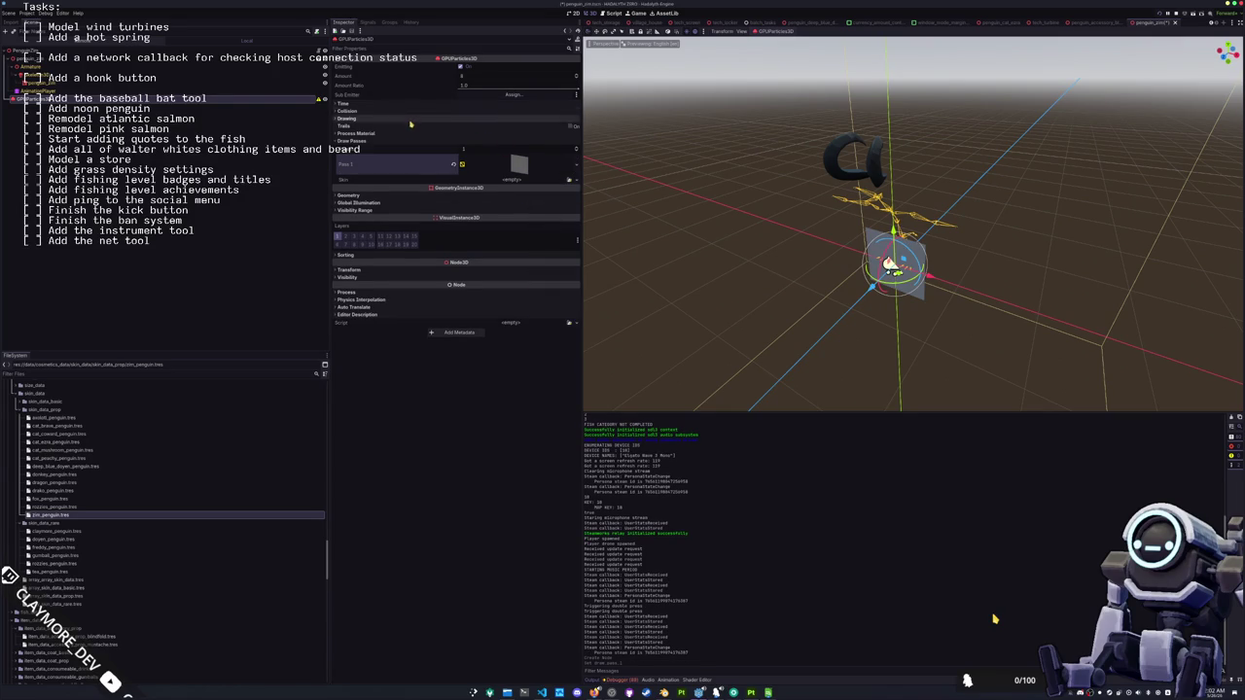
left_click(356, 134)
left_click(572, 142)
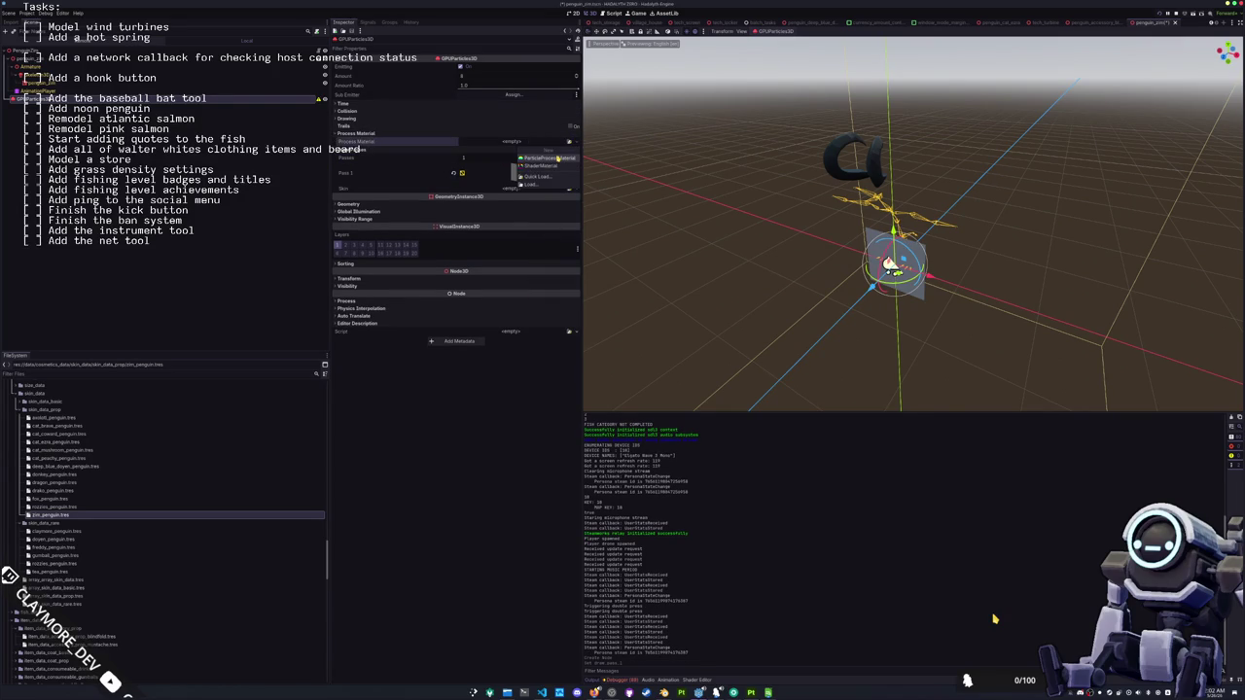
left_click(558, 159)
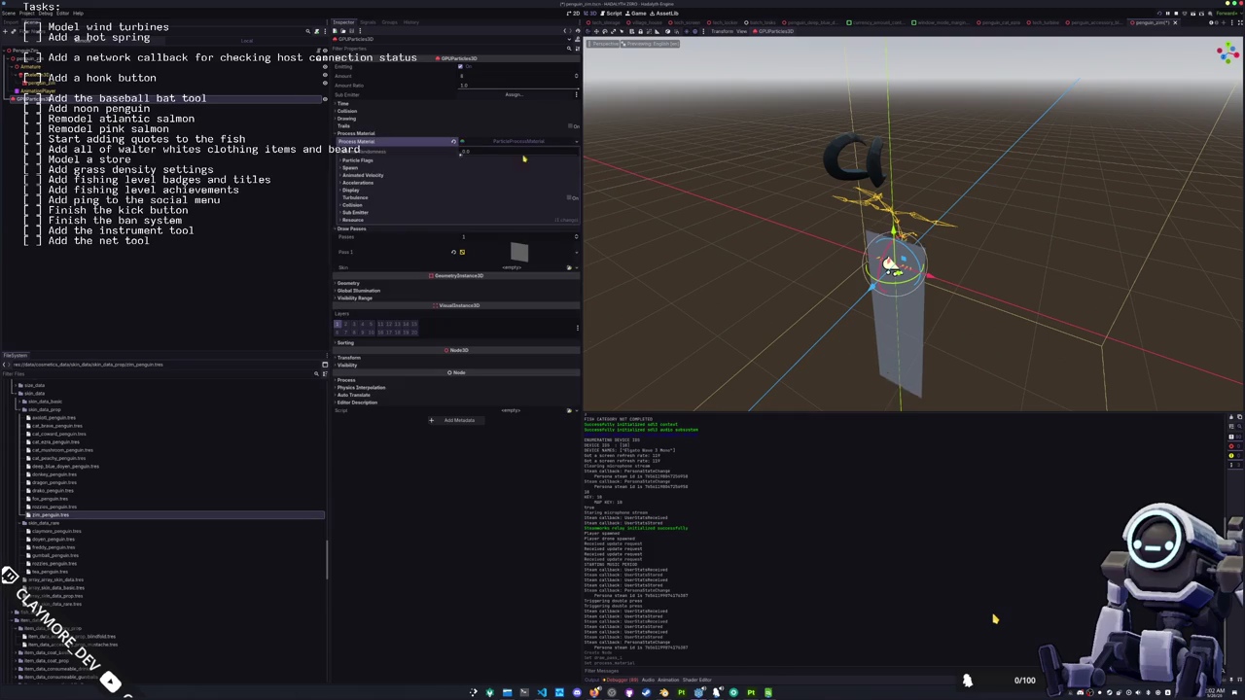
Step: Raise the particle emitter slightly upward, about 0.4 on Y
left_click(356, 160)
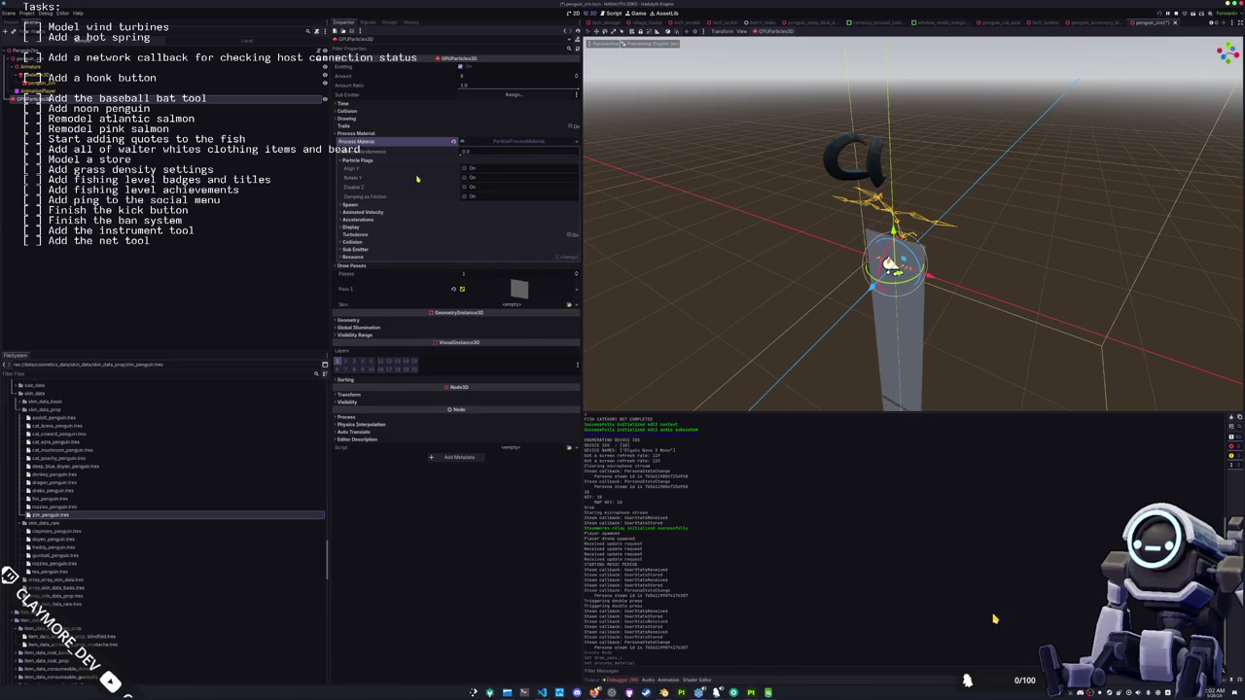
left_click(365, 206)
left_click(355, 212)
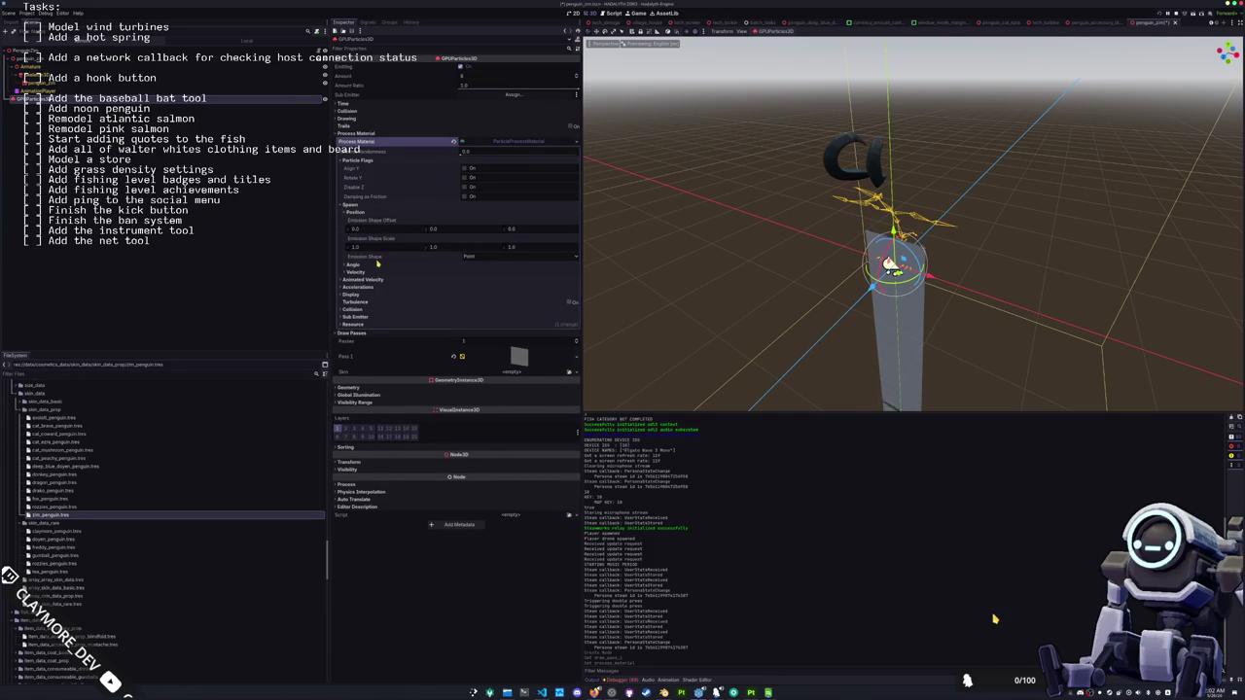
left_click_drag(892, 214, 892, 185)
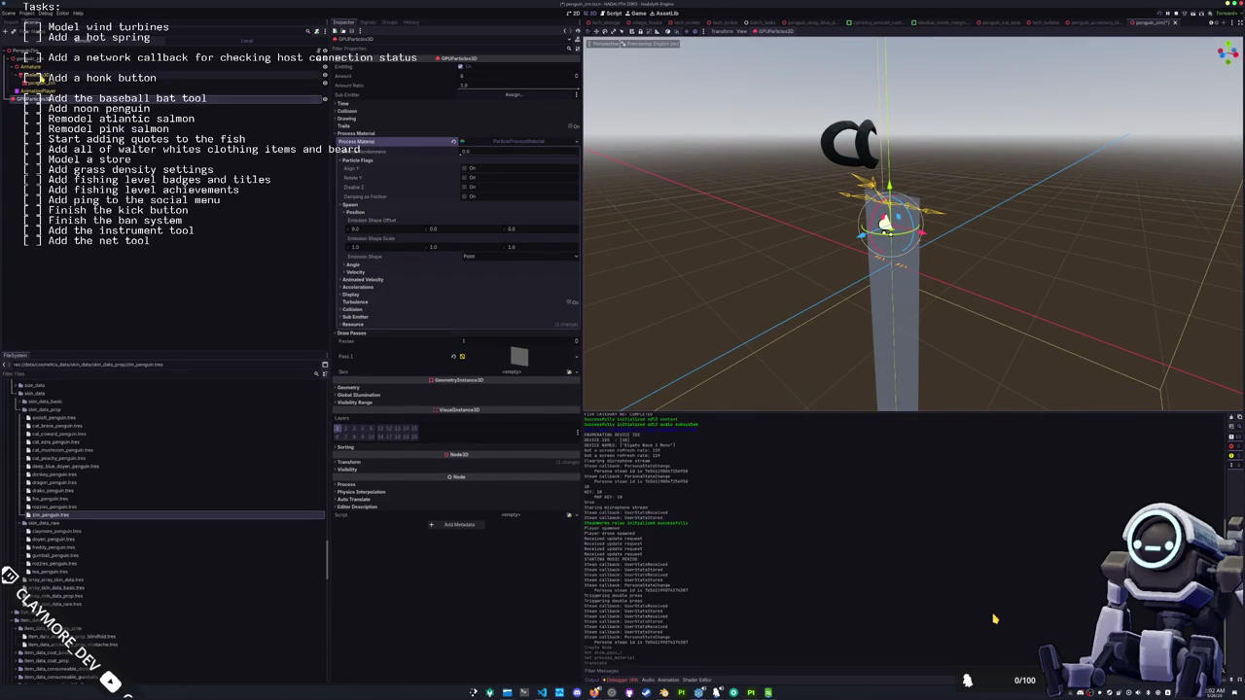
Step: Start adding a BoneAttachment3D child under the skeleton
left_click(42, 78)
key("ctrl+a")
type("bone")
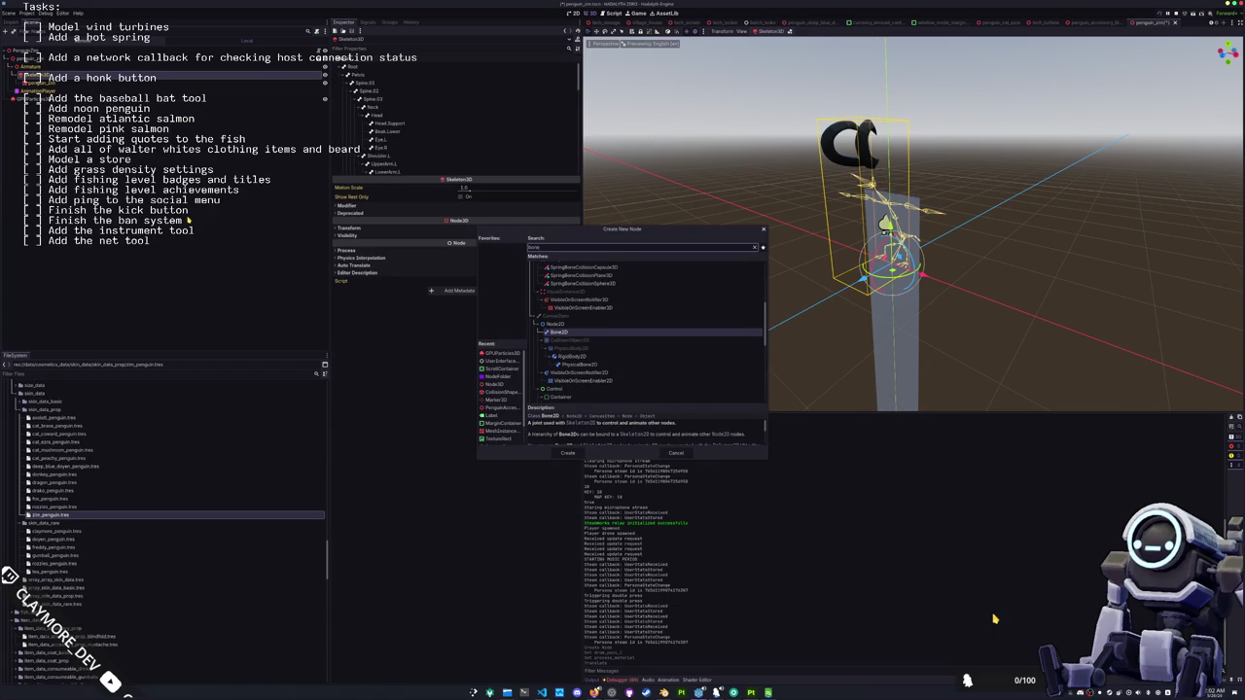
type("att")
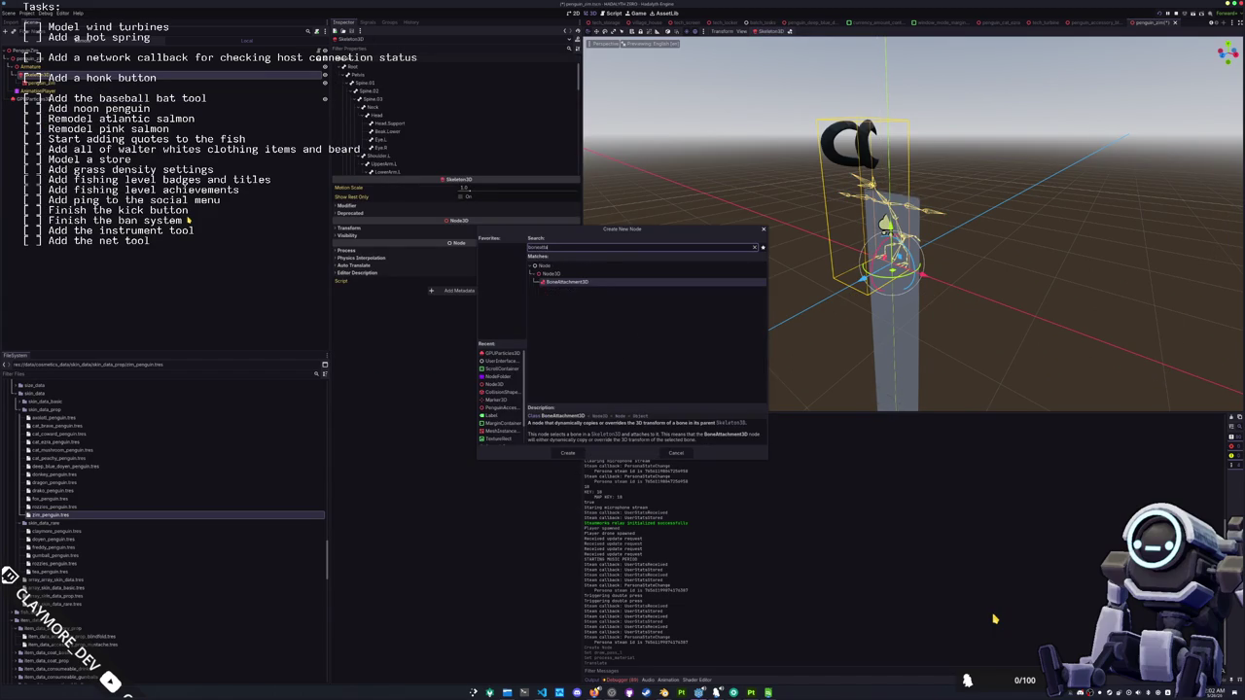
Step: Create the BoneAttachment3D bound to the Spine.02 bone, then switch to Blender
key("Return")
left_click(478, 68)
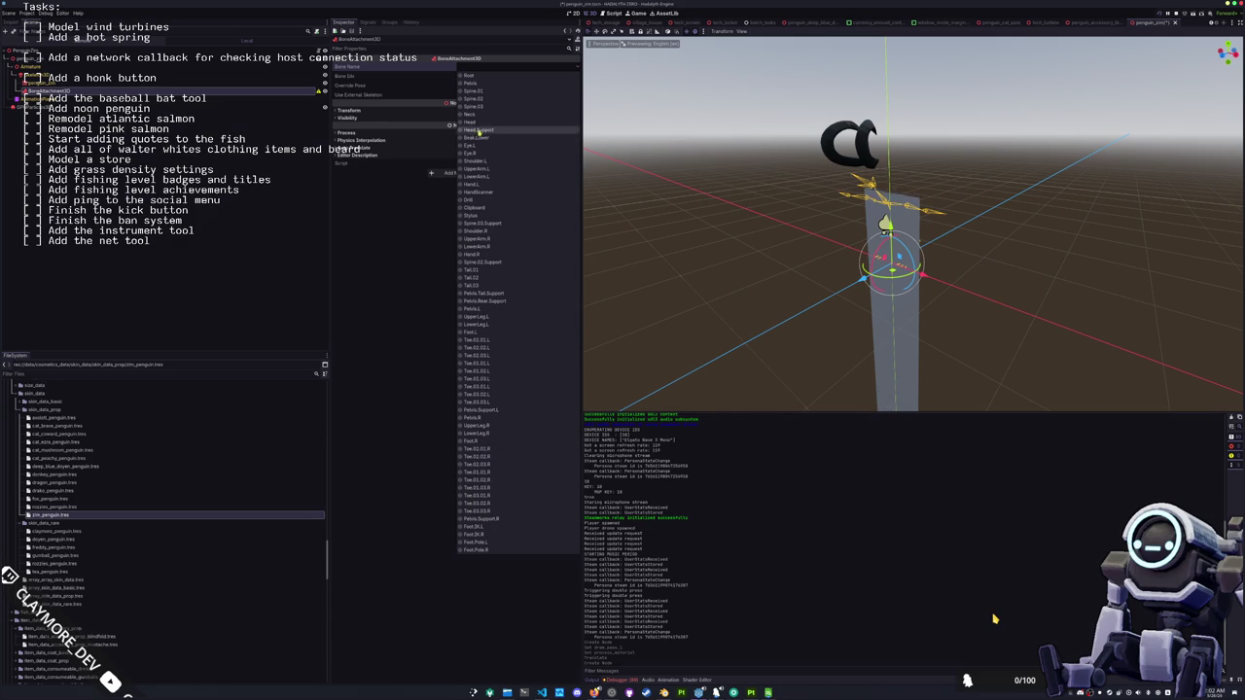
left_click(490, 98)
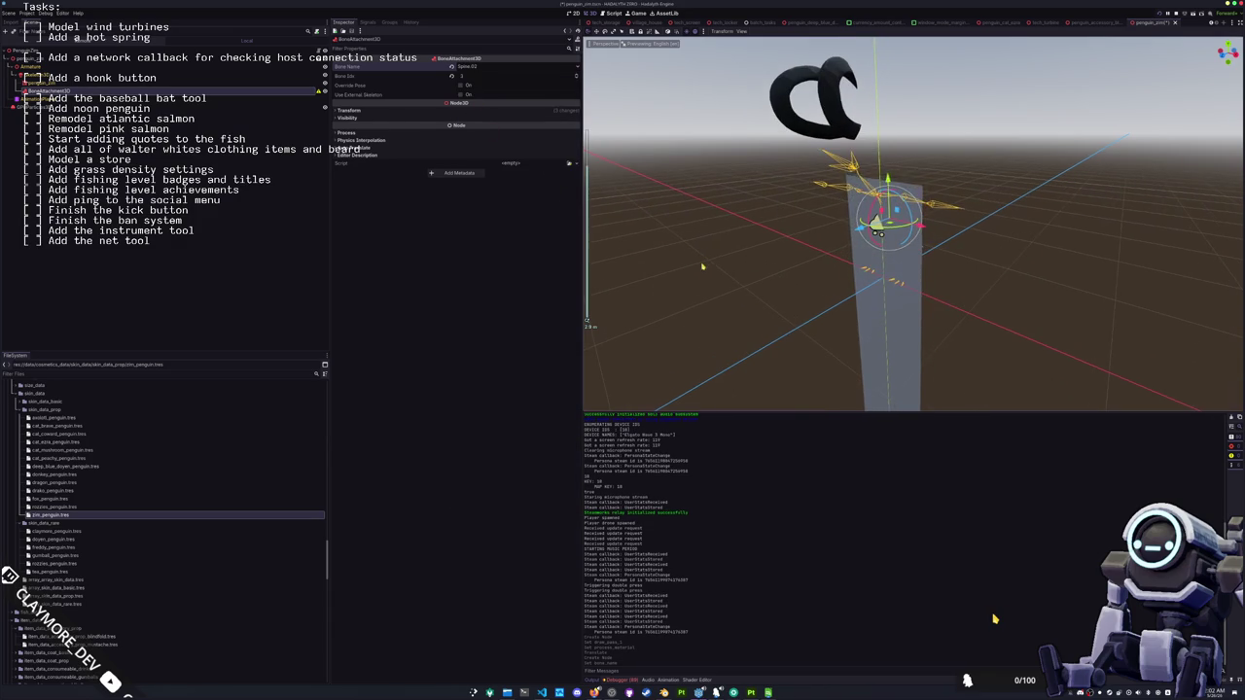
key("alt+Tab")
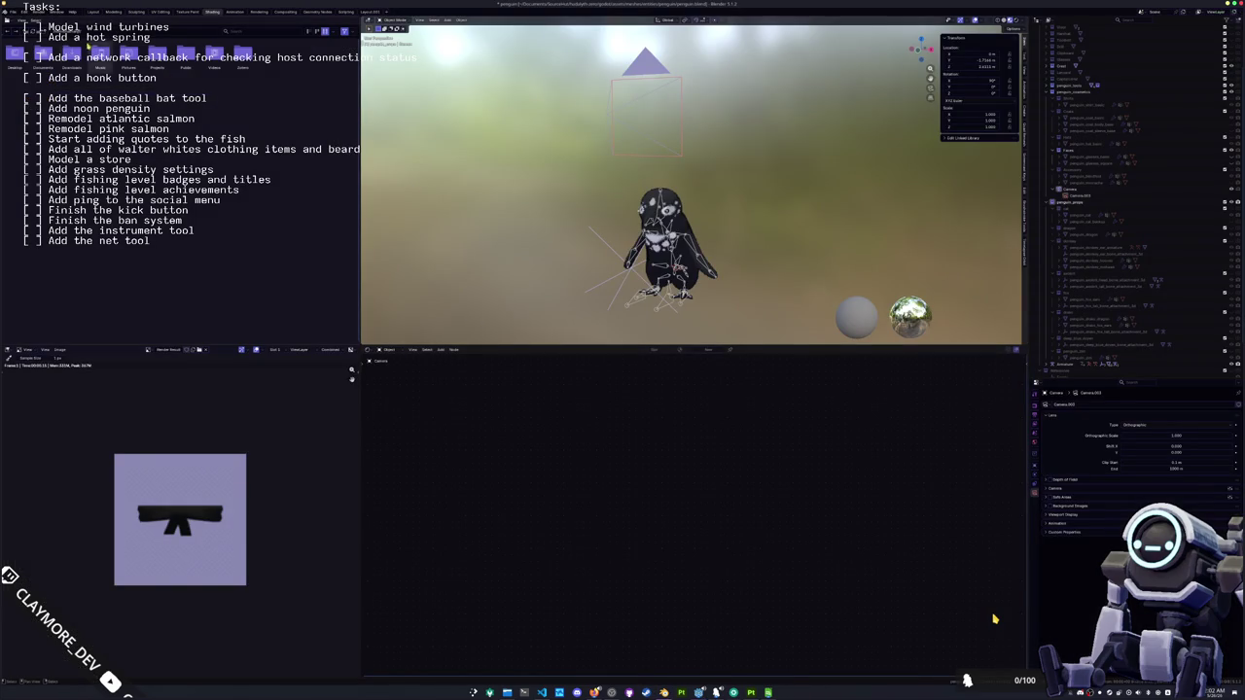
Step: Open a different Blender file, saving the current one first
left_click(13, 11)
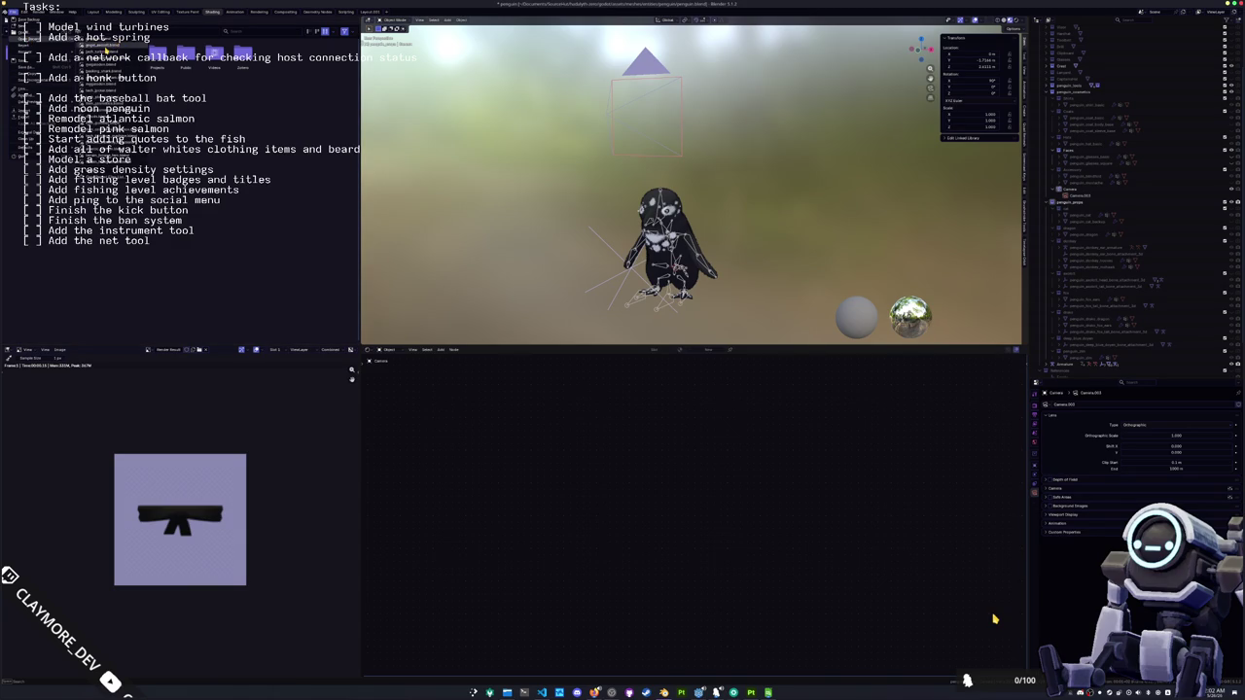
left_click(105, 49)
key("Return")
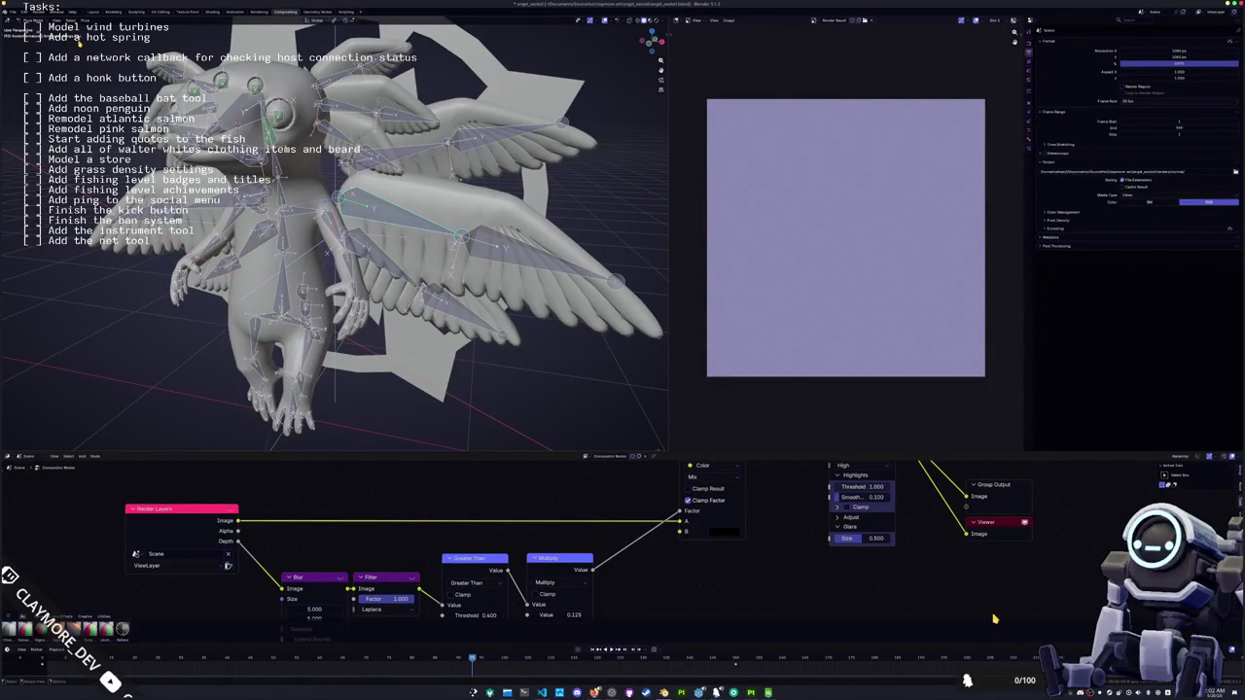
Step: Orbit to a front view of the winged character and try, then cancel, a local-X bone rotation
left_click_drag(508, 199, 383, 154)
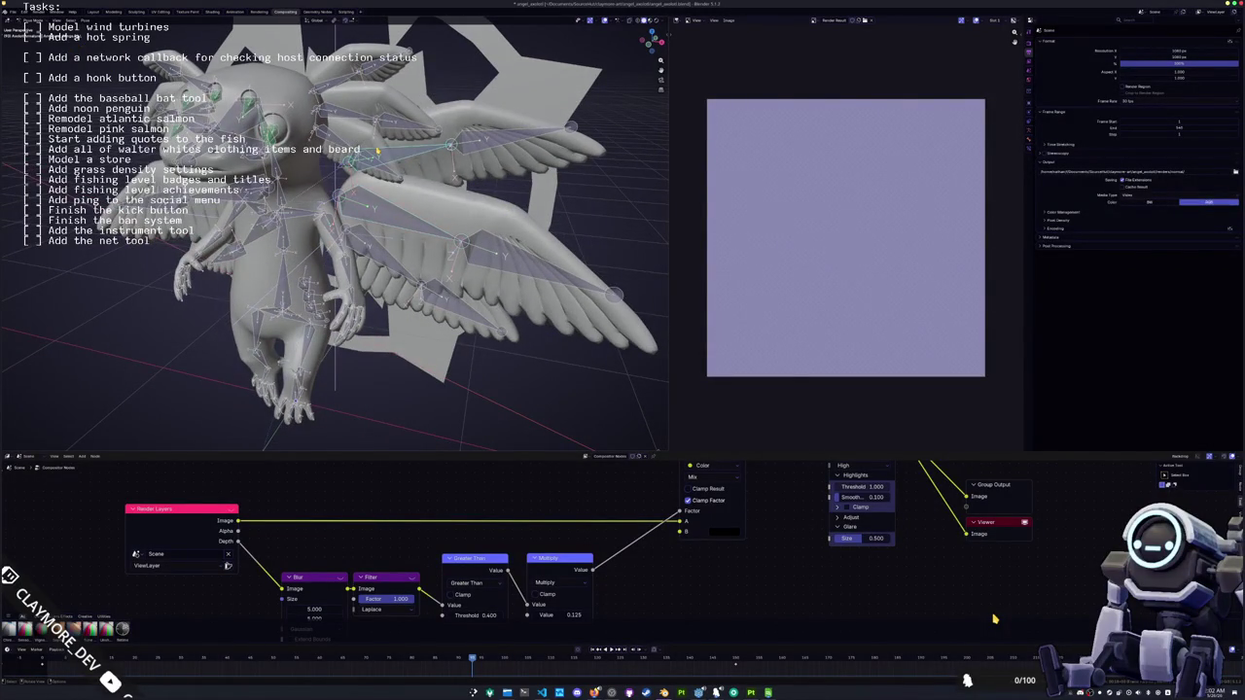
mouse_move(414, 176)
left_mouse_down()
mouse_move(382, 259)
mouse_move(321, 158)
left_mouse_up()
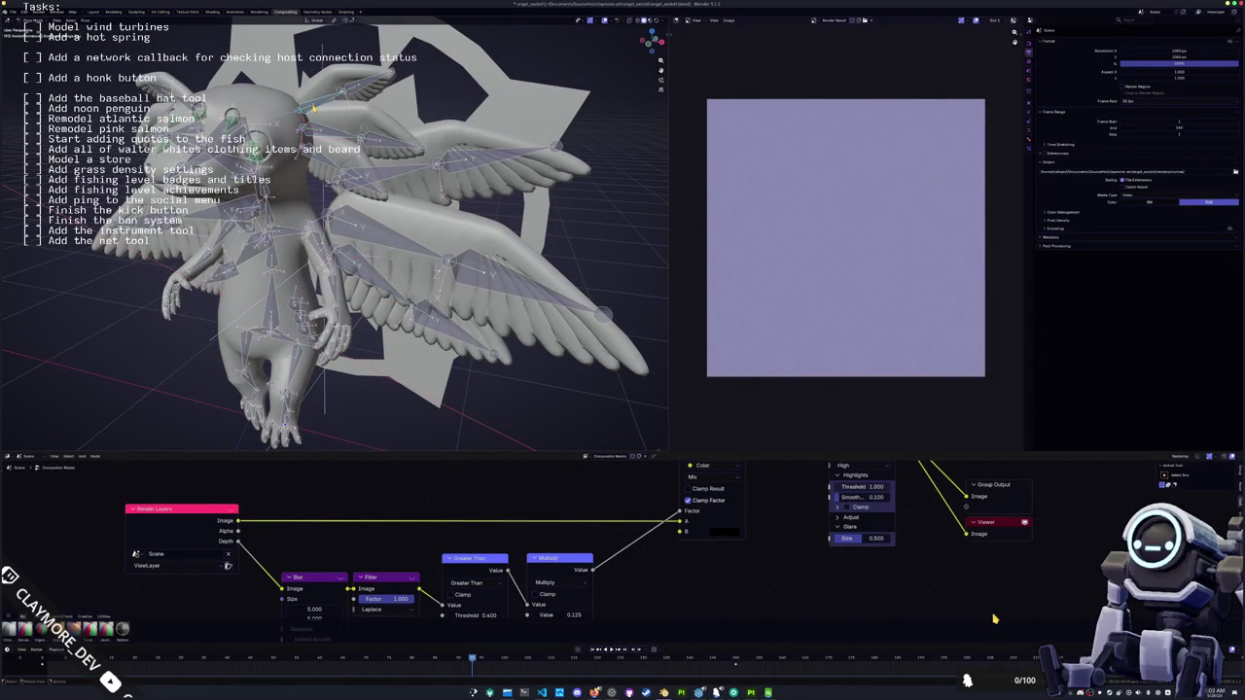
mouse_move(322, 222)
left_mouse_down()
mouse_move(380, 168)
mouse_move(365, 209)
mouse_move(390, 309)
mouse_move(371, 308)
left_mouse_up()
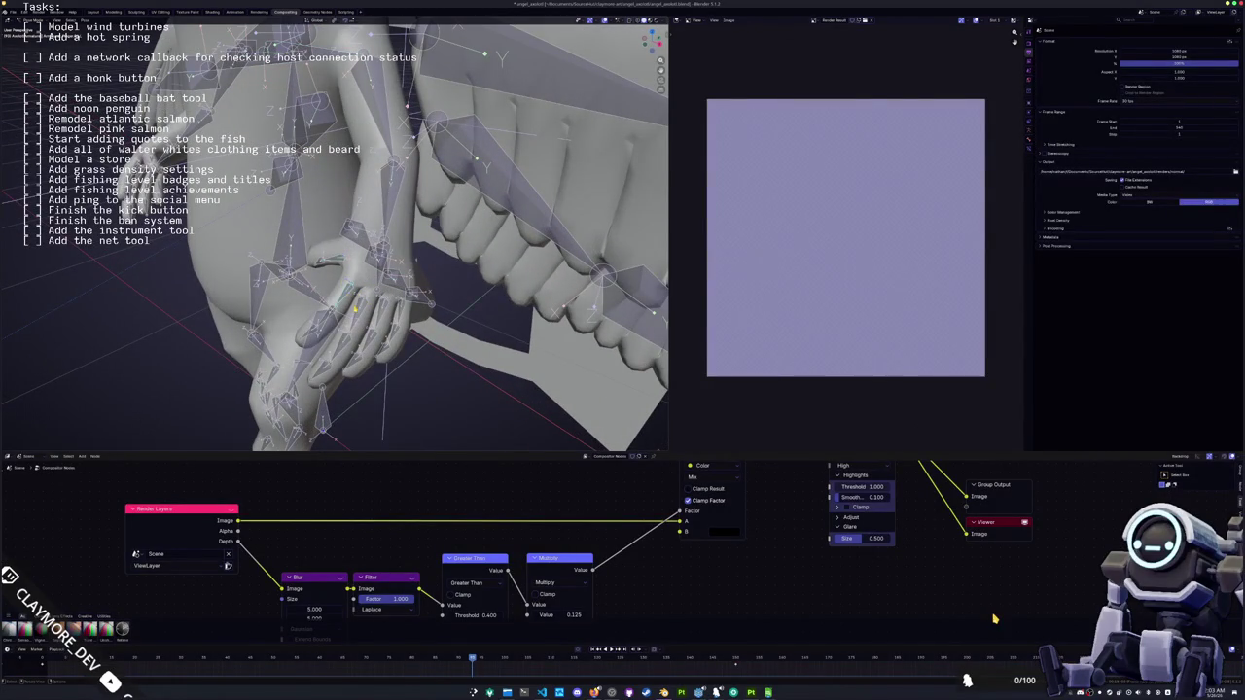
scroll(371, 308, "down", 5)
left_click_drag(370, 307, 340, 292)
left_click_drag(374, 214, 370, 209)
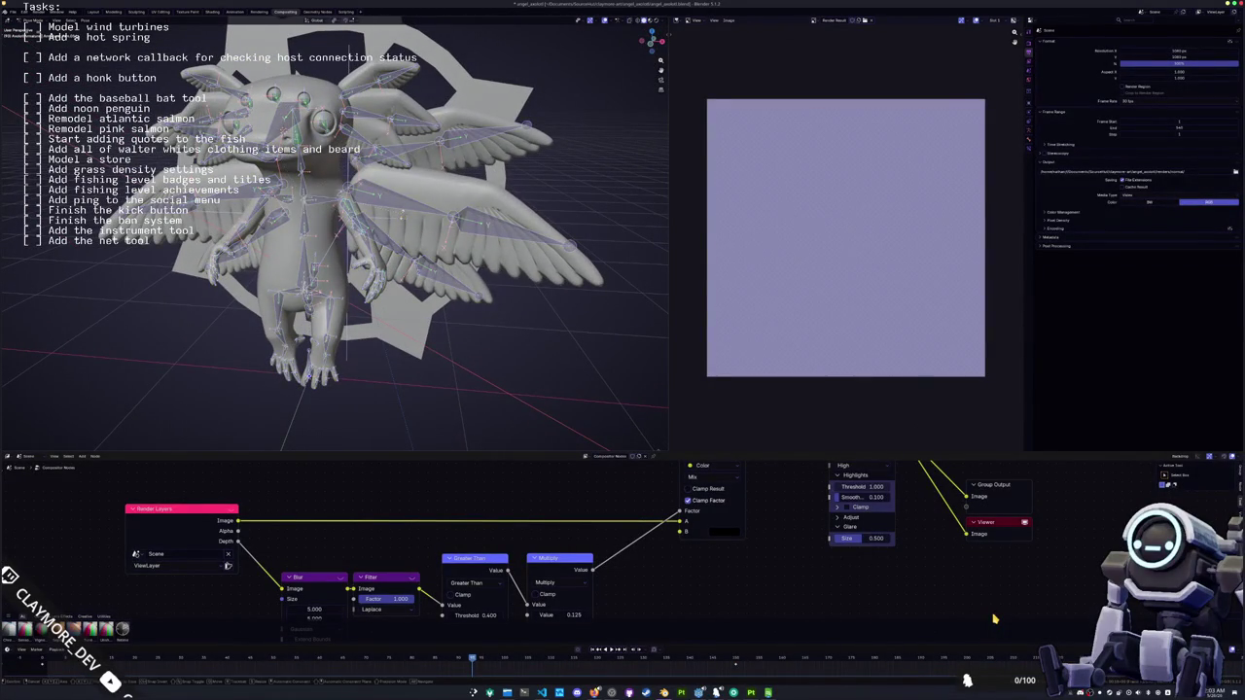
key("r")
key("x")
key("x")
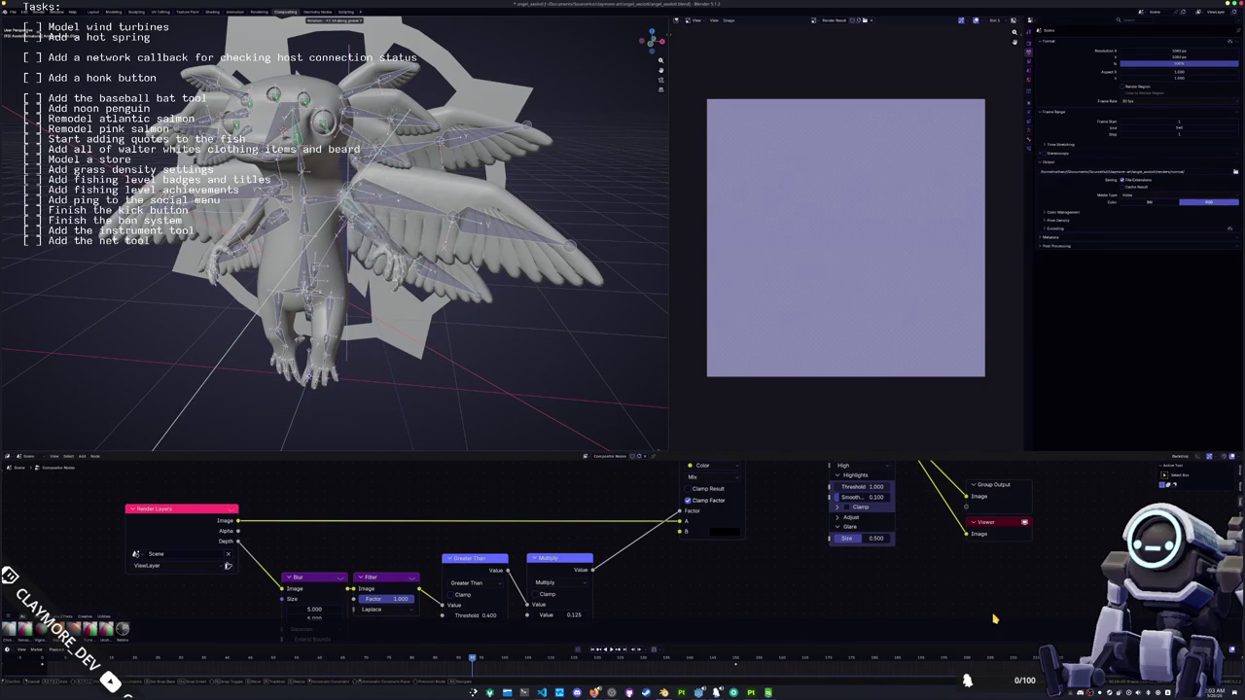
key("Escape")
Step: Frame the selected bones, view the winged creature from above, and return to Godot
key("KP_Decimal")
scroll(350, 105, "up", 3)
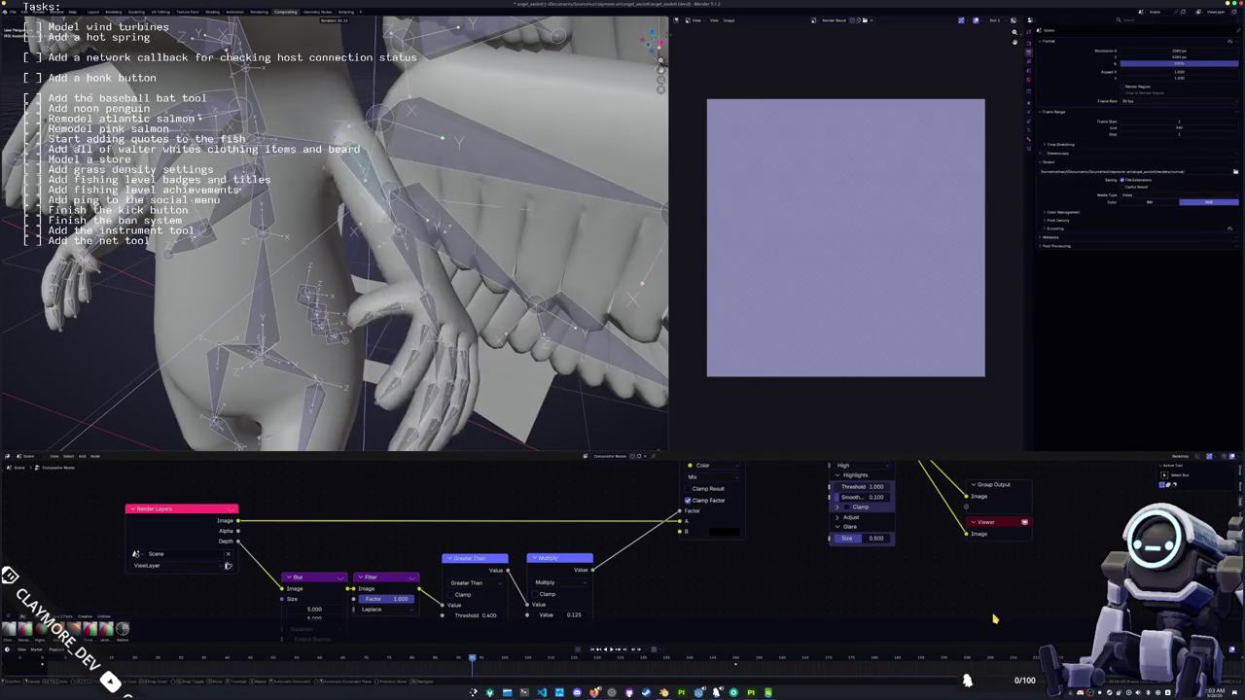
scroll(414, 198, "down", 3)
scroll(413, 197, "down", 8)
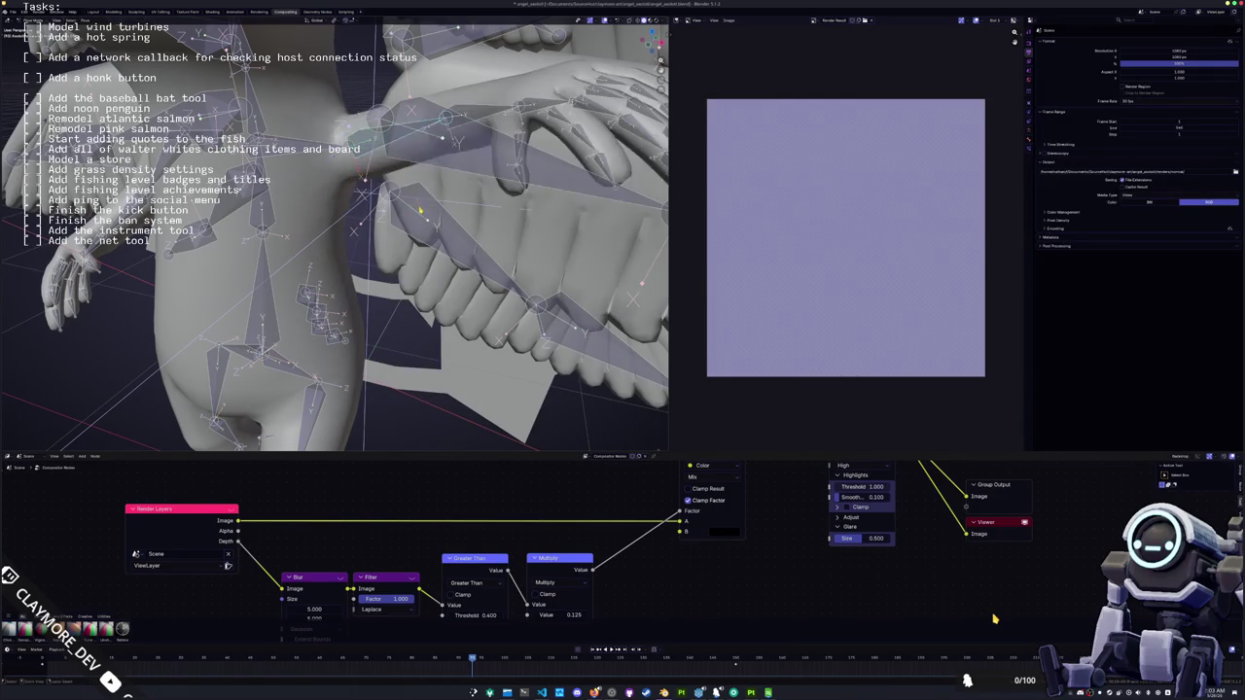
mouse_move(414, 233)
left_mouse_down()
mouse_move(462, 316)
mouse_move(382, 281)
left_mouse_up()
scroll(382, 280, "down", 4)
scroll(377, 342, "up", 6)
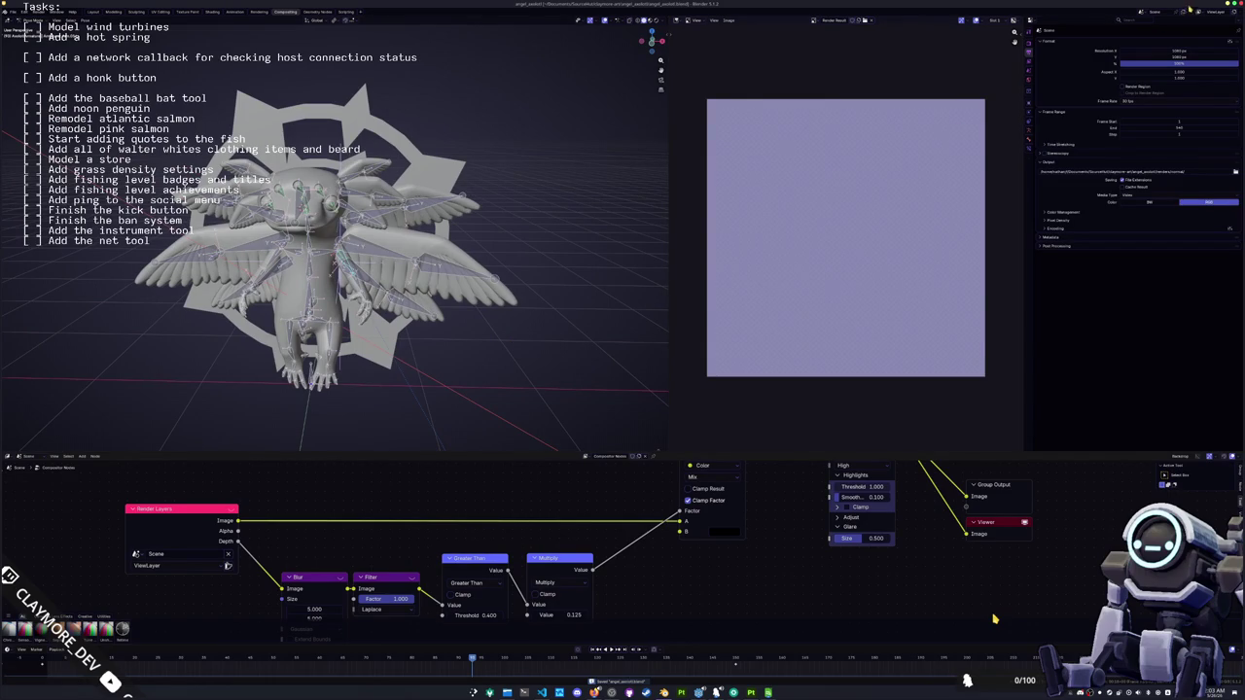
key("alt+Tab")
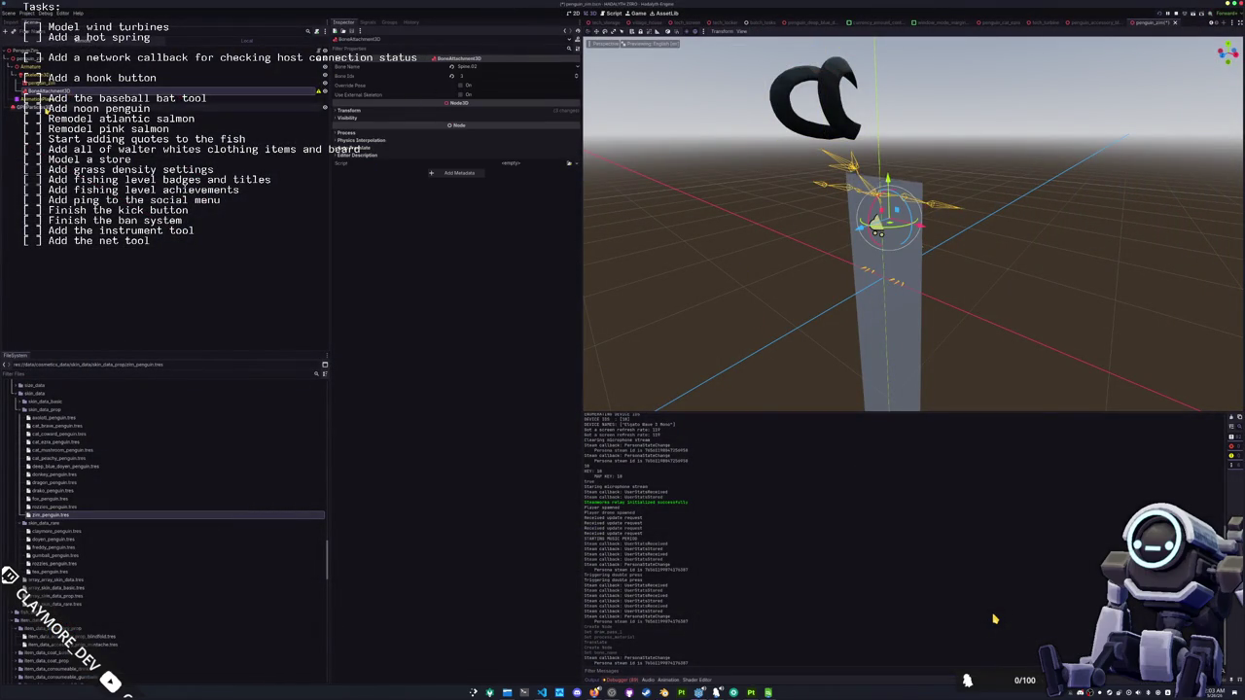
Step: Set the GPUParticles3D process material gravity Y to 1.0
left_click(75, 98)
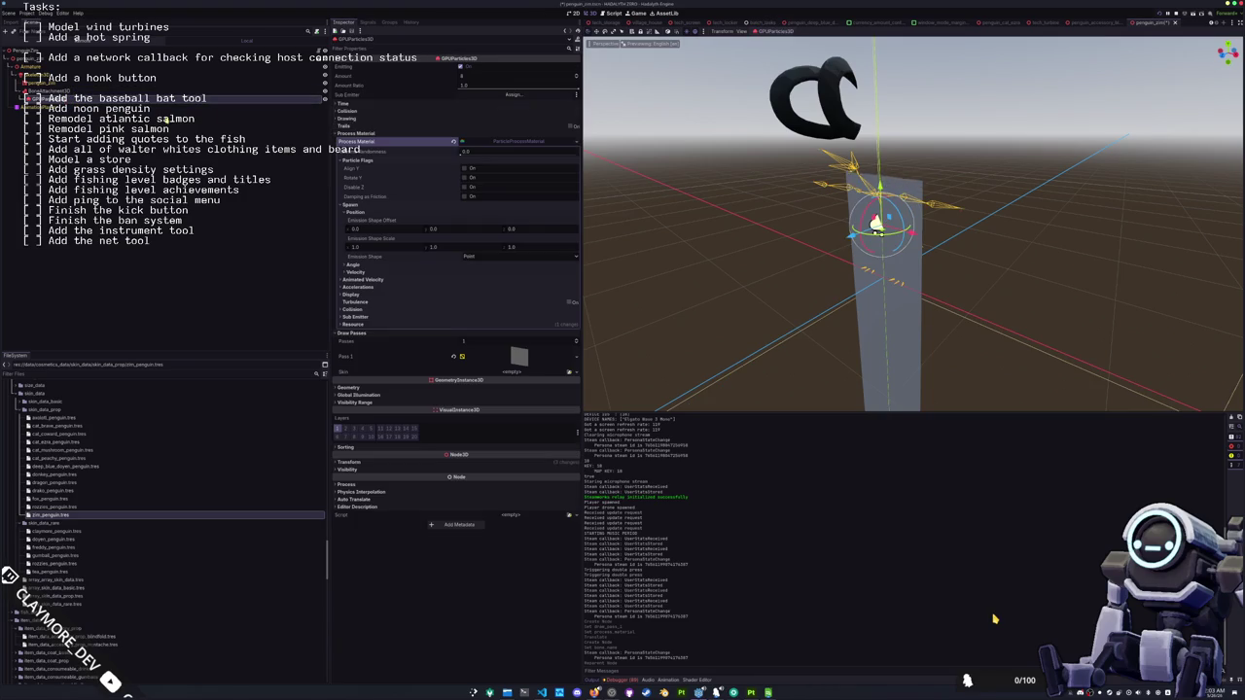
left_click(356, 286)
left_click(356, 294)
left_click(464, 317)
key("Return")
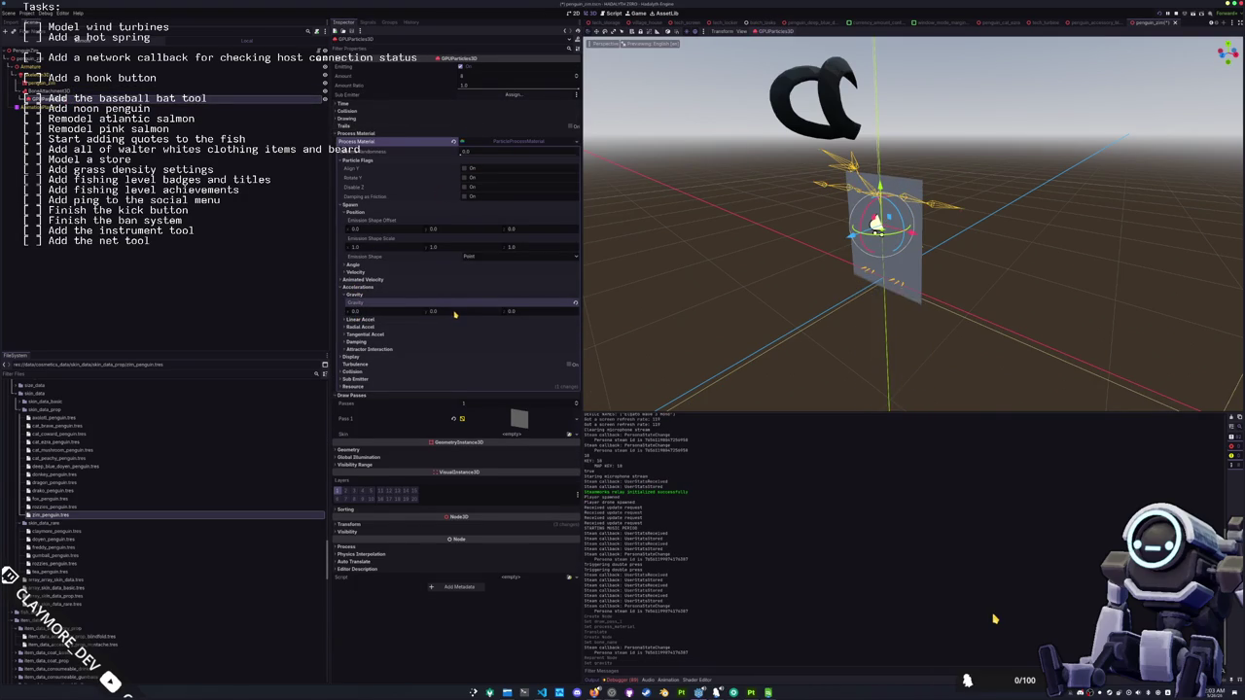
type("1")
key("Return")
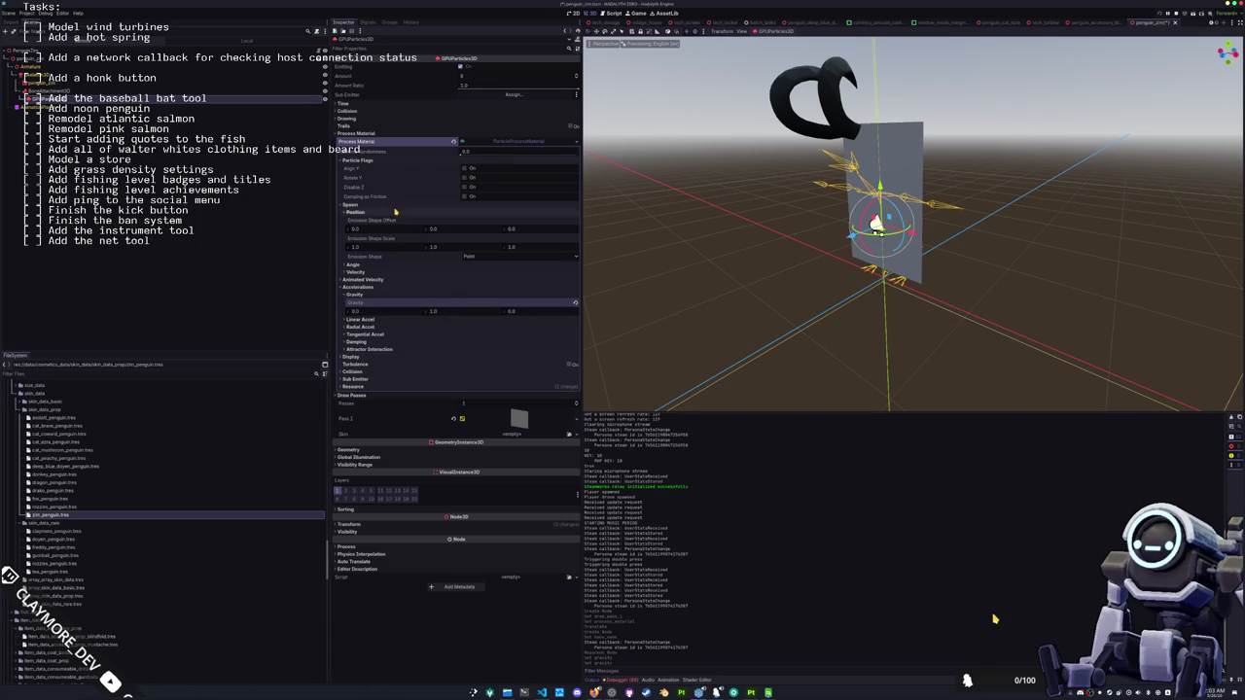
Step: Set the particle lifetime to 5.0 in the Time settings
left_click(467, 104)
type("3")
key("Return")
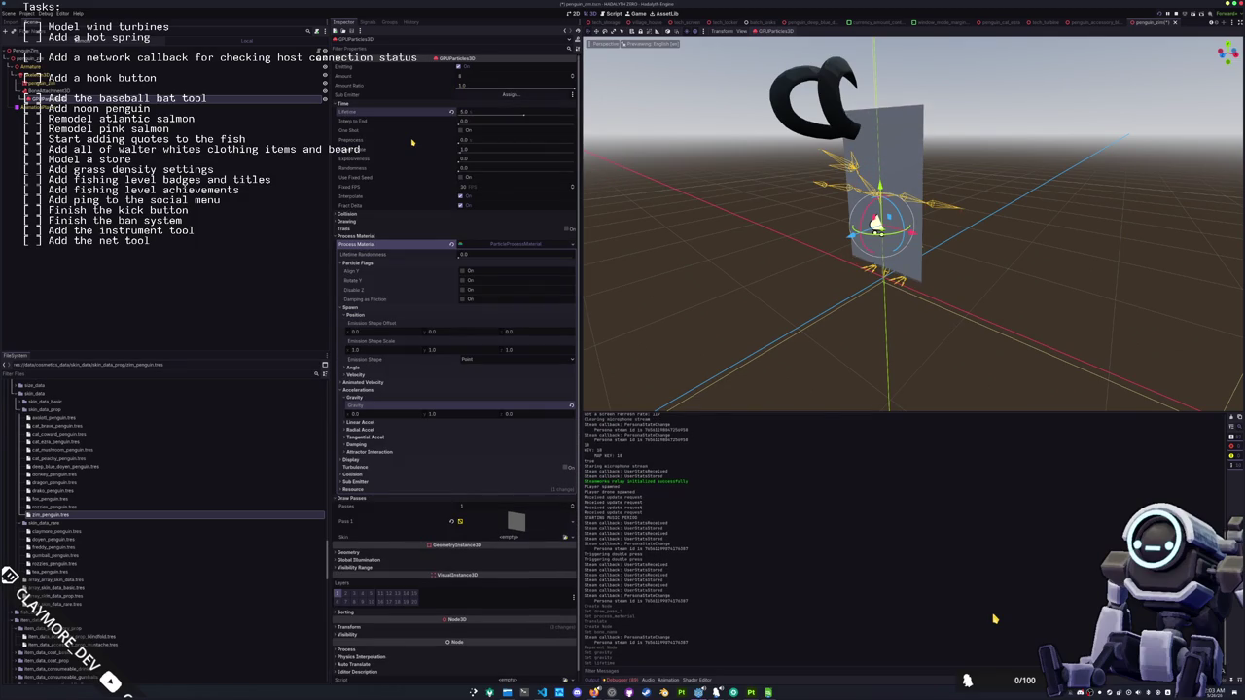
Step: Check the Drawing and Collision sections, collapse Gravity, and tick Turbulence in the process material
scroll(691, 223, "down", 3)
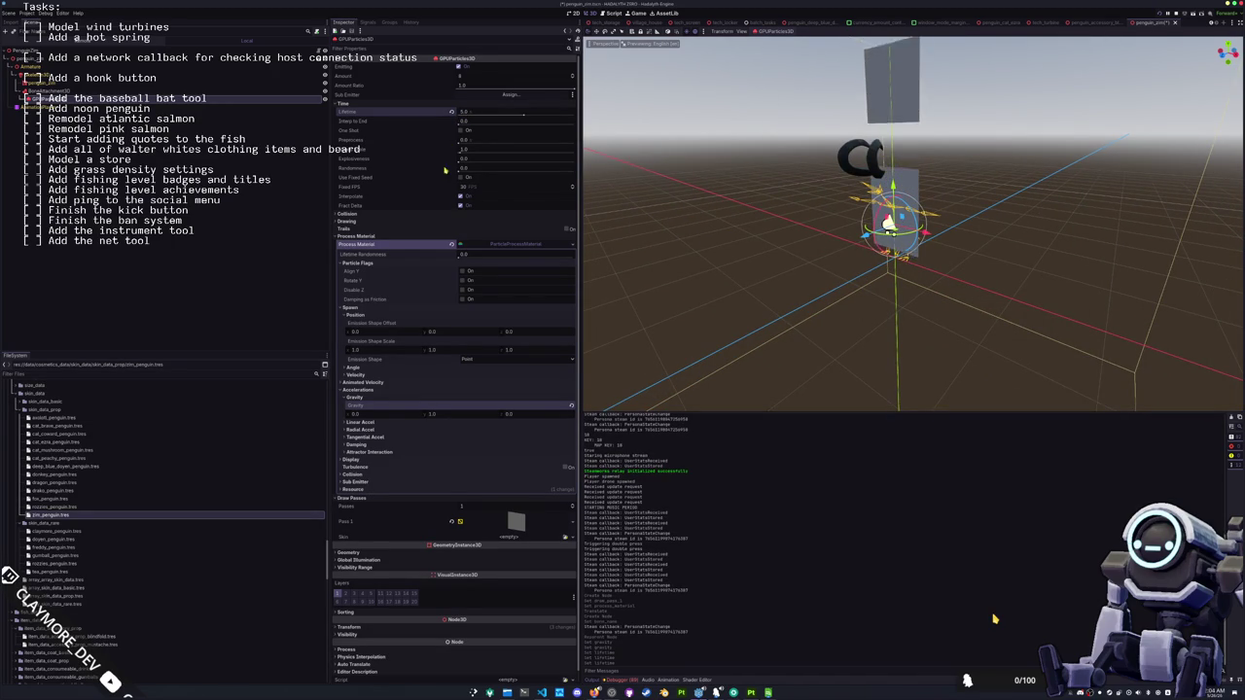
scroll(419, 192, "down", 1)
left_click(394, 212)
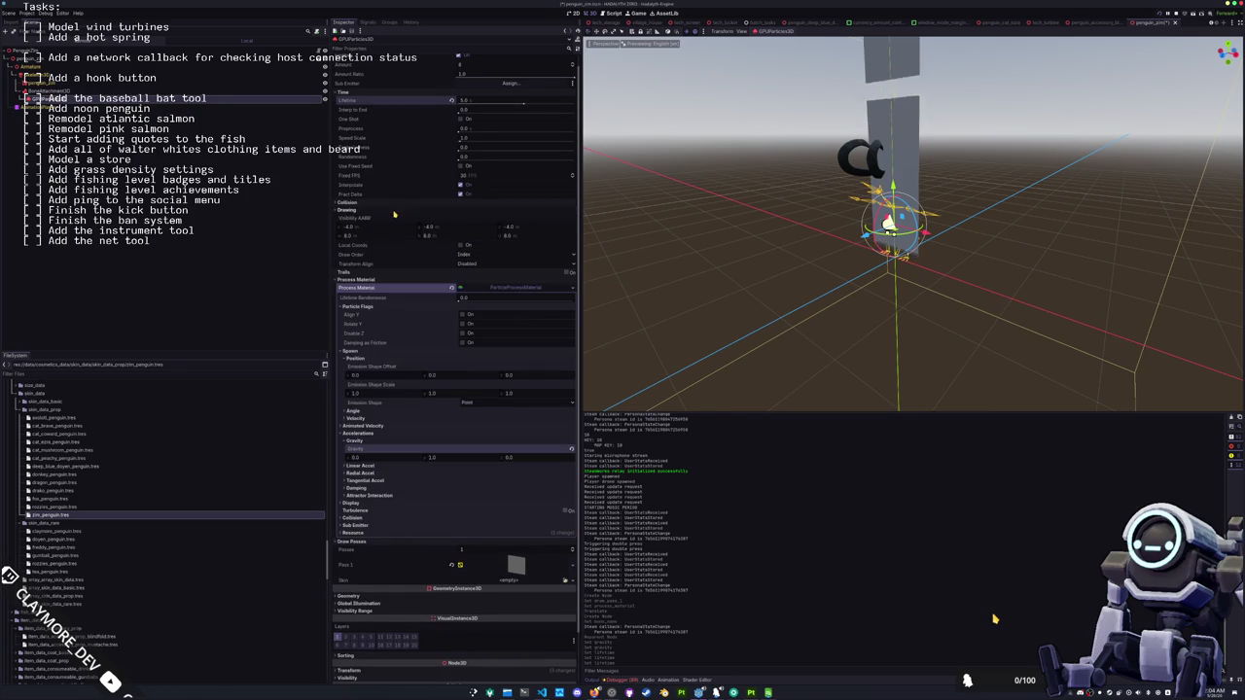
left_click(394, 212)
left_click(396, 206)
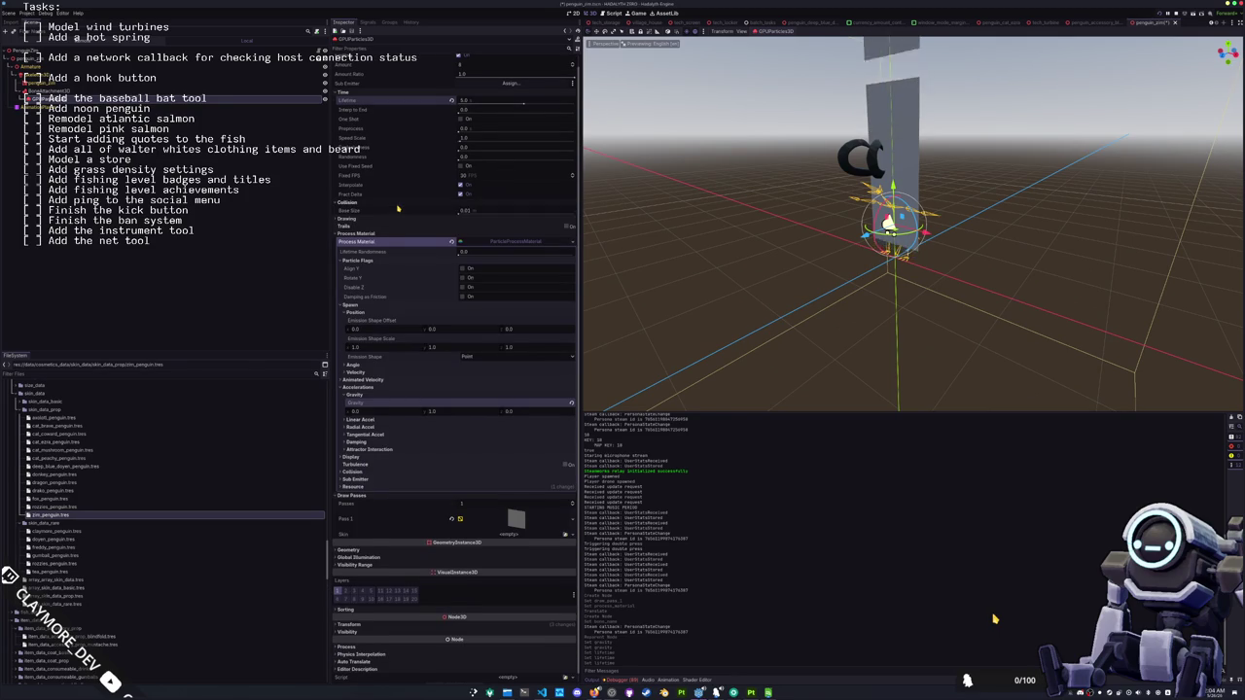
left_click(397, 204)
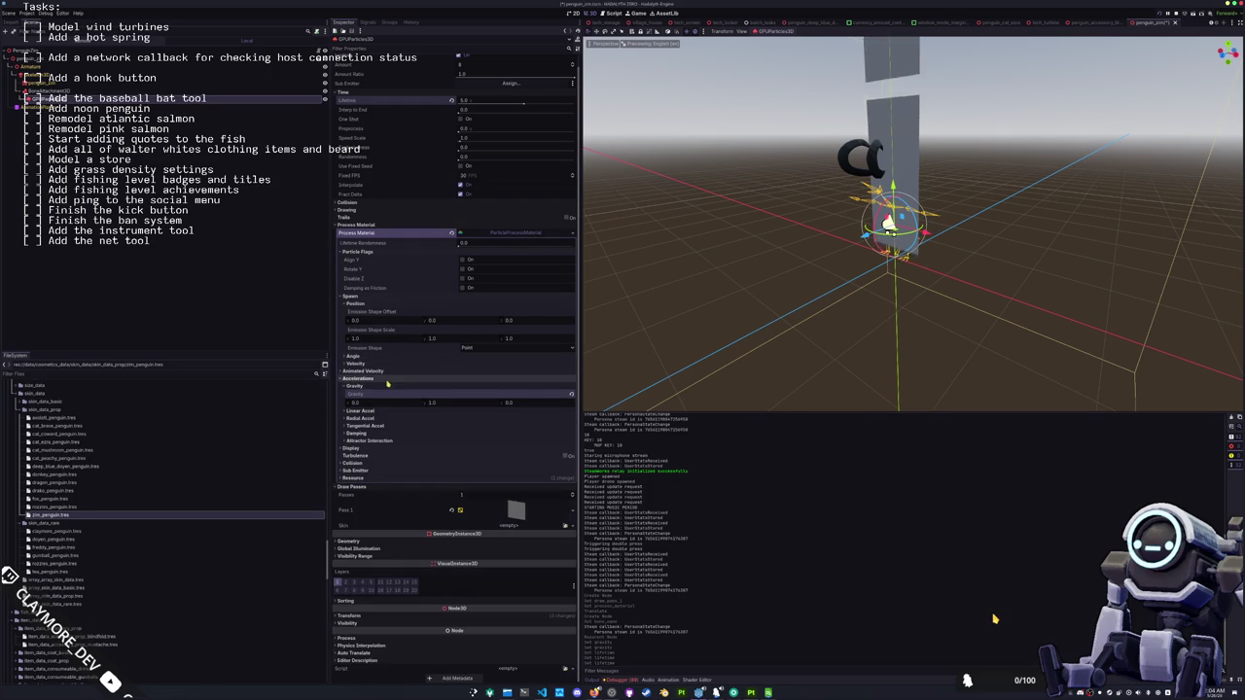
left_click(388, 385)
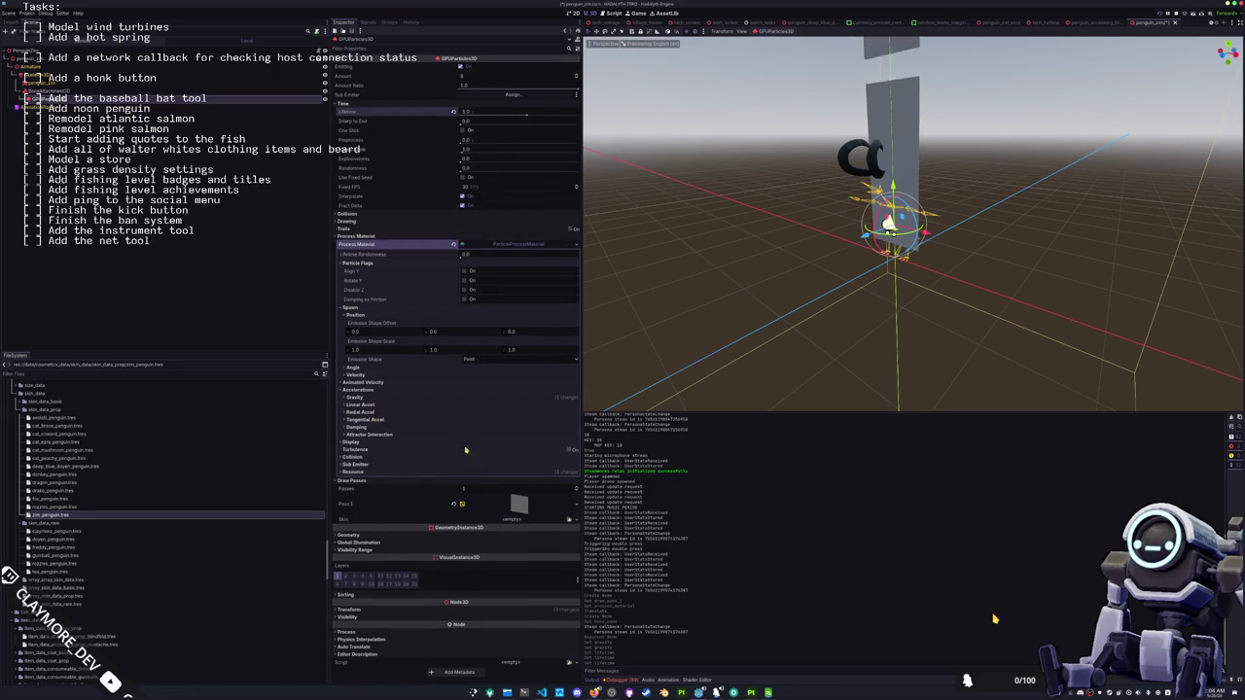
left_click(570, 450)
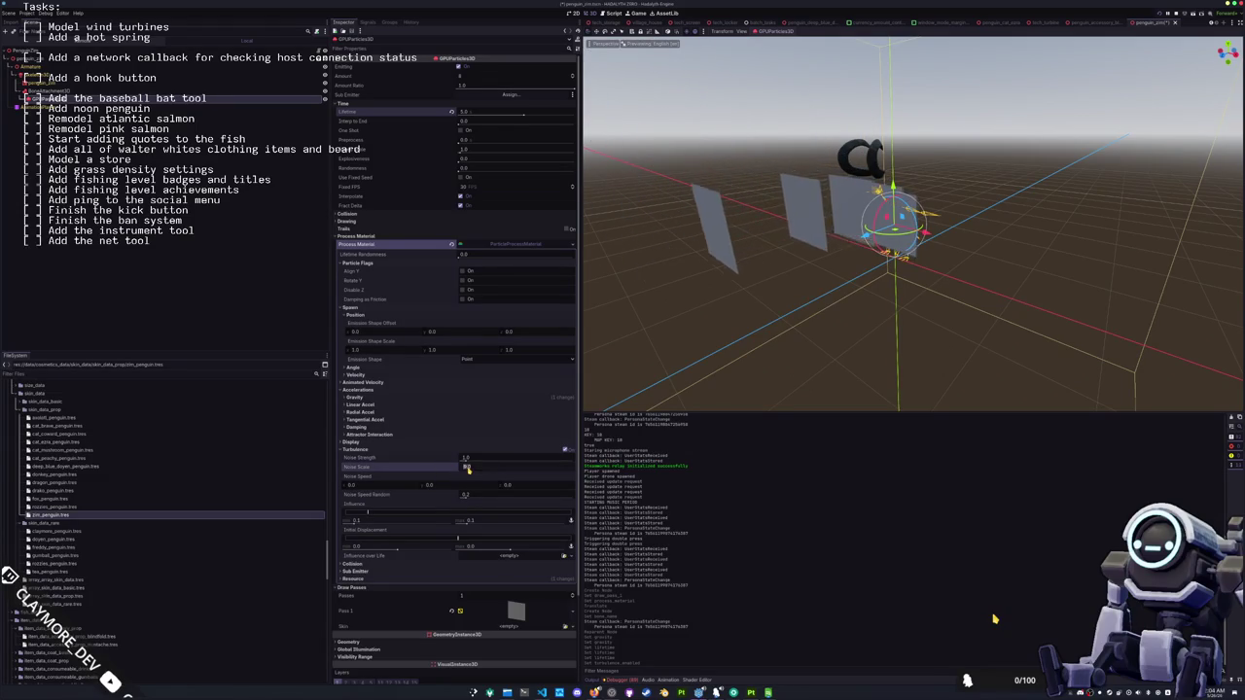
Step: Set turbulence Noise Strength to 0.1 and Initial Displacement to 0.05
left_click(473, 468)
key("Return")
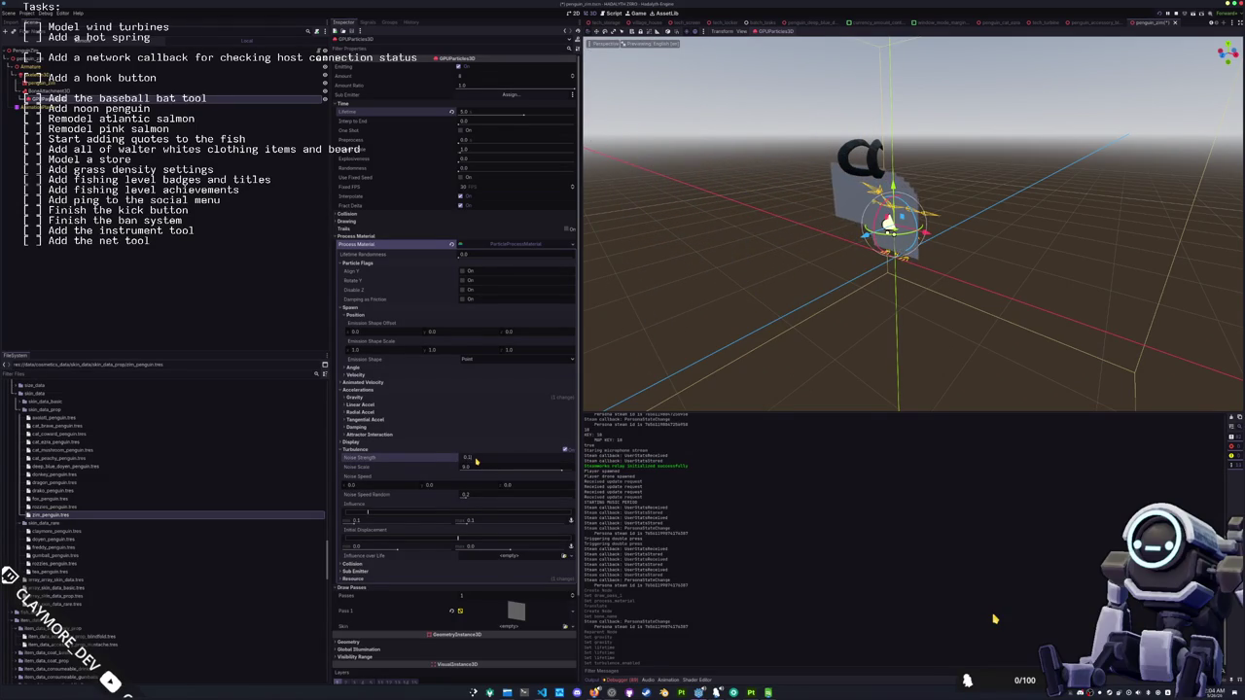
key("Return")
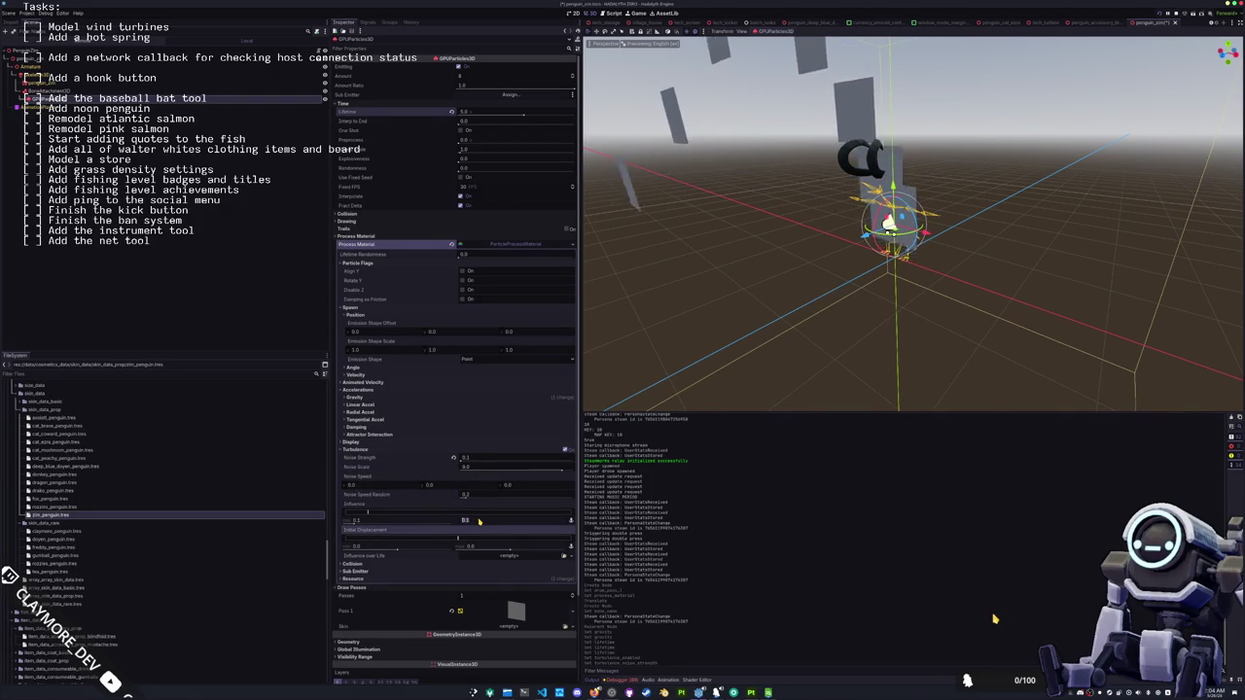
type("05")
key("Return")
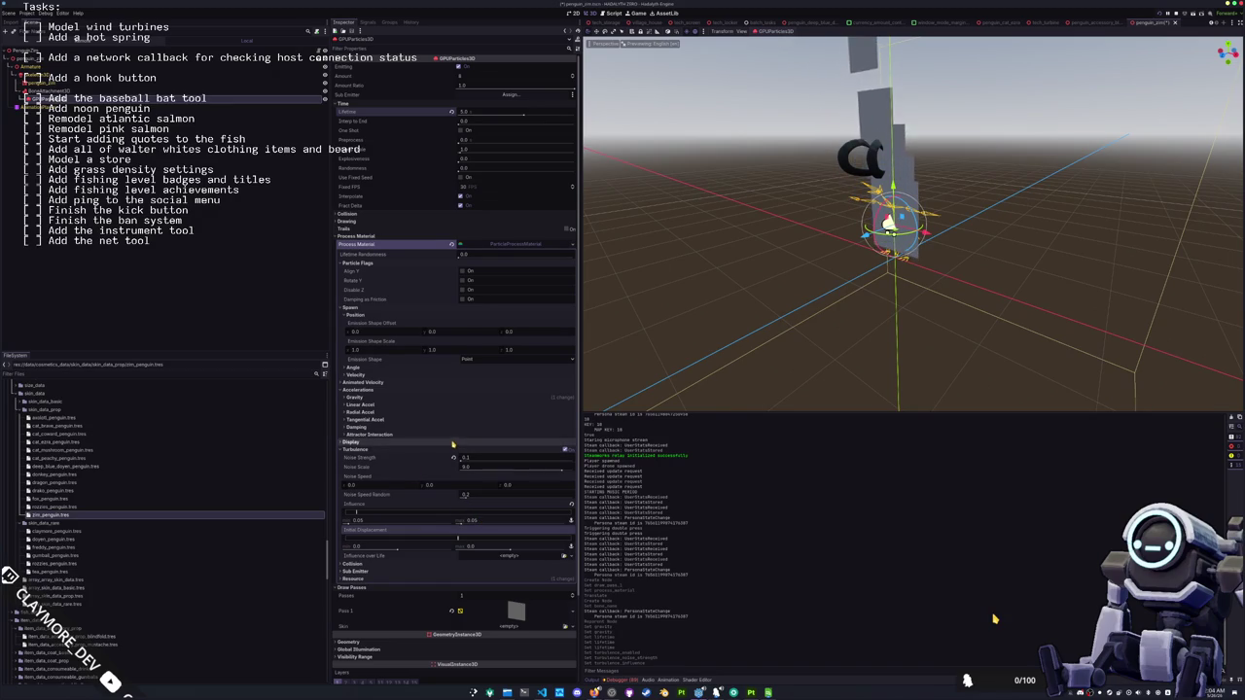
Step: Collapse Accelerations and switch the emission shape to Sphere
scroll(800, 399, "up", 3)
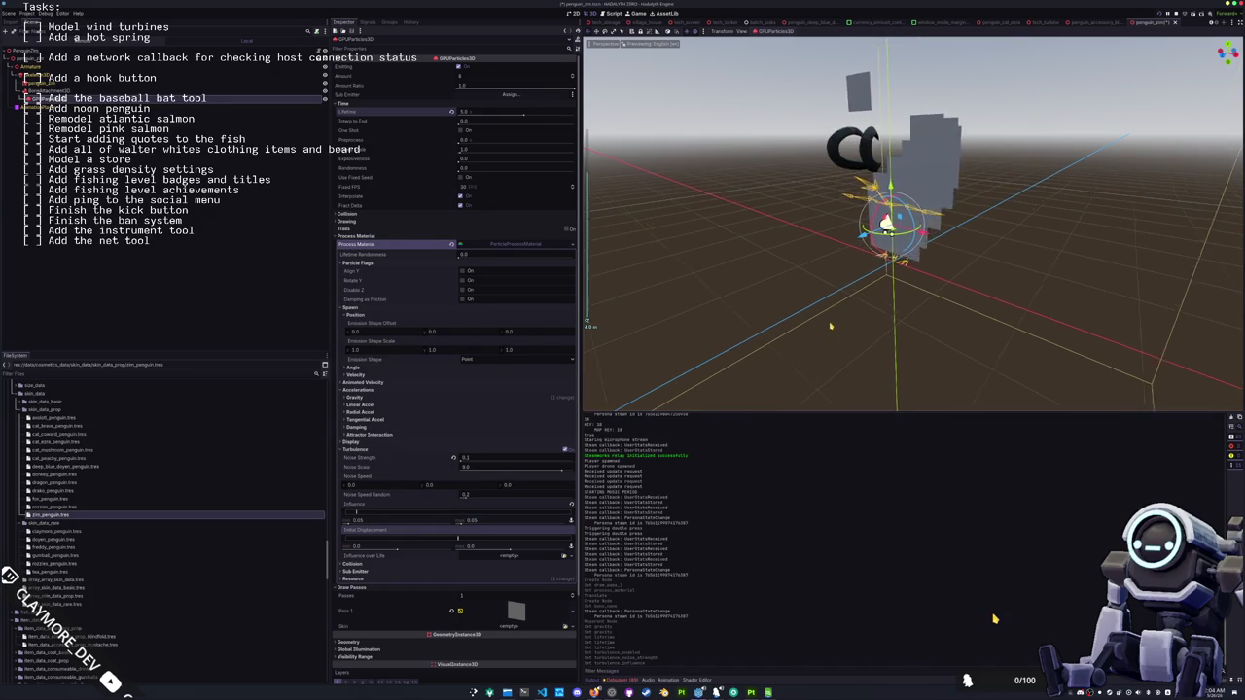
left_click(414, 390)
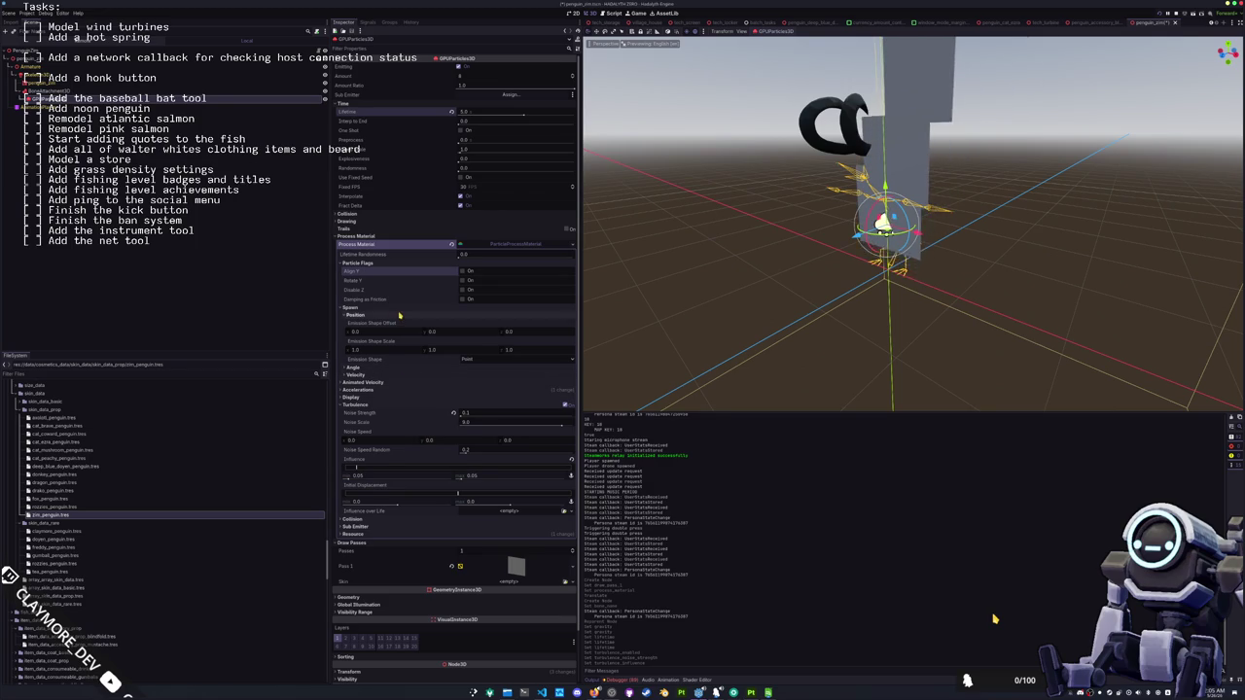
left_click(473, 360)
left_click(474, 377)
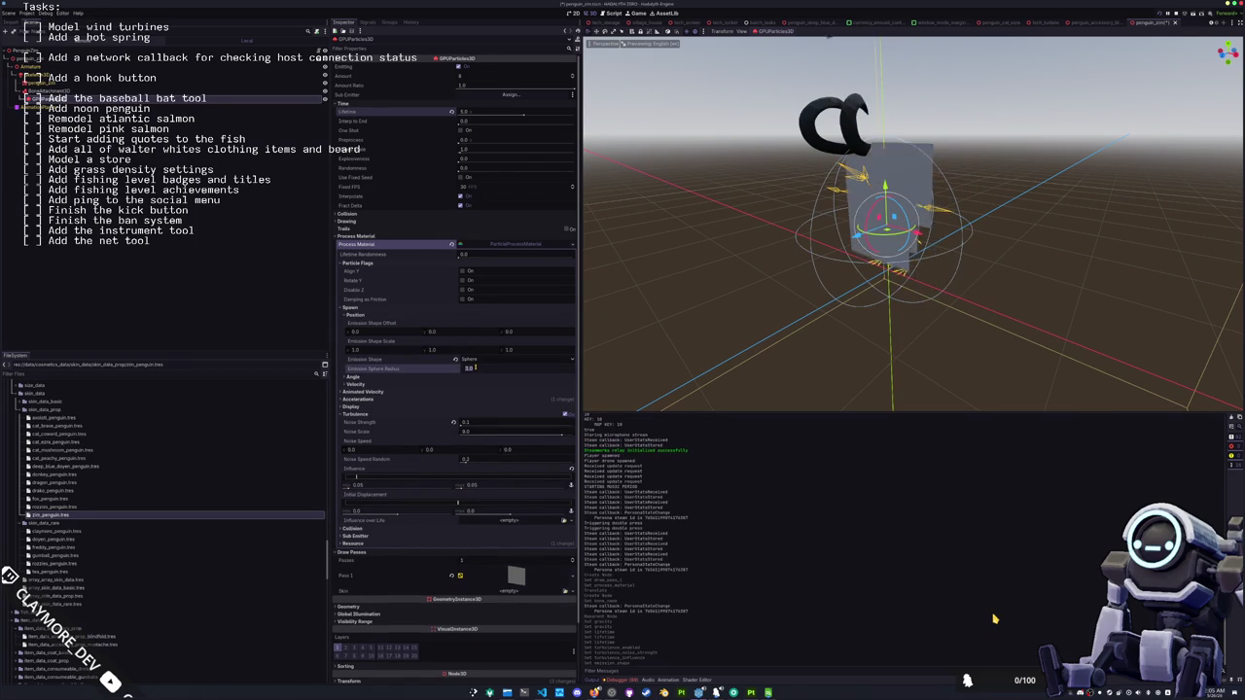
Step: Check the quad mesh material, then add a new StandardMaterial3D as the Material Override
scroll(414, 340, "down", 2)
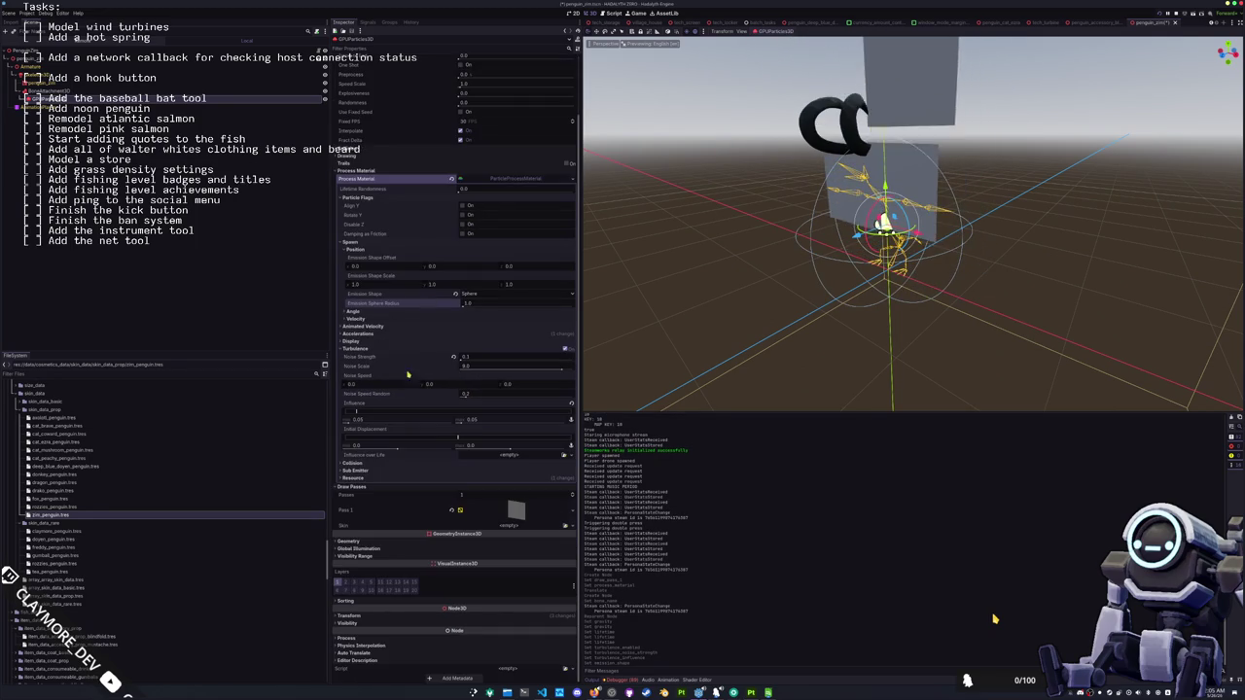
left_click(461, 510)
scroll(461, 514, "down", 5)
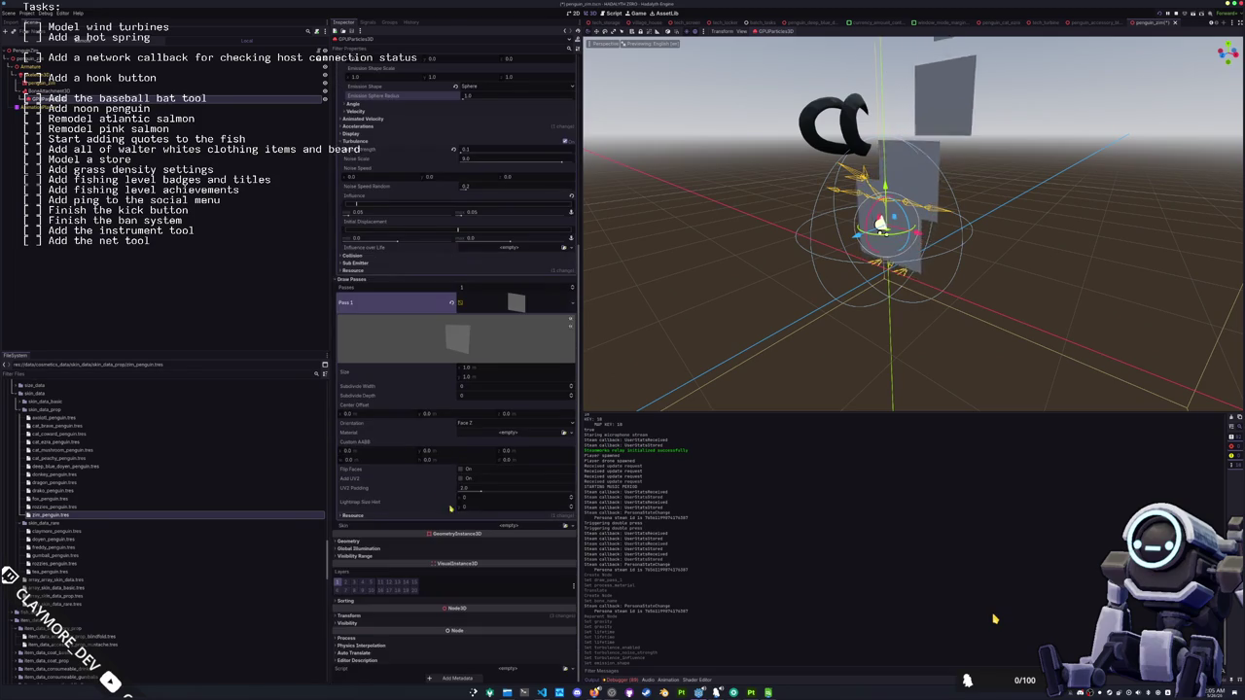
left_click(572, 434)
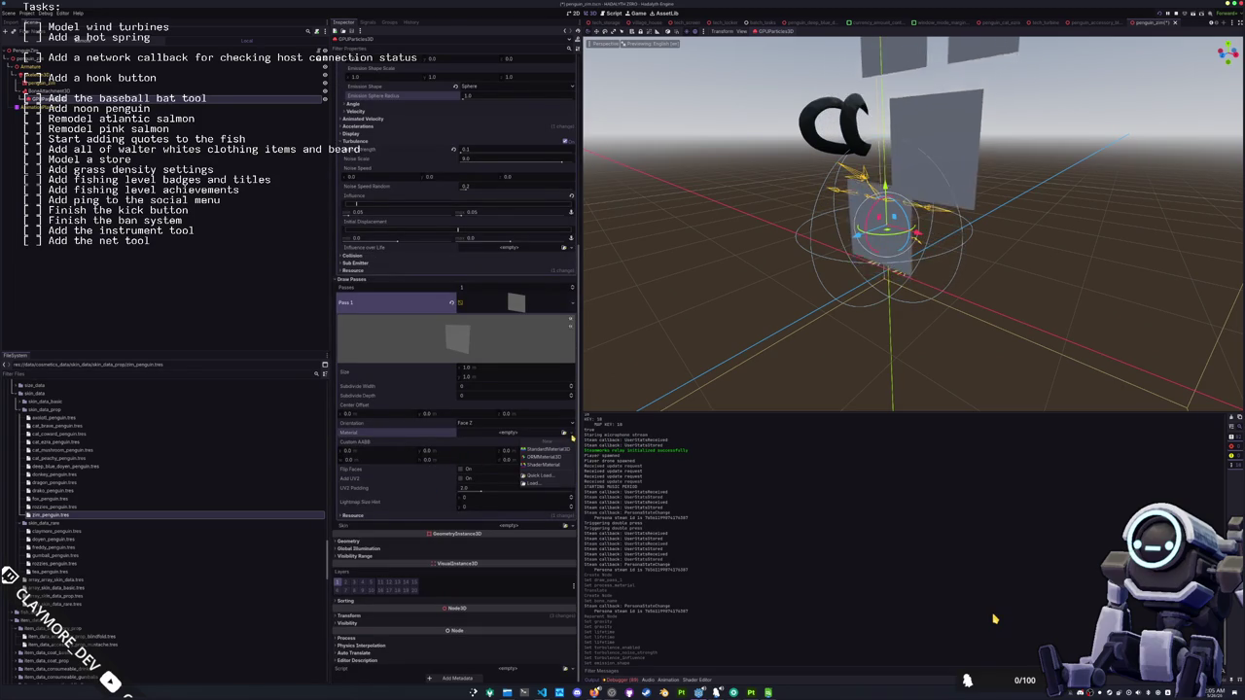
left_click(564, 541)
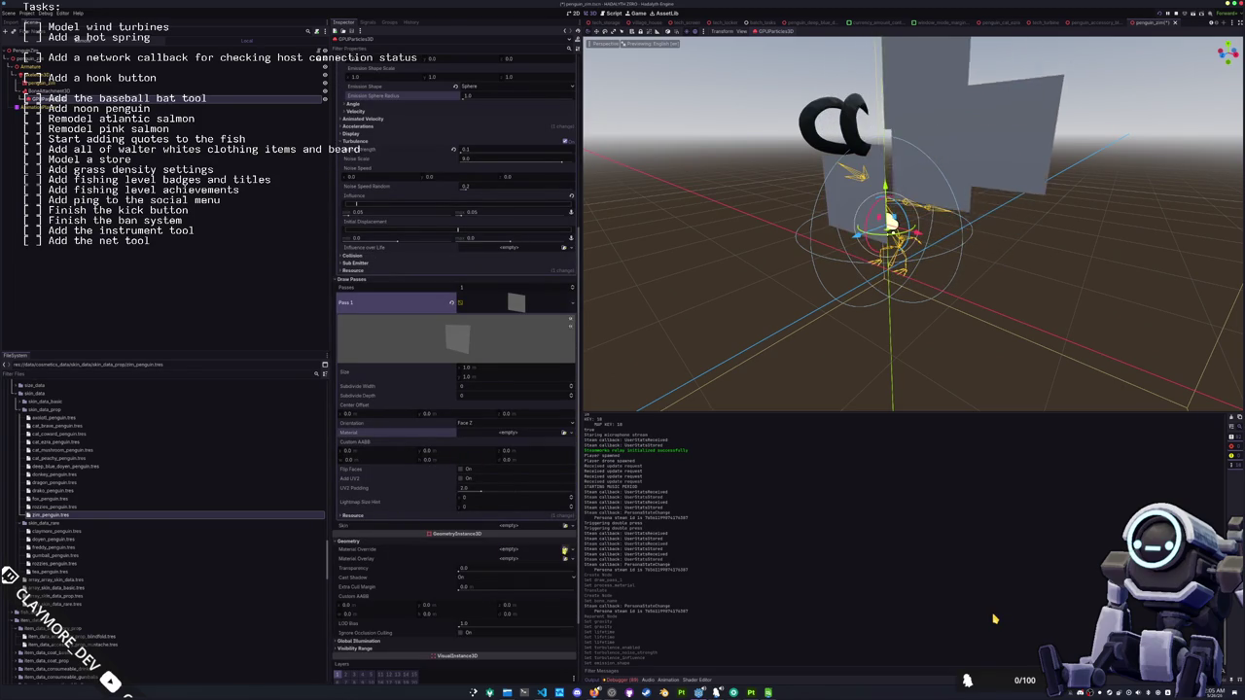
left_click(570, 549)
left_click(546, 565)
Step: Tick Emission on the new StandardMaterial3D
scroll(448, 544, "down", 5)
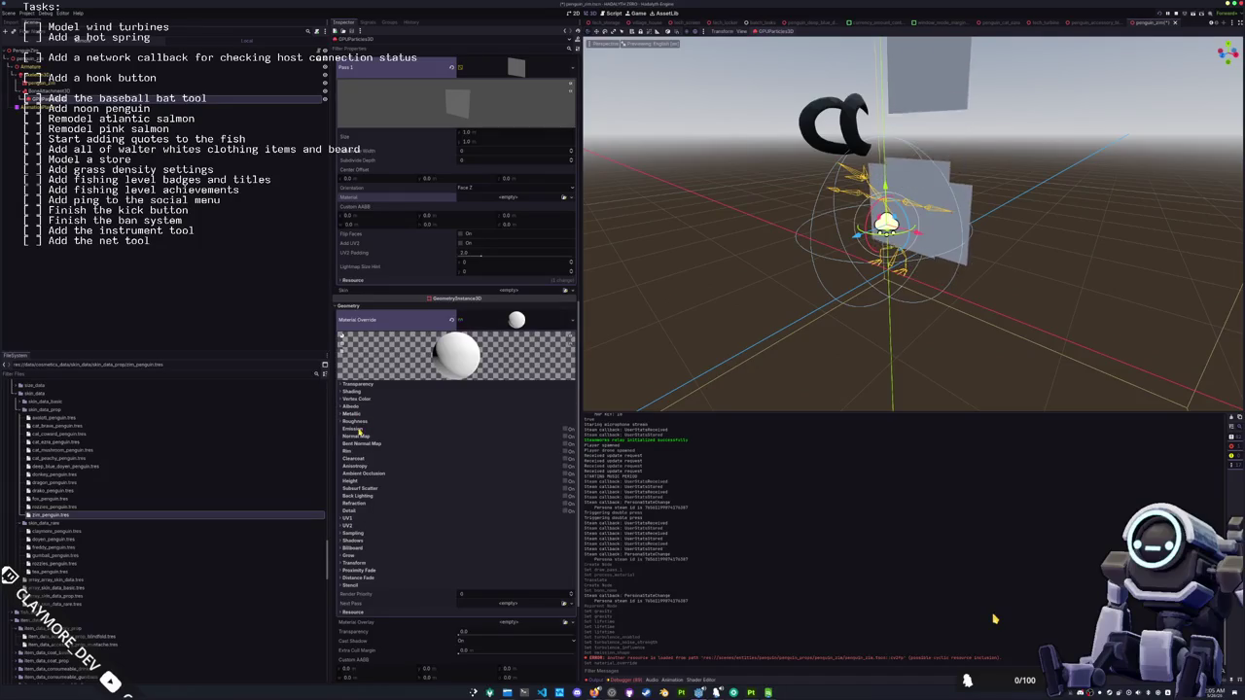
left_click(567, 429)
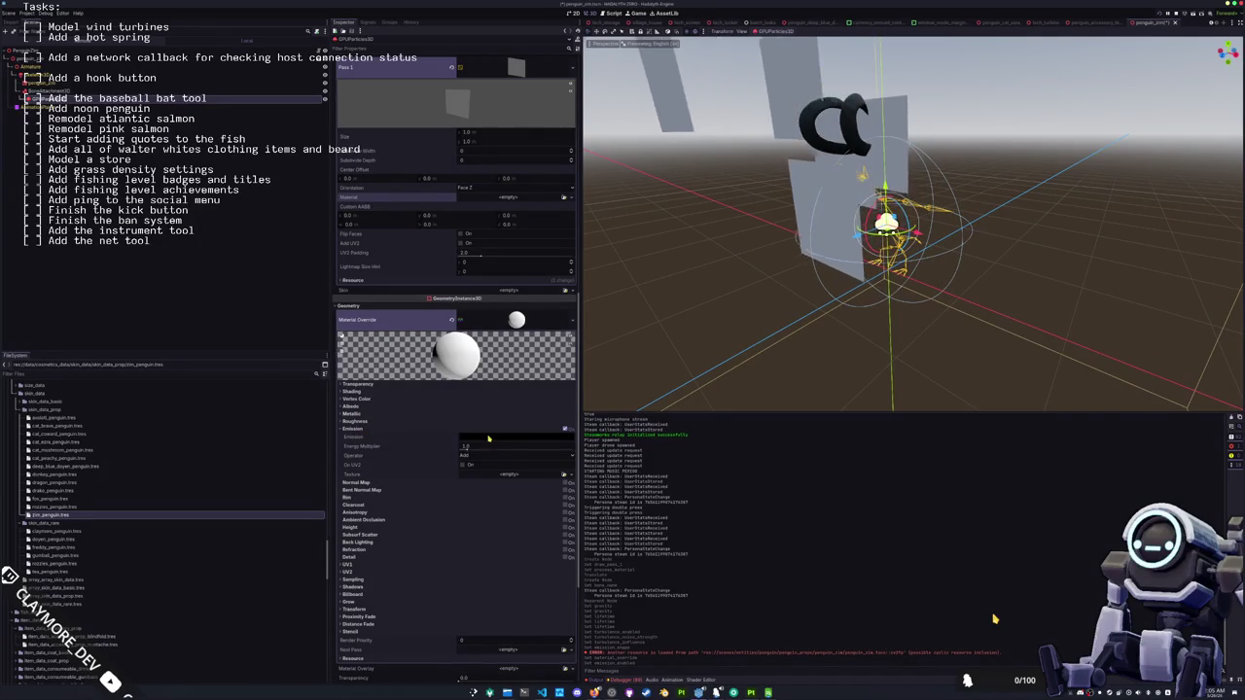
left_click(511, 437)
left_click(424, 450)
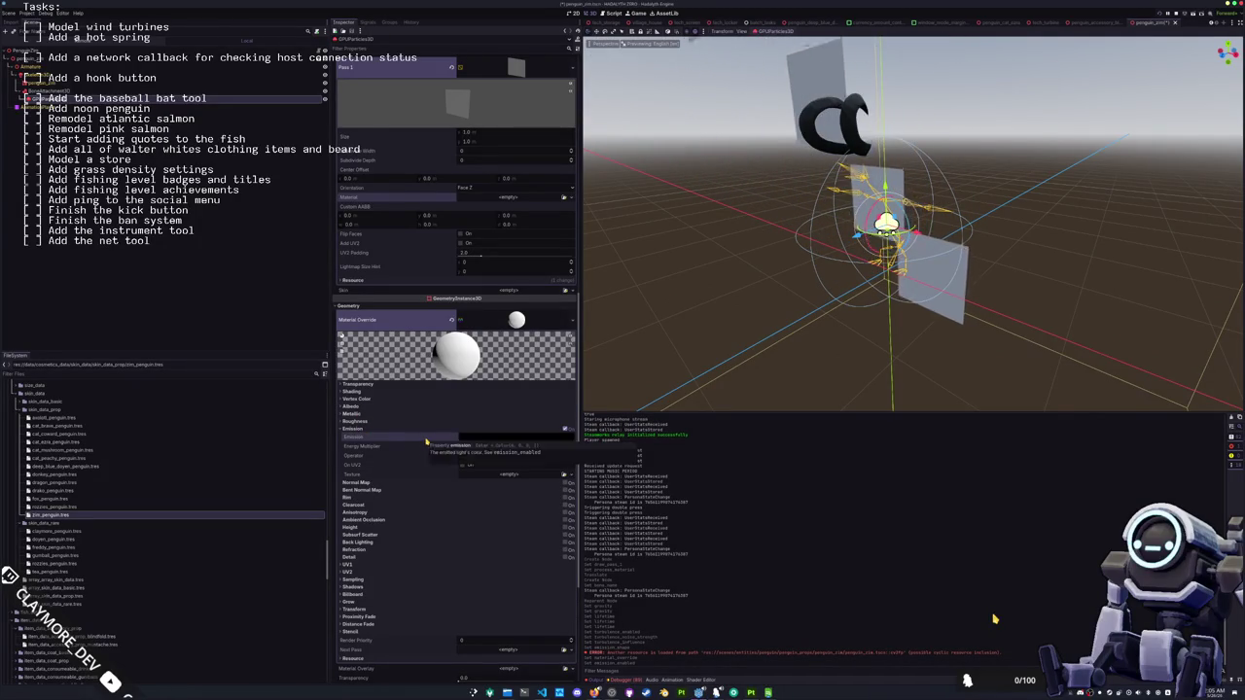
scroll(425, 446, "up", 4)
scroll(425, 441, "up", 8)
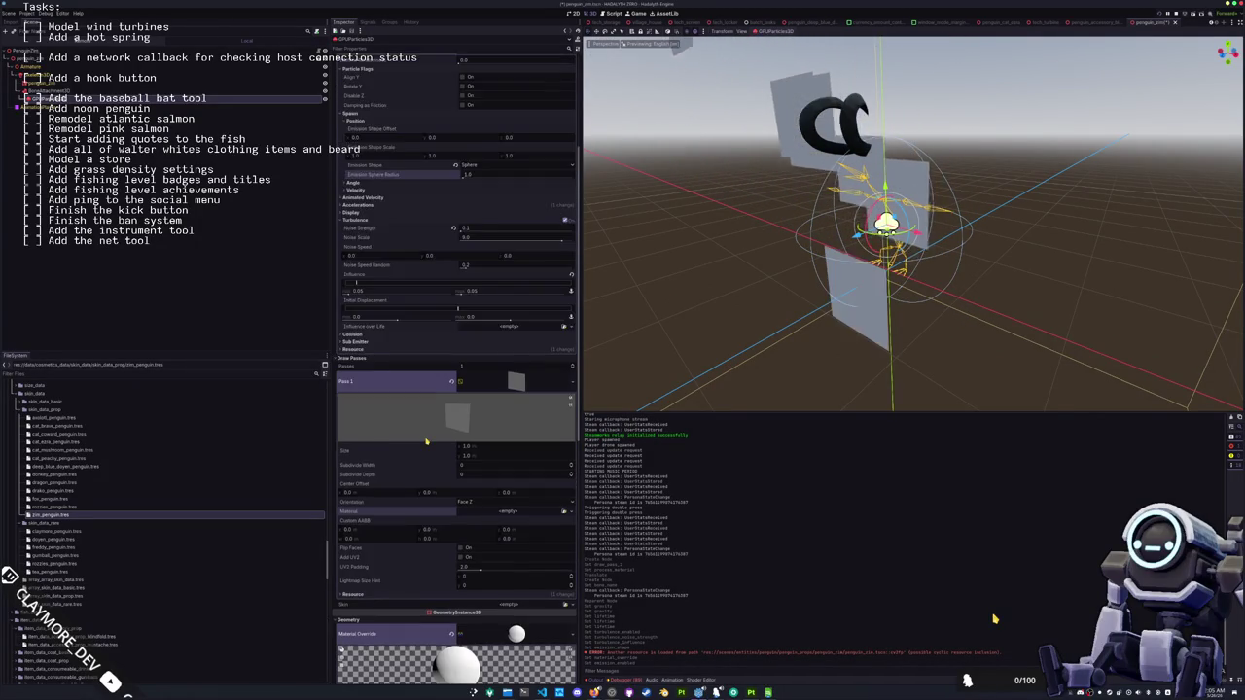
scroll(425, 441, "up", 1)
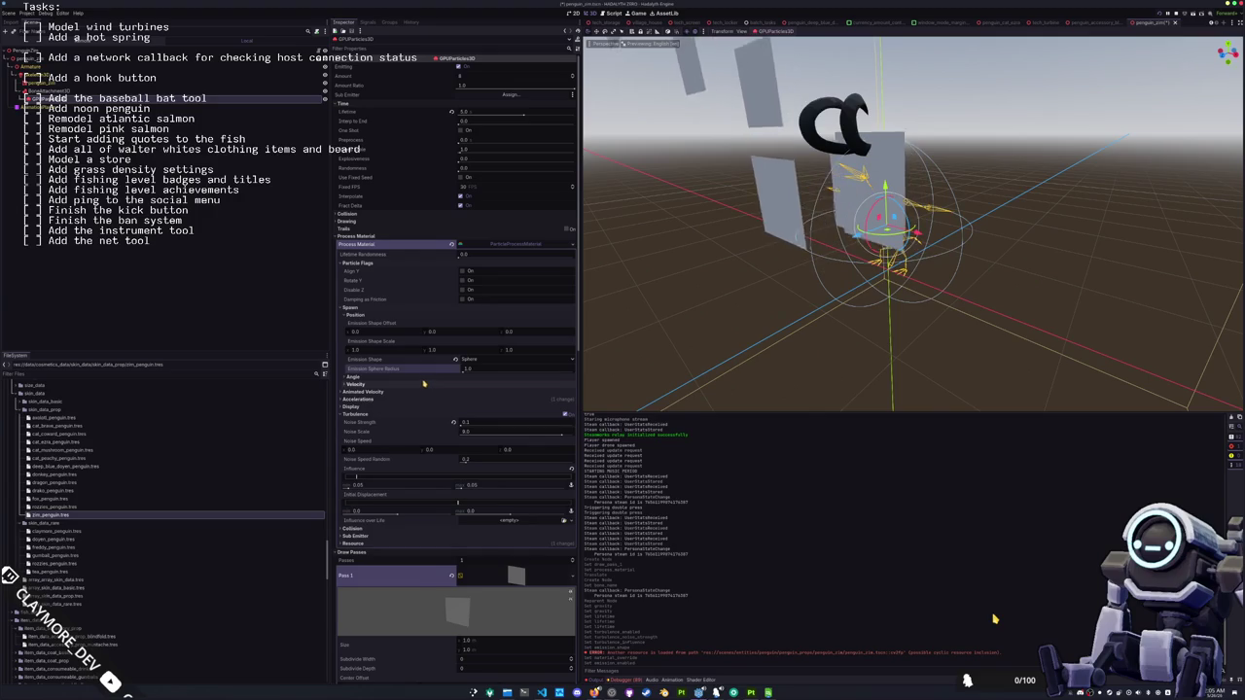
Step: Set the particles' Transform Align to Z-Billboard + Y to Velocity
left_click(401, 314)
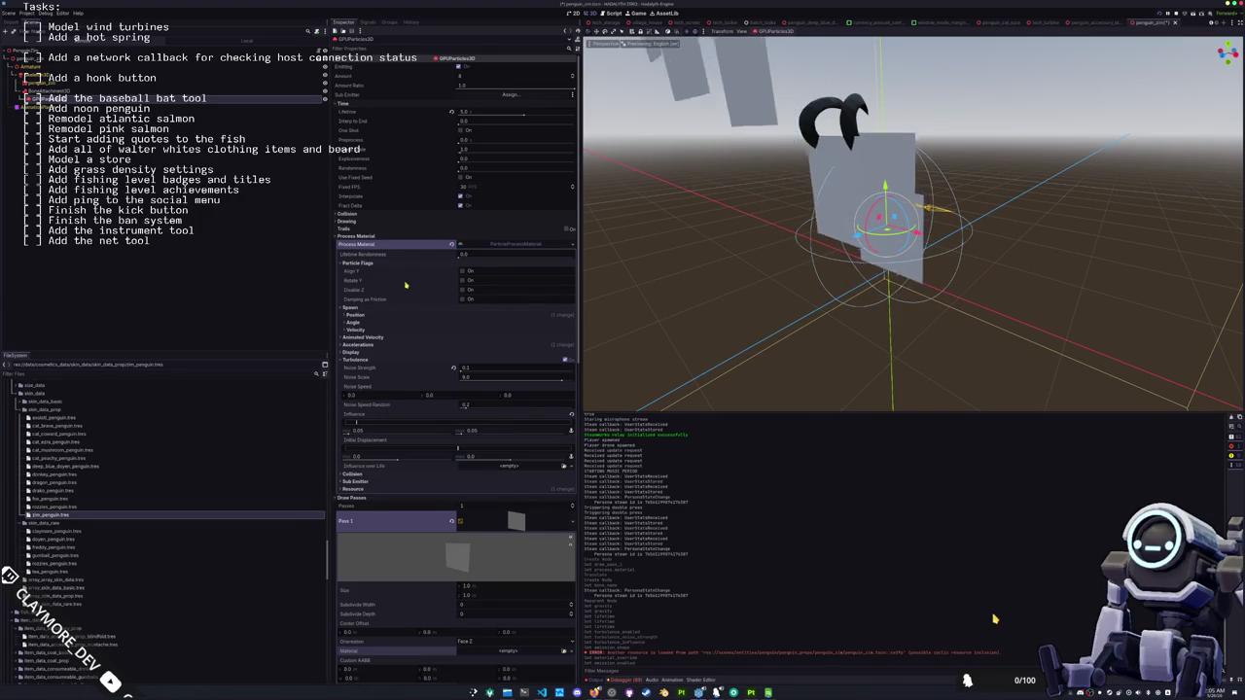
left_click(413, 221)
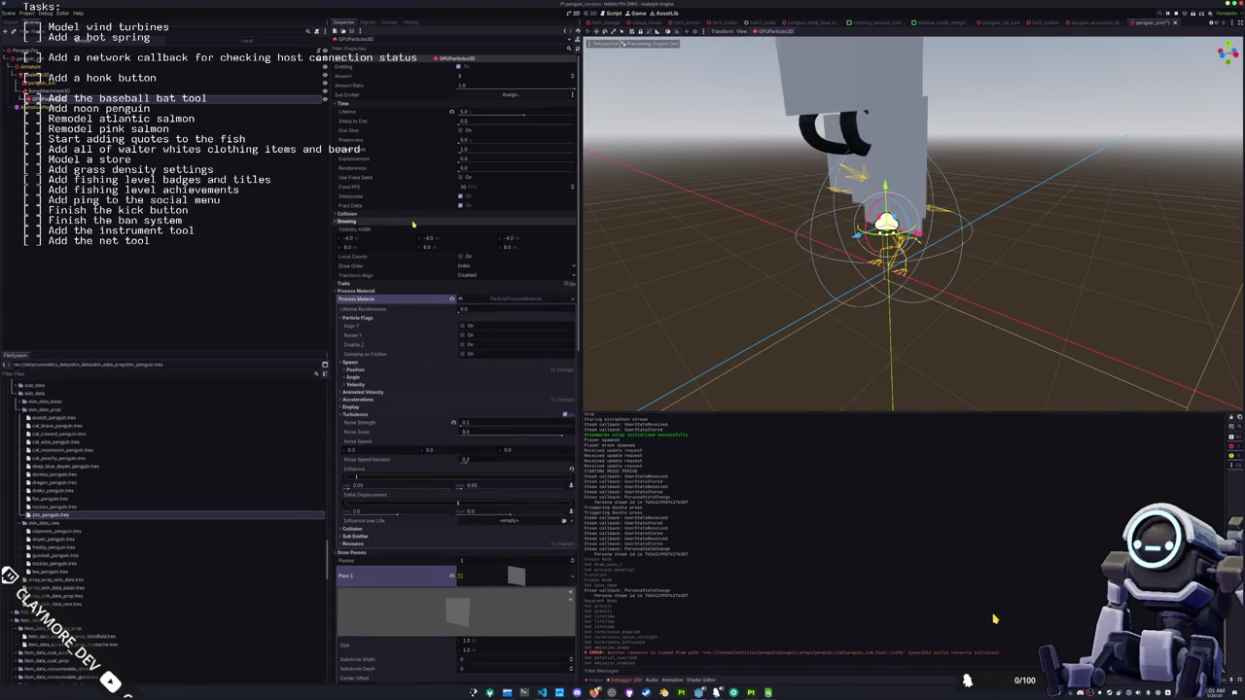
left_click(413, 223)
left_click(410, 222)
left_click(409, 223)
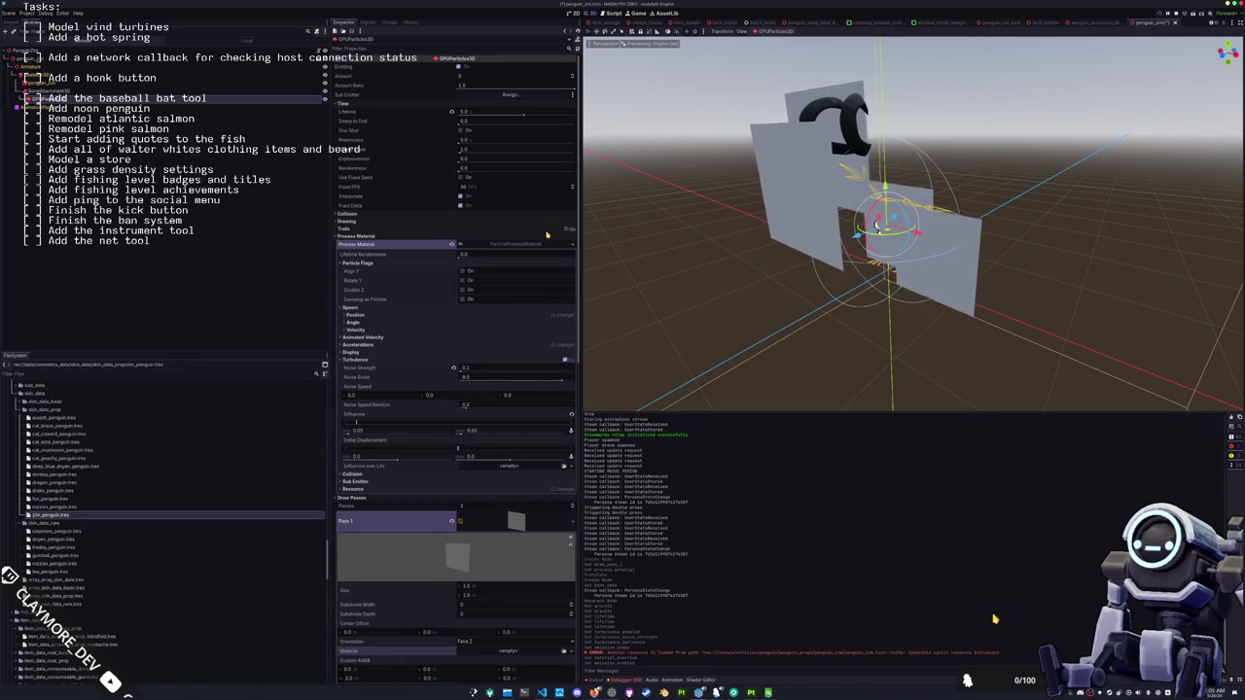
left_click(482, 221)
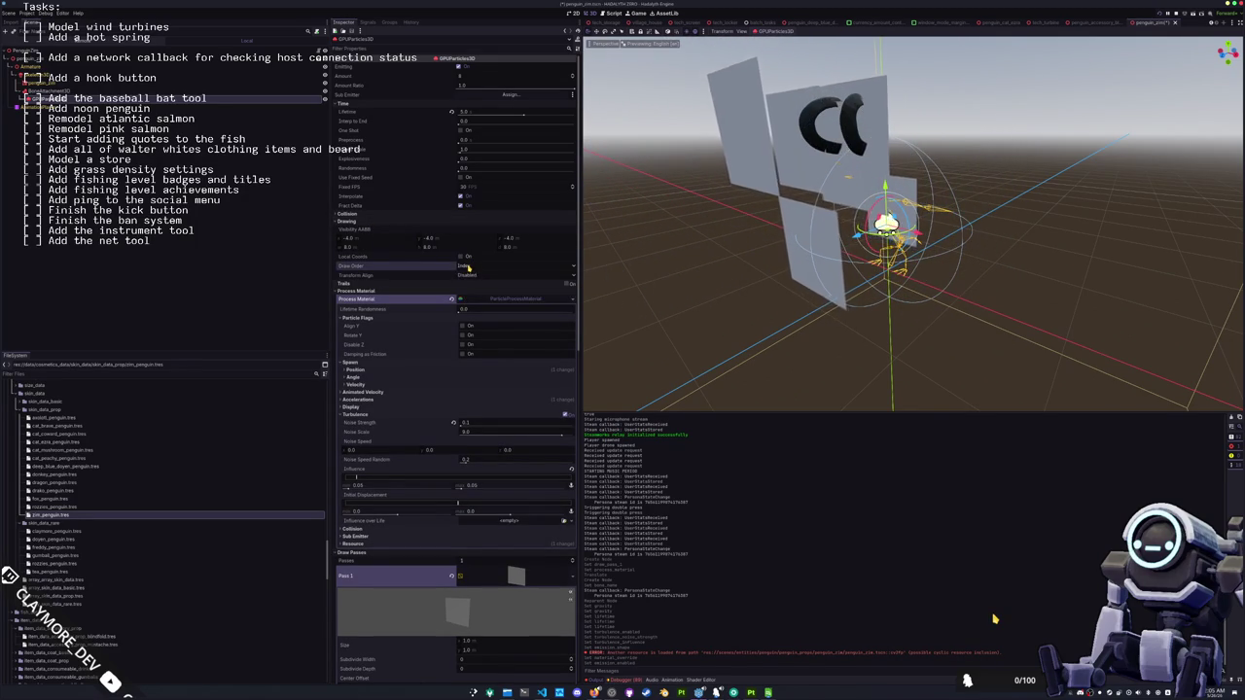
left_click(472, 274)
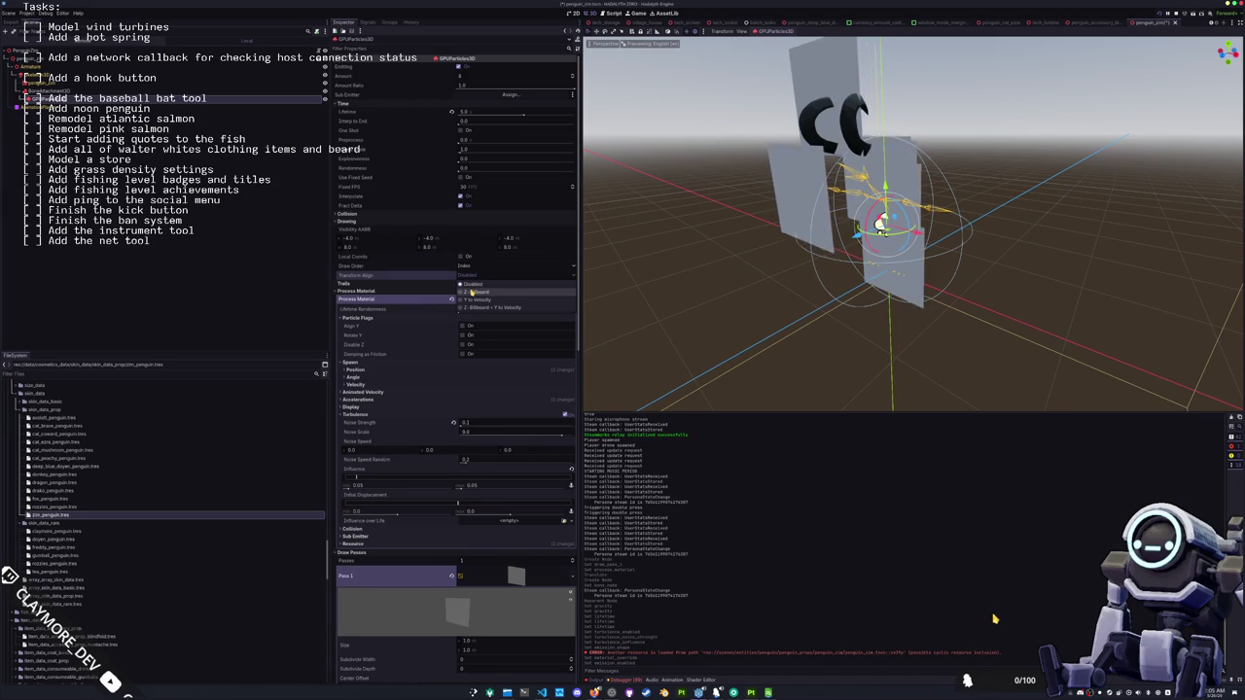
left_click(474, 293)
left_click(472, 275)
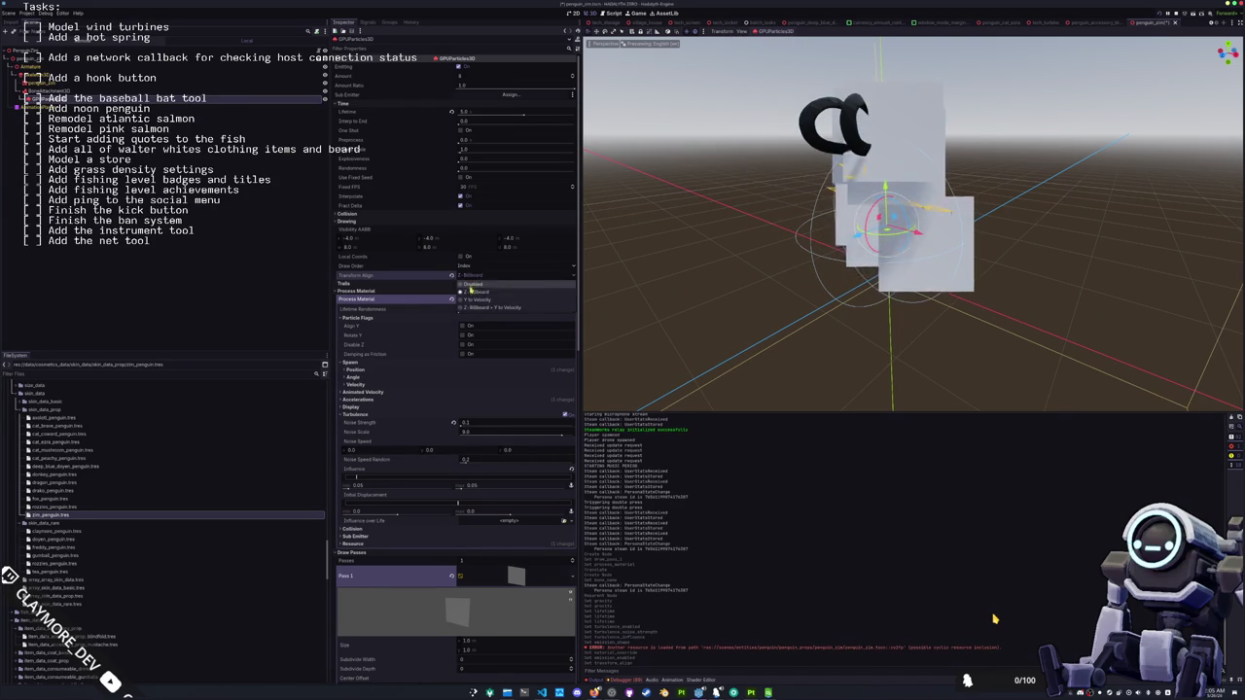
left_click(473, 307)
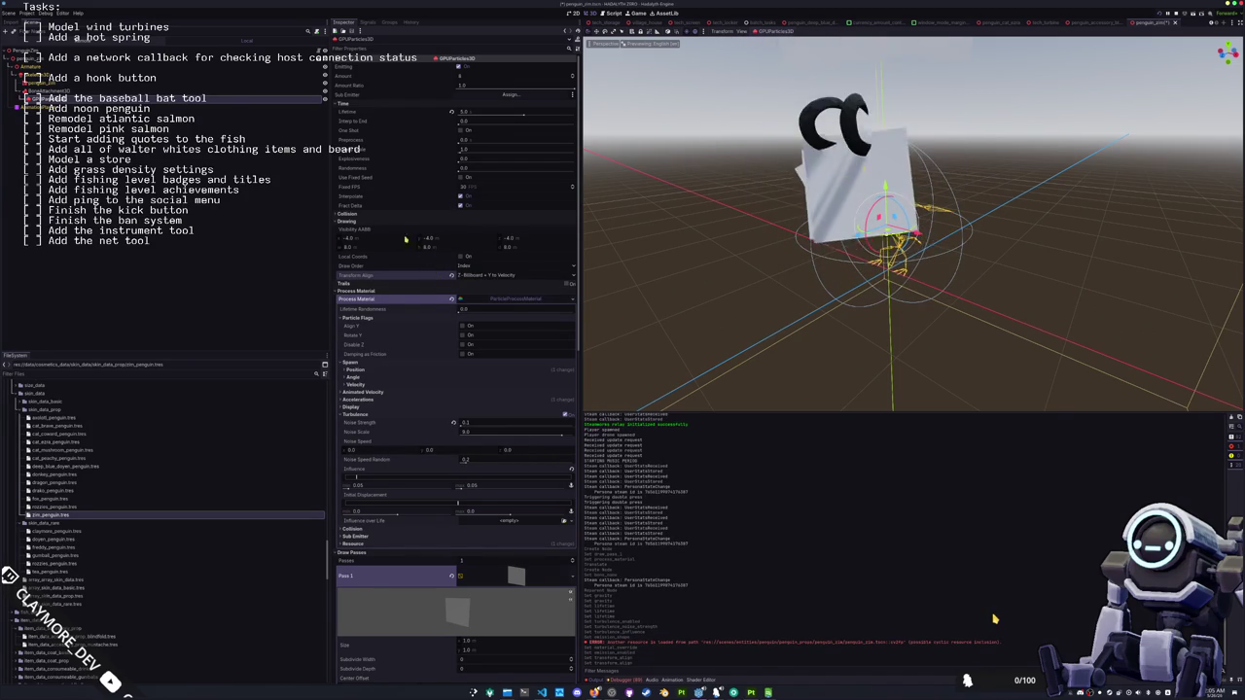
Step: Under Display > Color Curves, give Emission Curve a new CurveTexture with a new Curve
scroll(418, 241, "down", 2)
scroll(408, 308, "down", 2)
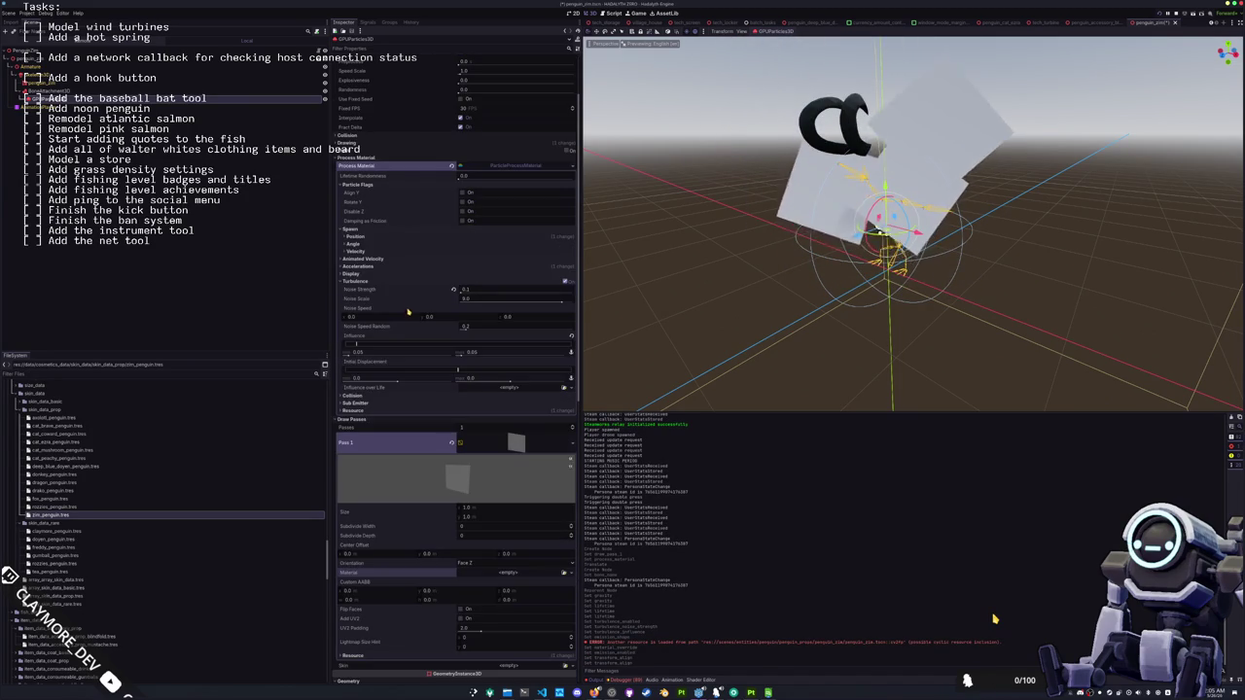
left_click(403, 276)
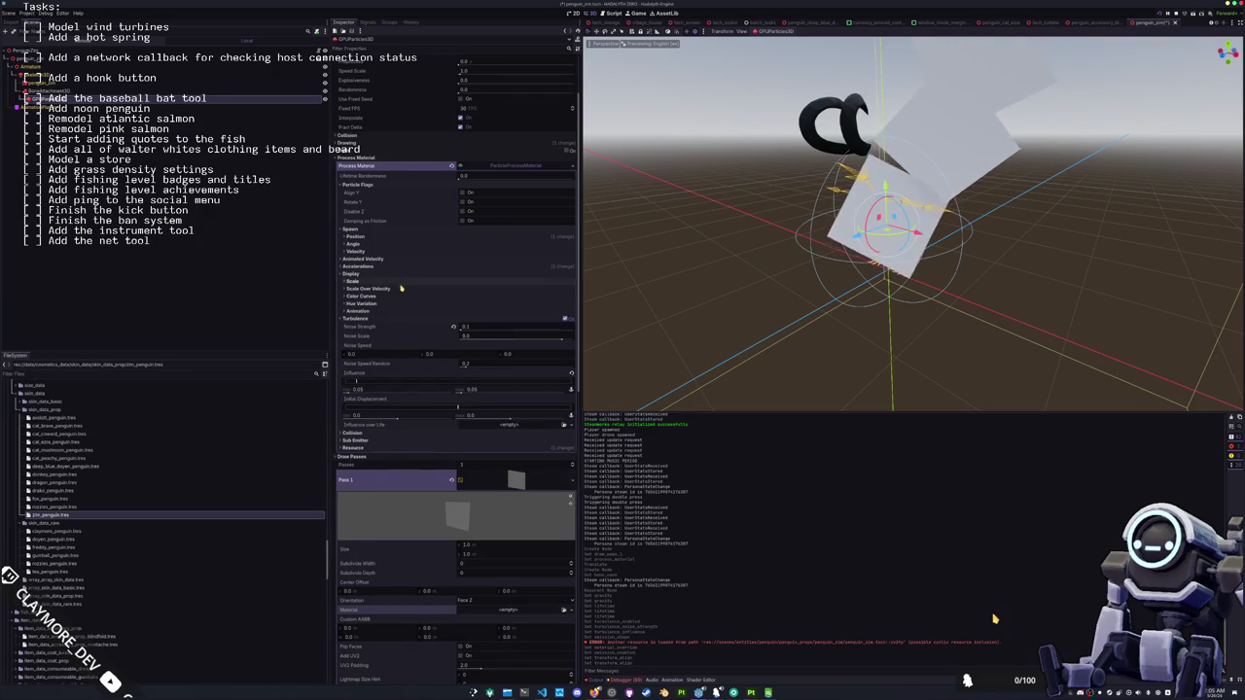
left_click(384, 312)
left_click(380, 305)
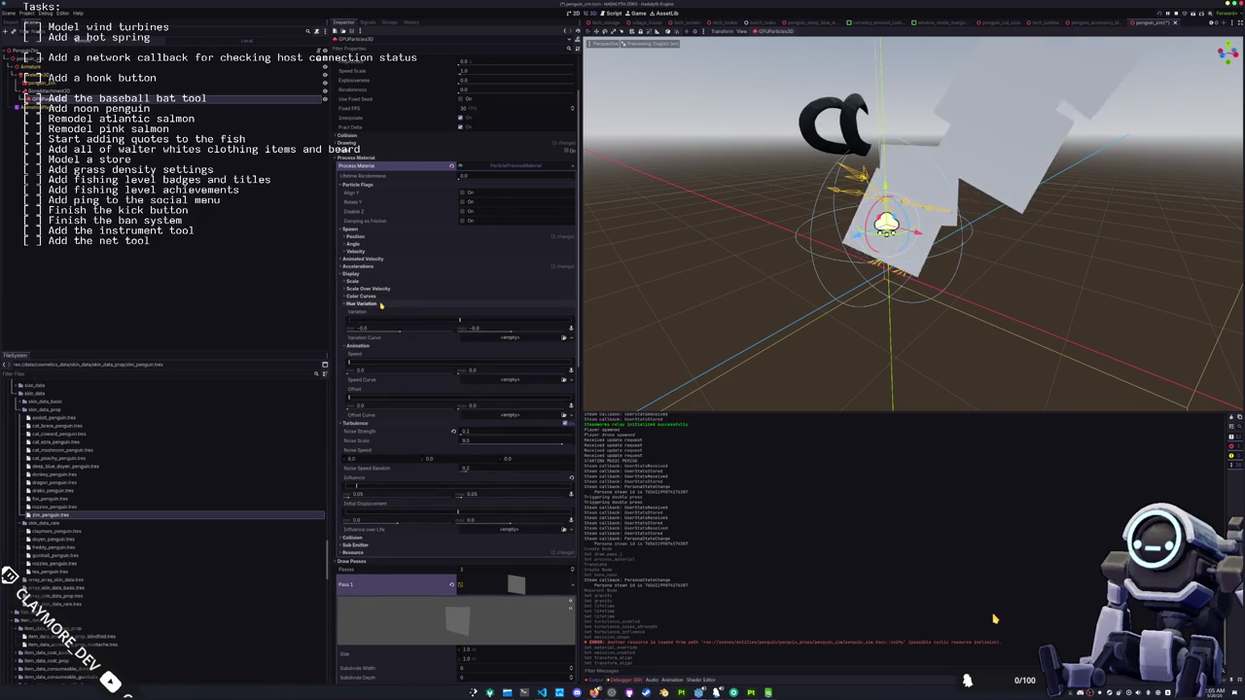
left_click(378, 296)
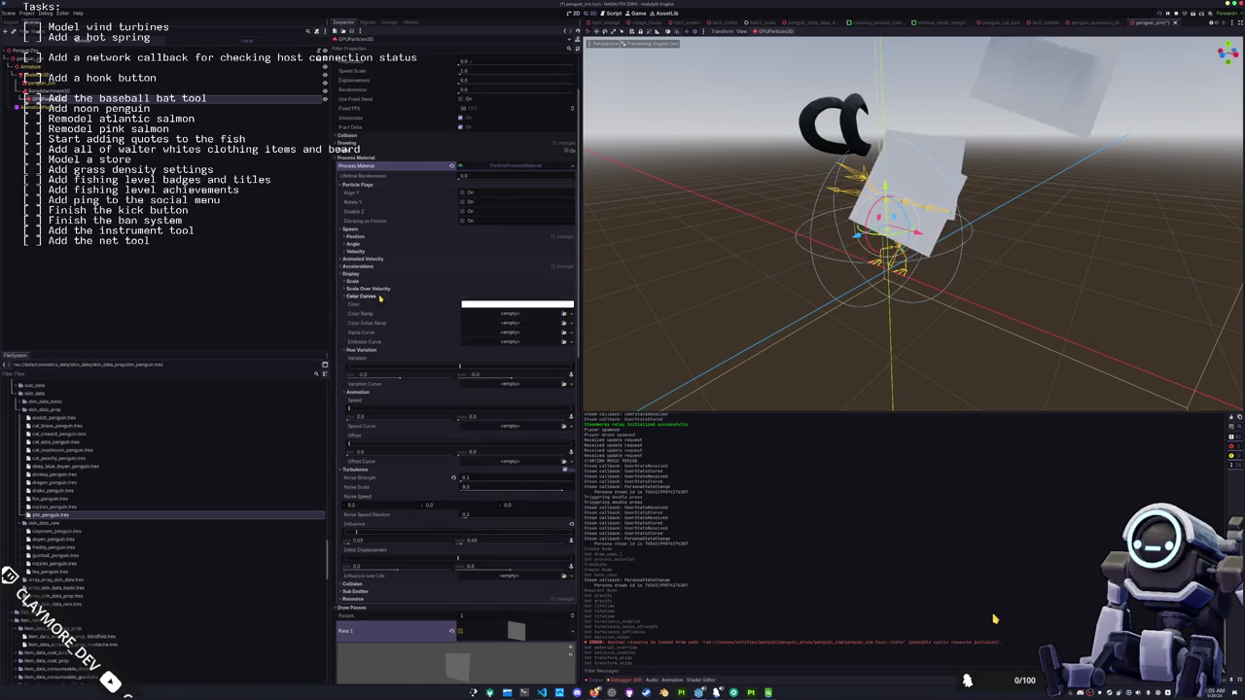
left_click(564, 343)
left_click(546, 360)
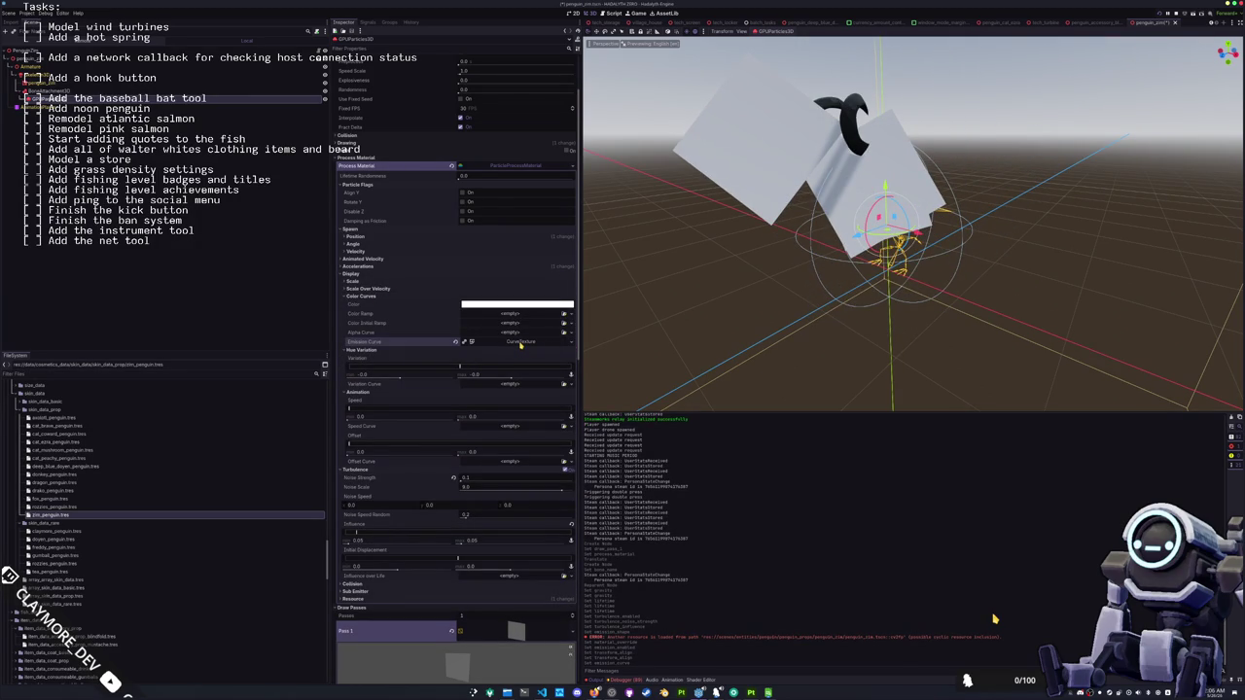
left_click(520, 342)
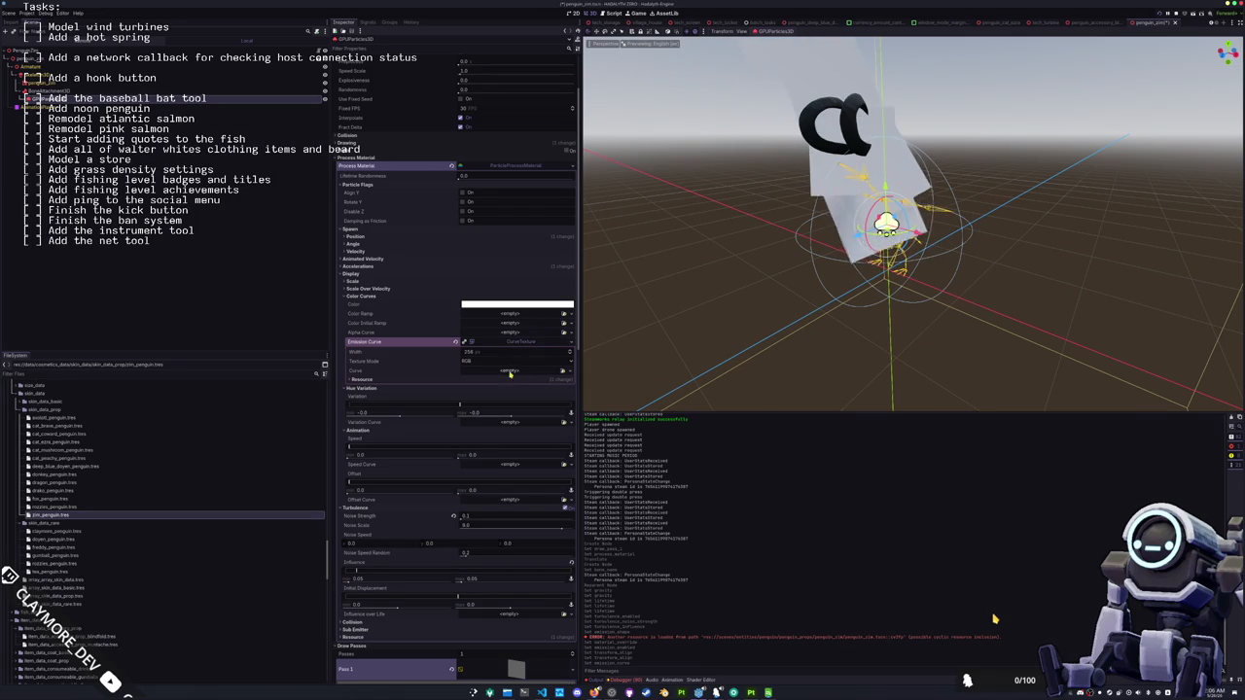
left_click(568, 371)
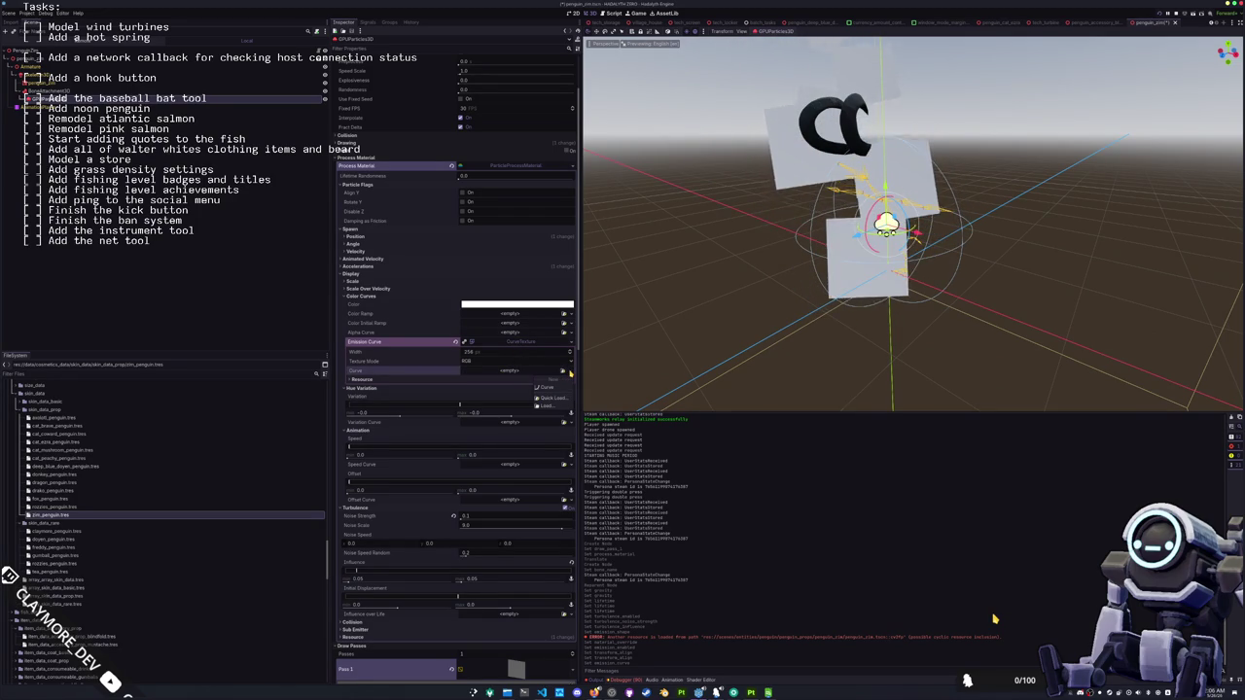
left_click(546, 388)
Step: Drag the emission curve's right endpoint to 0 so it slopes from 1 down to 0
left_click(505, 371)
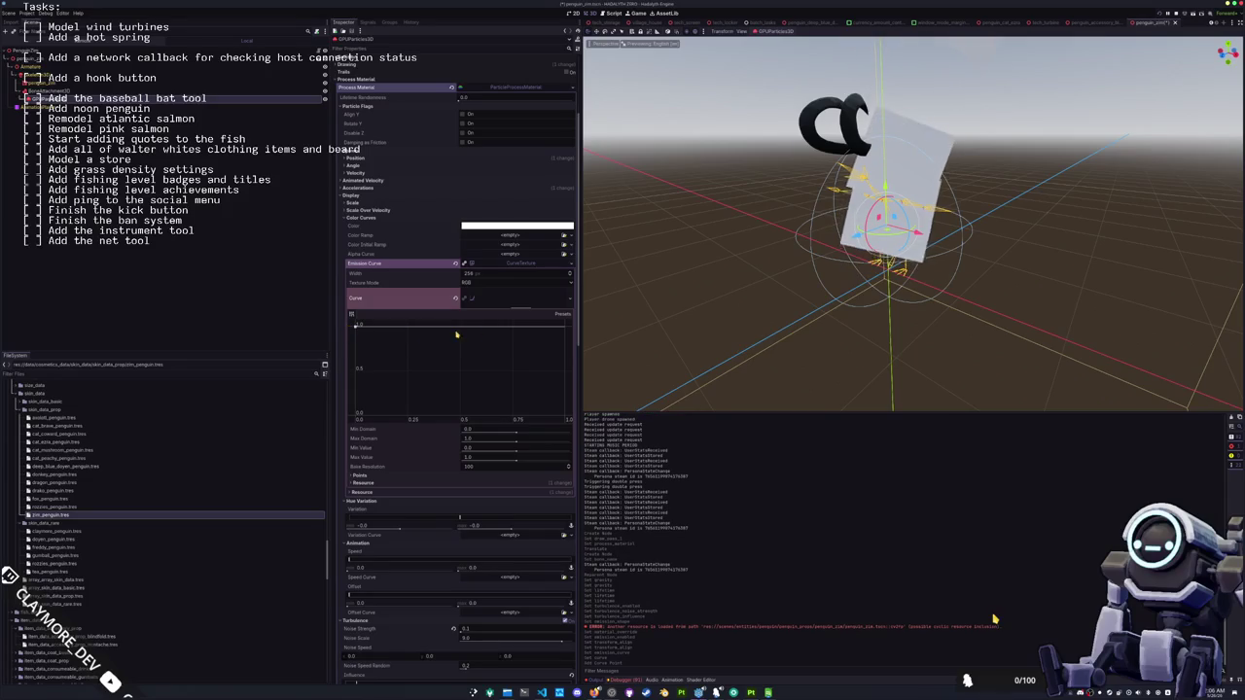
left_click_drag(562, 329, 565, 416)
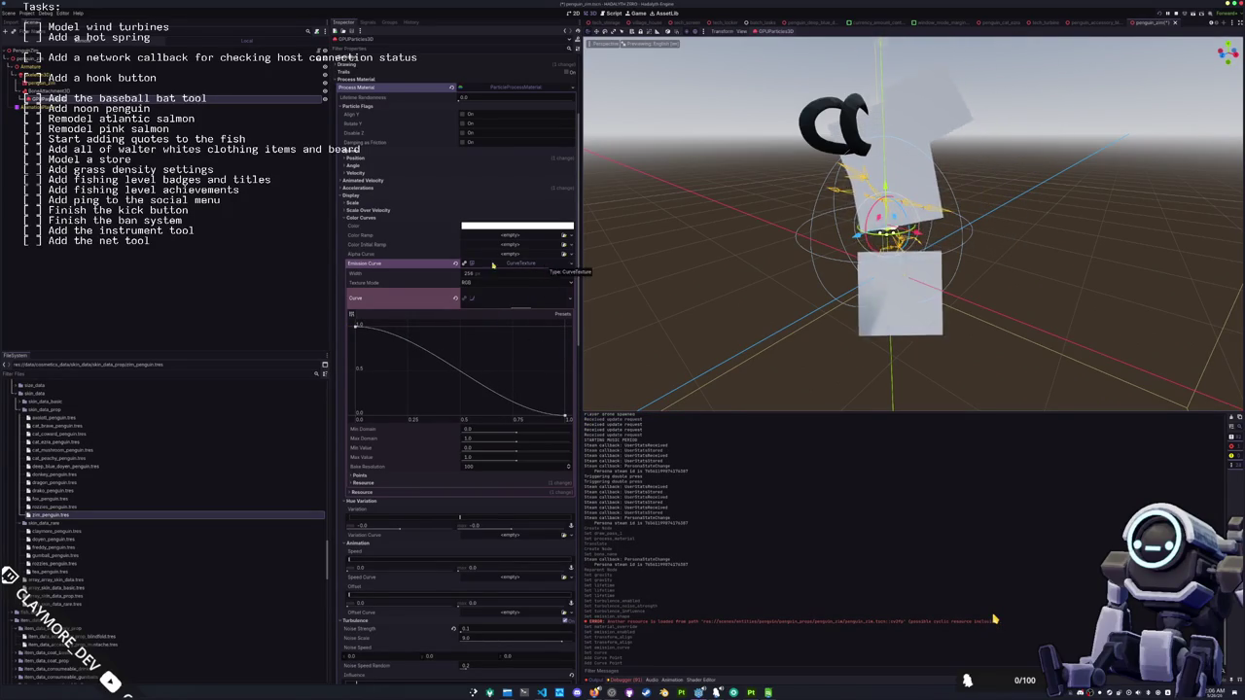
left_click(571, 299)
left_click(571, 302)
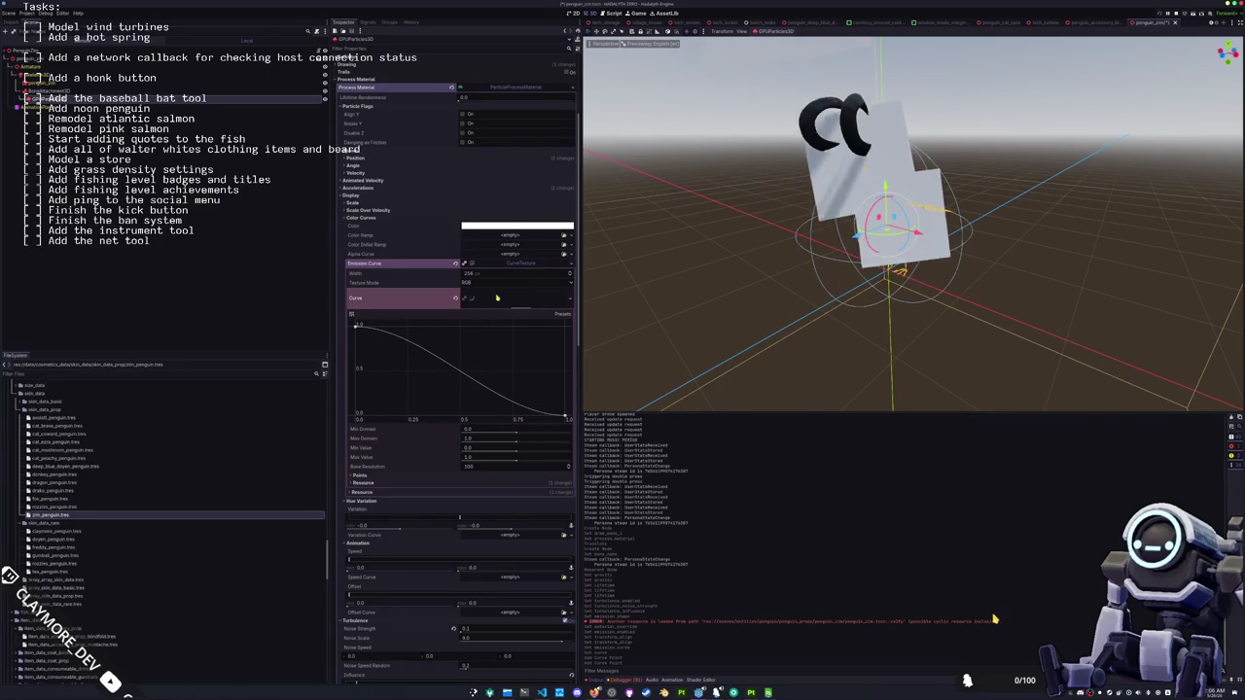
left_click(455, 265)
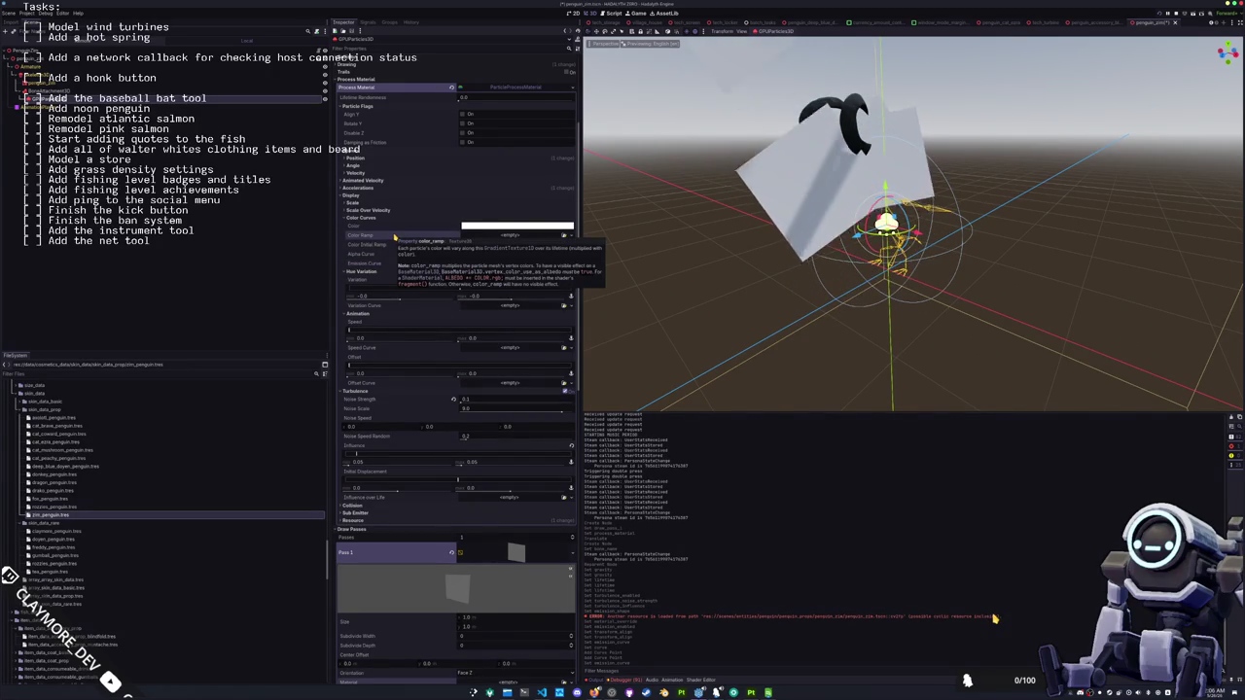
left_click(571, 235)
left_click(538, 244)
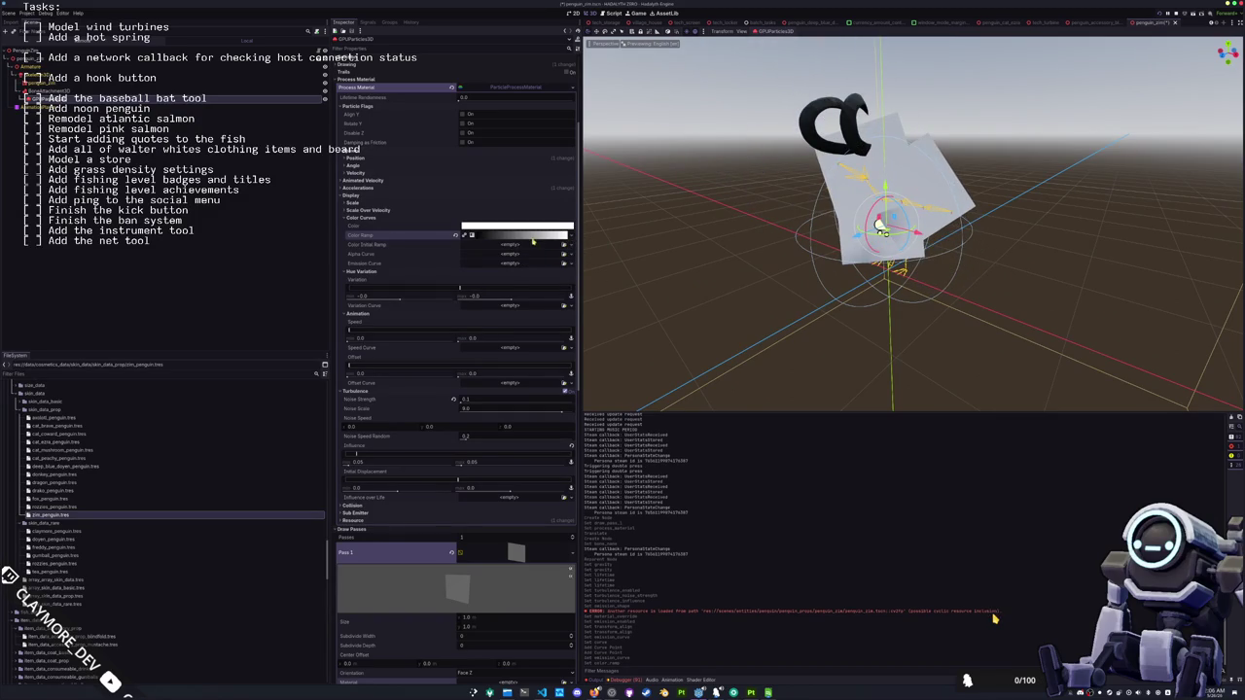
left_click(522, 237)
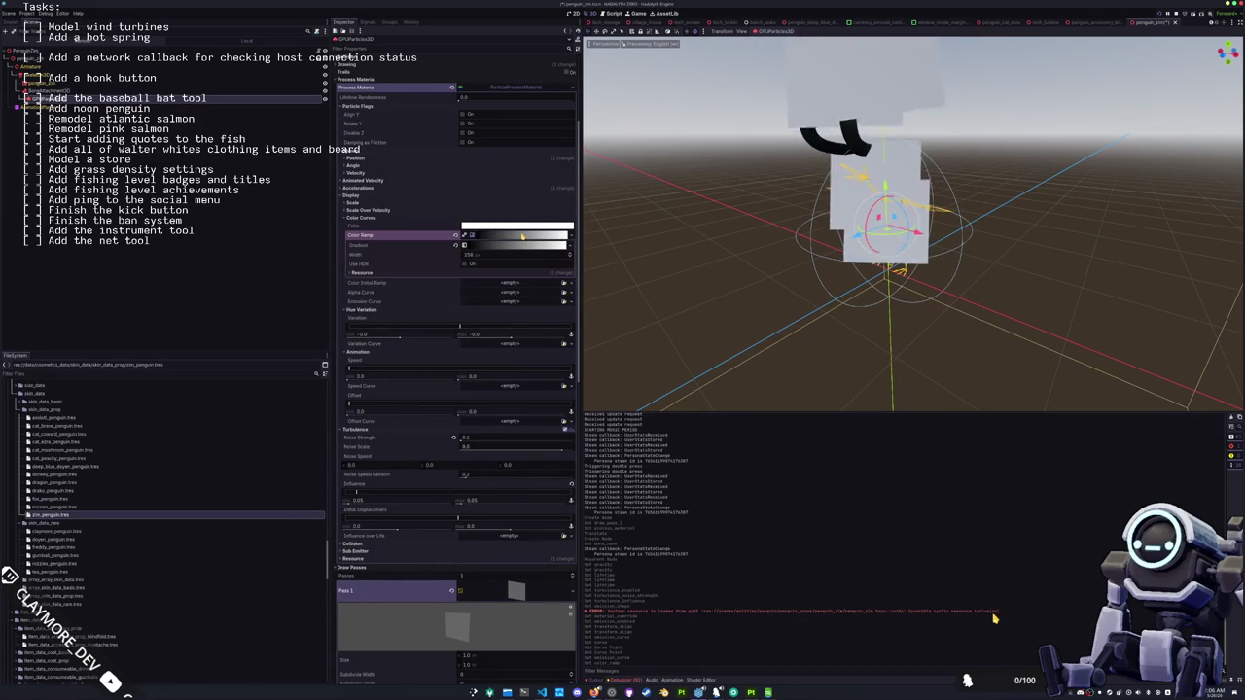
left_click(505, 245)
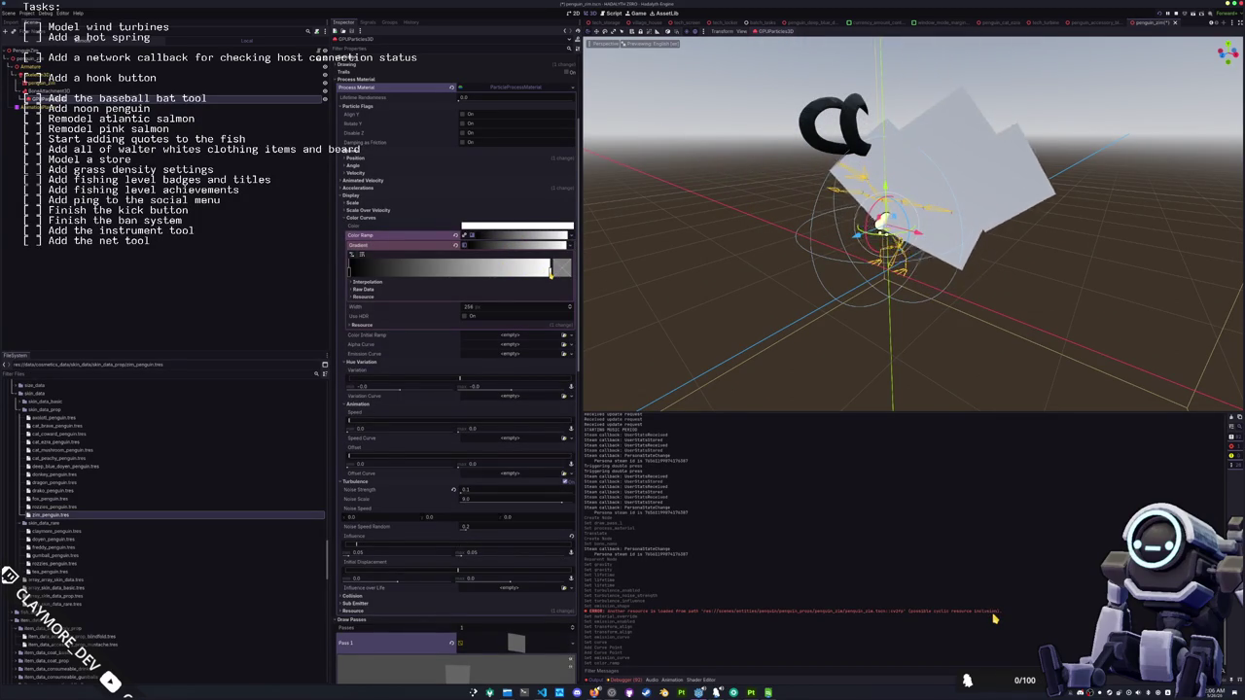
left_click(456, 237)
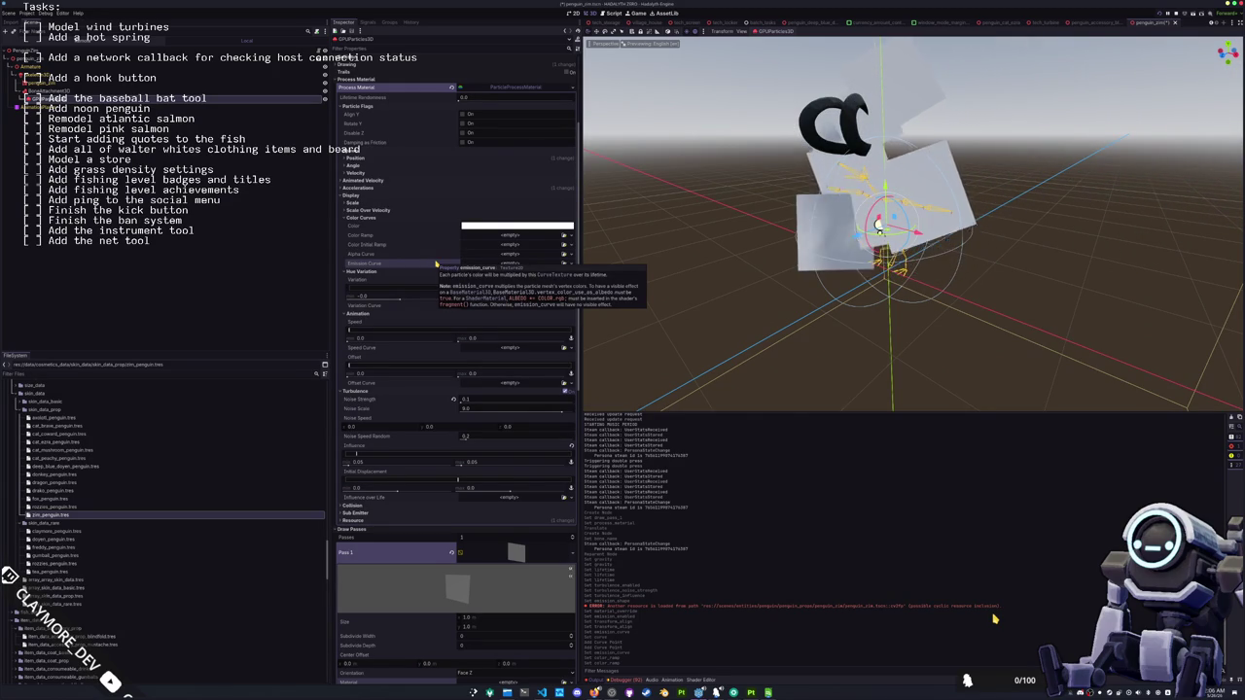
scroll(426, 497, "down", 10)
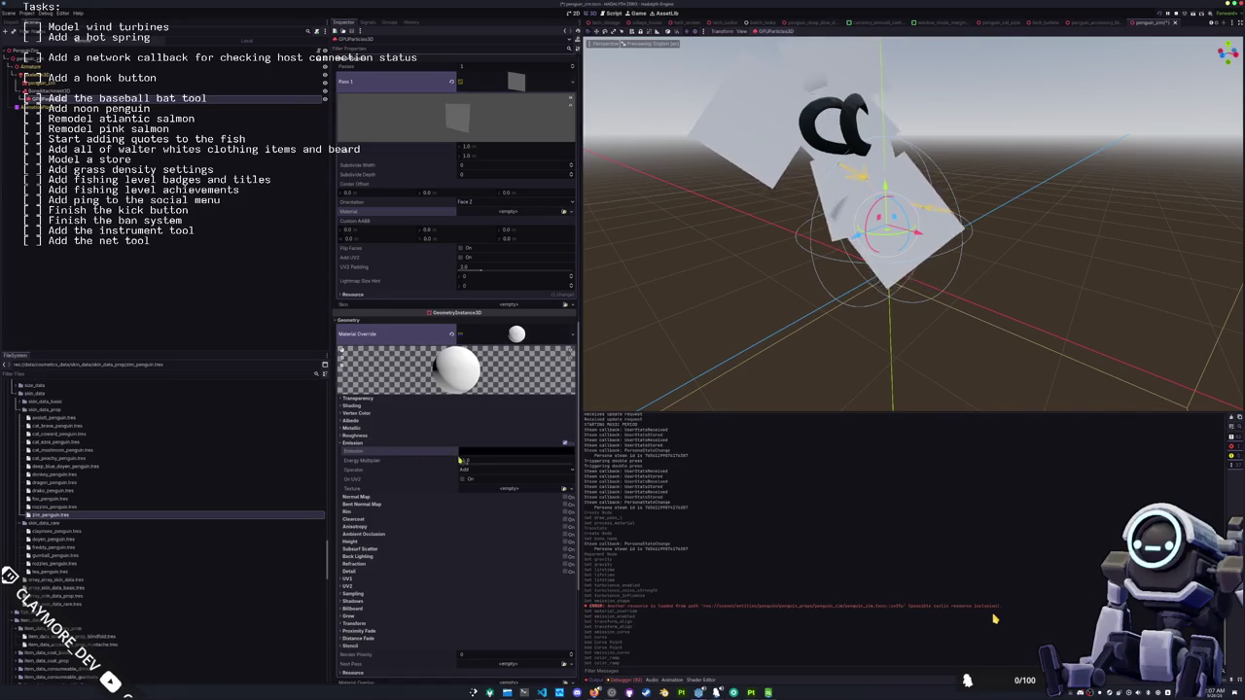
Step: Set the material's Emission colour to cyan and collapse the Emission section
left_click(491, 451)
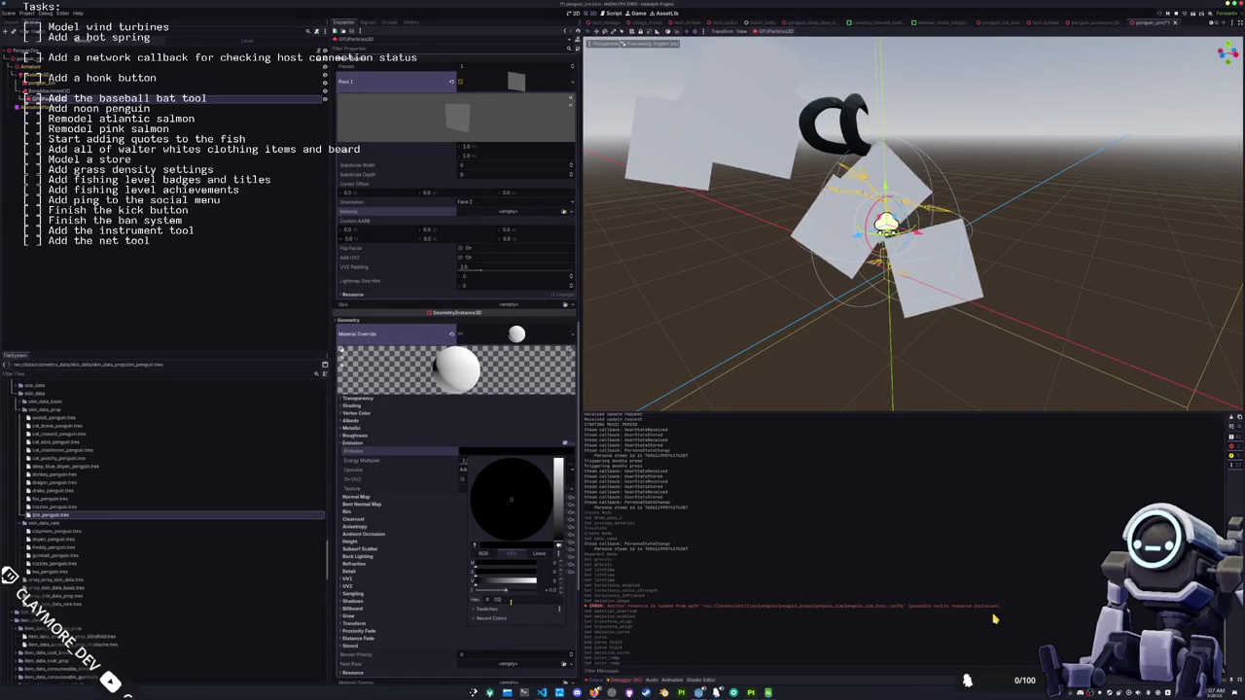
key("Return")
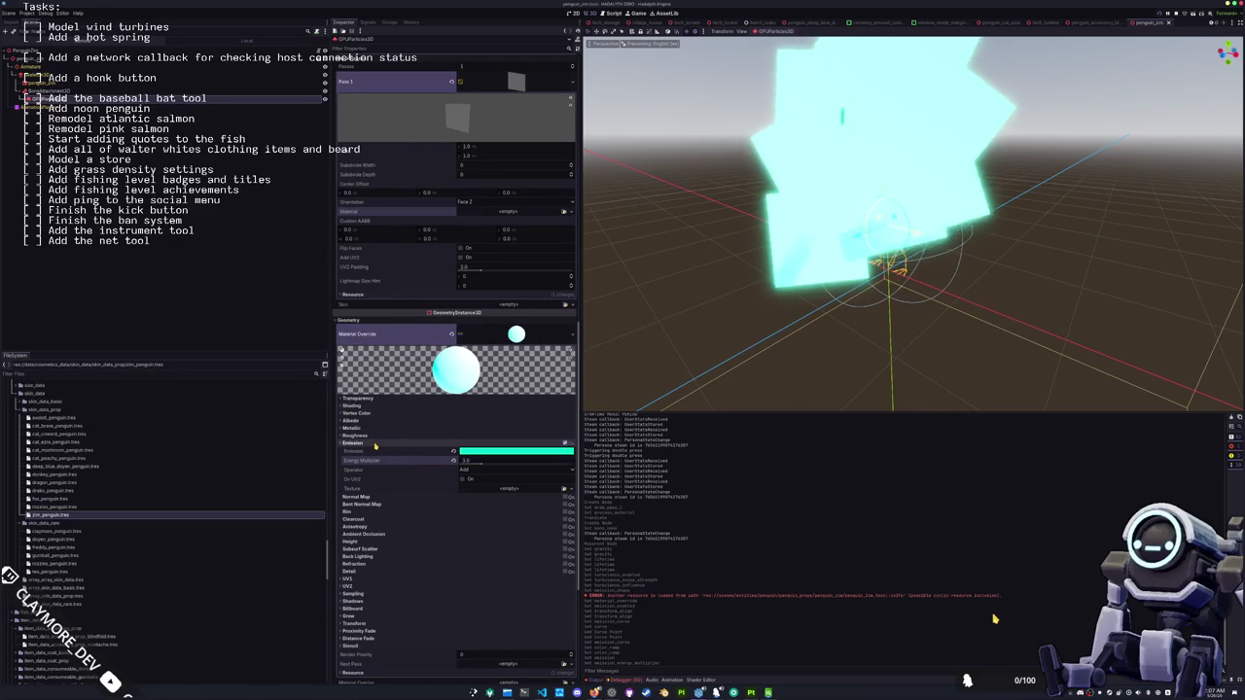
left_click(375, 443)
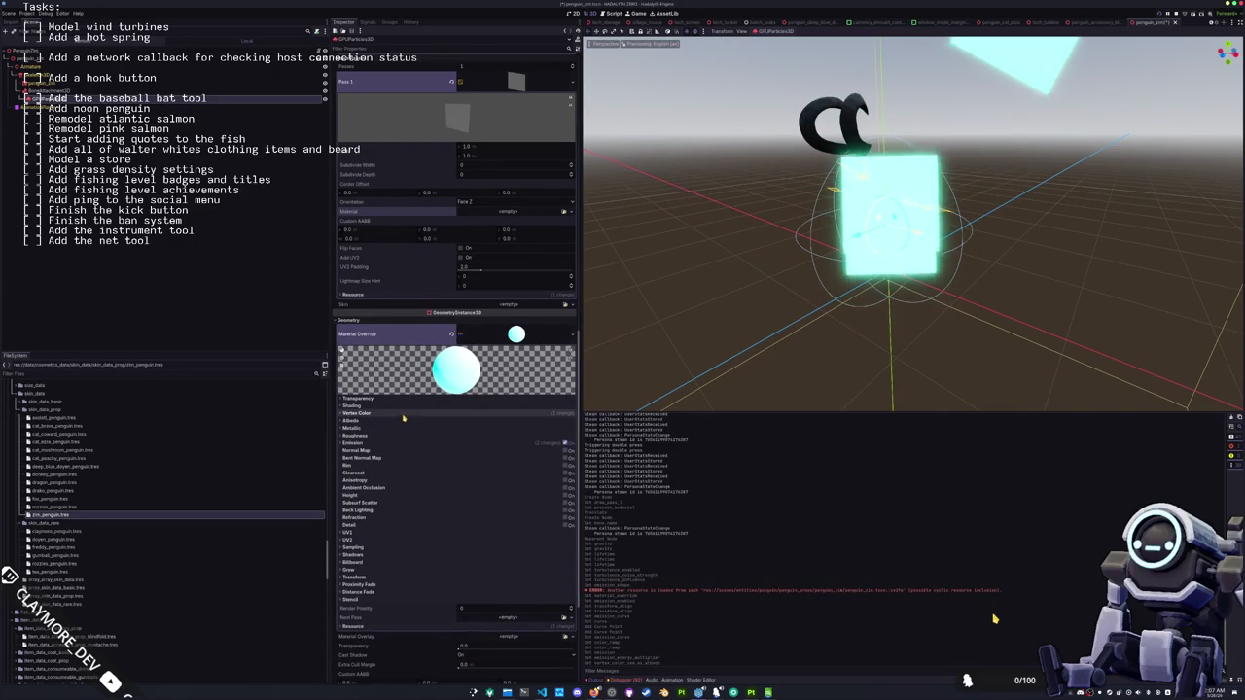
Step: Set the material's Albedo Color to black
left_click(406, 420)
left_click(496, 429)
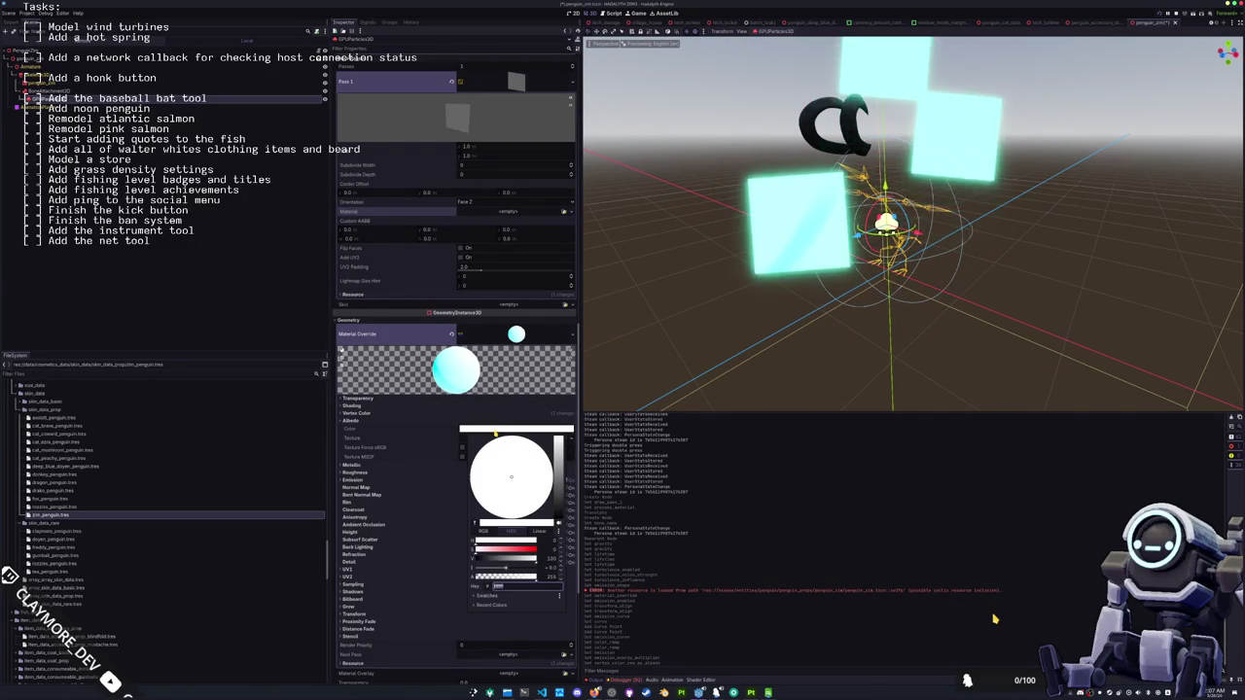
left_click(558, 520)
left_click(393, 430)
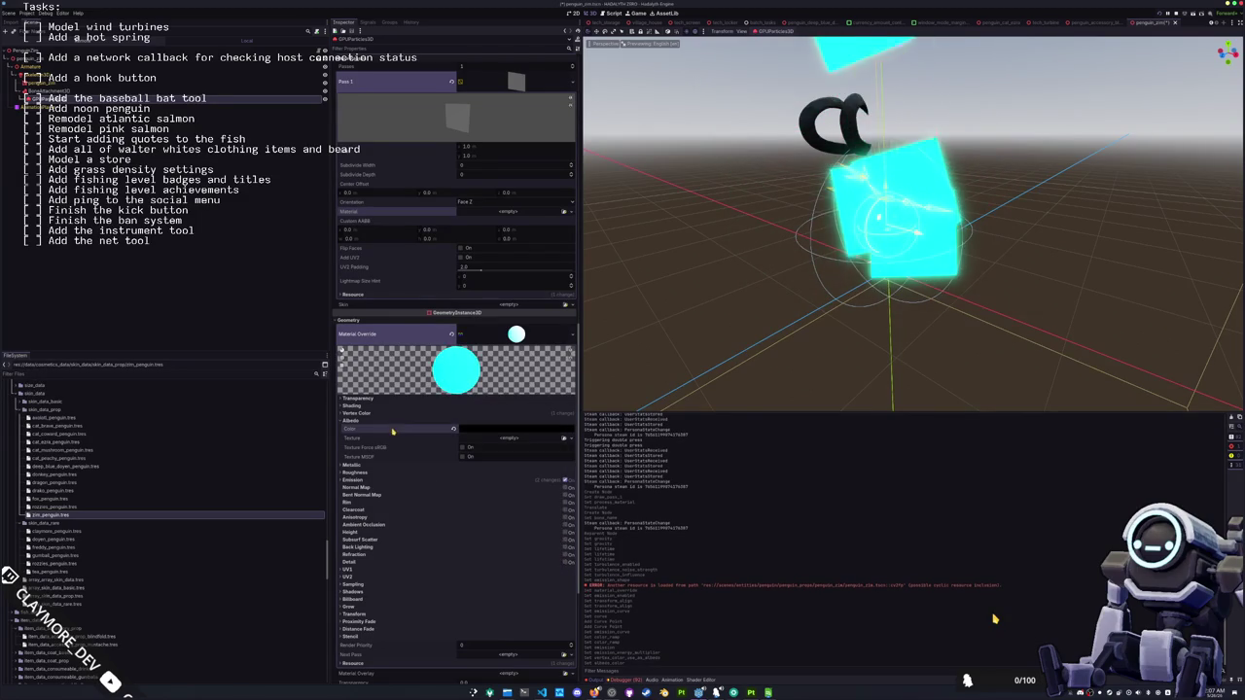
Step: Expand the Display section's Scale Over Velocity and Scale settings
scroll(394, 389, "up", 10)
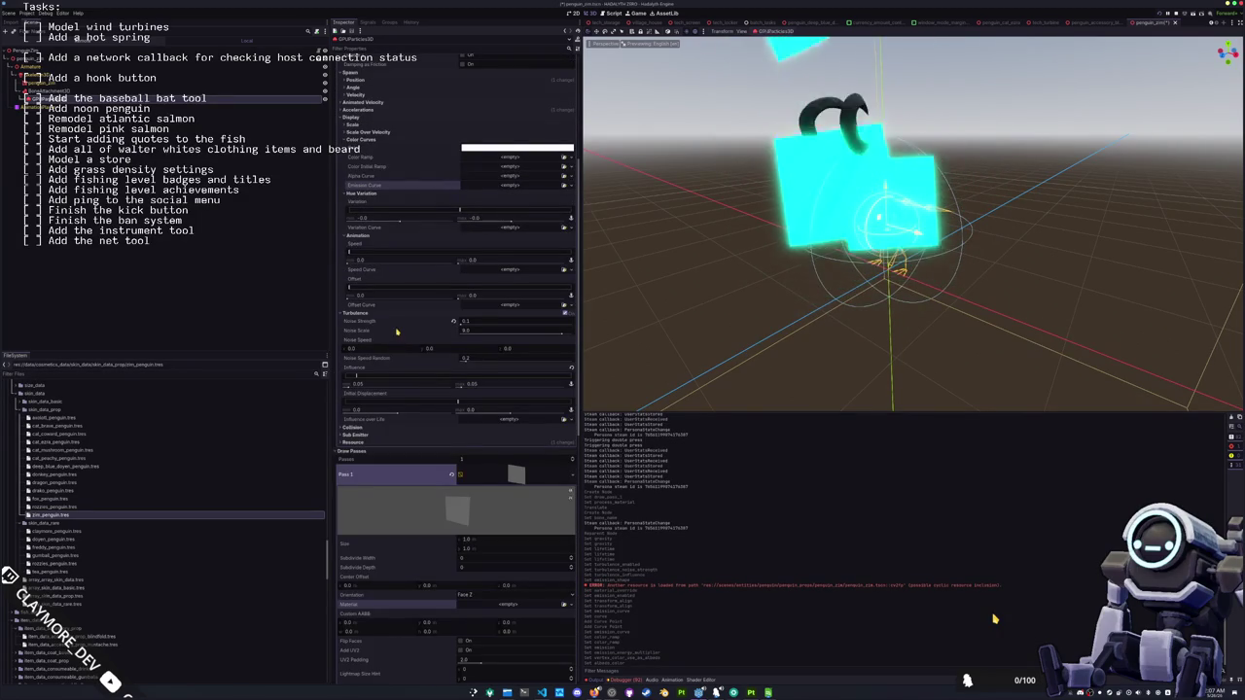
scroll(396, 331, "up", 4)
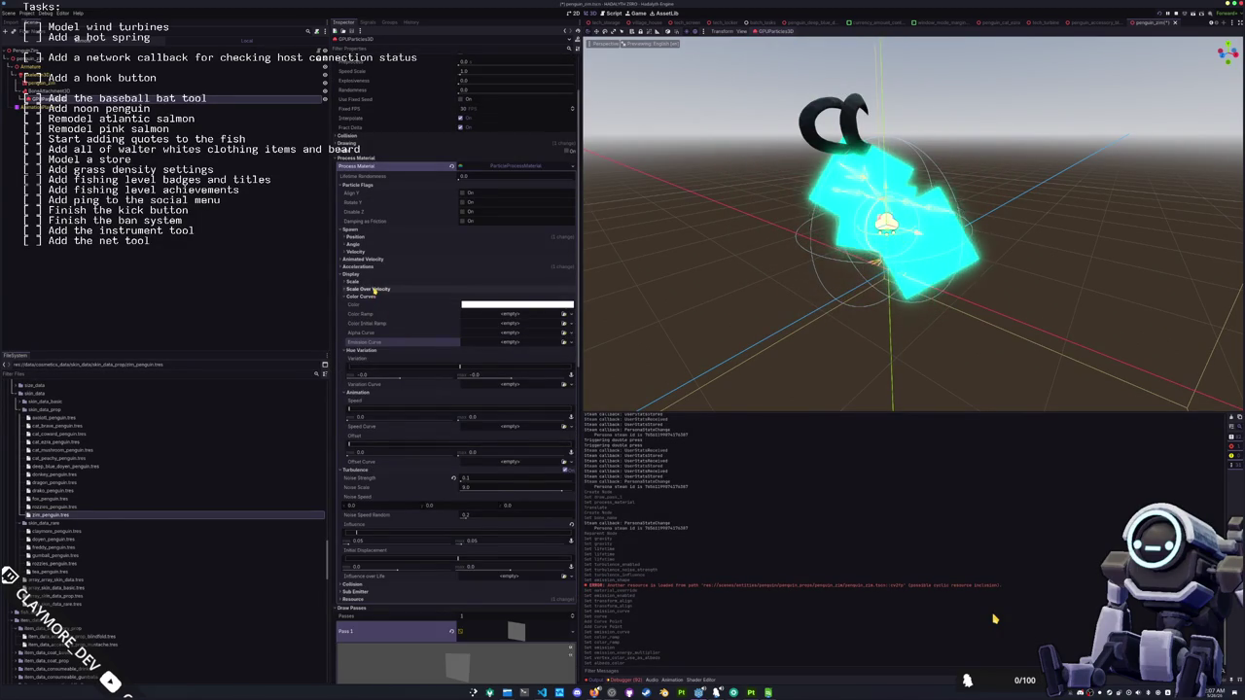
left_click(374, 289)
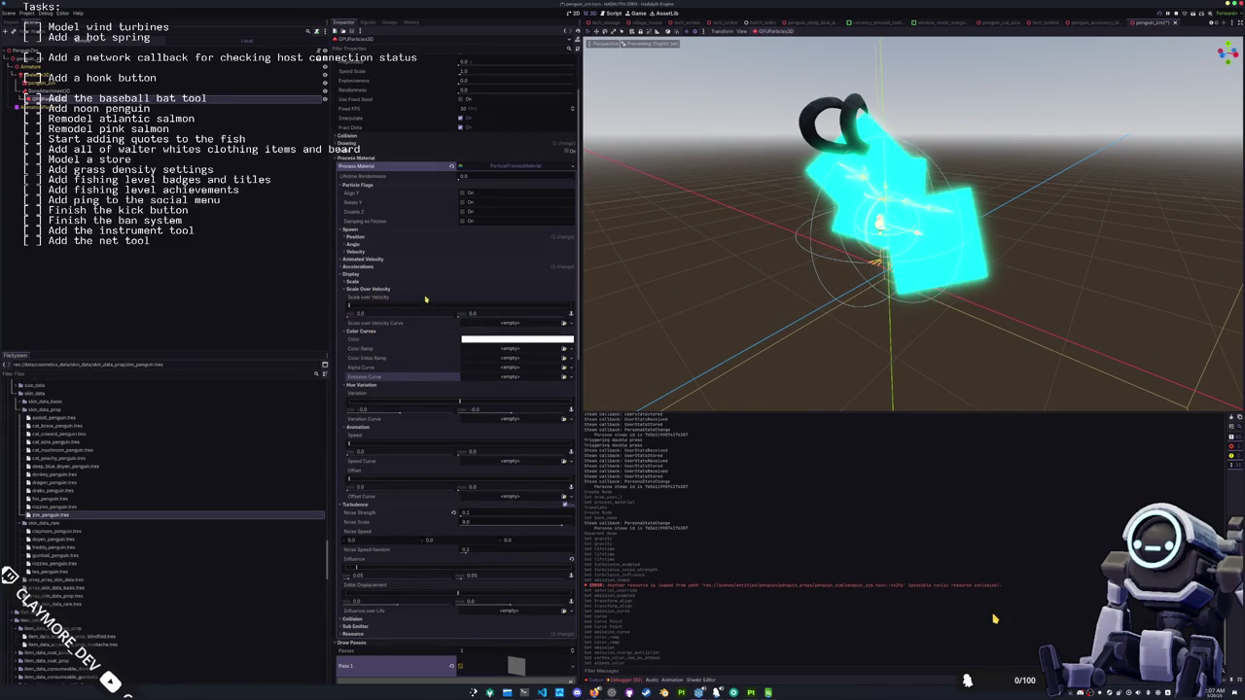
left_click(365, 282)
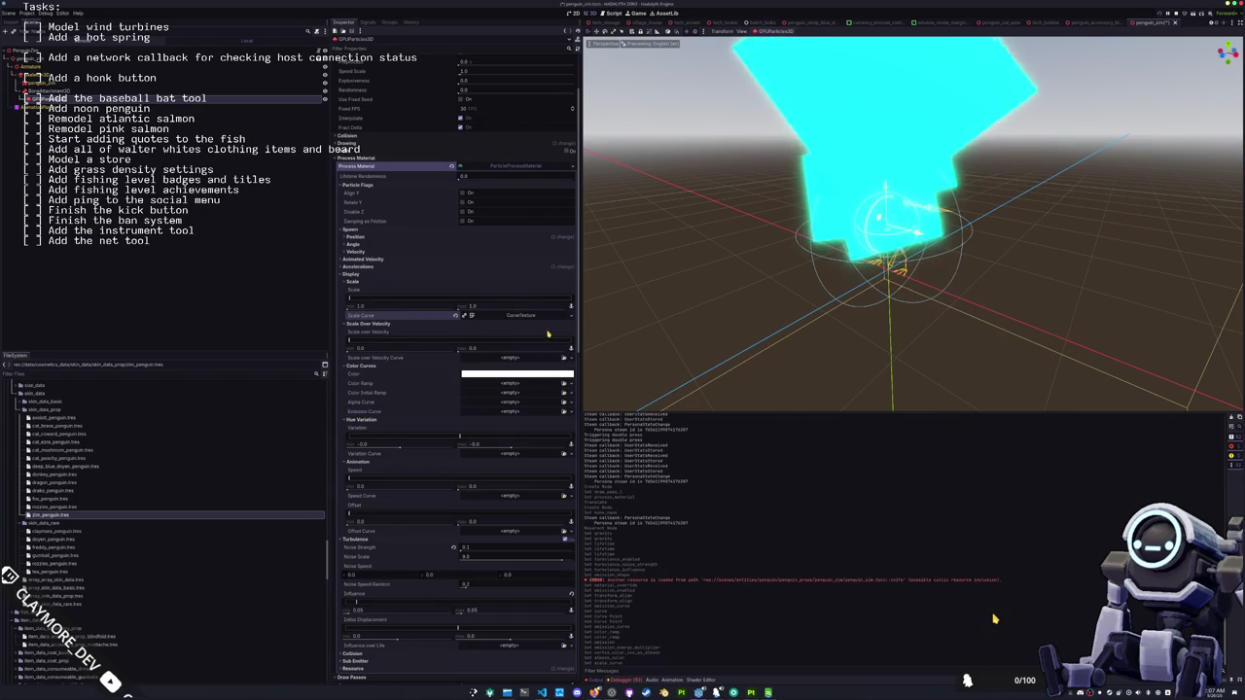
Step: Shape the scale curve to rise from 0 to a peak and fall back to 0
left_click(521, 315)
left_click(486, 350)
left_click_drag(354, 396, 357, 467)
left_click(409, 379)
left_click_drag(562, 379, 564, 469)
left_click_drag(409, 380, 408, 468)
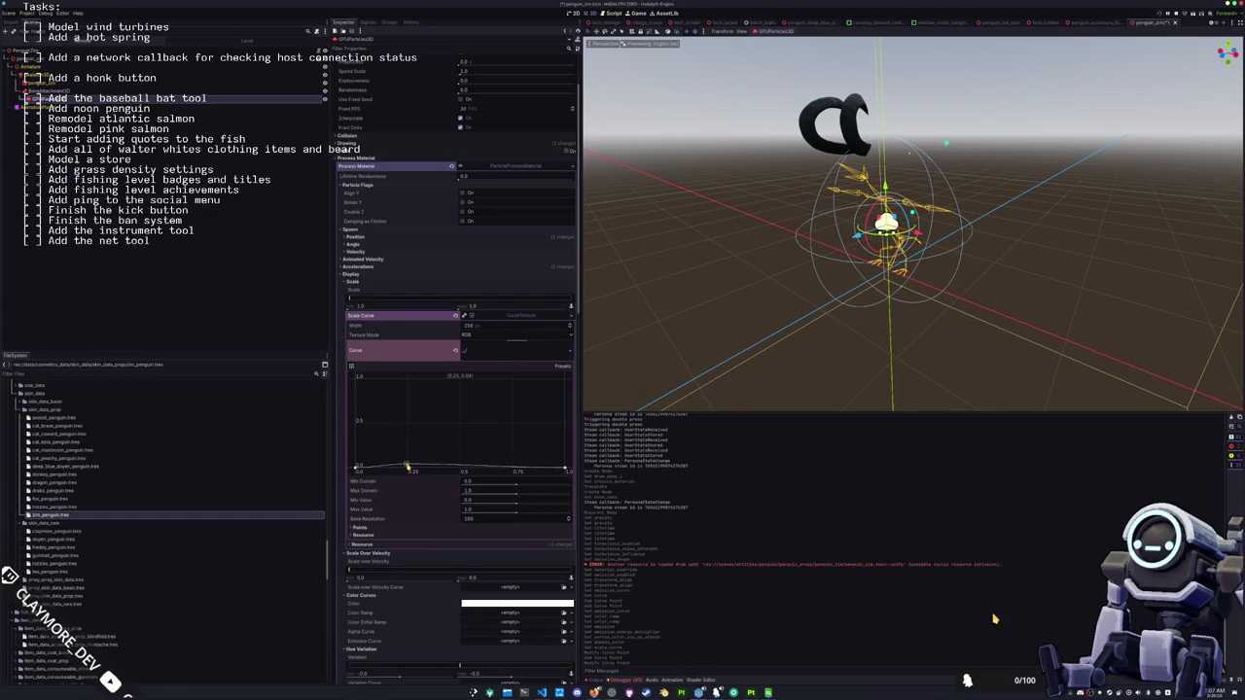
left_click(509, 353)
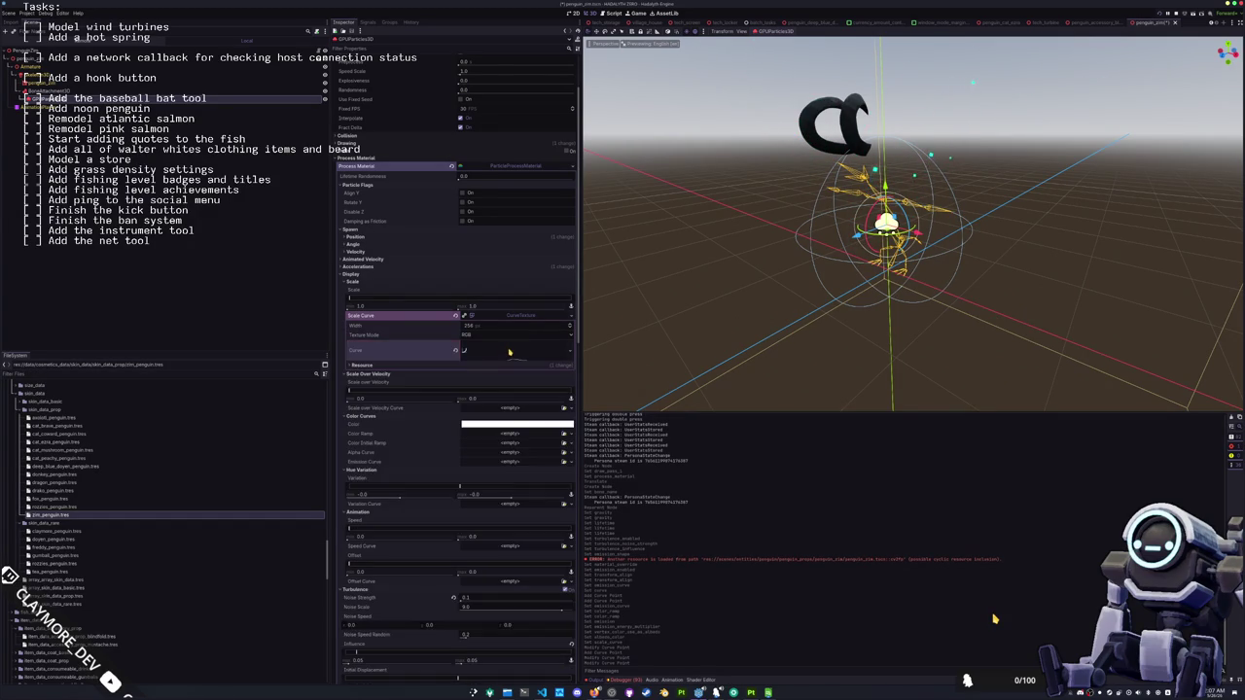
left_click(516, 317)
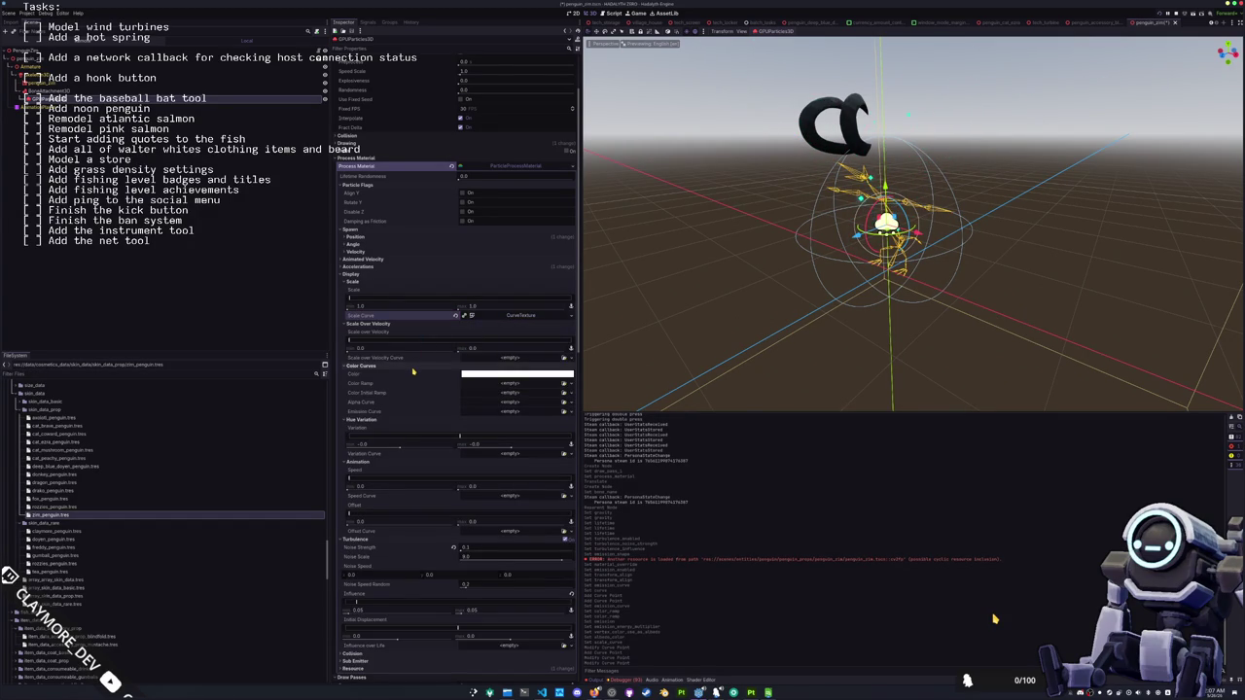
Step: Add a fading CurveTexture to Emission Curve, then clear the Emission Curve property
scroll(412, 371, "down", 2)
left_click(570, 335)
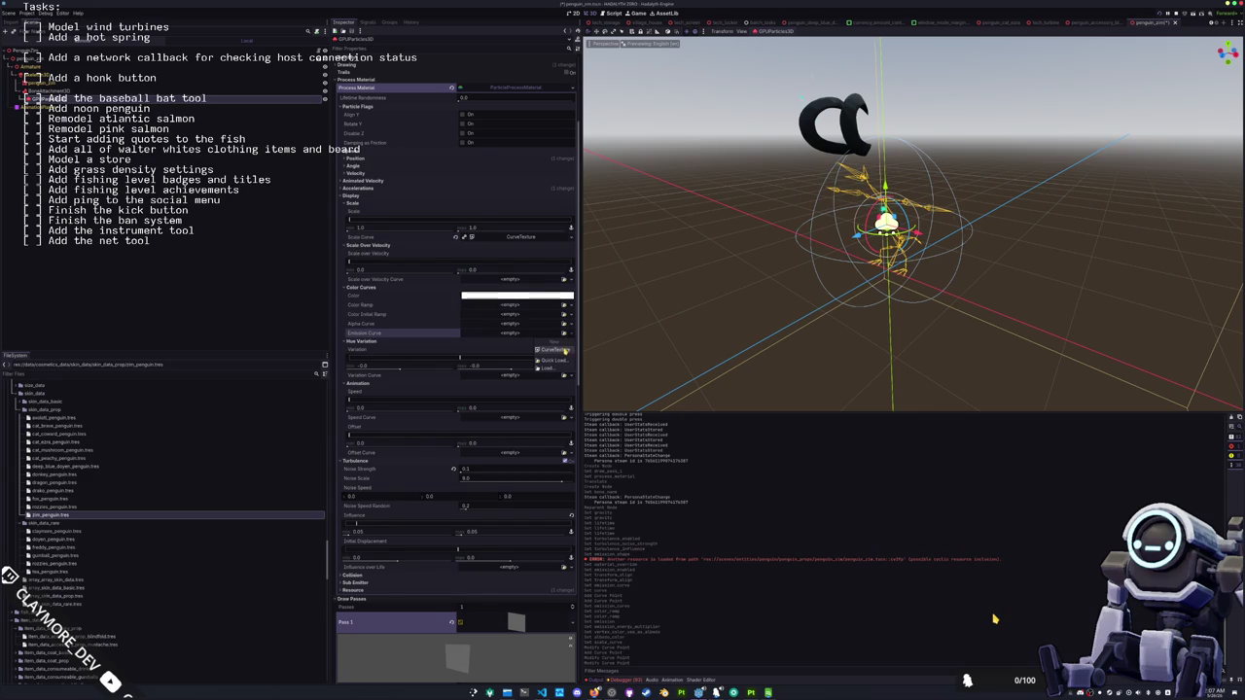
left_click(550, 349)
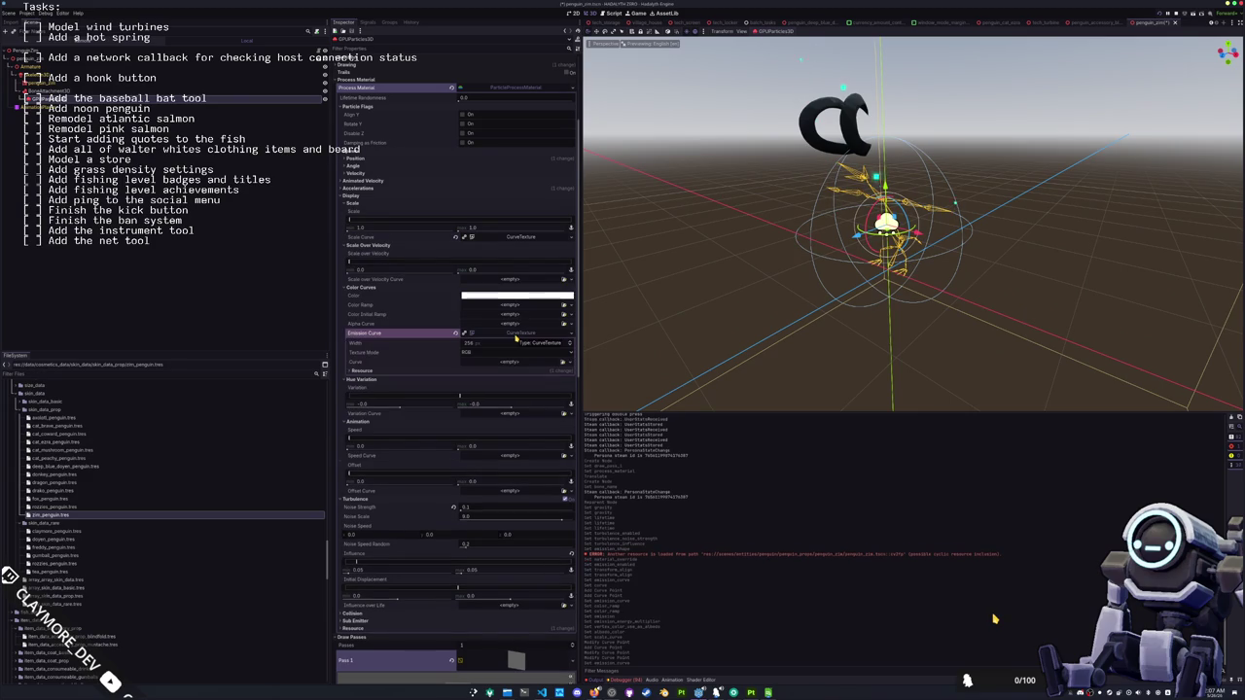
left_click(570, 362)
left_click(540, 379)
scroll(506, 375, "down", 2)
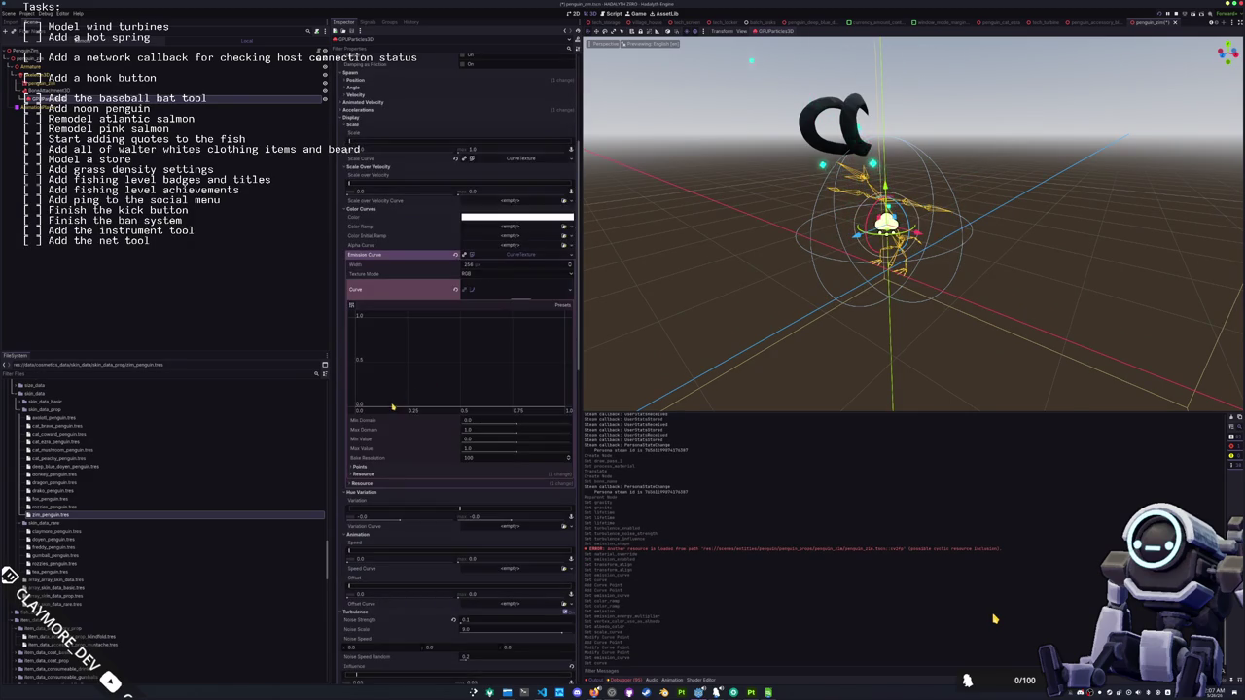
left_click(568, 322)
left_click_drag(567, 322, 567, 407)
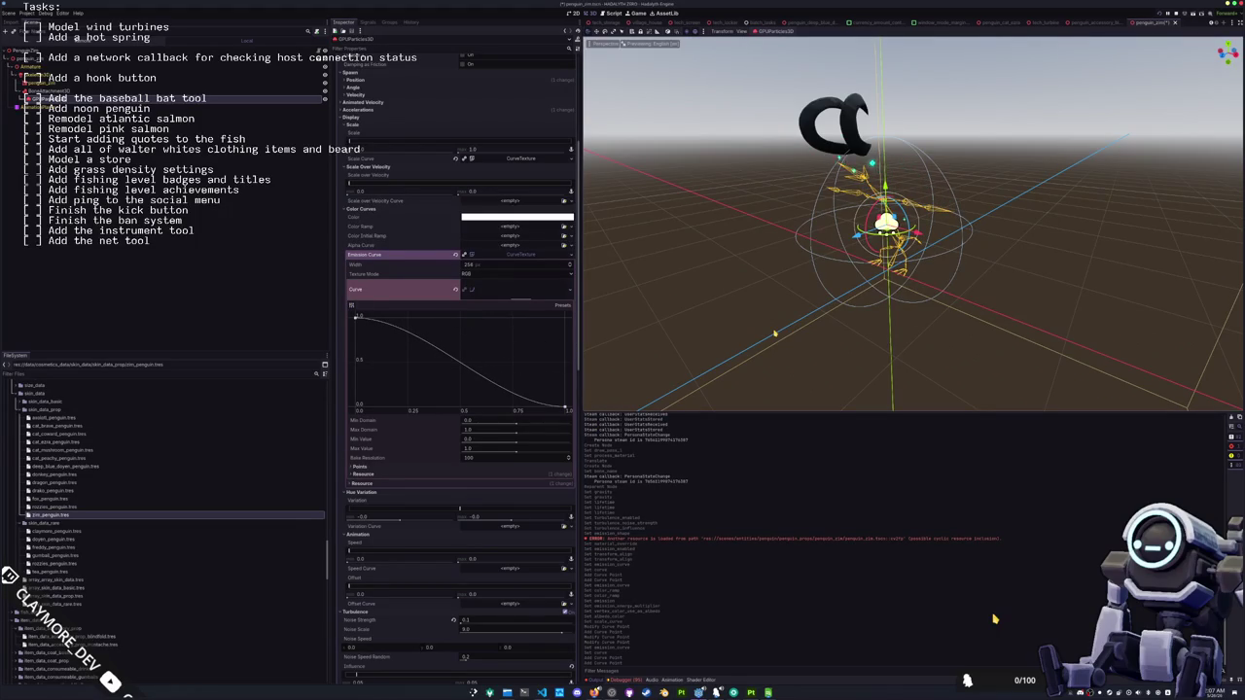
left_click(455, 256)
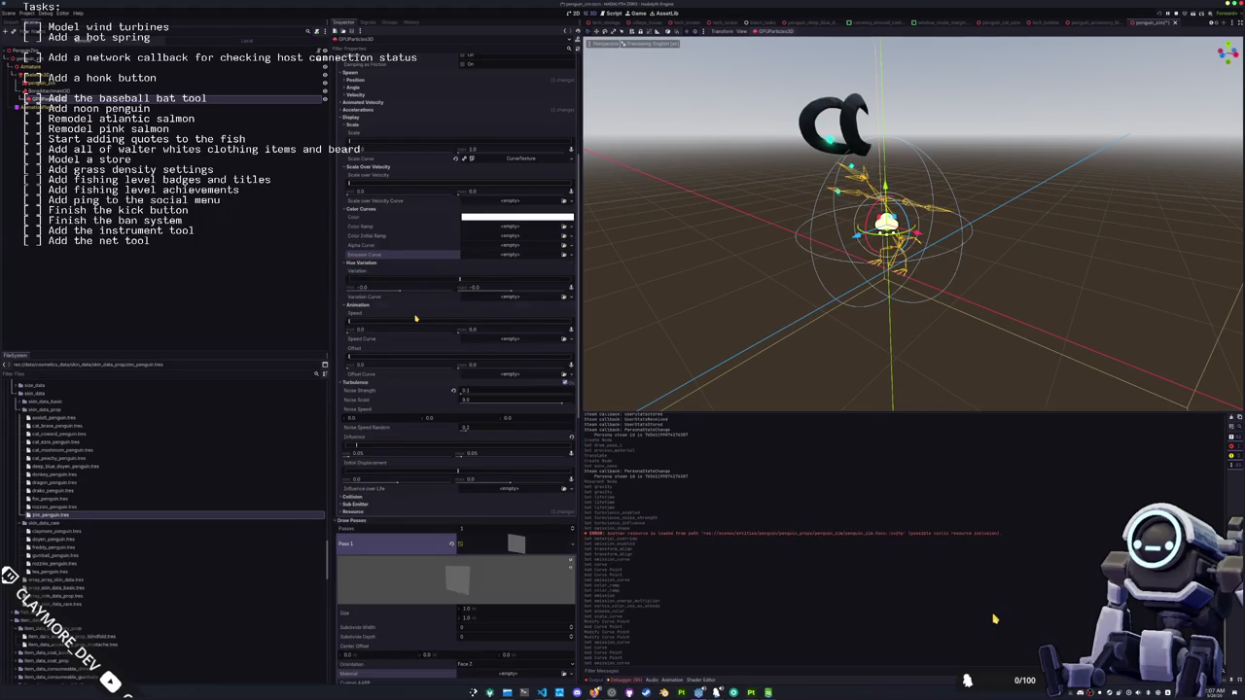
scroll(386, 266, "up", 5)
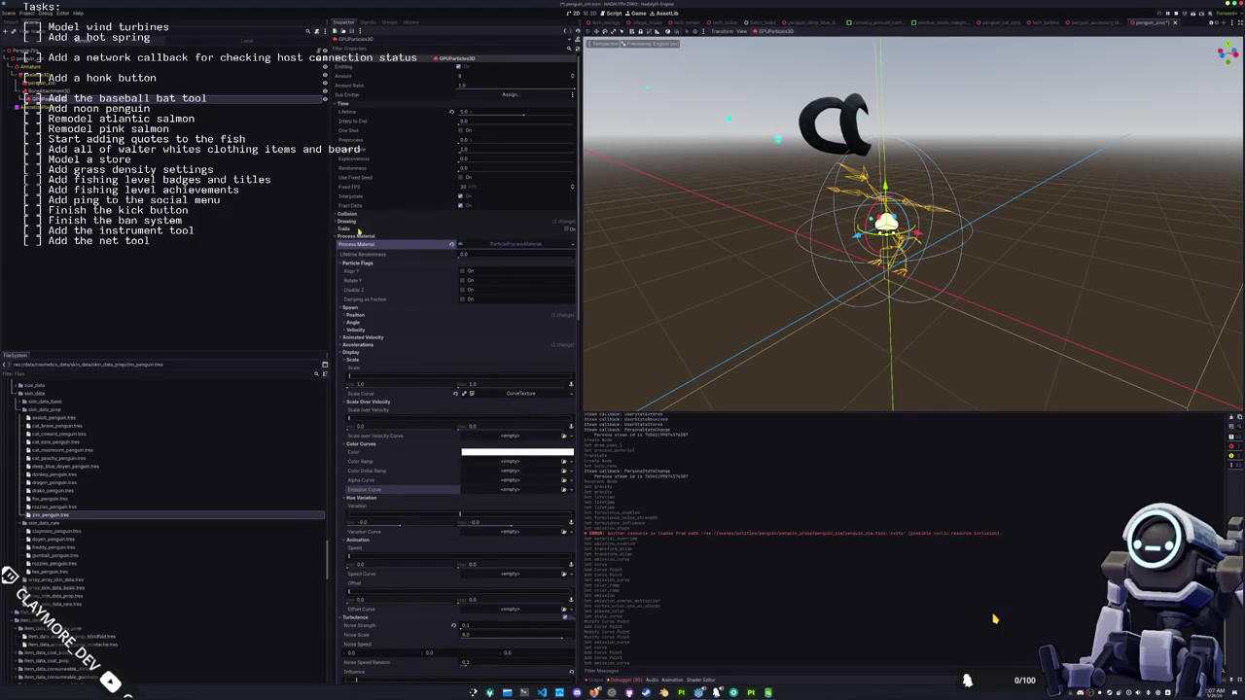
Step: Fold the process material, draw passes and geometry sections, then deselect the particles node
left_click(356, 236)
left_click(353, 244)
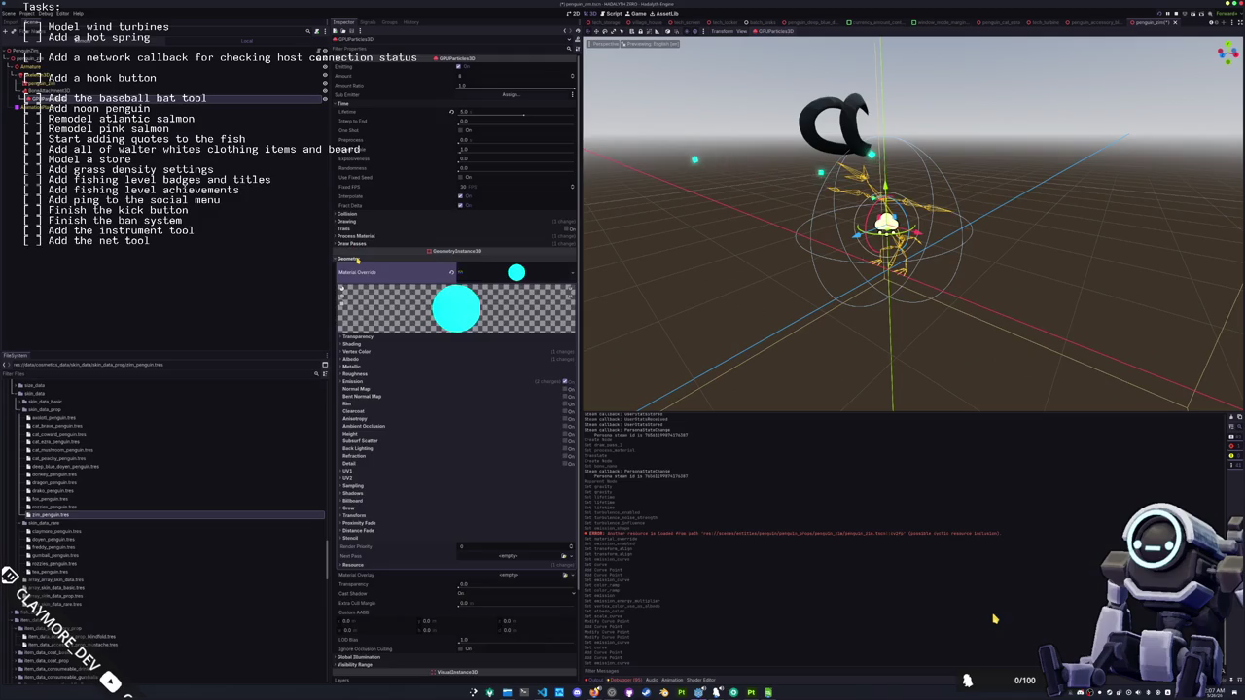
left_click(348, 258)
left_click_drag(592, 155, 692, 220)
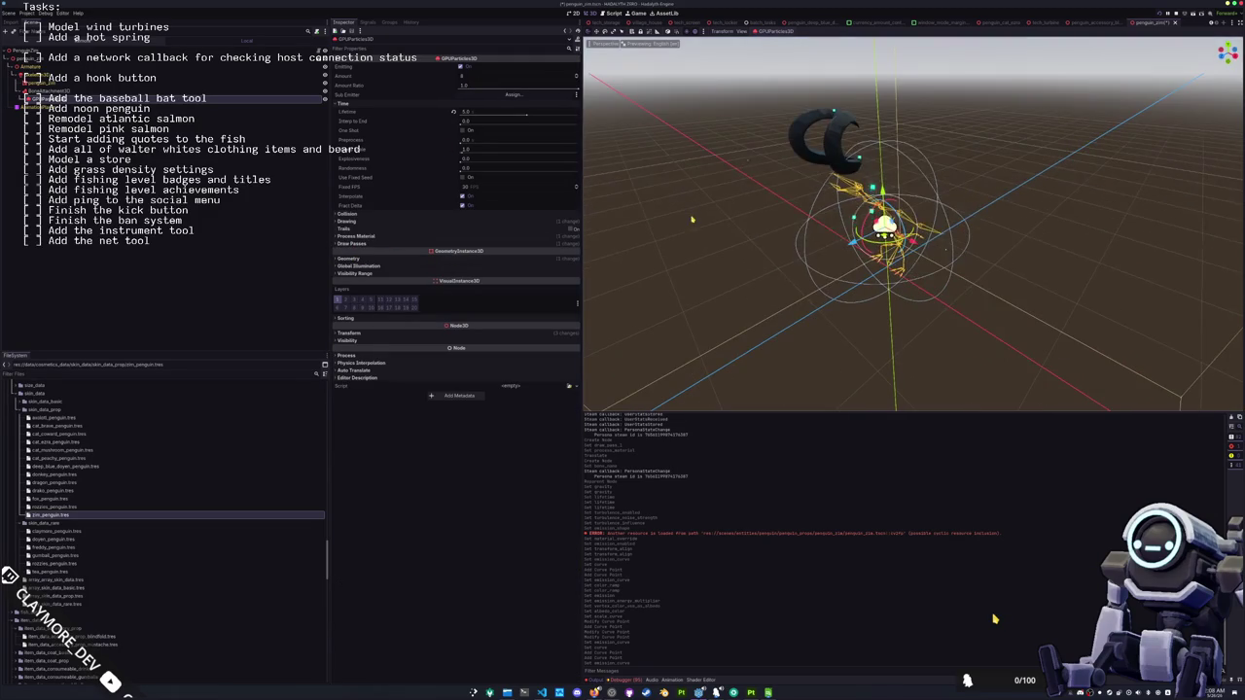
left_click(692, 220)
scroll(691, 229, "up", 3)
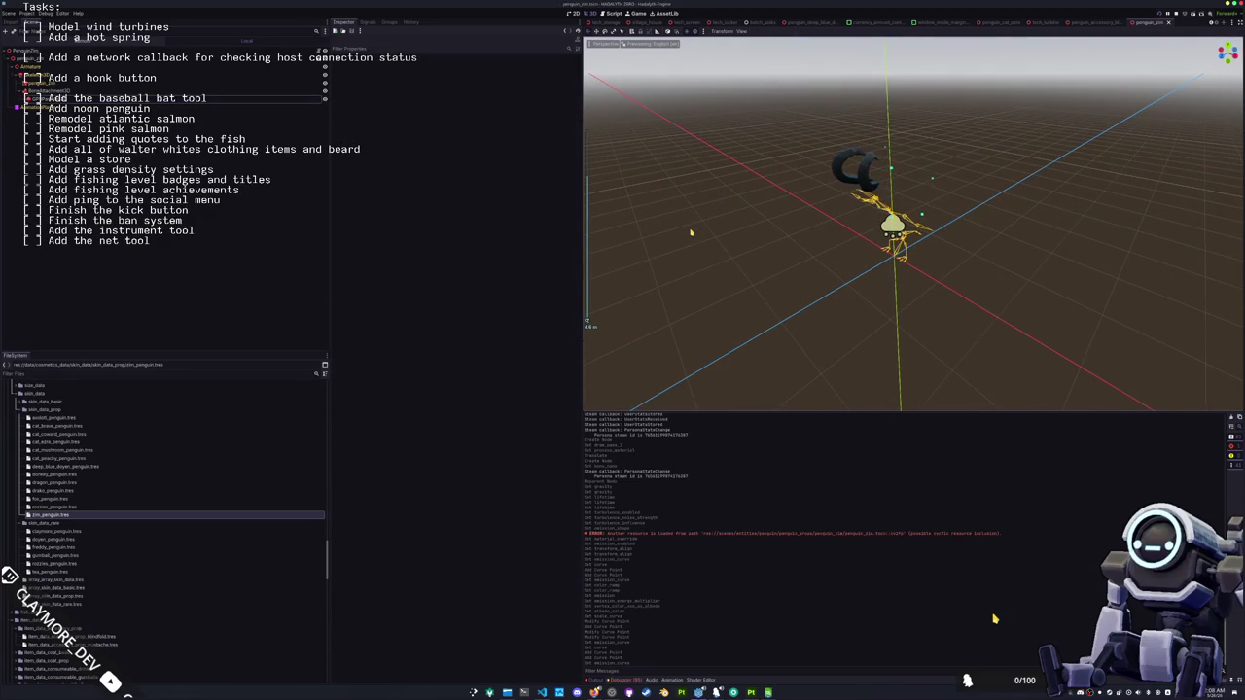
scroll(693, 239, "up", 2)
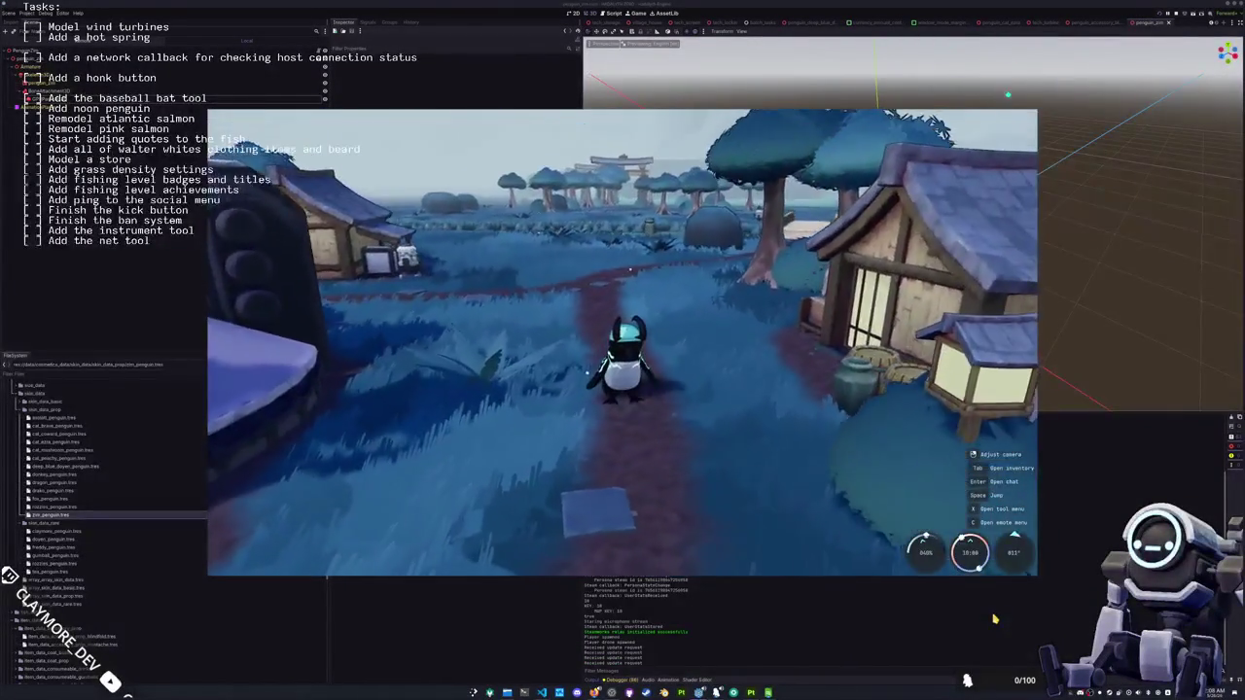
Step: Sprint the penguin along the path, scroll the Penguin cosmetics in the inventory, then keep walking
key("w")
key("shift")
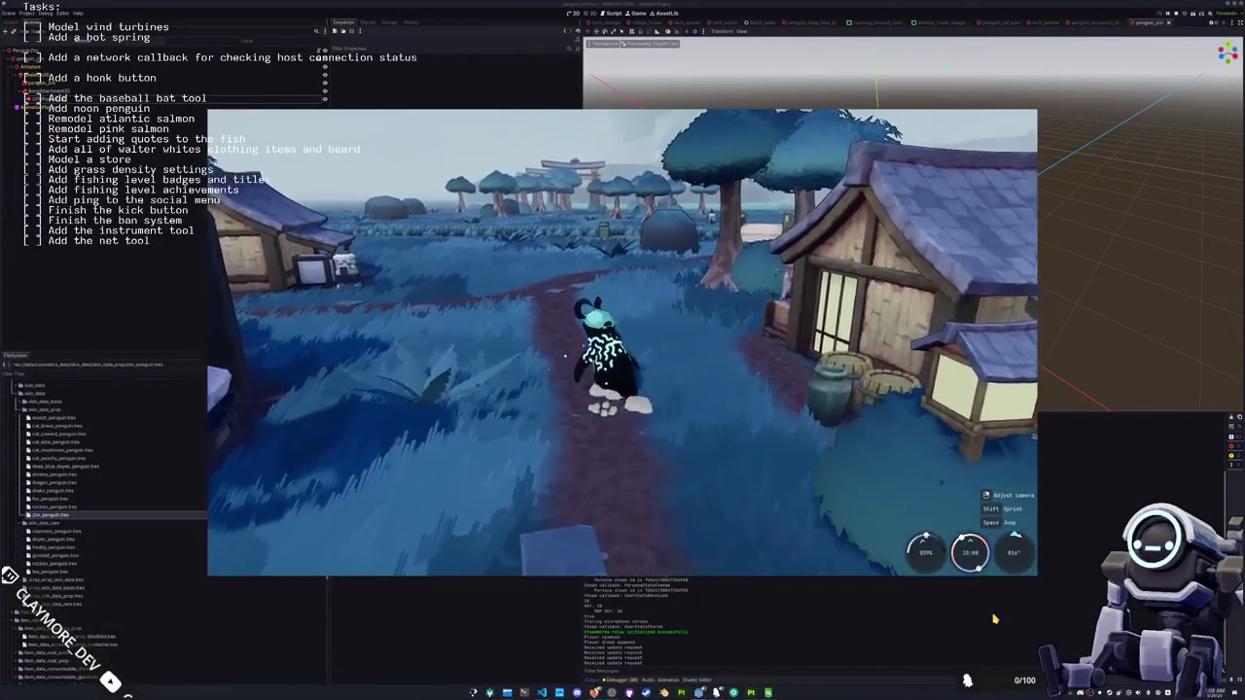
key("Tab")
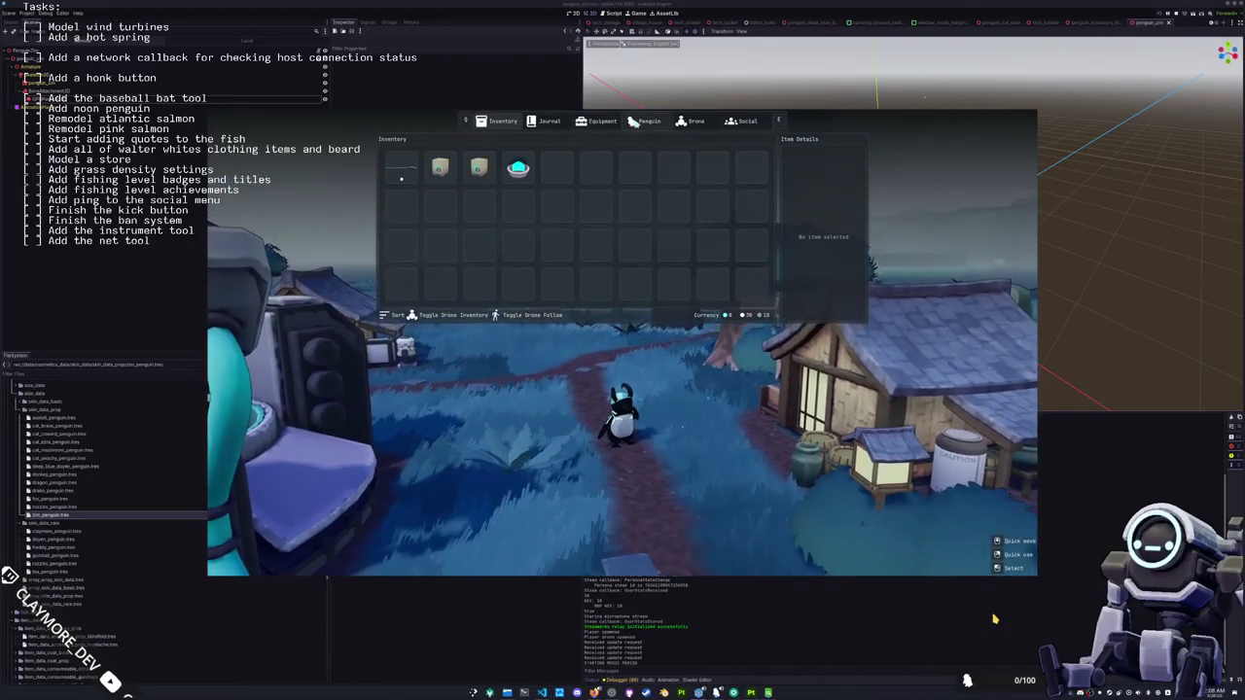
left_click(645, 121)
scroll(360, 292, "down", 10)
scroll(360, 302, "down", 2)
key("Tab")
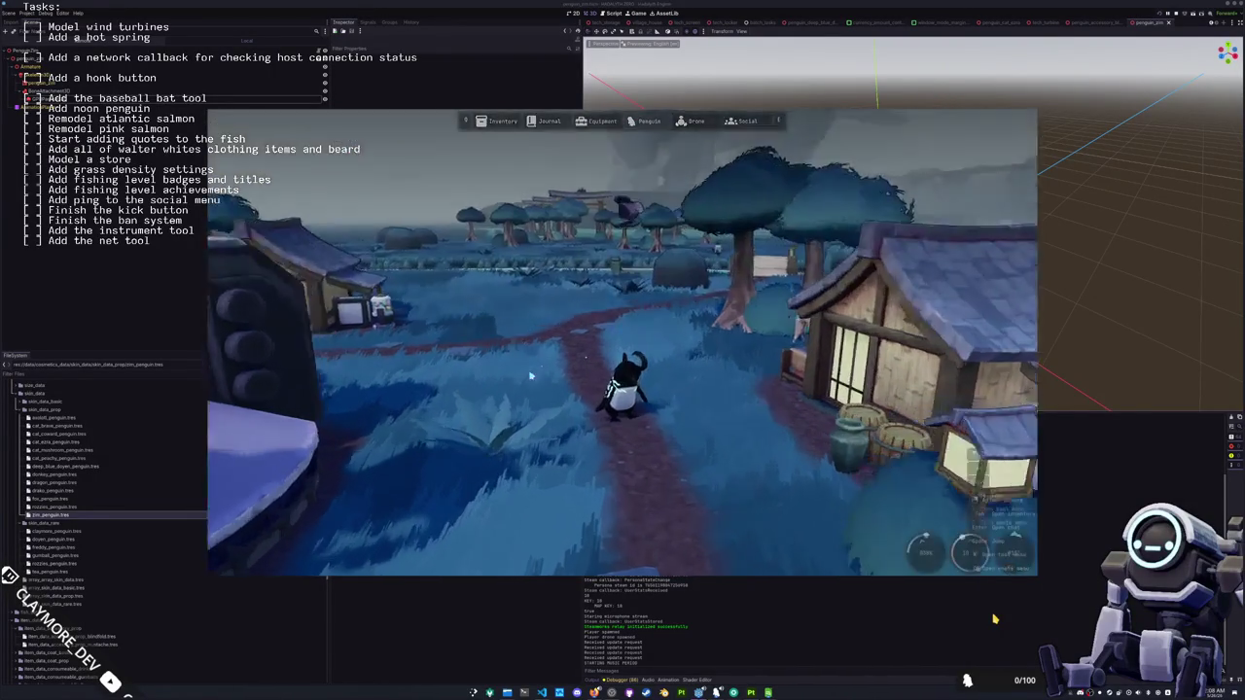
key("a")
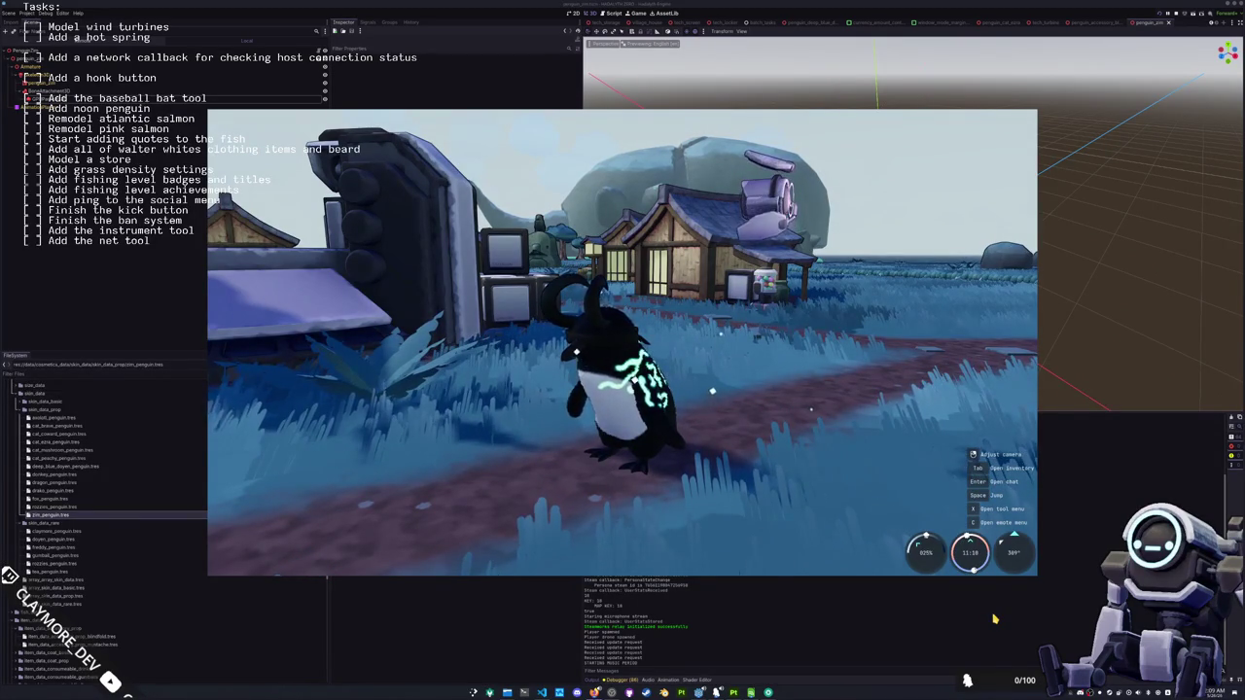
key("super+e")
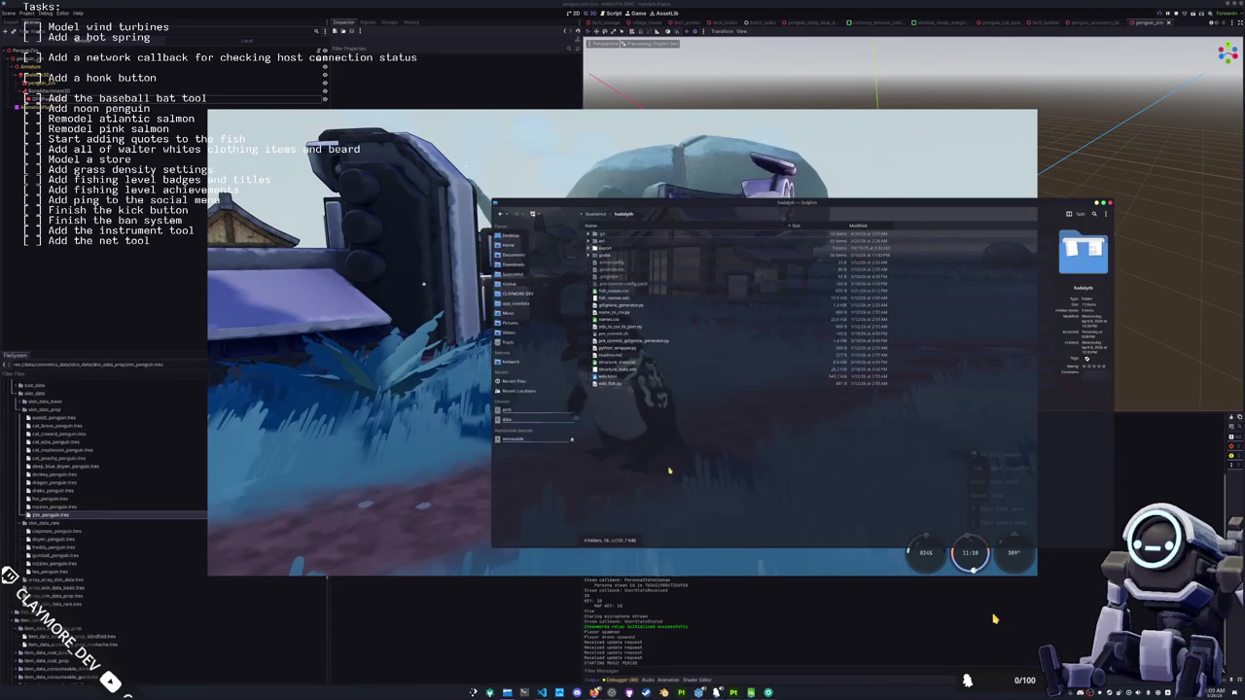
left_click_drag(630, 206, 689, 234)
left_click(672, 240)
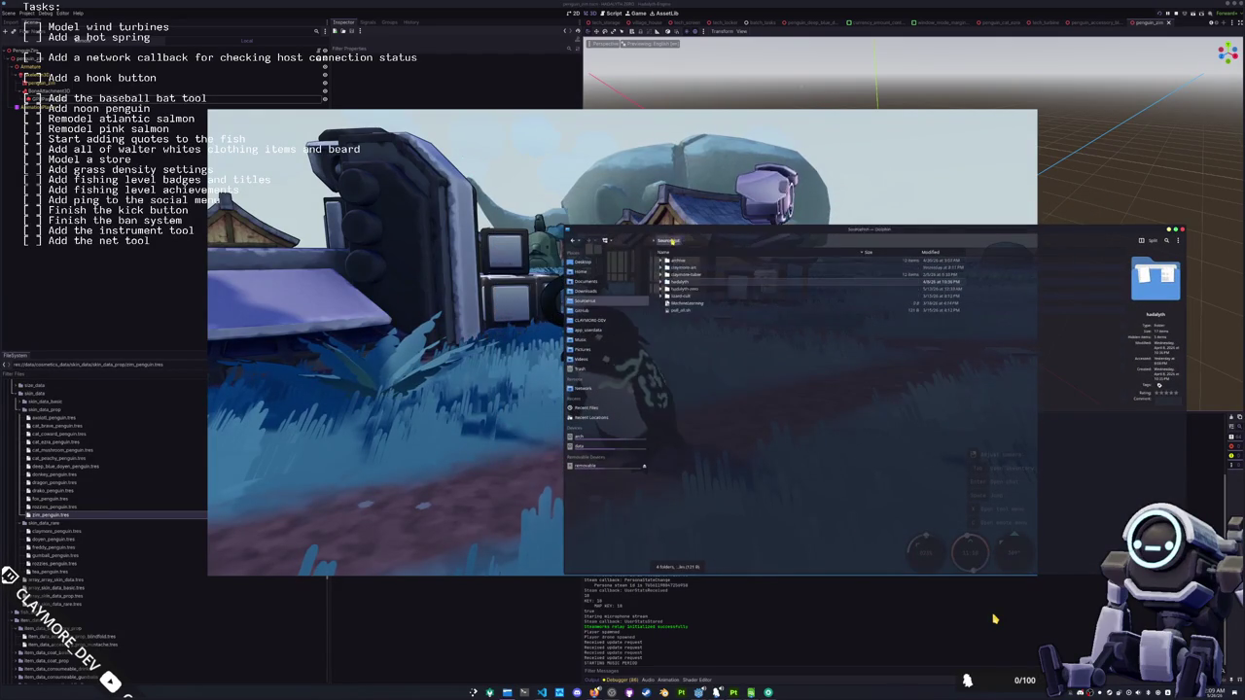
left_click(684, 289)
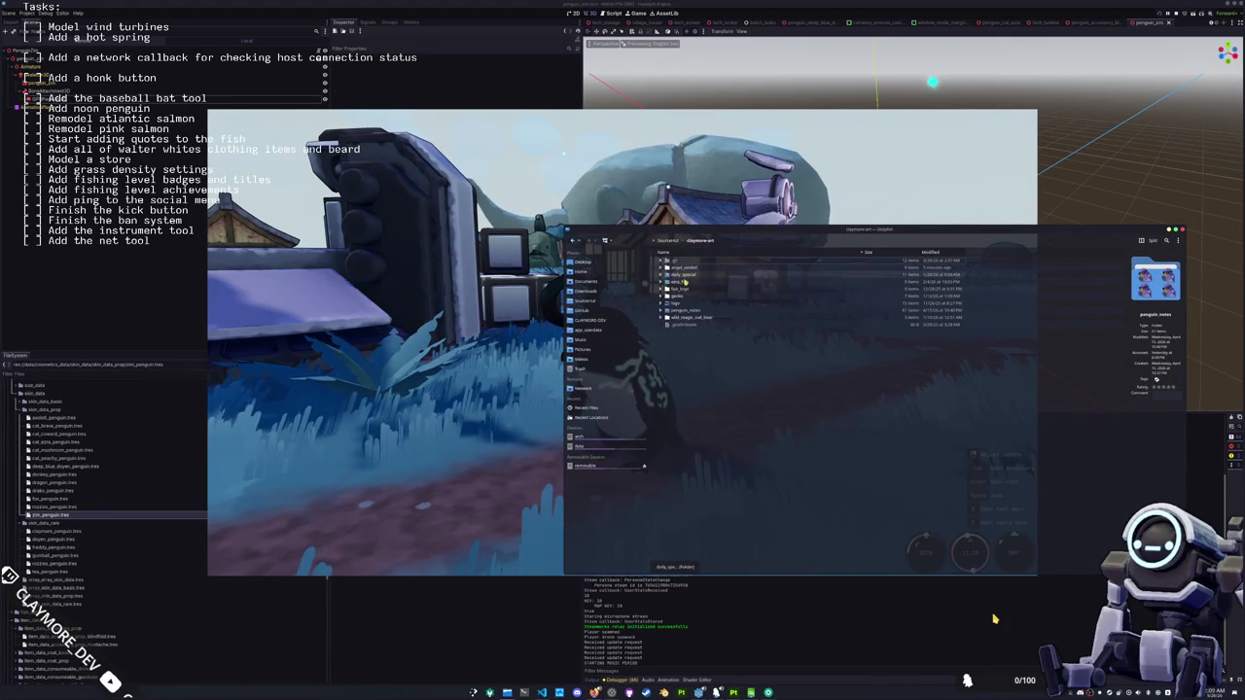
left_click_drag(710, 330, 674, 290)
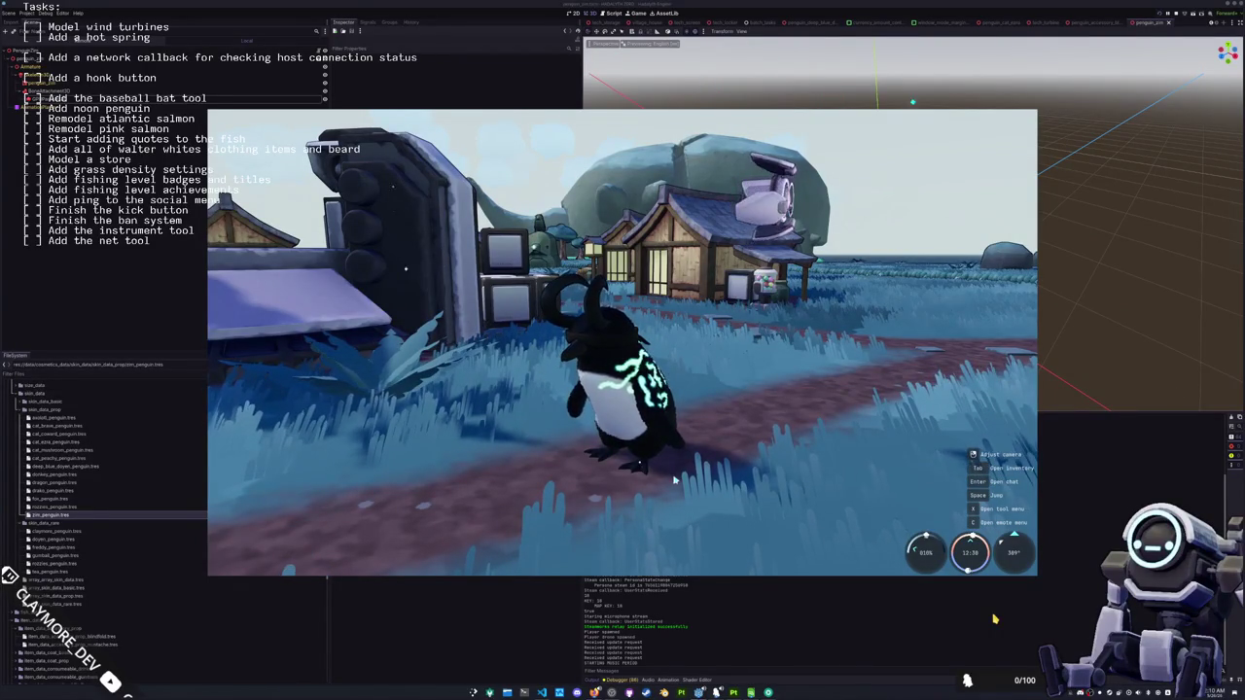
Step: Open a Konsole terminal from the taskbar over the running game
left_click(524, 693)
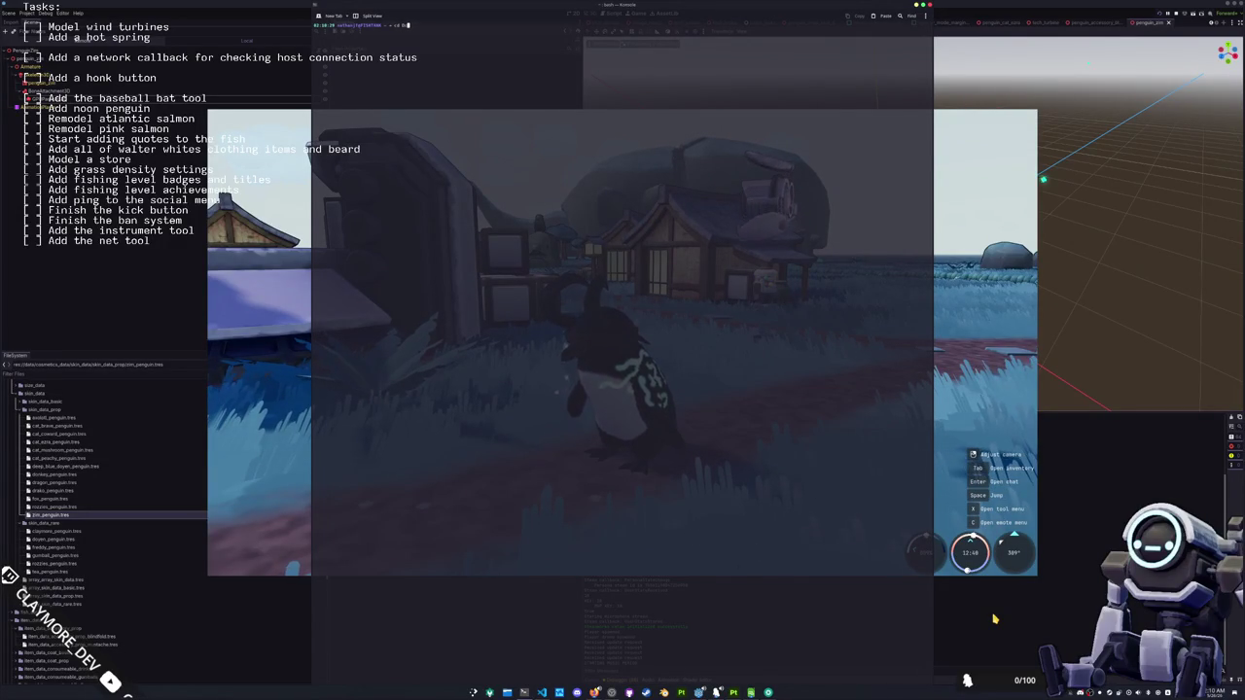
Step: Move into the game's project folder and check git status for changed files
type("ocuments/SourceHut/ba")
key("Tab")
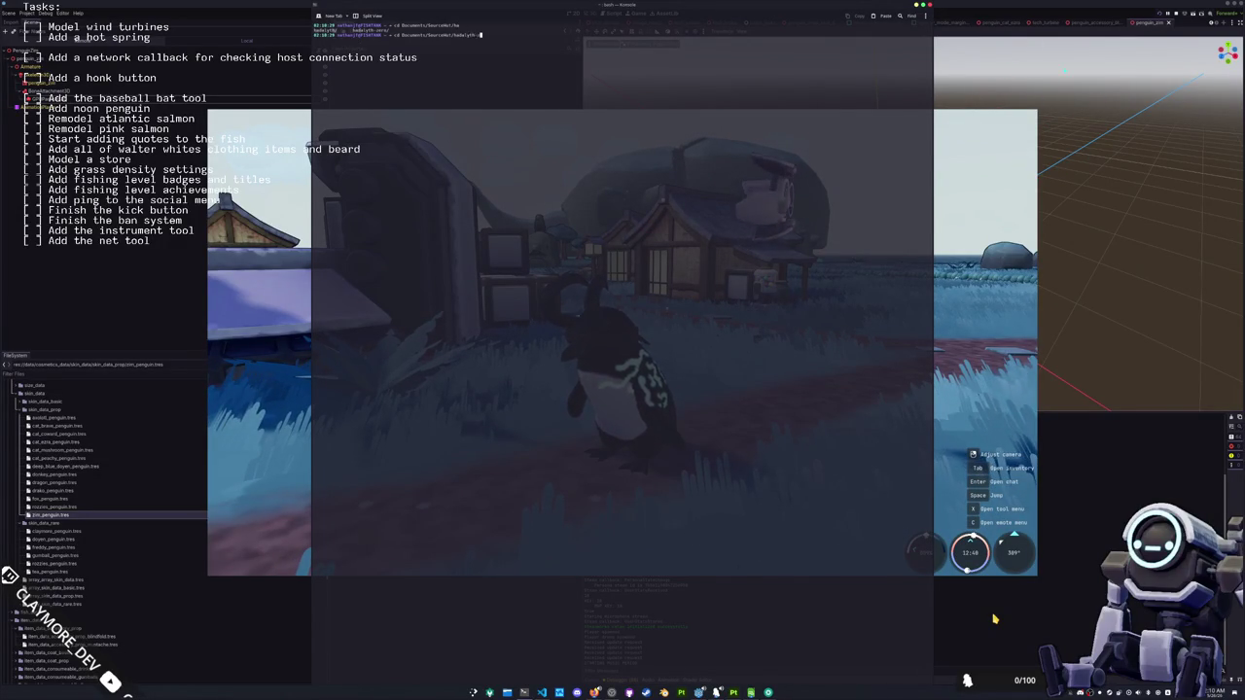
key("Return")
type("tatus")
key("Return")
Step: Stage all files and commit them with a message about the blindfold, penguins and UI fixes
type("git")
key("Return")
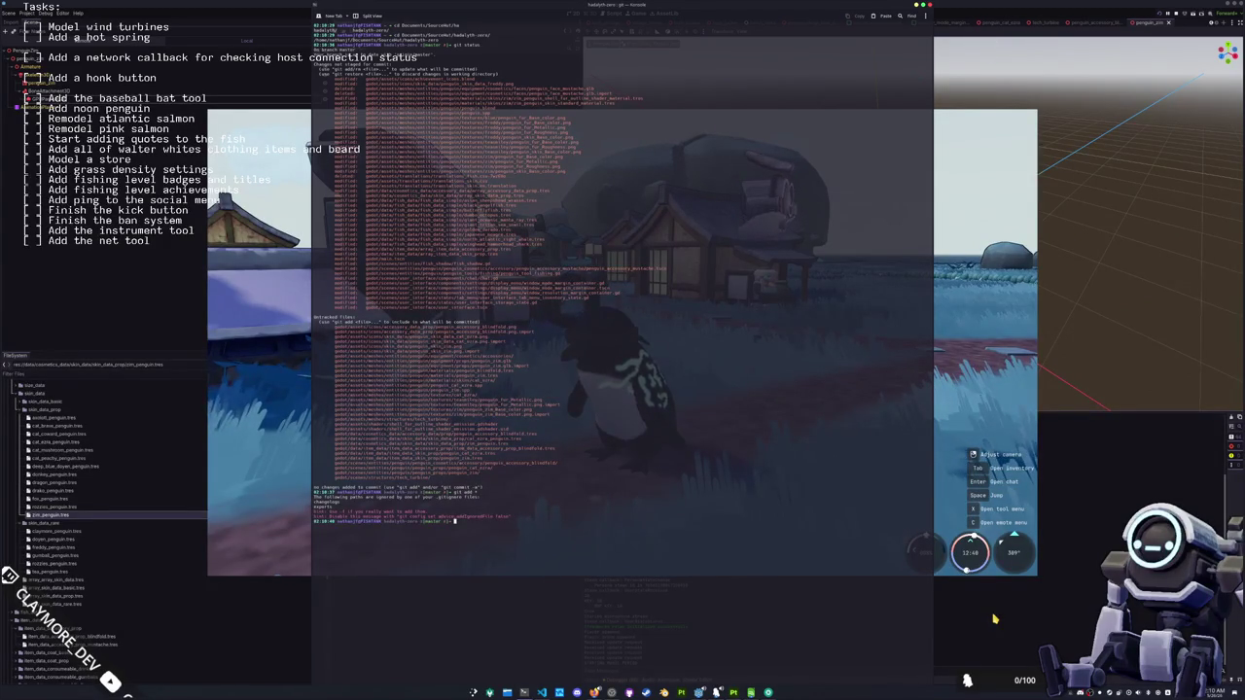
type("git commit -m \"Added blindf")
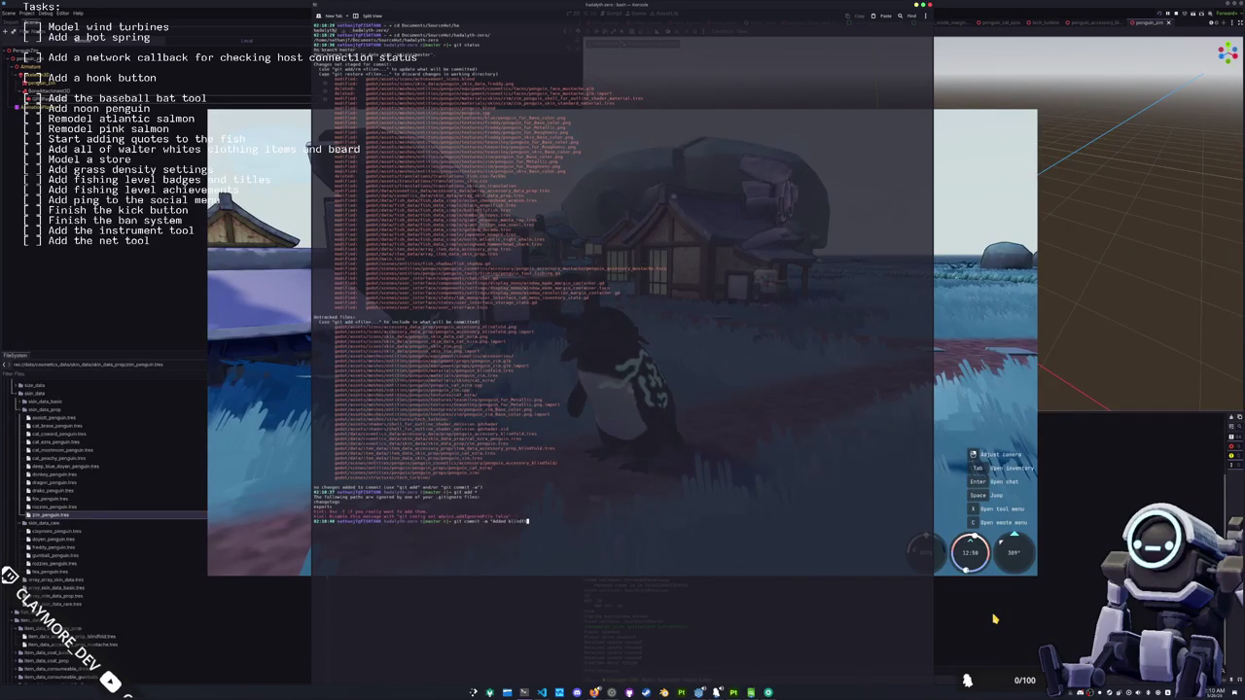
type("ded ")
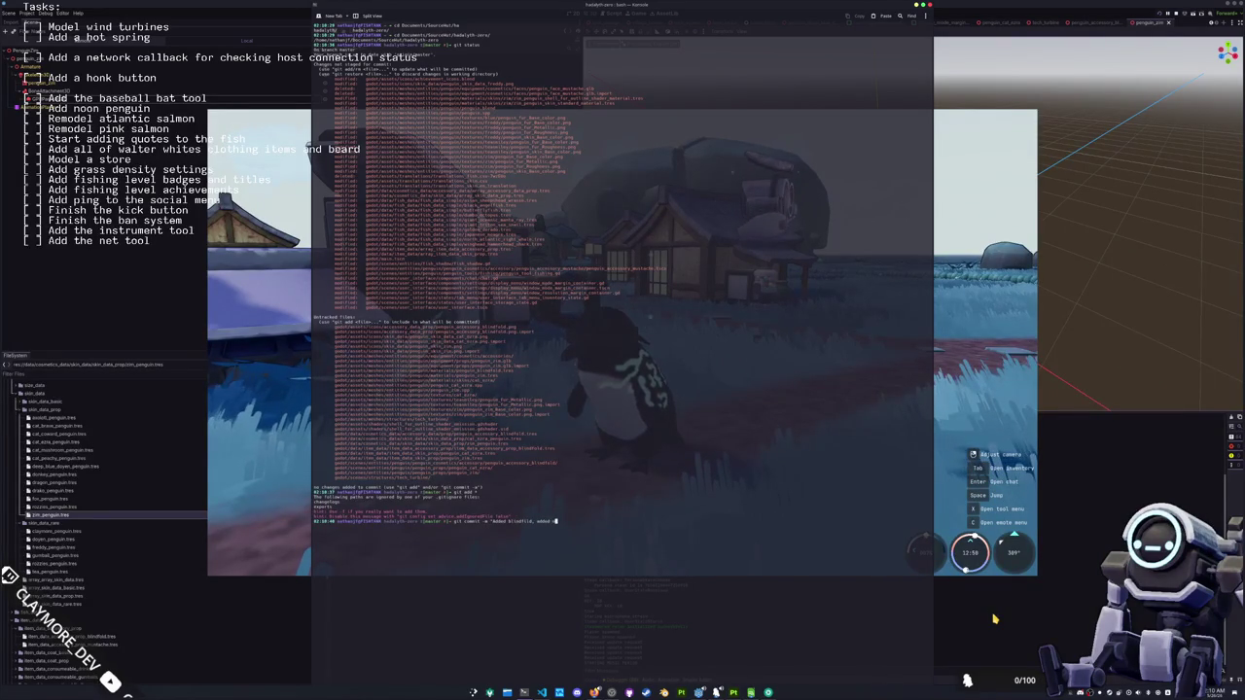
type(", ad")
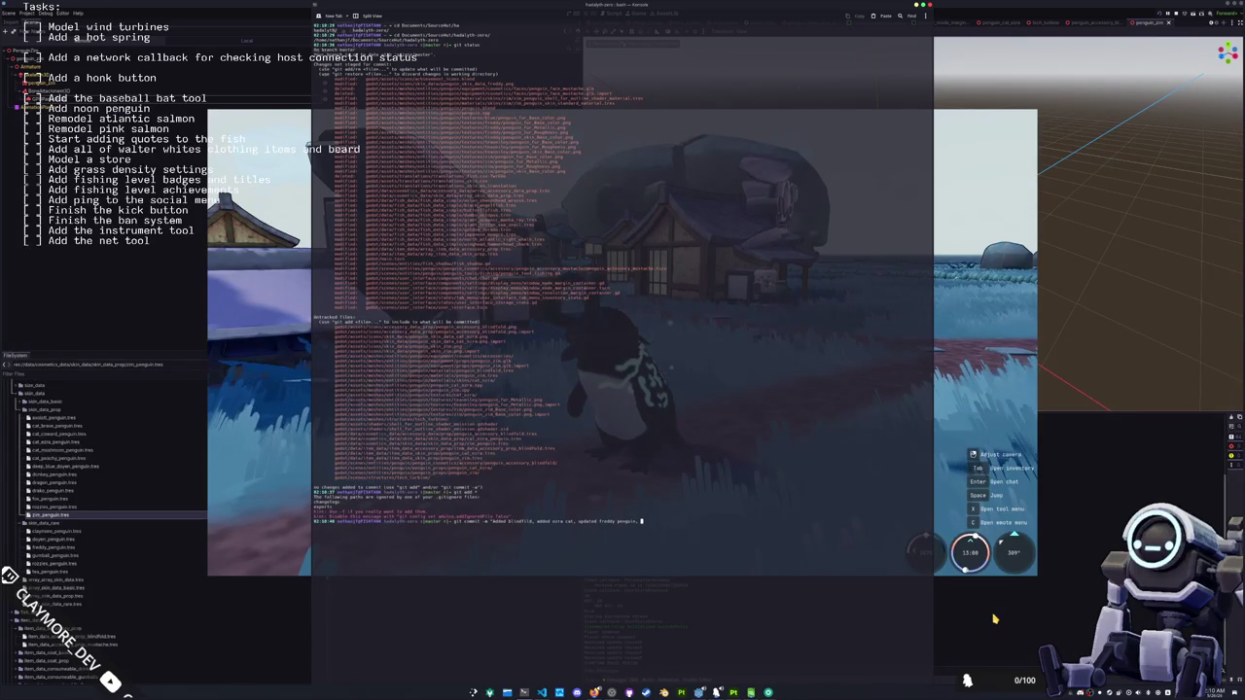
type("added zim penguin,")
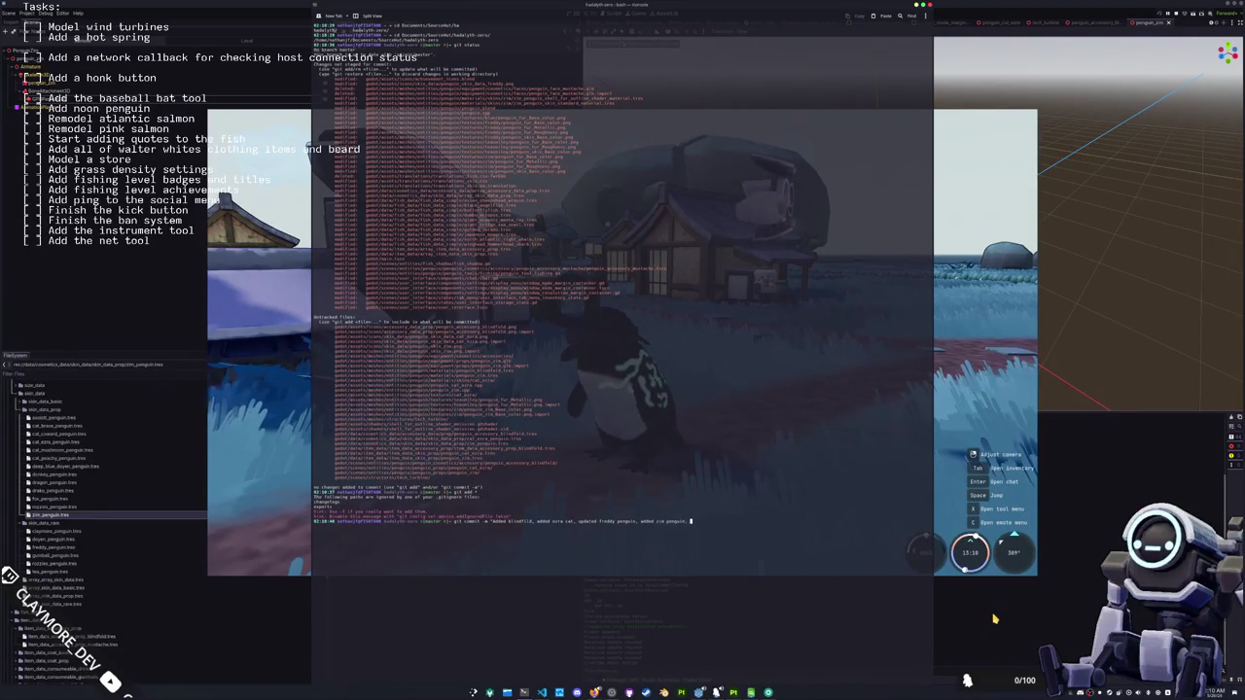
type("all focus bugs")
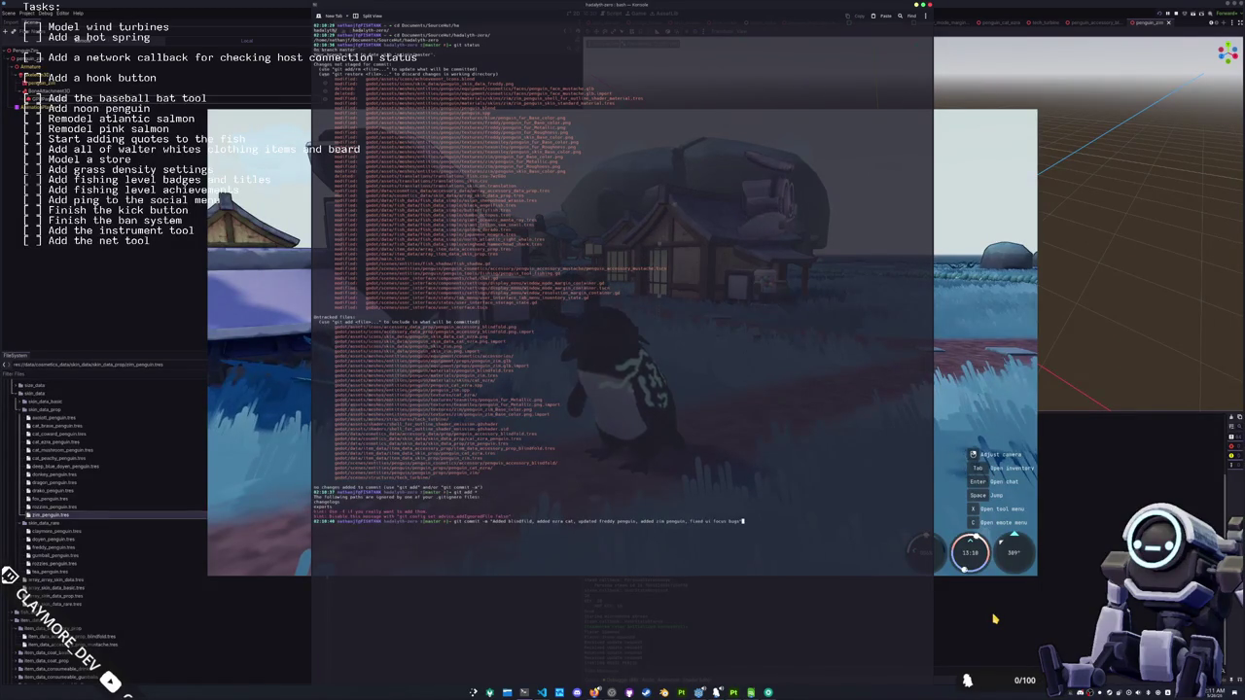
key("Return")
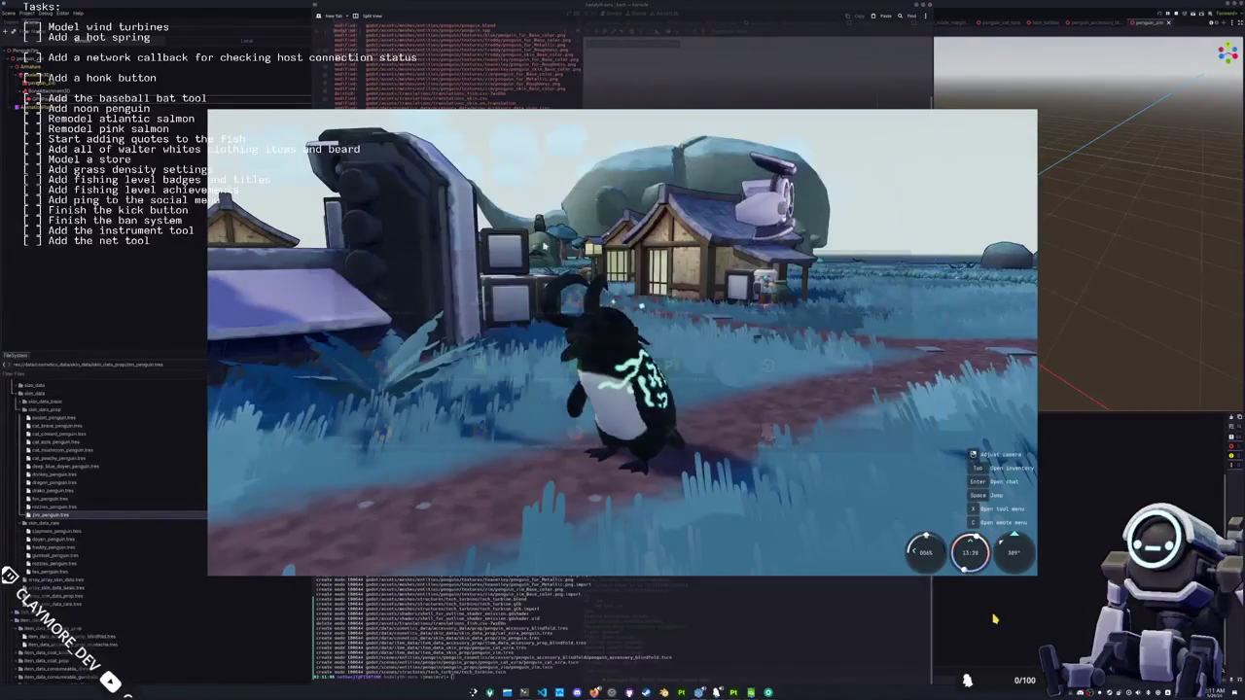
Step: Open the emote wheel, then run the penguin along the village path toward the river
key("c")
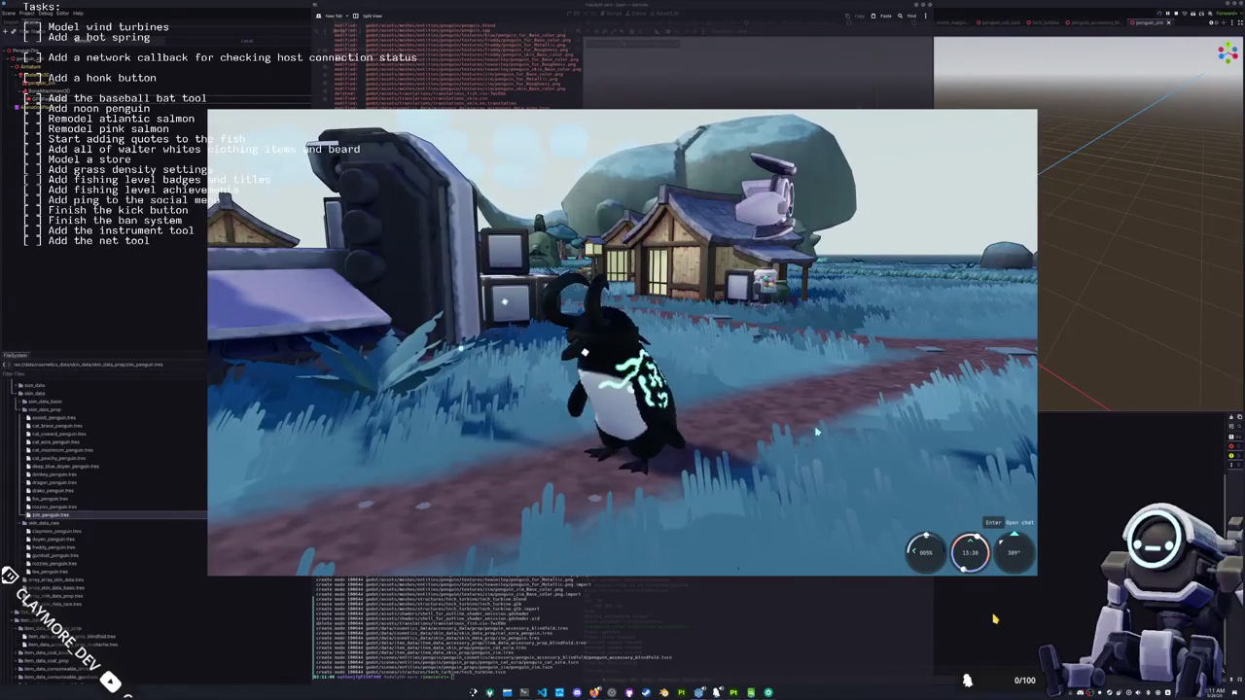
key("w")
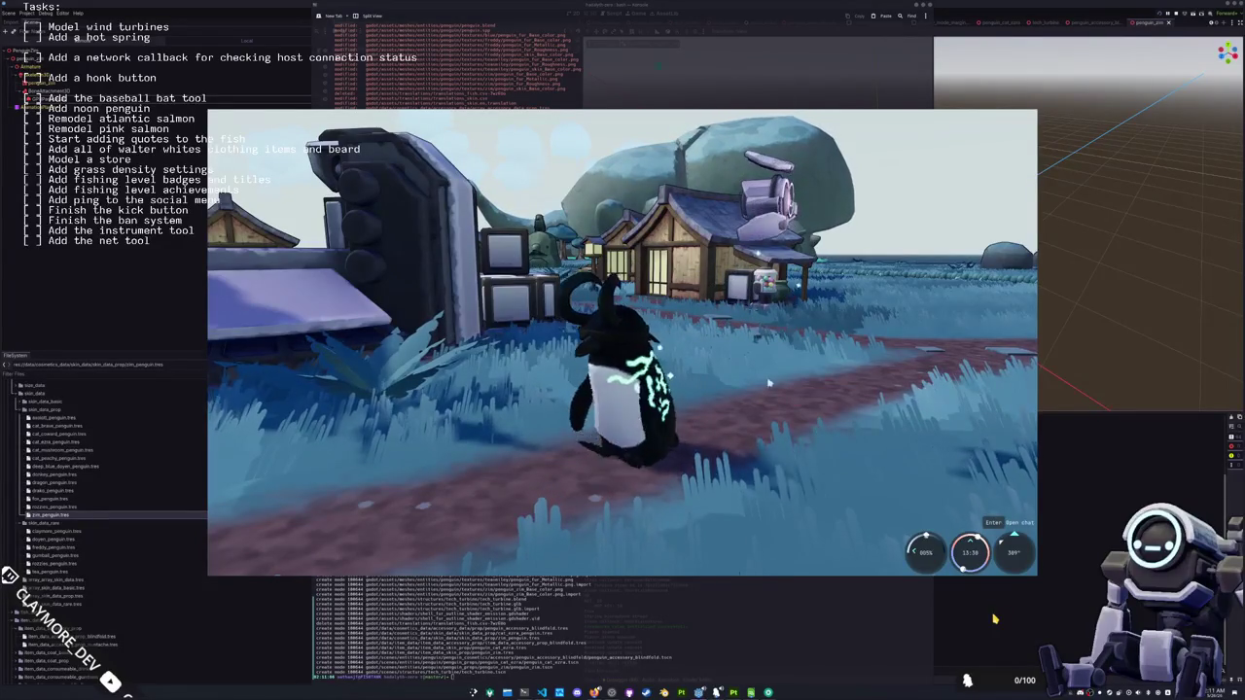
key("w")
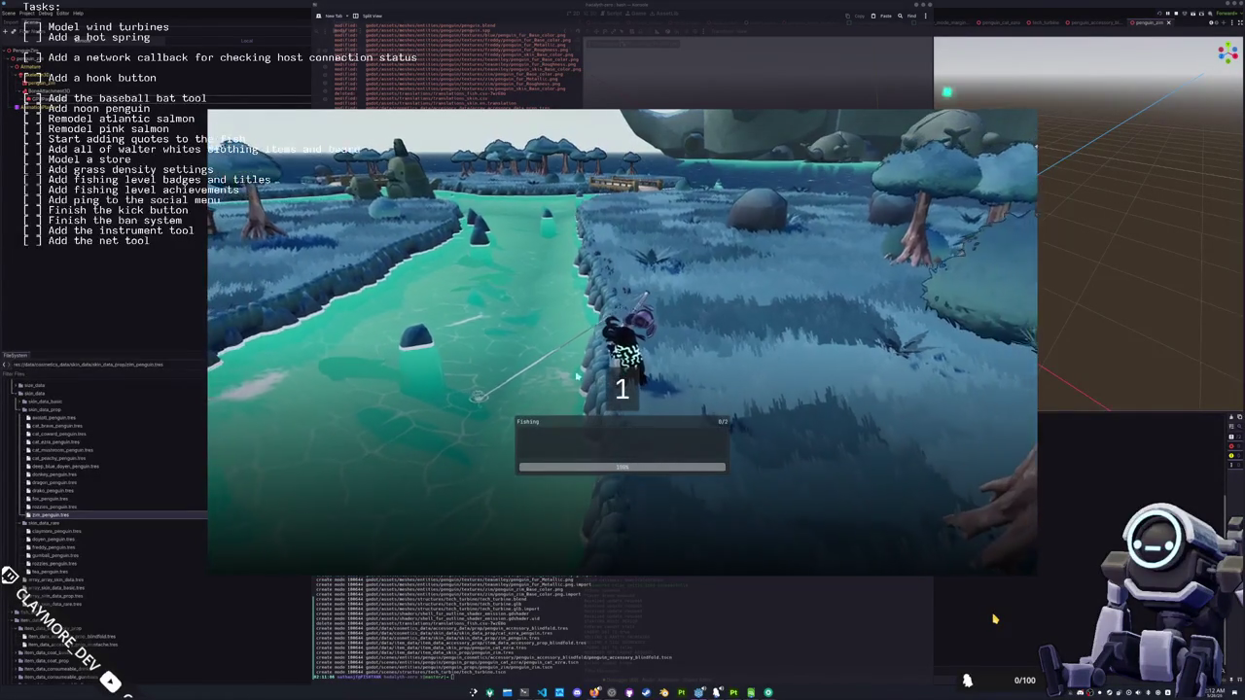
Step: Complete the fishing arrow sequences to land a Dall's Porpoise and dismiss the result
key("Down")
key("Right")
key("Down")
key("Down")
key("Down")
key("Up")
key("Left")
key("Down")
key("Right")
key("Down")
key("Down")
key("Down")
key("Left")
key("Left")
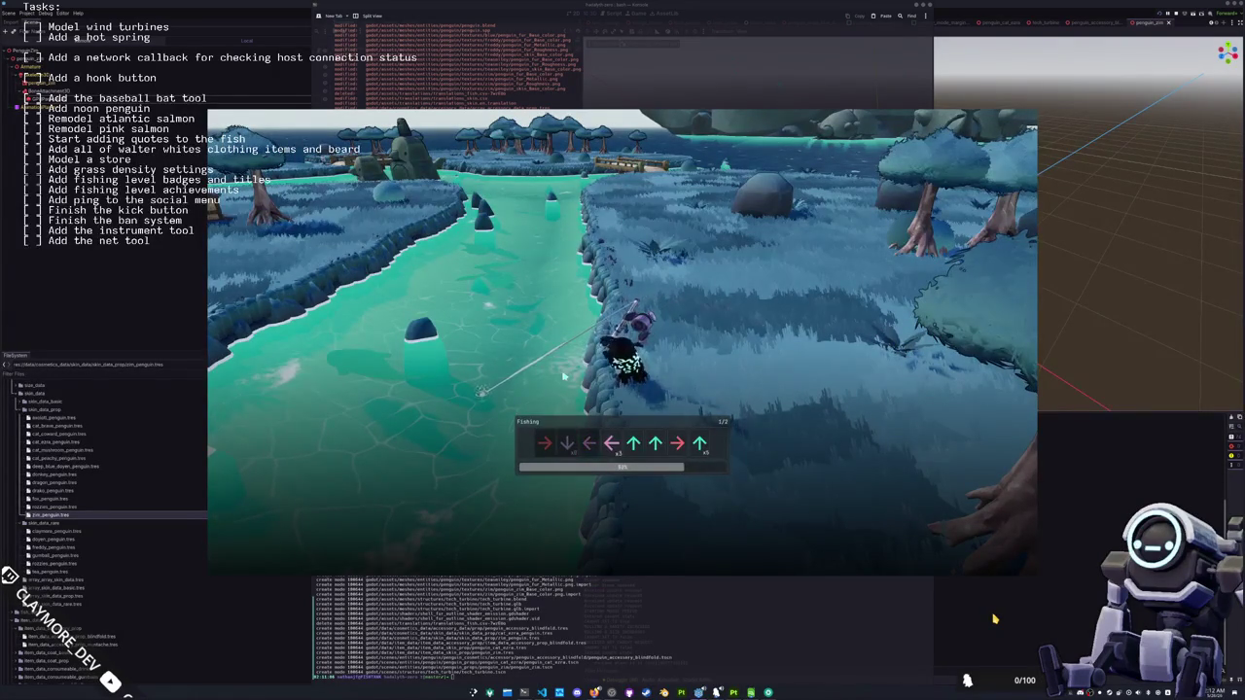
key("Left")
key("Up")
key("Up")
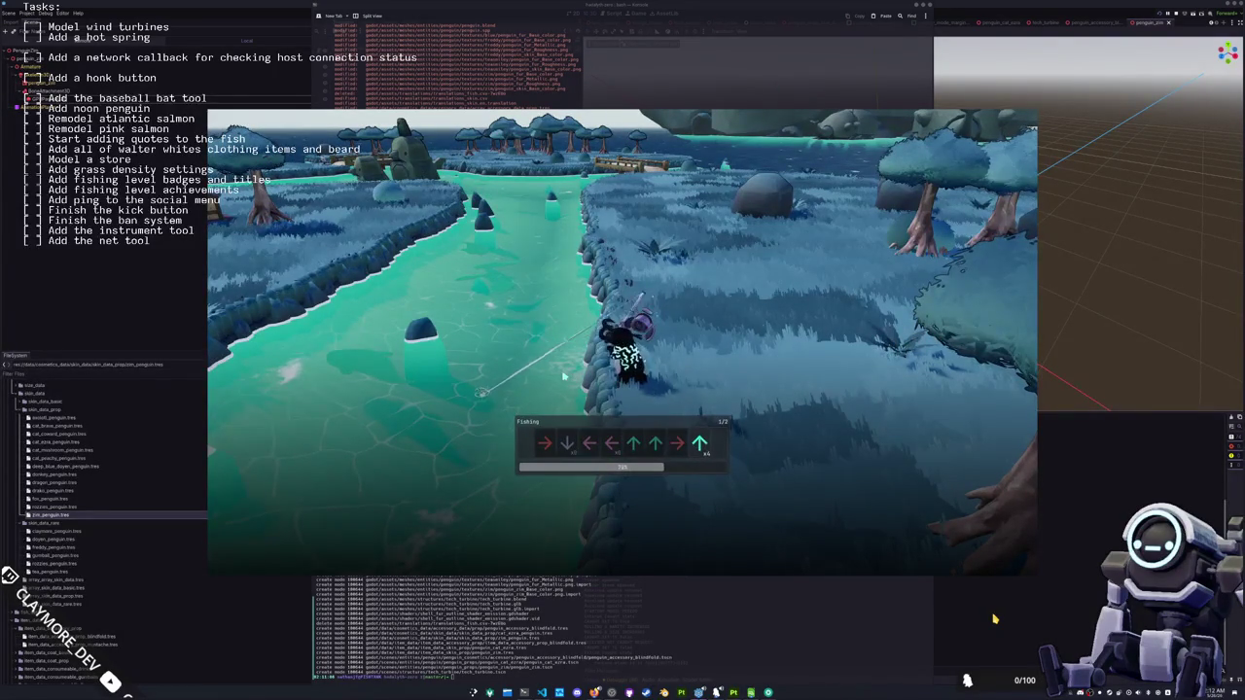
key("Right")
key("Up")
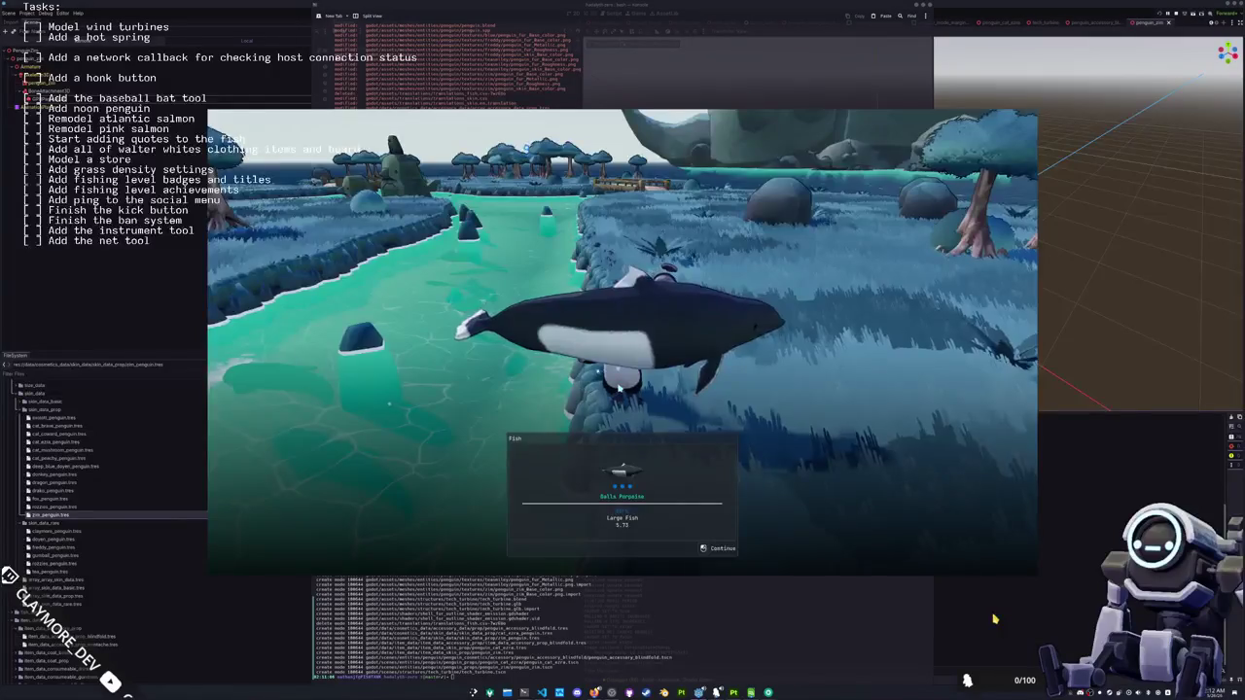
left_click(619, 387)
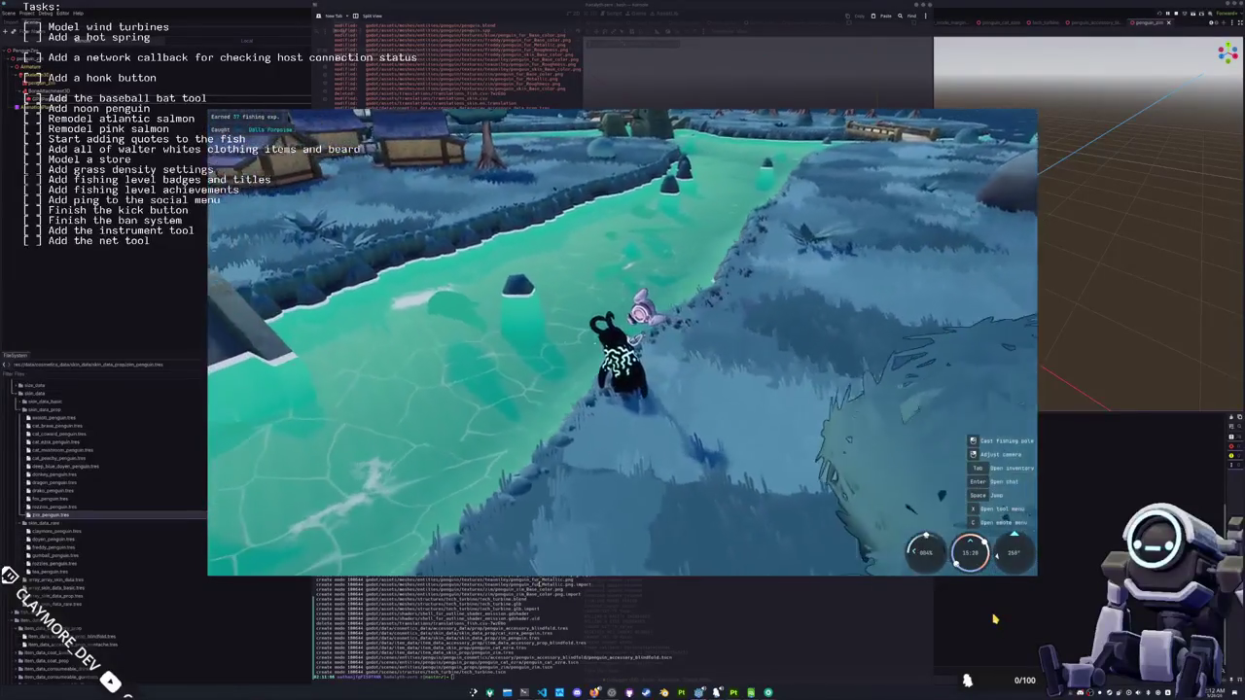
Step: Run along the river and show off the caught porpoise from the inventory
left_click(611, 693)
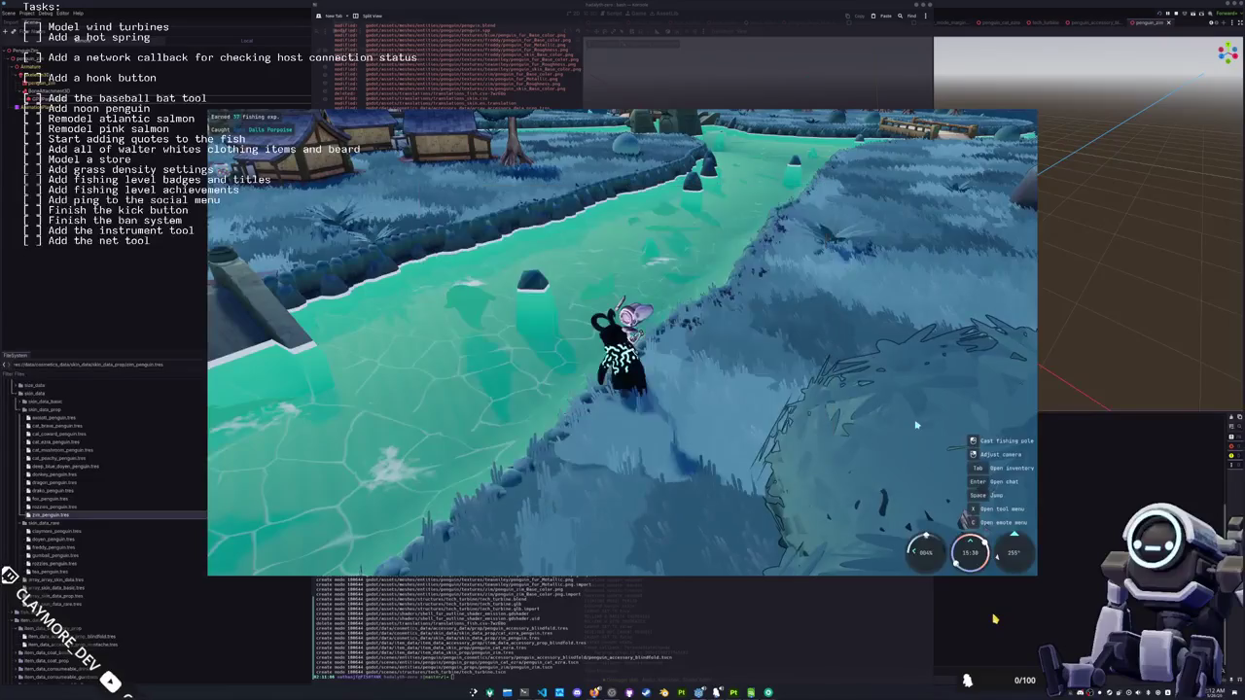
key("w")
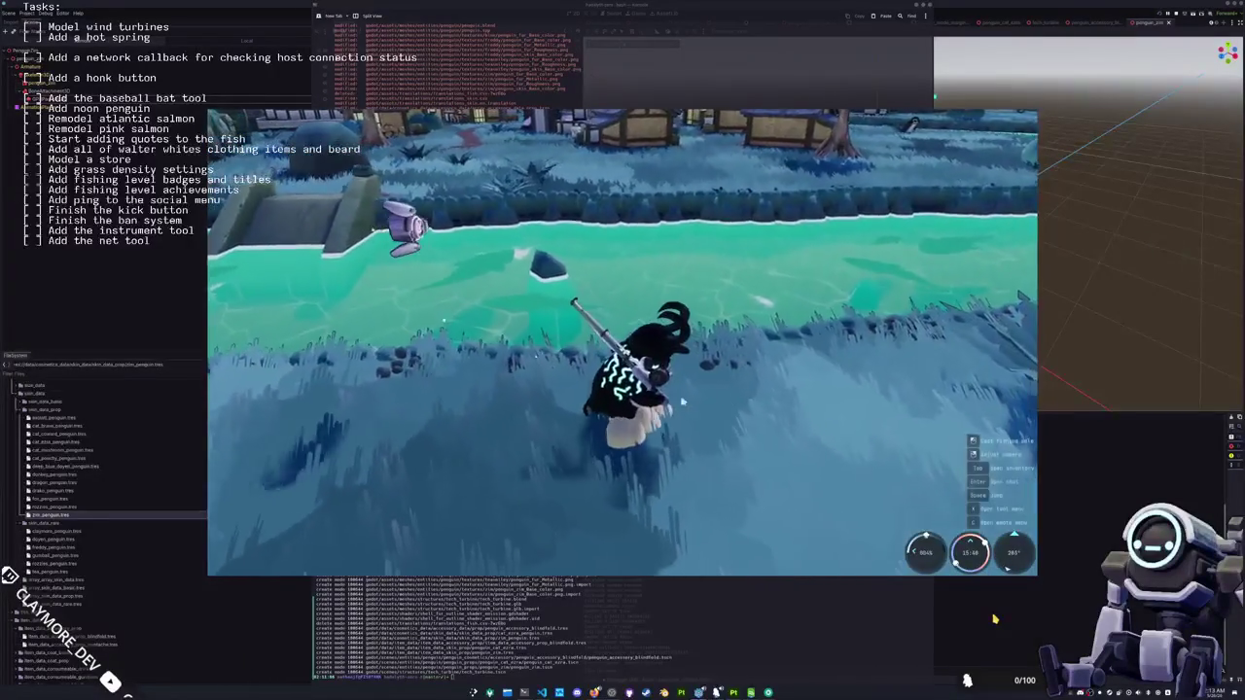
key("Tab")
right_click(550, 169)
left_click(575, 183)
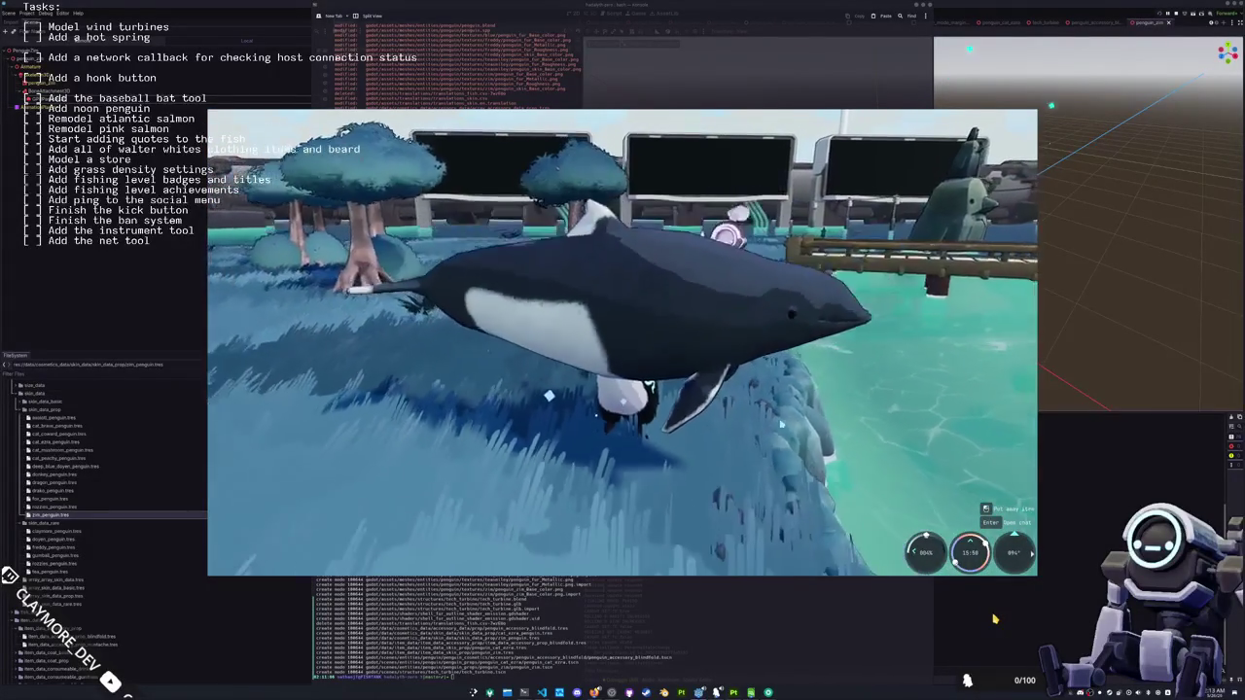
Step: Walk to the water's edge, cast into the river and hook a biting fish
key("w")
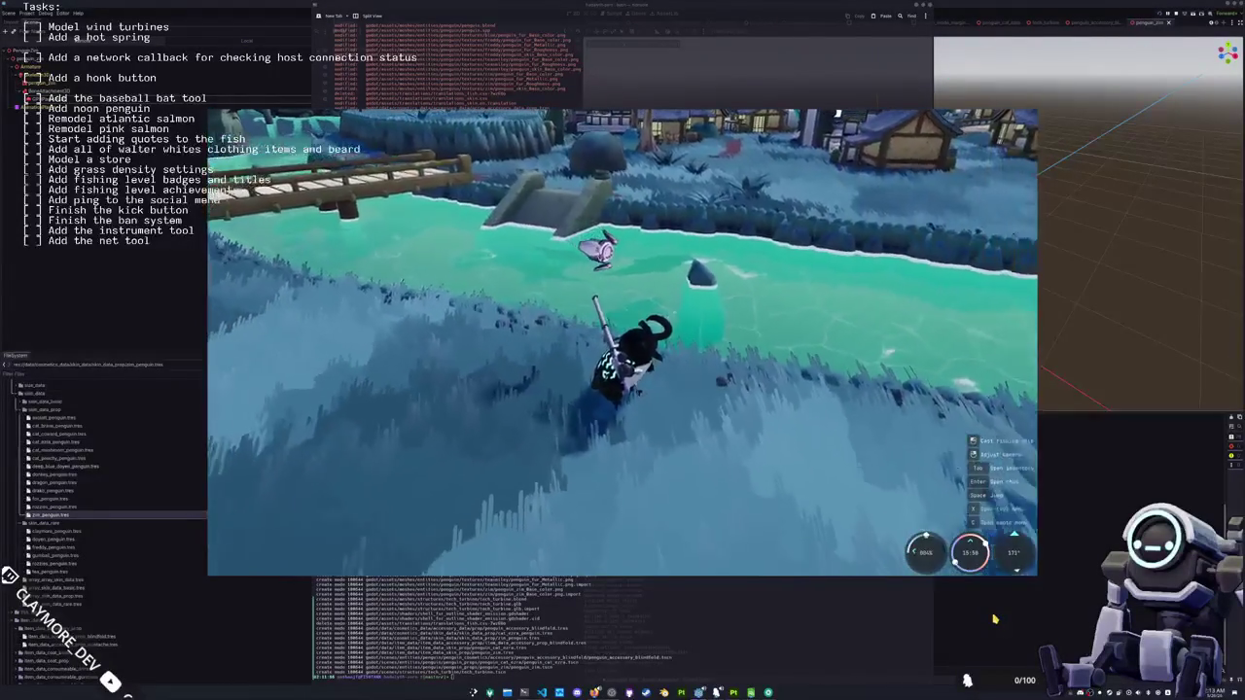
key("w")
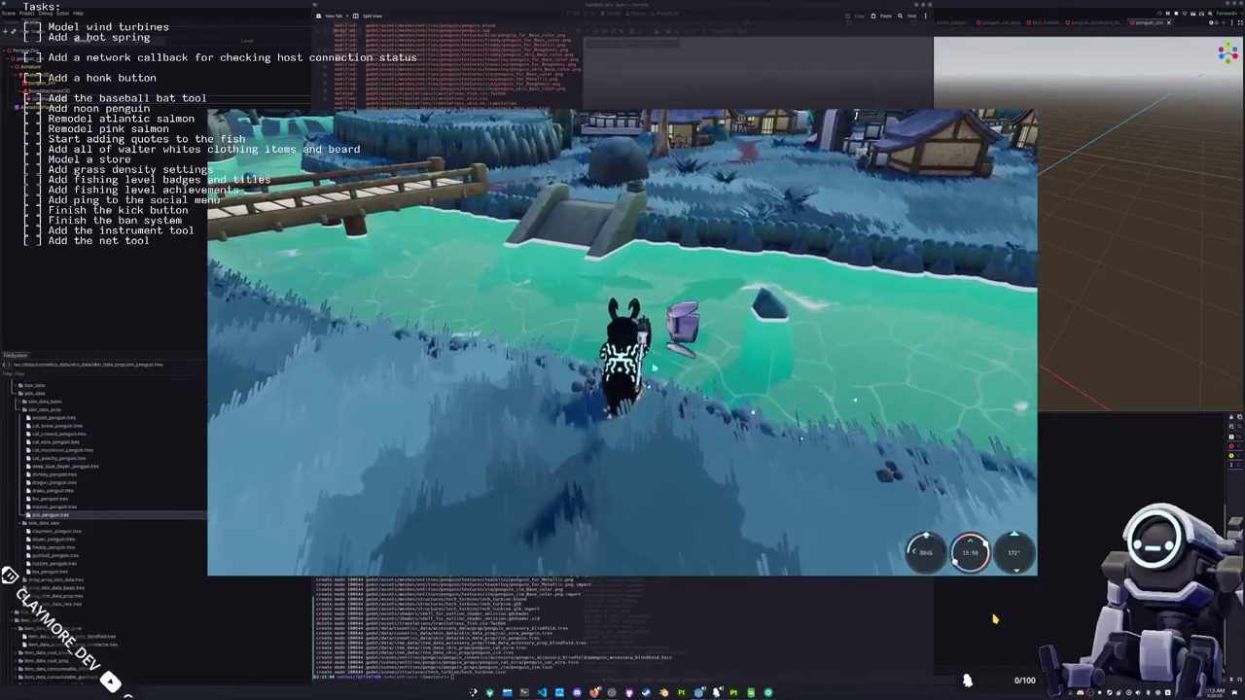
left_click(623, 342)
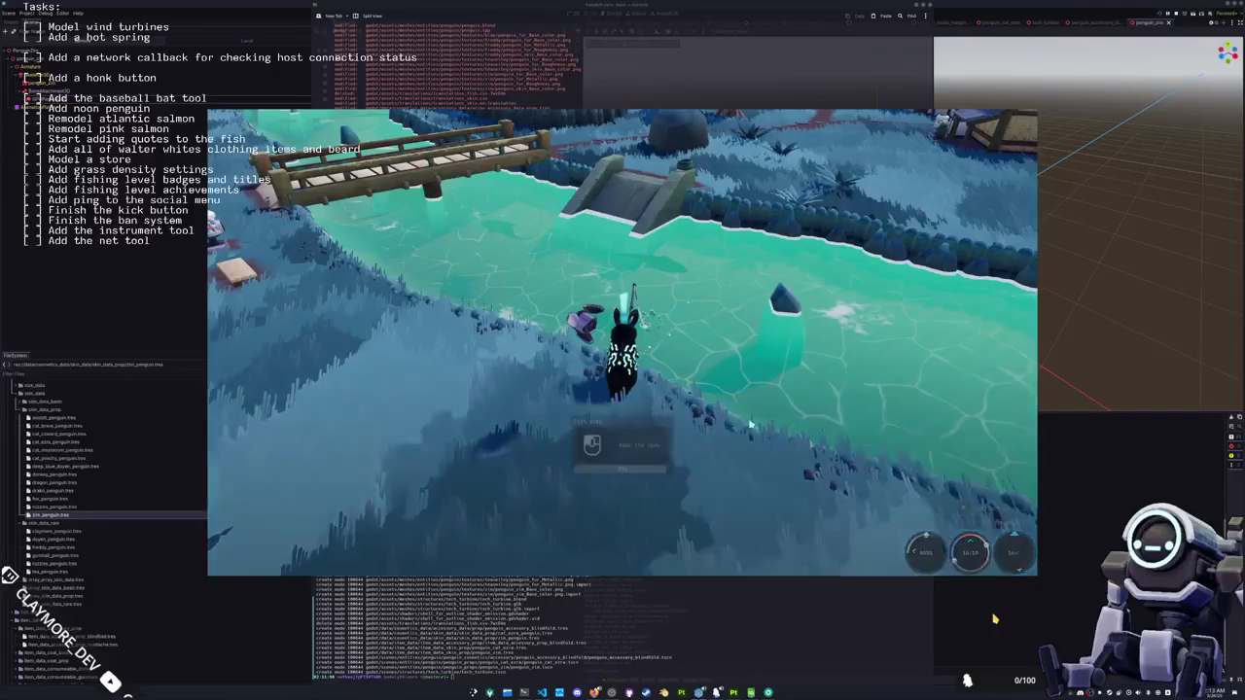
left_click(994, 618)
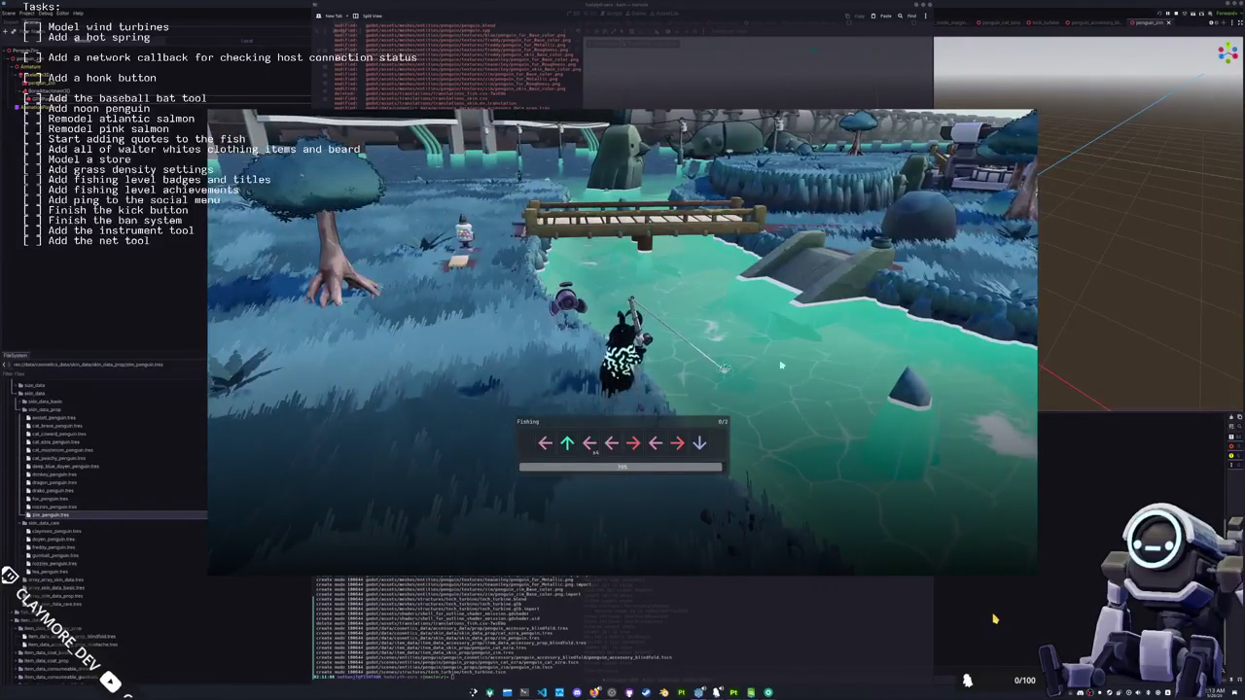
Step: Match the arrow prompts to land a Lemon Shark and dismiss the catch result
key("Left")
key("Left")
key("Right")
key("Left")
key("Right")
key("Down")
key("Left")
key("Up")
key("Down")
key("Down")
key("Up")
key("Up")
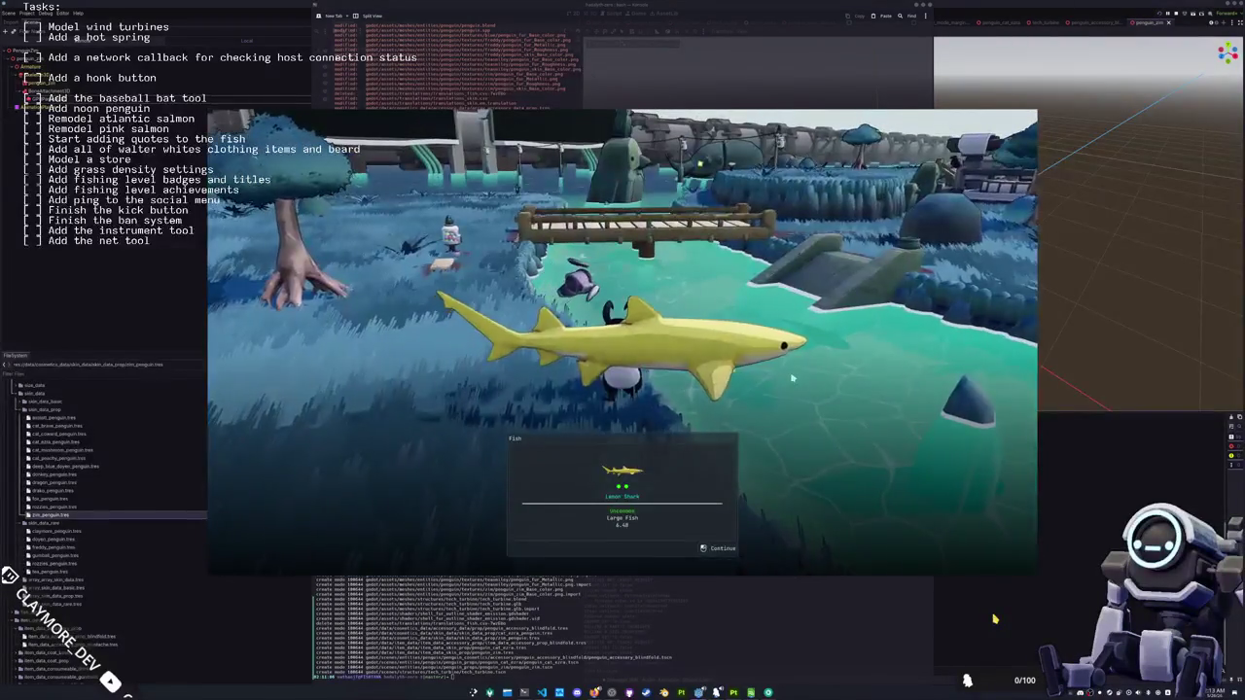
left_click(792, 377)
Step: Cast again from the shore and open tech_turbine.blend, then return to the game
key("a")
key("a")
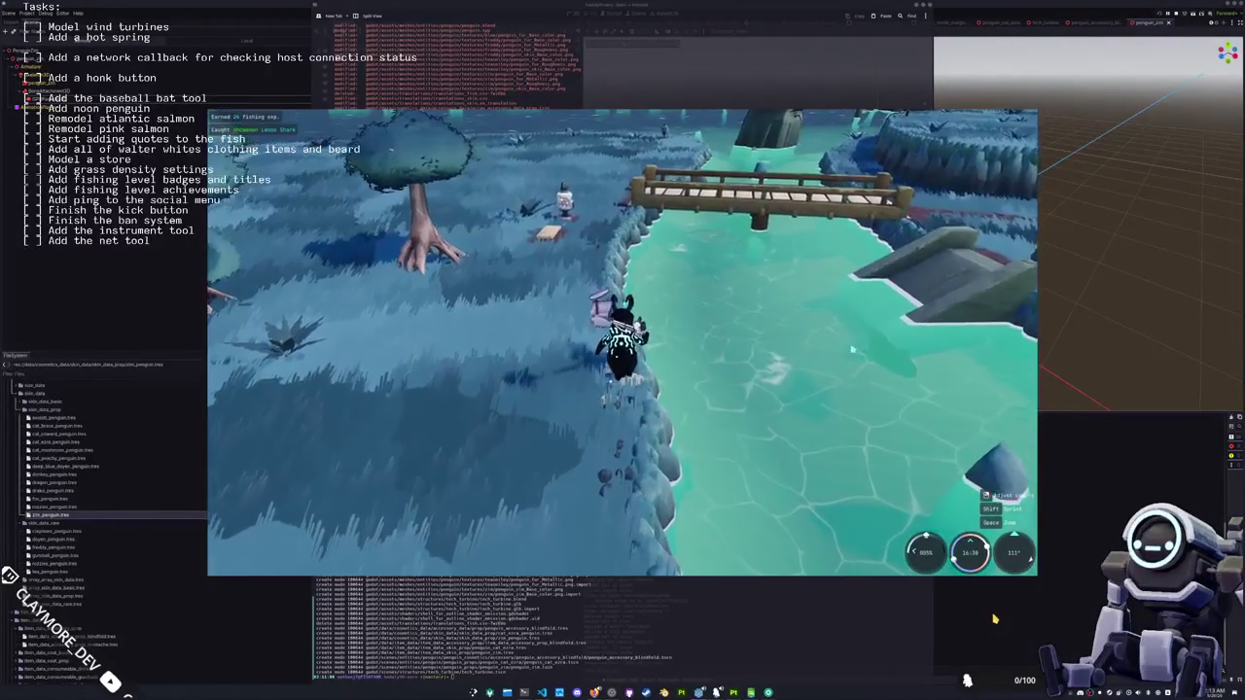
left_click(684, 471)
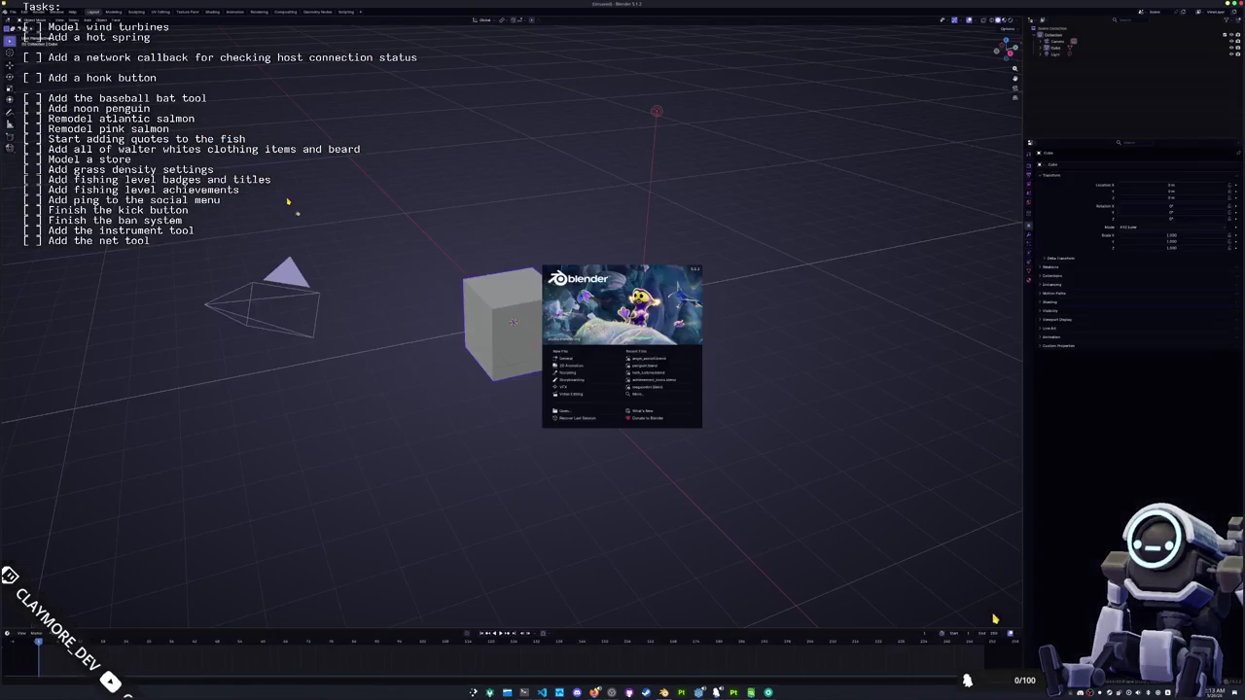
left_click(649, 373)
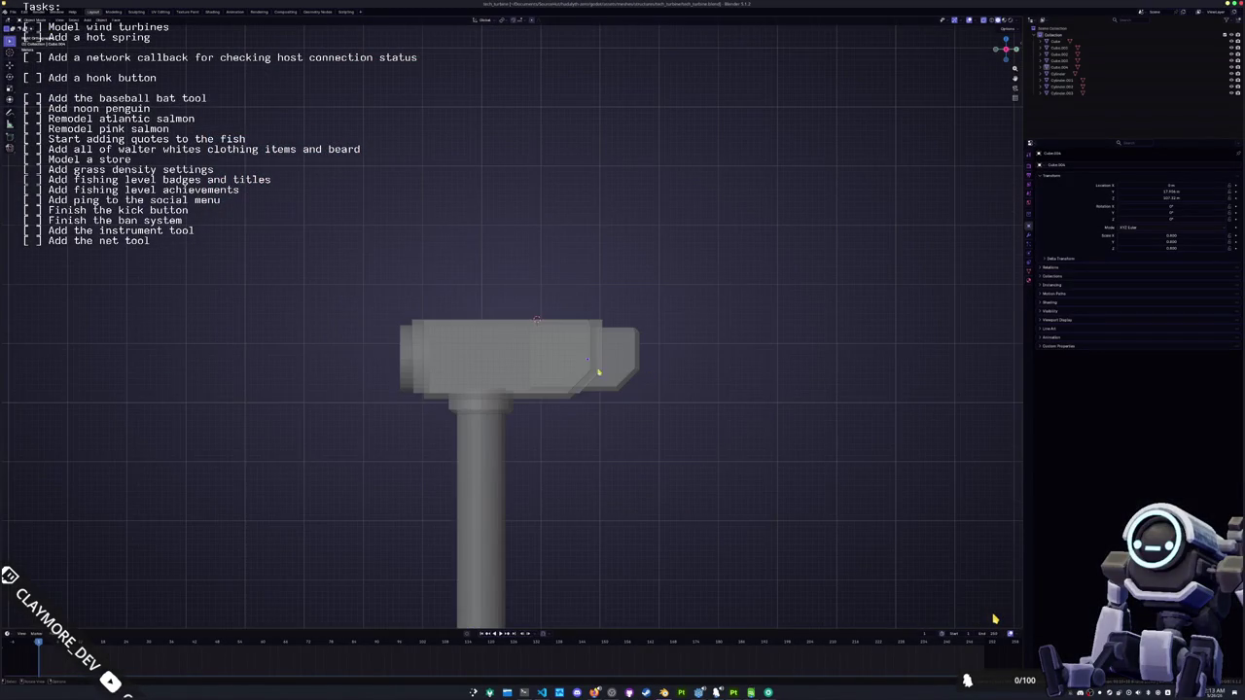
scroll(600, 373, "up", 5)
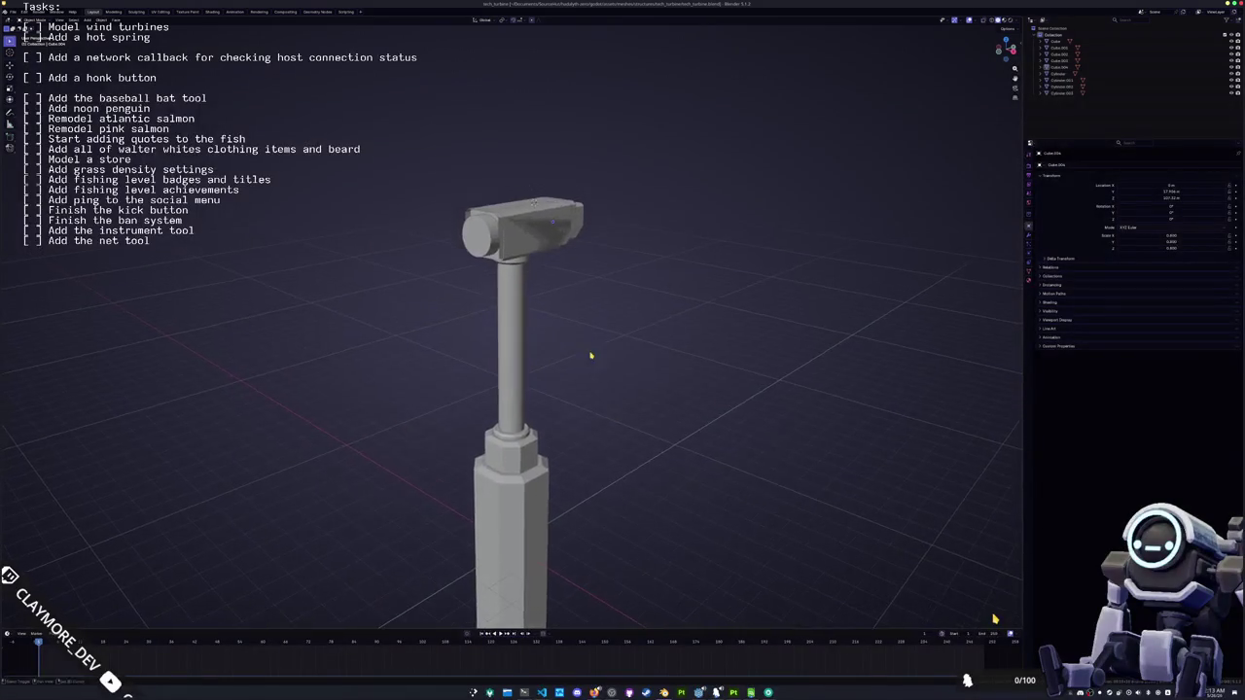
mouse_move(715, 693)
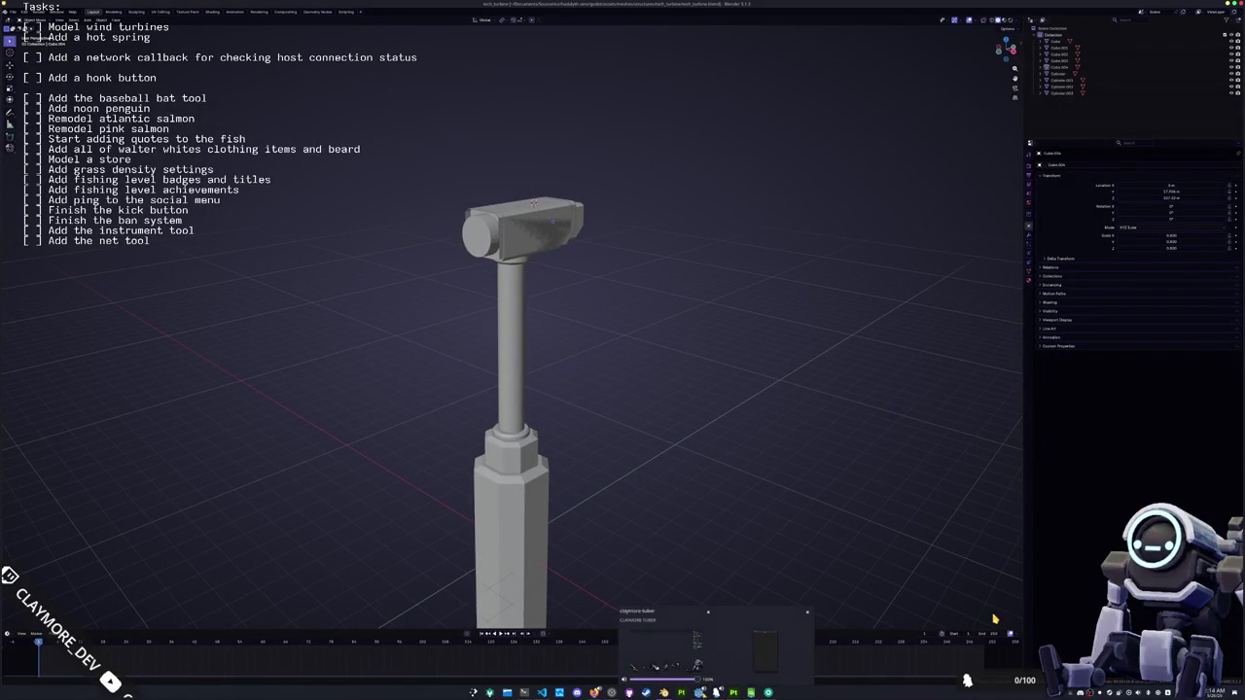
left_click(759, 650)
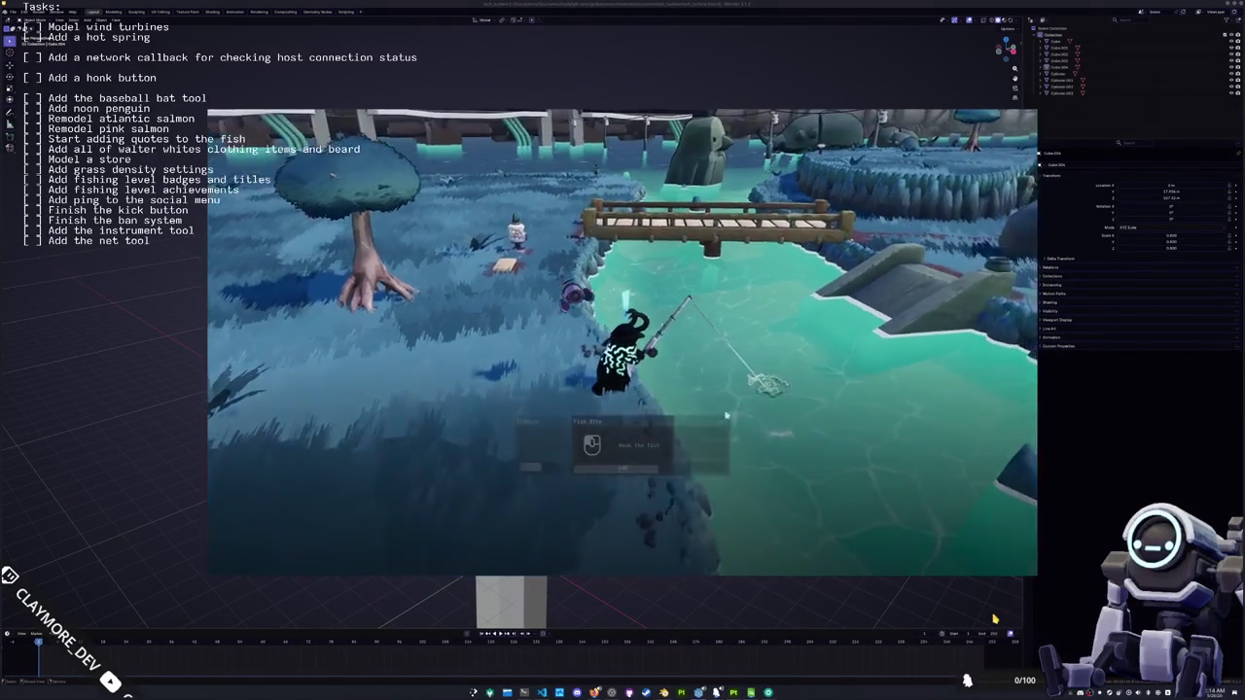
Step: Hook and reel in a Frilled Shark with the arrow prompts
left_click(725, 415)
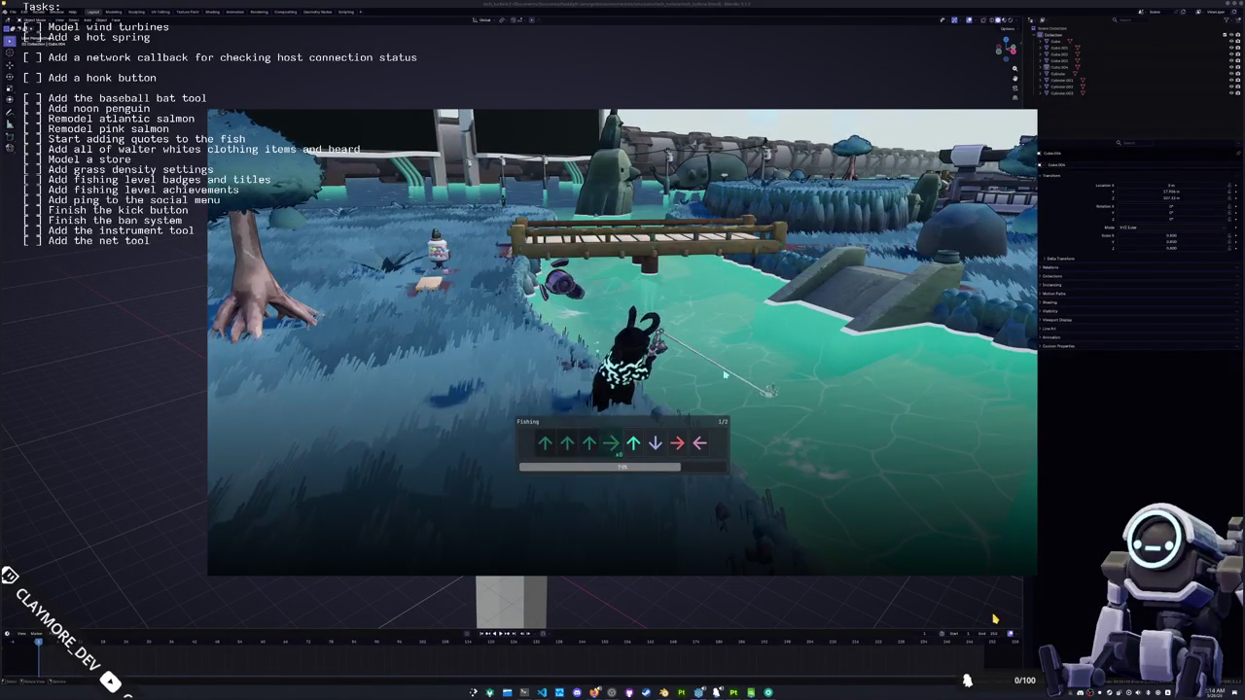
key("Right")
key("Up")
key("Down")
key("Right")
key("Left")
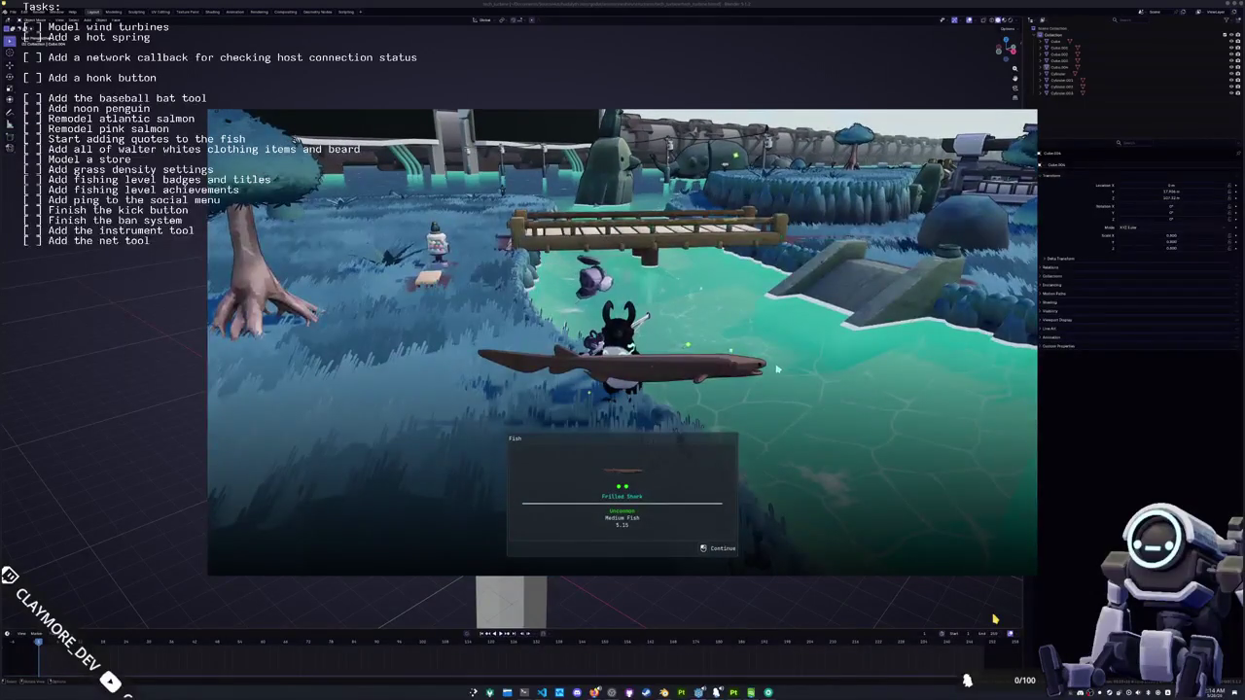
left_click(777, 370)
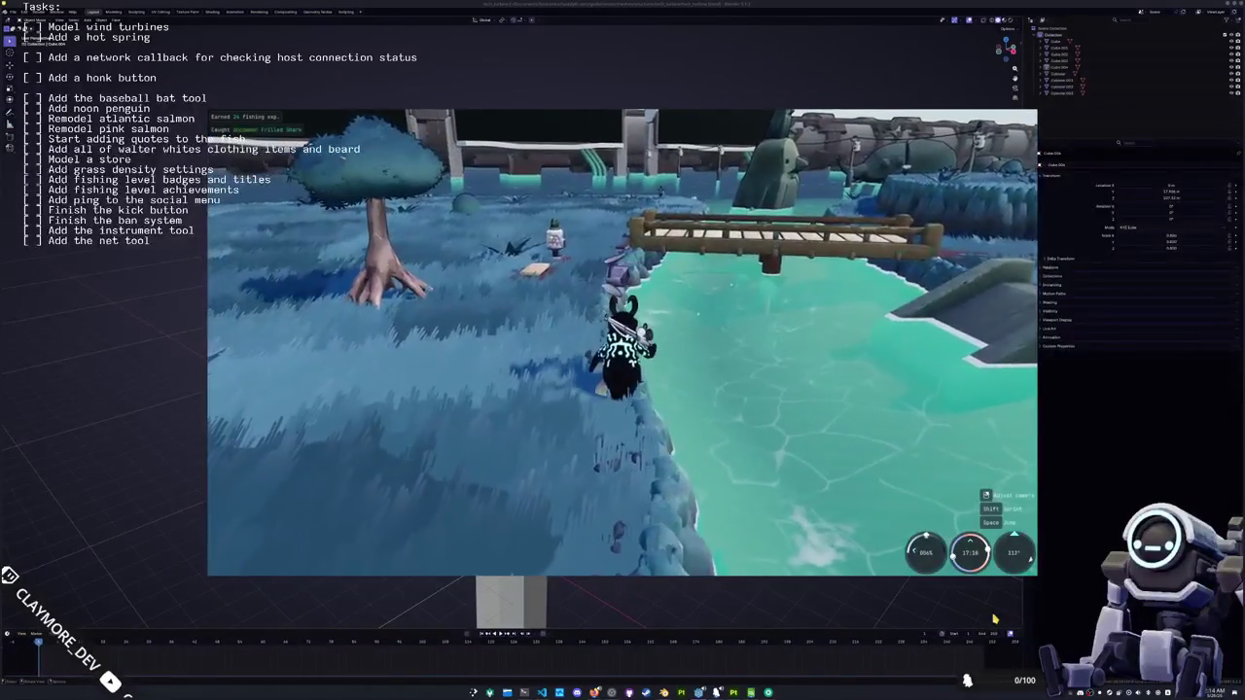
Step: Buy gumballs at the vendor, quit the game, and select the front hub in Blender
key("w")
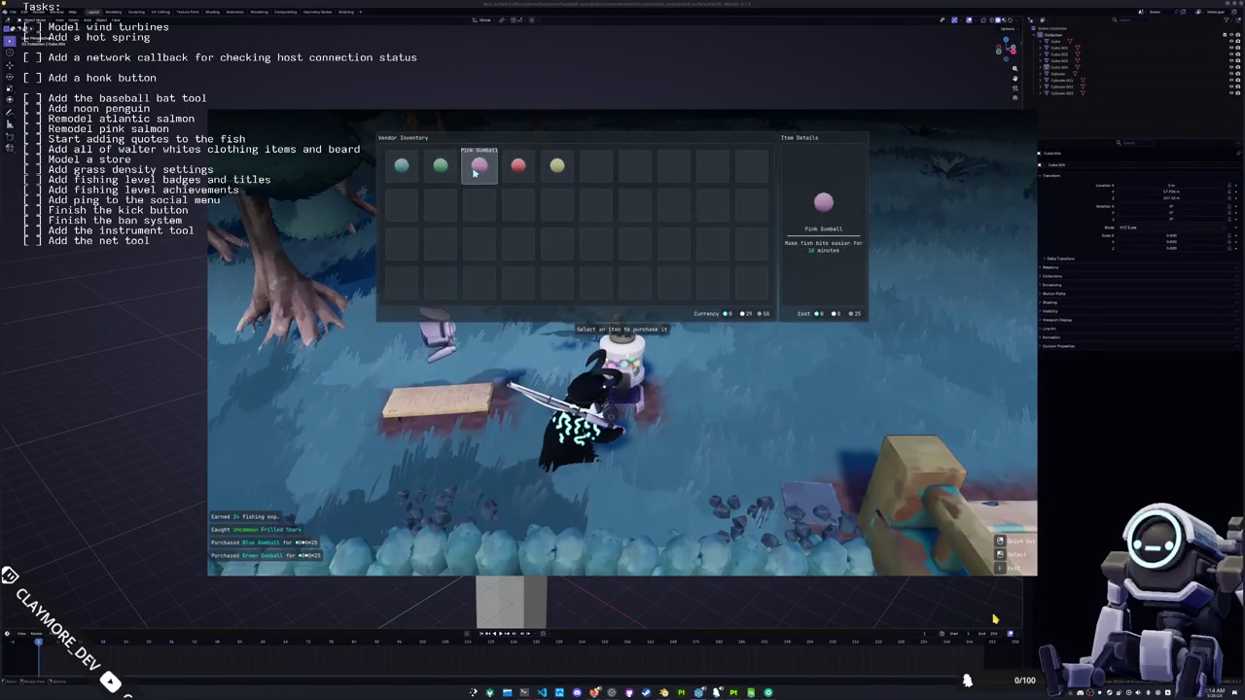
key("Escape")
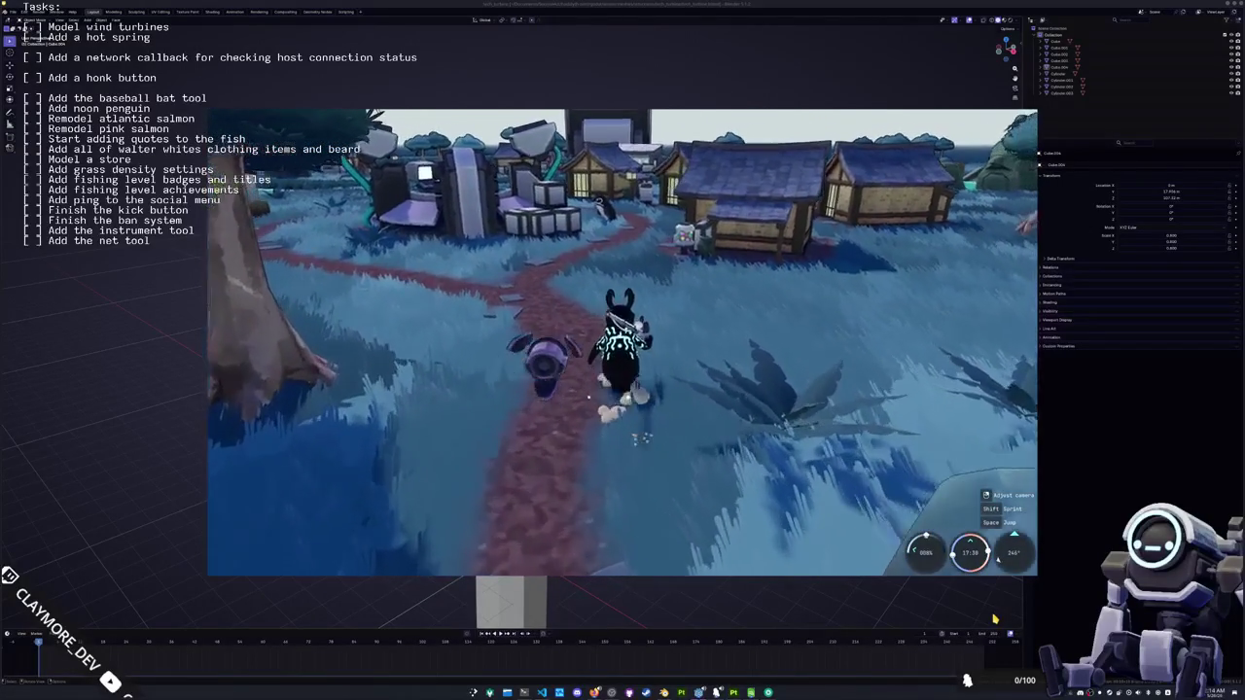
key("w")
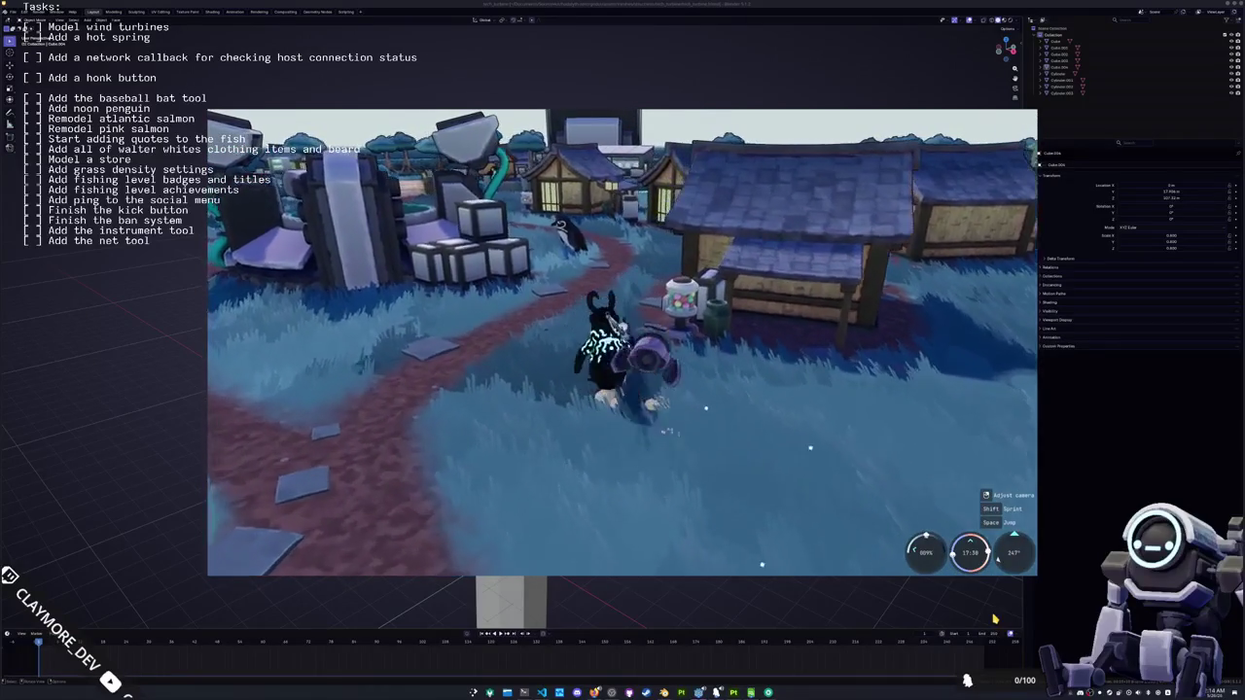
key("alt+F4")
left_click(519, 335)
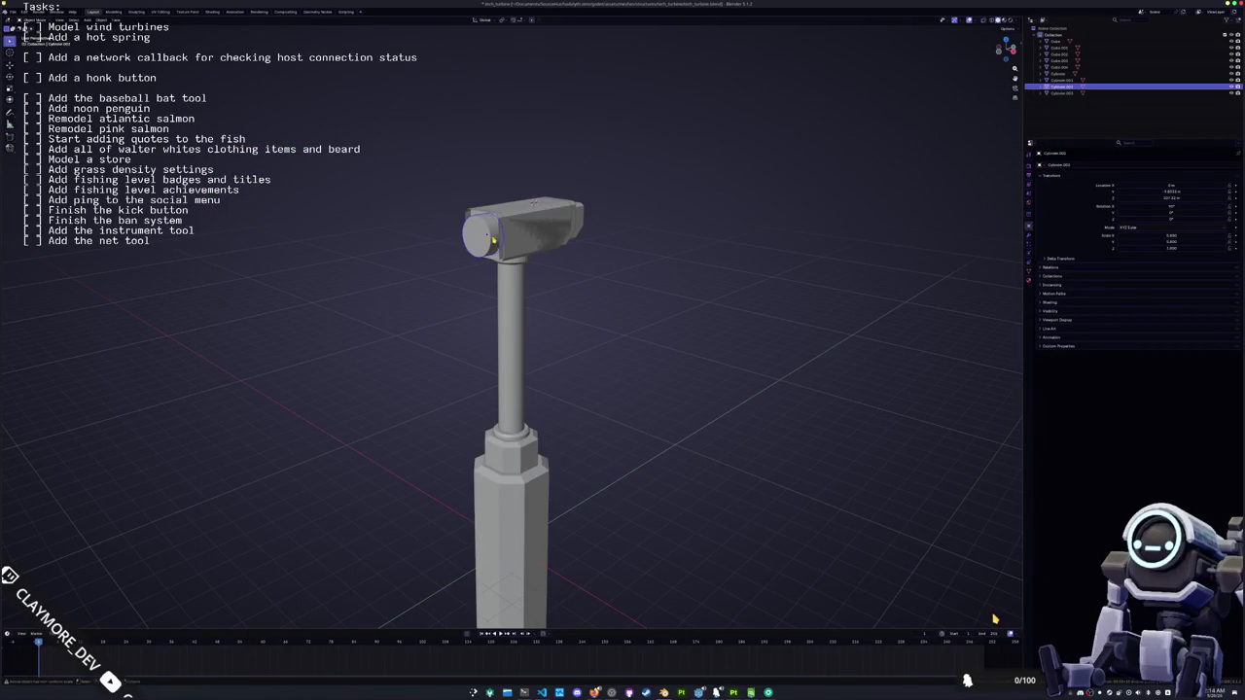
Step: Give the nacelle housing a Solidify modifier
left_click(499, 233)
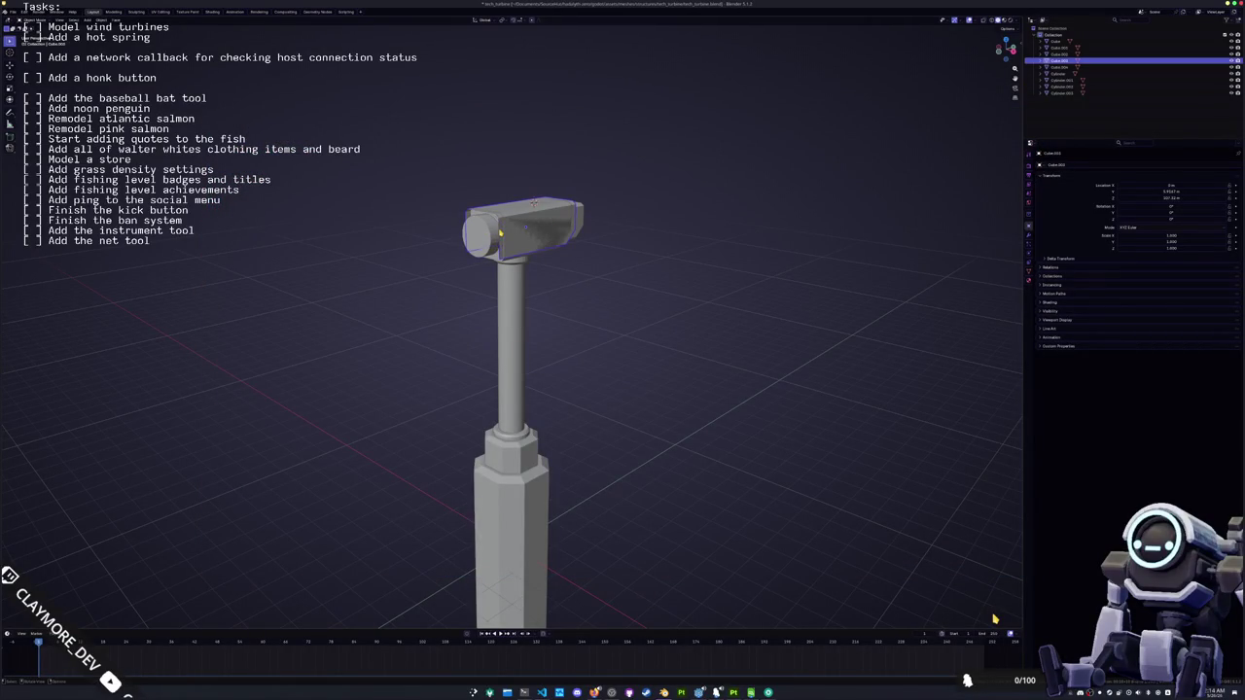
left_click(1029, 239)
left_click(1070, 165)
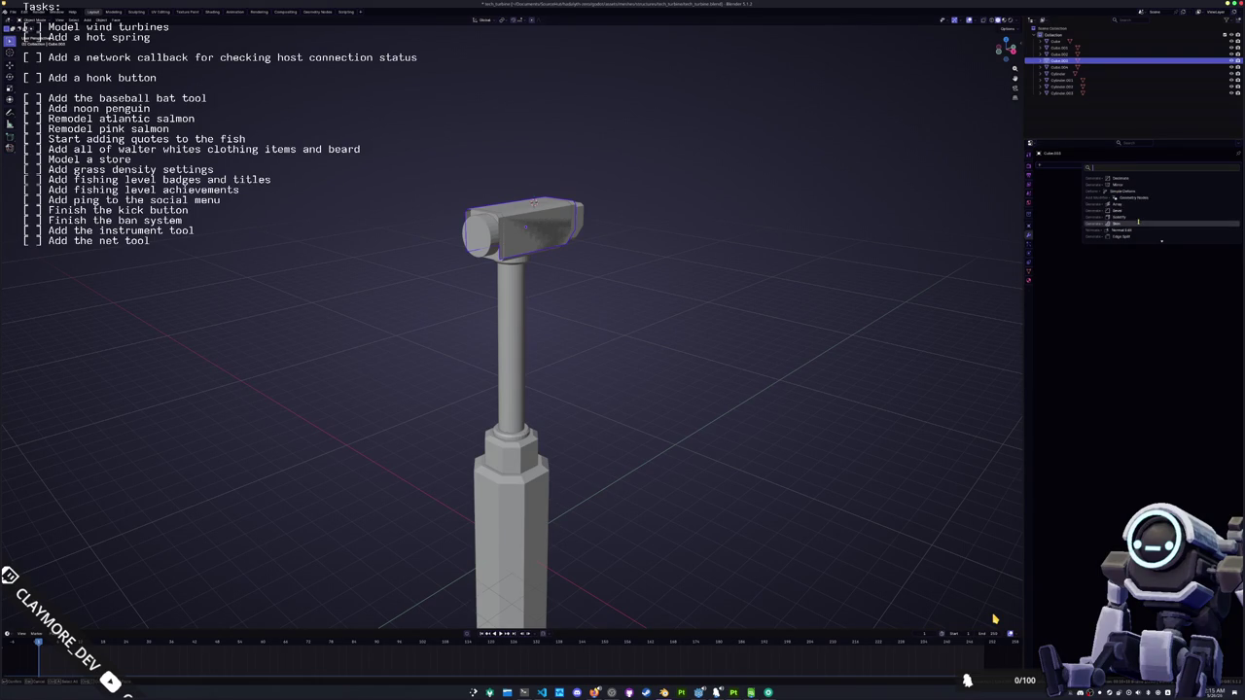
left_click(1119, 221)
scroll(789, 276, "up", 3)
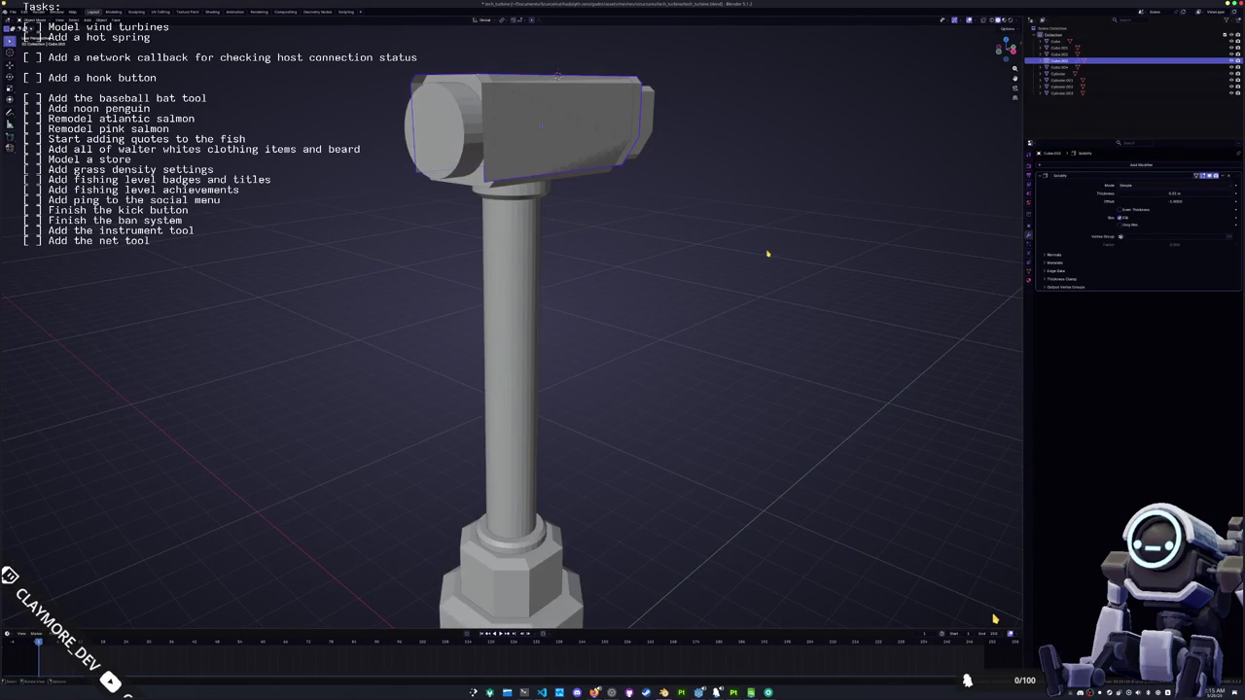
scroll(768, 254, "up", 3)
Step: Apply the housing's scale and set an exact Solidify shell thickness
key("ctrl+a")
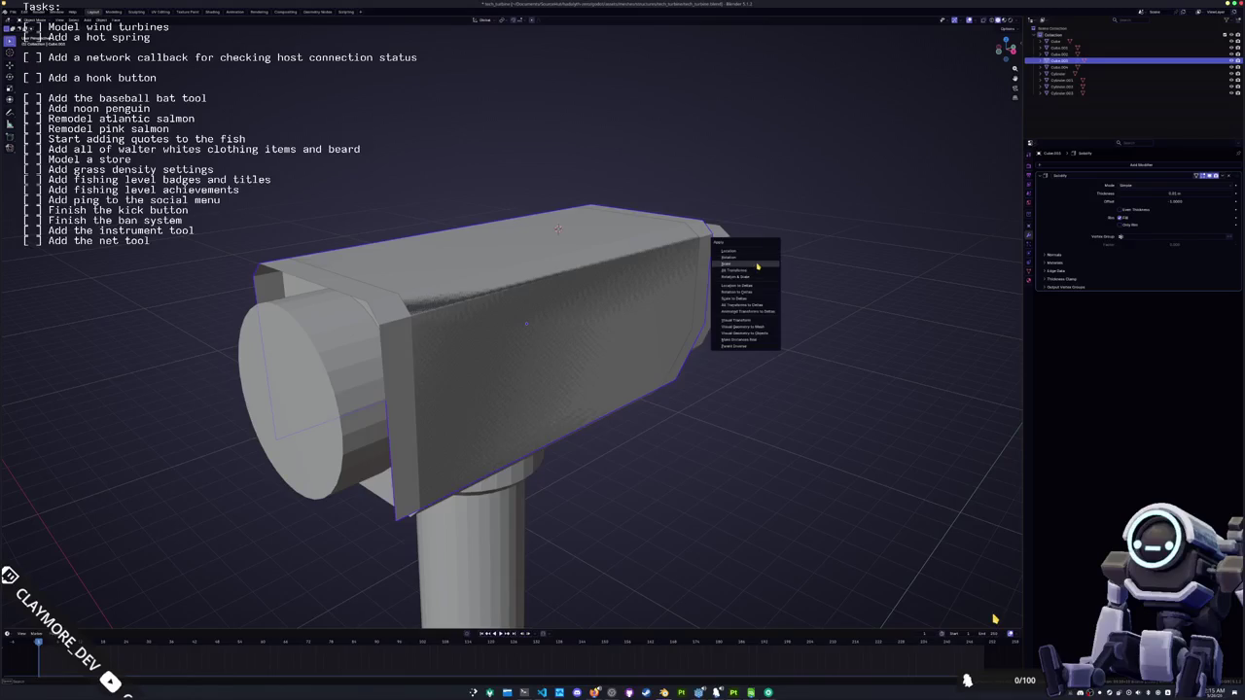
left_click(757, 265)
key("KP_1")
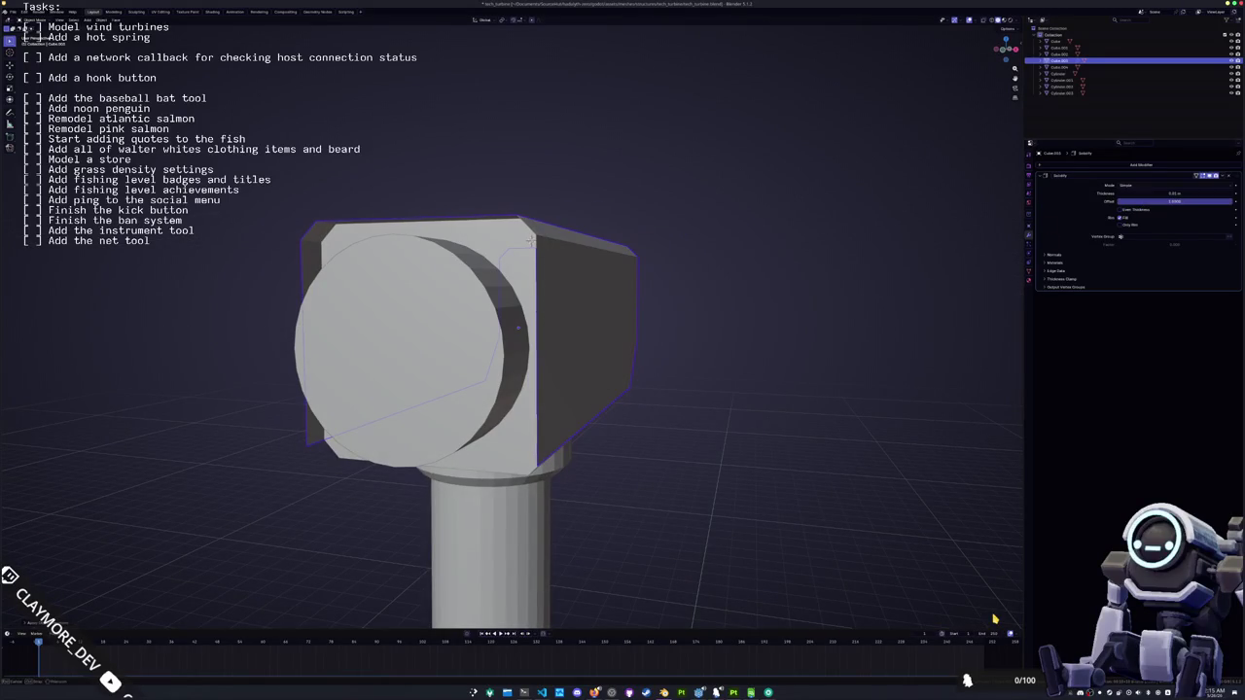
left_click_drag(1157, 195, 1157, 194)
left_click(1158, 195)
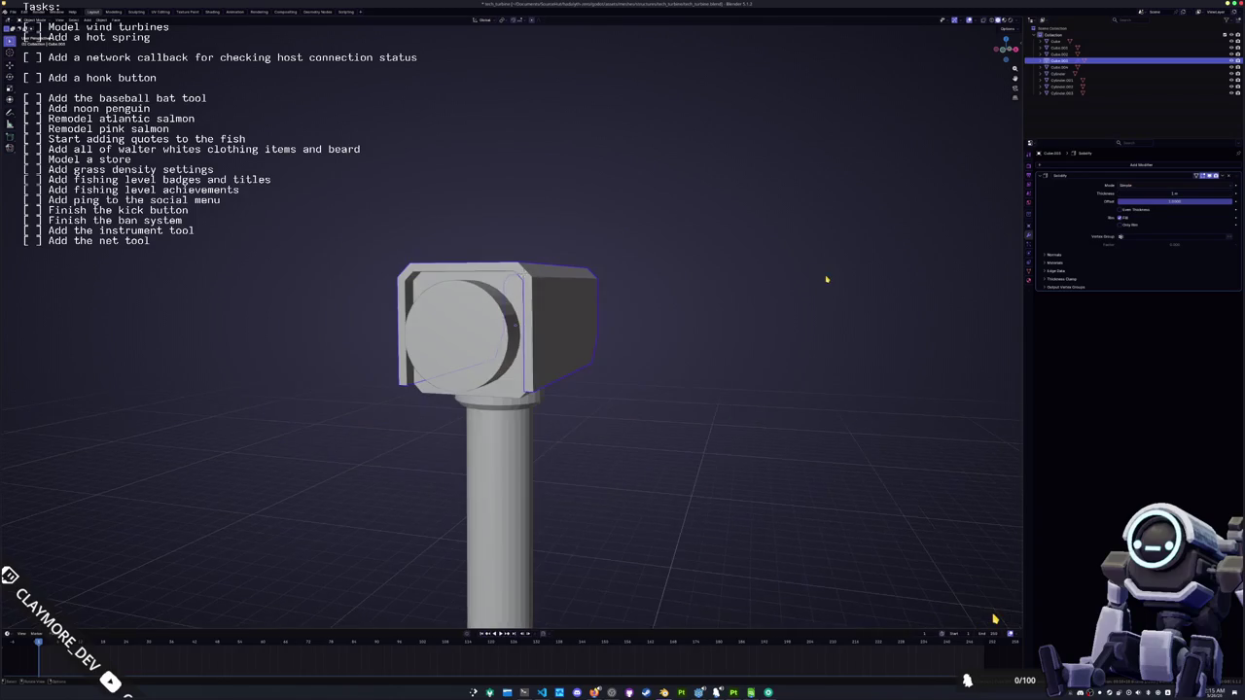
Step: Apply the housing's scale again and add a Bevel modifier to it
key("ctrl+a")
left_click(771, 308)
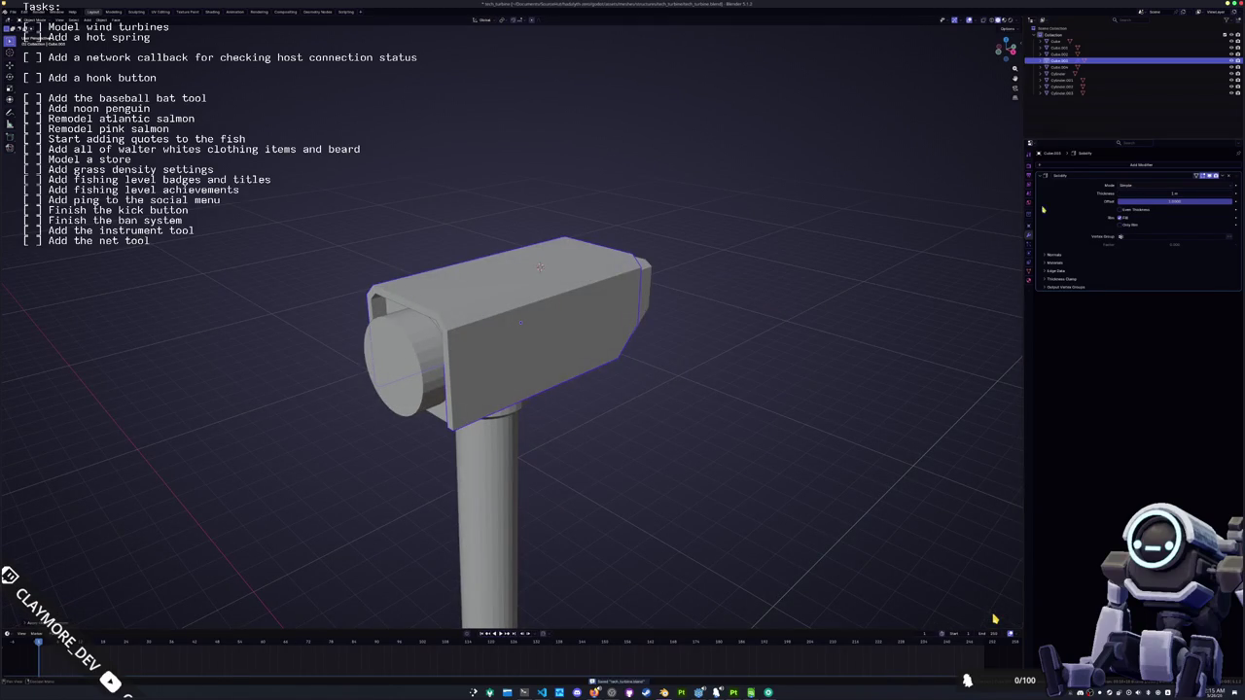
left_click(1094, 165)
key("Return")
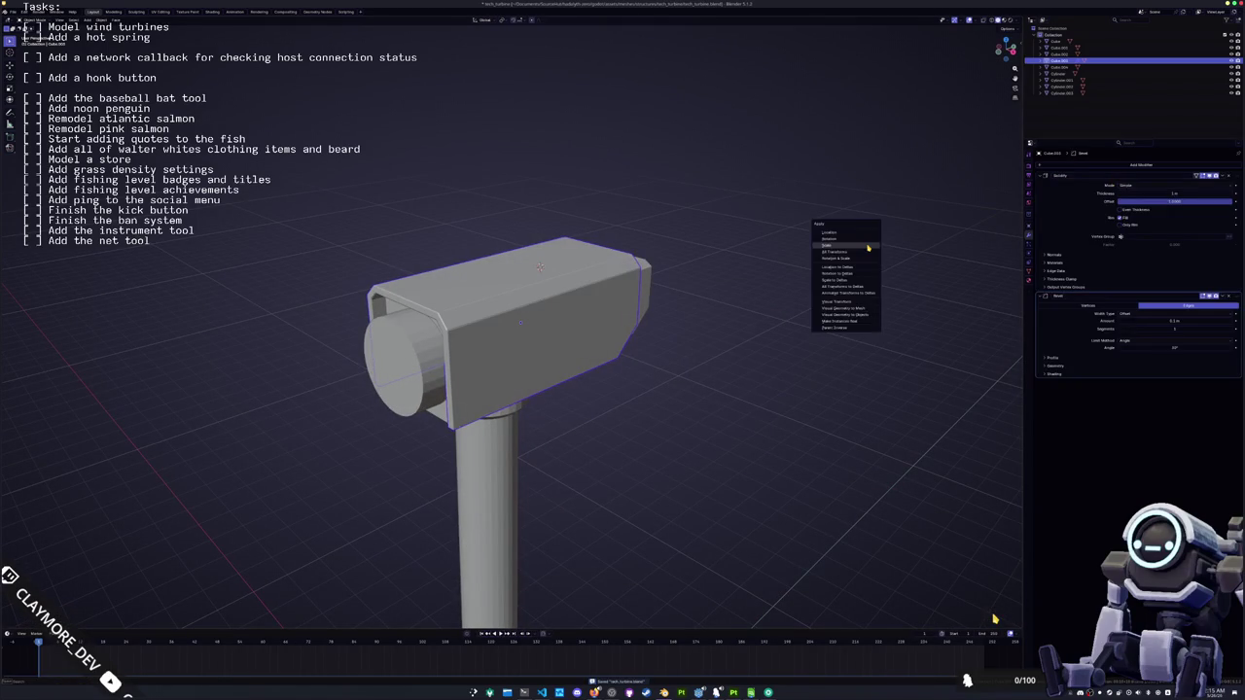
scroll(703, 337, "up", 2)
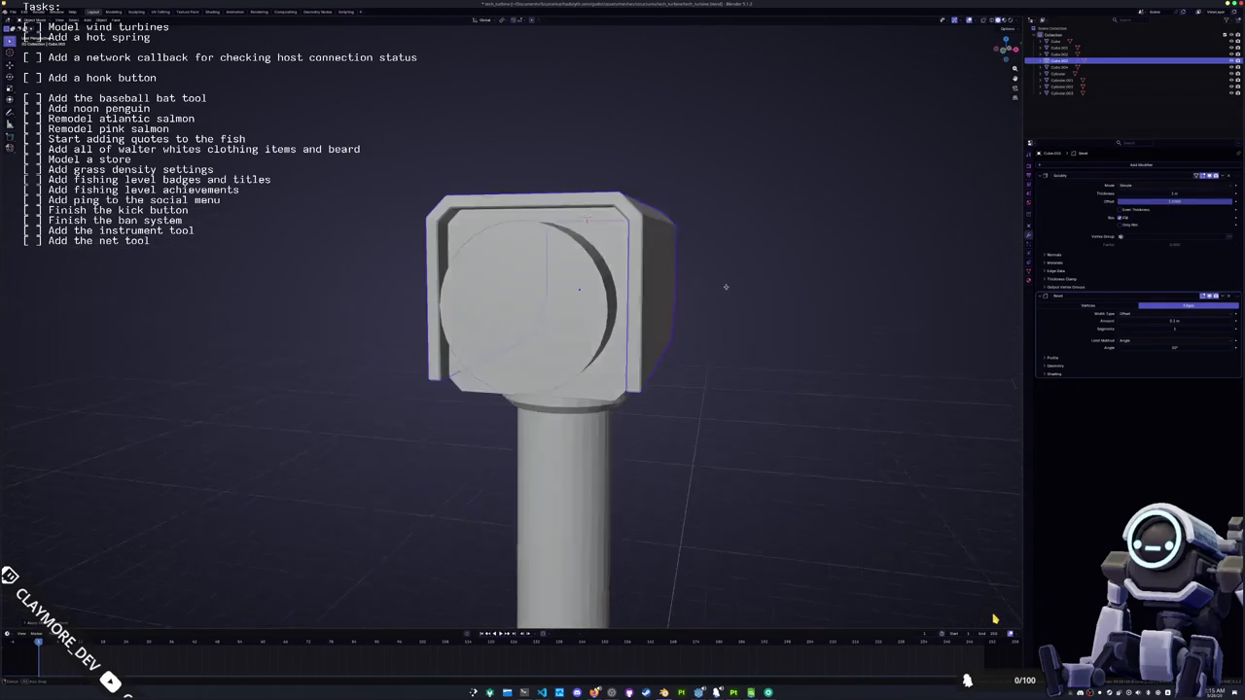
Step: Select the round front disc and add a Bevel modifier to it
left_click(515, 292)
right_click(734, 281)
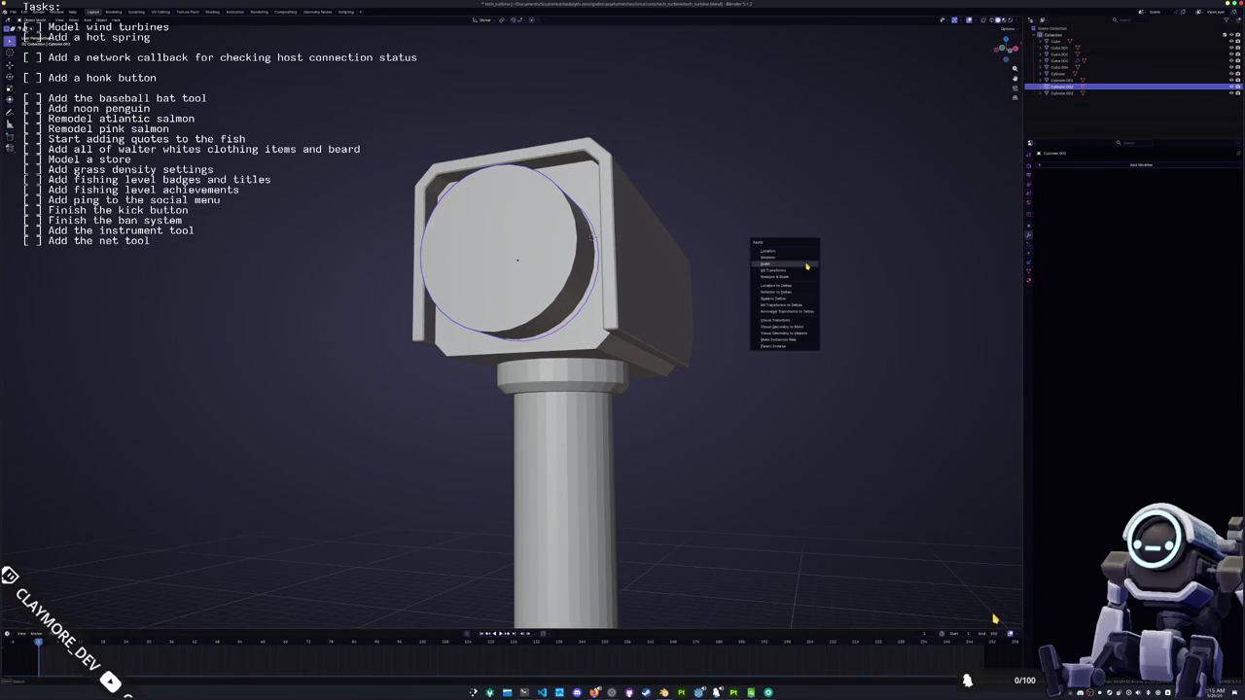
left_click(1094, 165)
type("e")
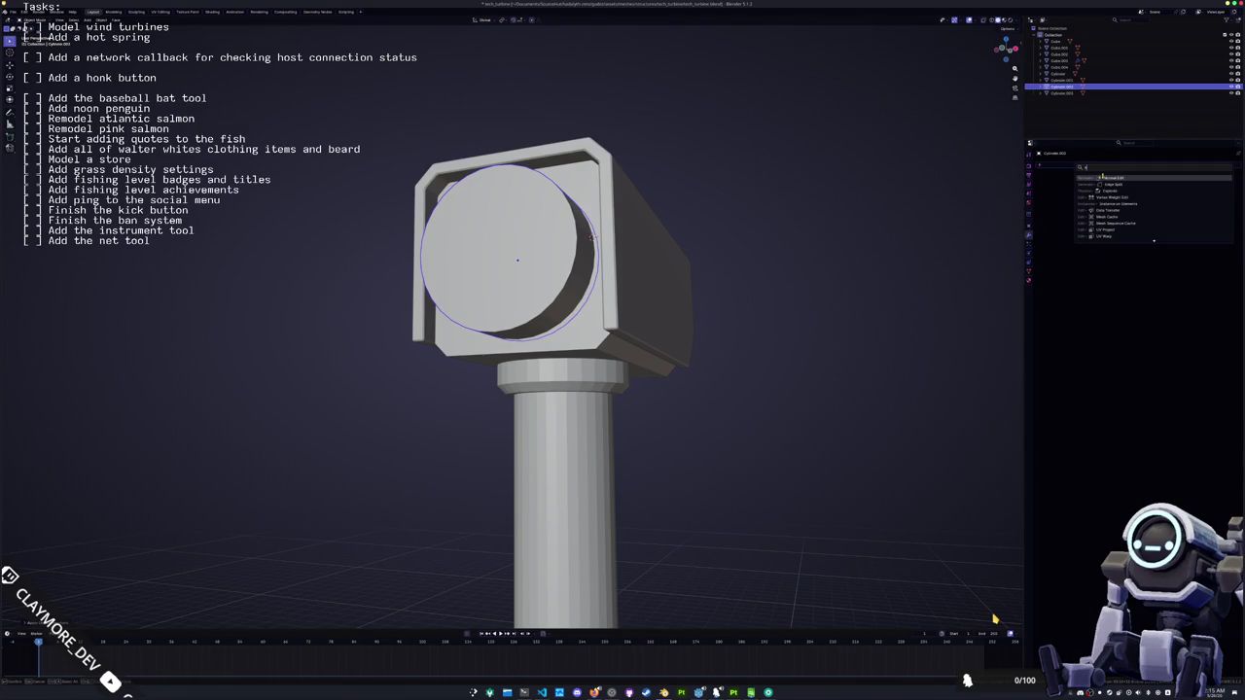
type("ev")
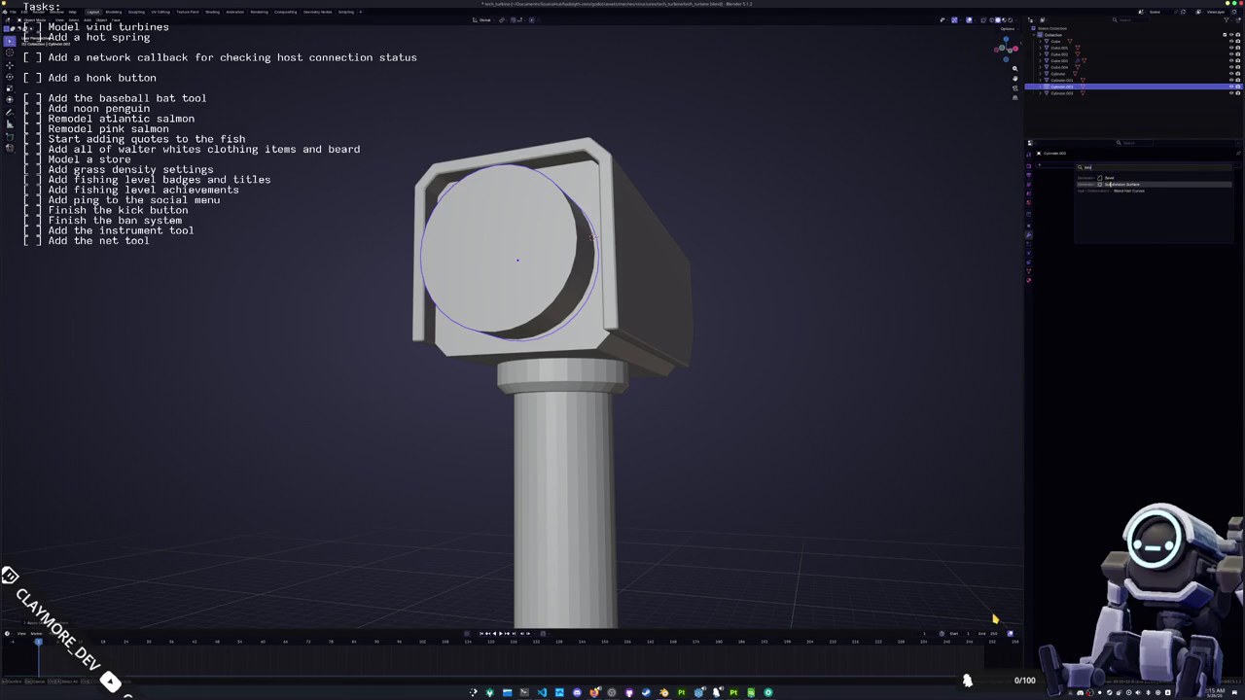
left_click(1114, 179)
Step: Slide the front disc along the X axis in front orthographic view
key("KP_4")
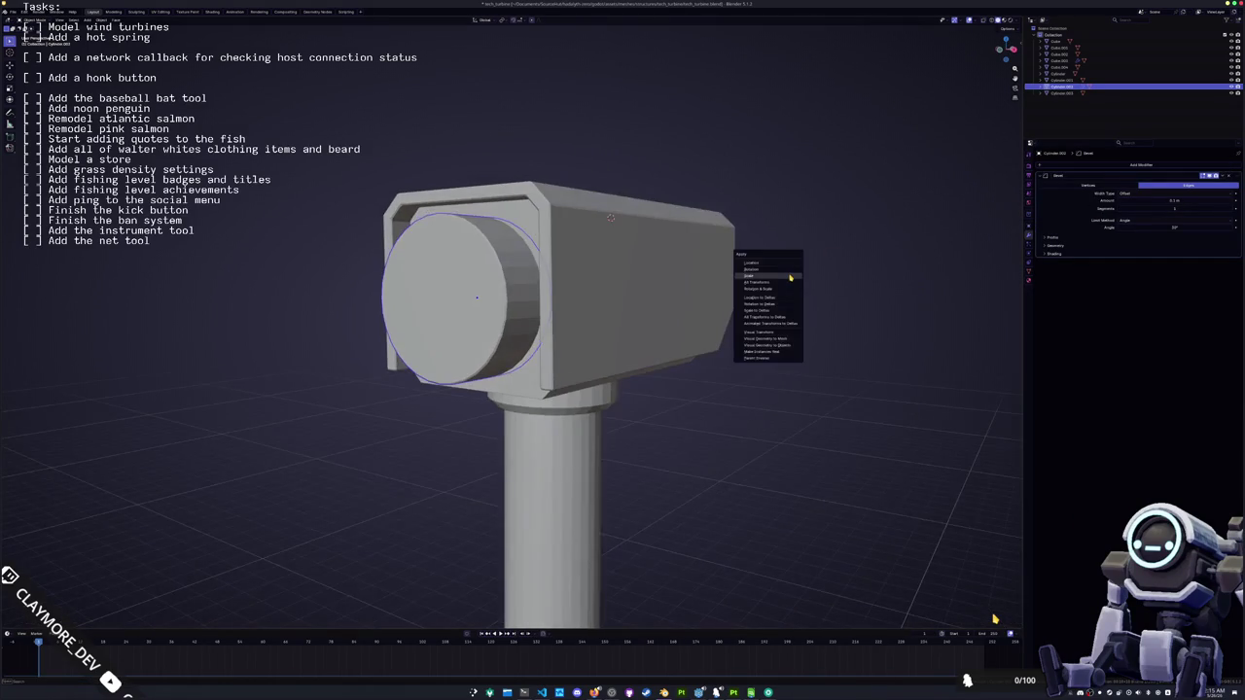
key("KP_4")
key("Tab")
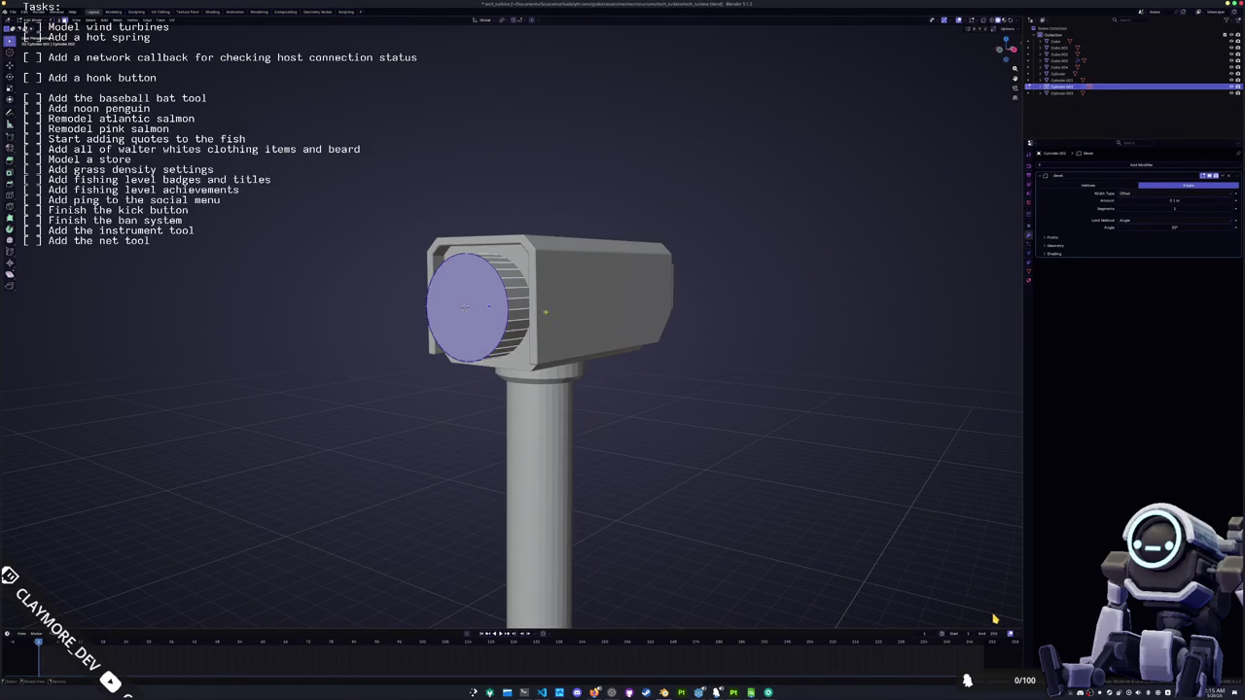
key("KP_4")
key("Tab")
key("KP_1")
key("g")
key("x")
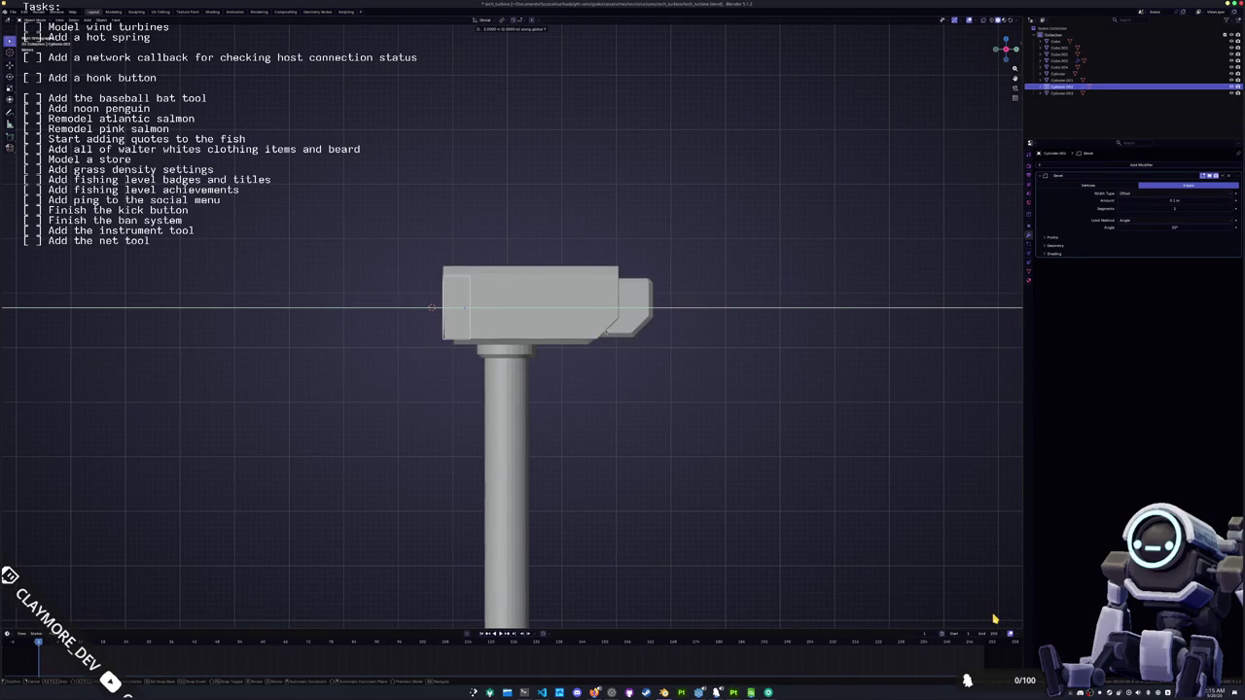
key("Return")
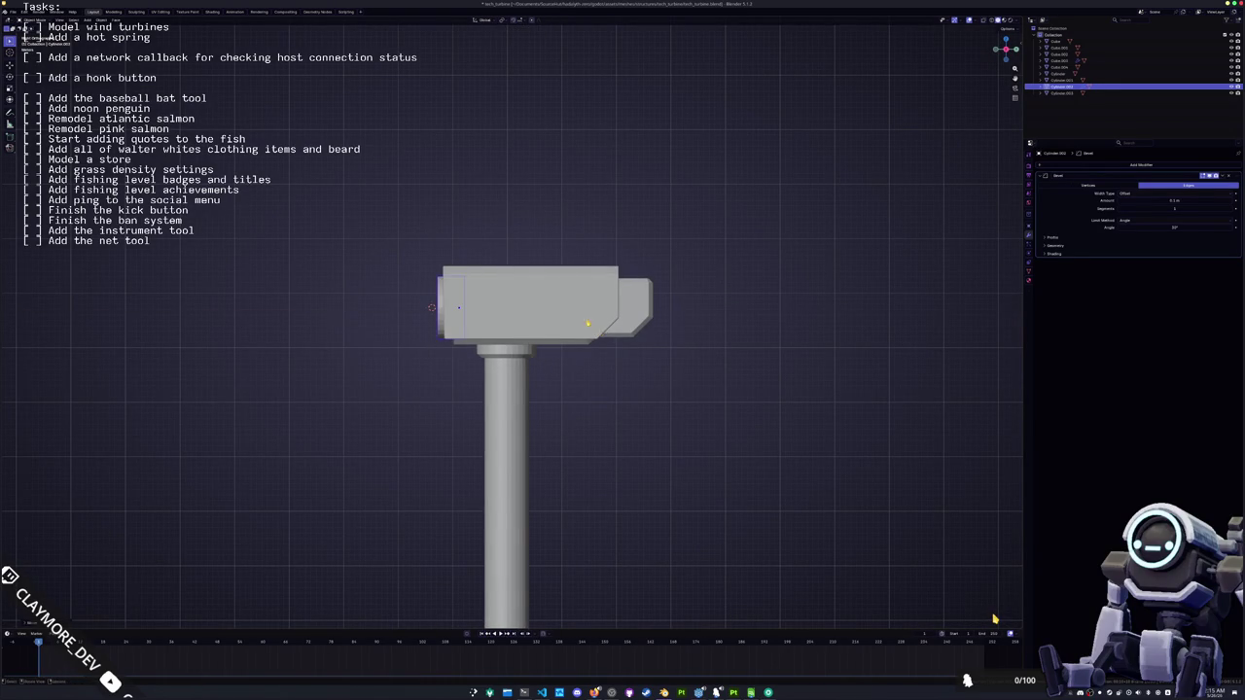
Step: Inspect the disc's end face in edit mode from several angles
key("KP_4")
key("KP_5")
key("KP_8")
key("Tab")
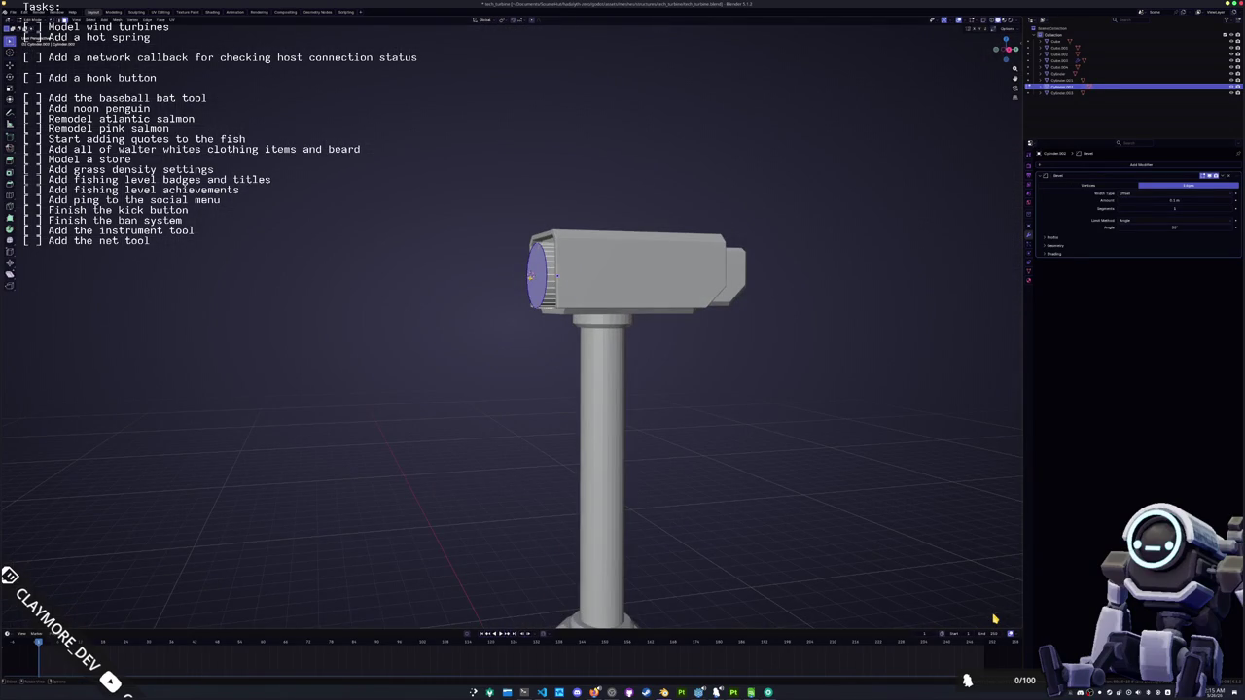
key("KP_4")
key("Tab")
key("shift+a")
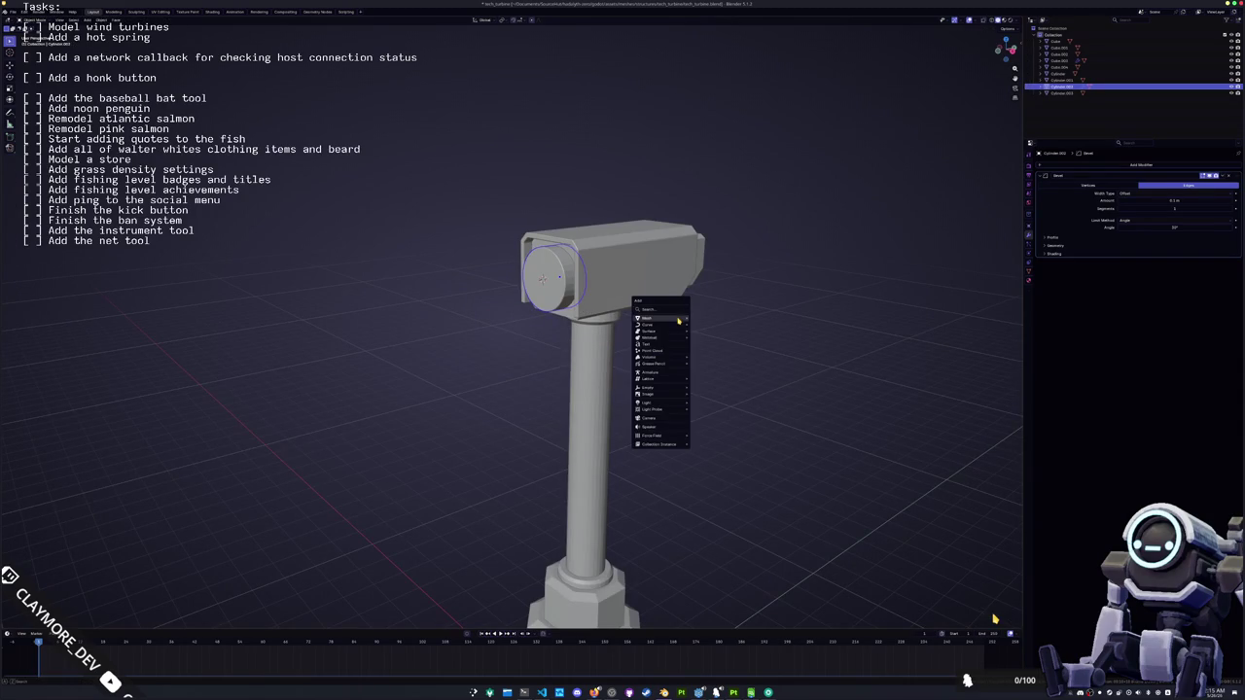
Step: Add a cylinder, rotate it 90° on X and shrink it on X and Z
mouse_move(647, 318)
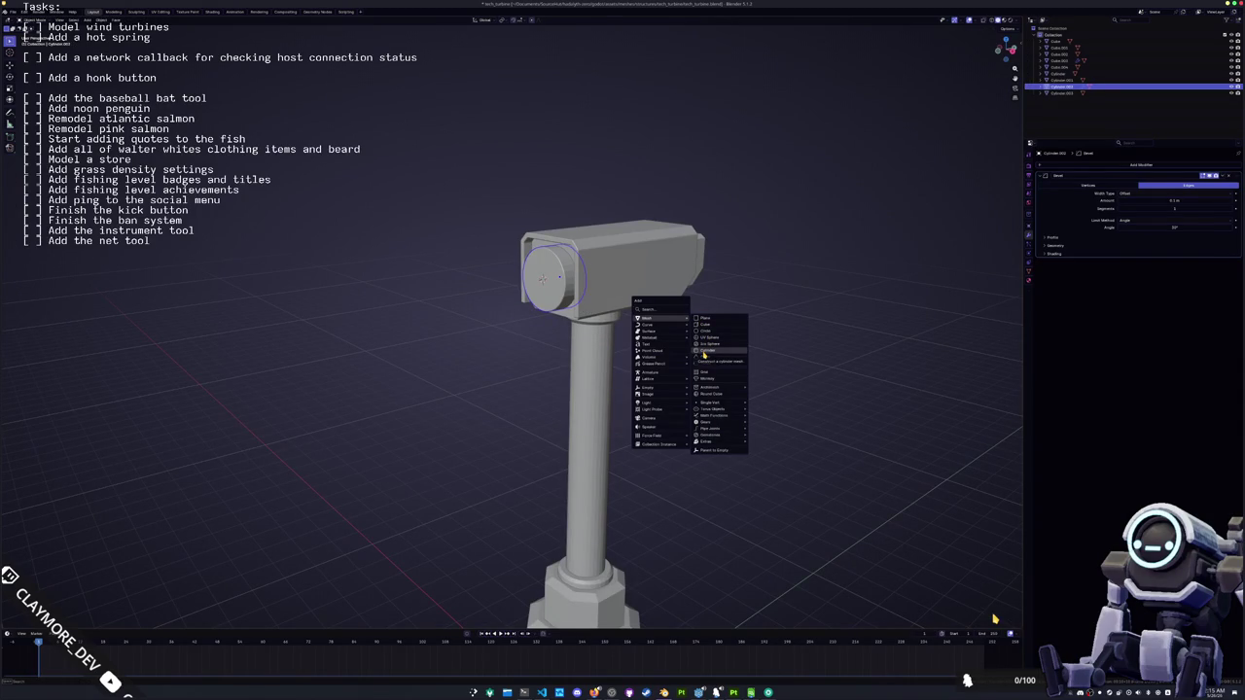
left_click(702, 352)
type("rx90")
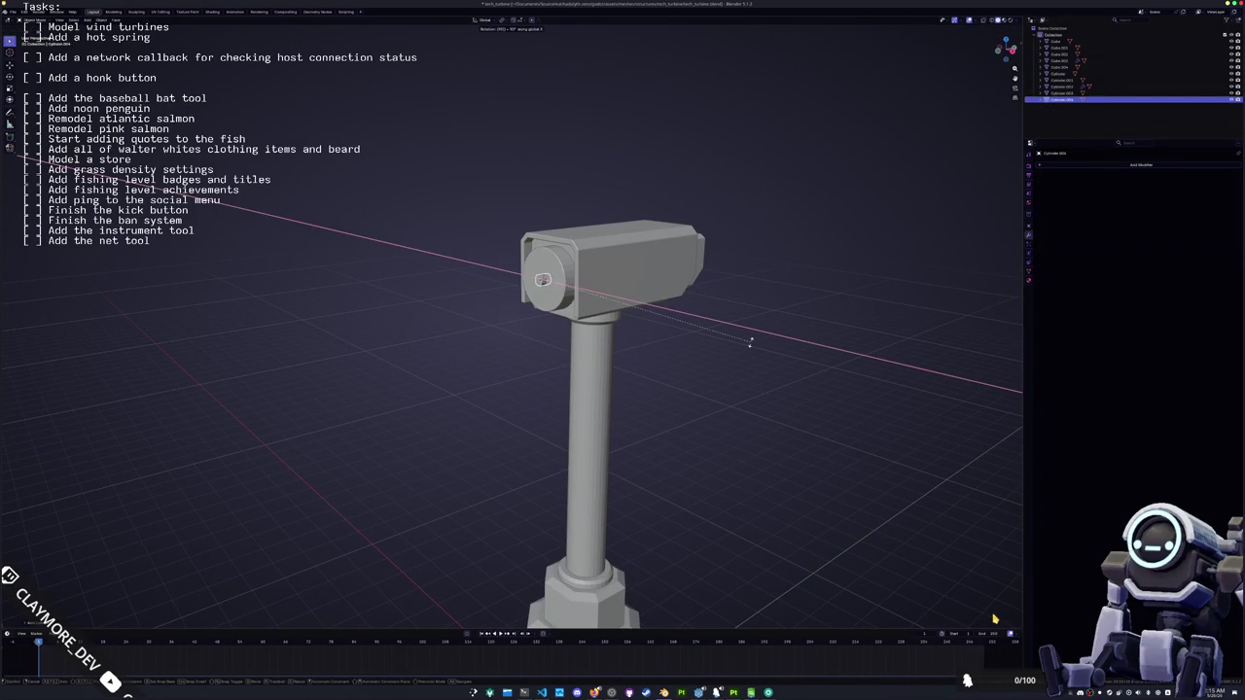
key("Return")
key("KP_1")
scroll(750, 346, "up", 4)
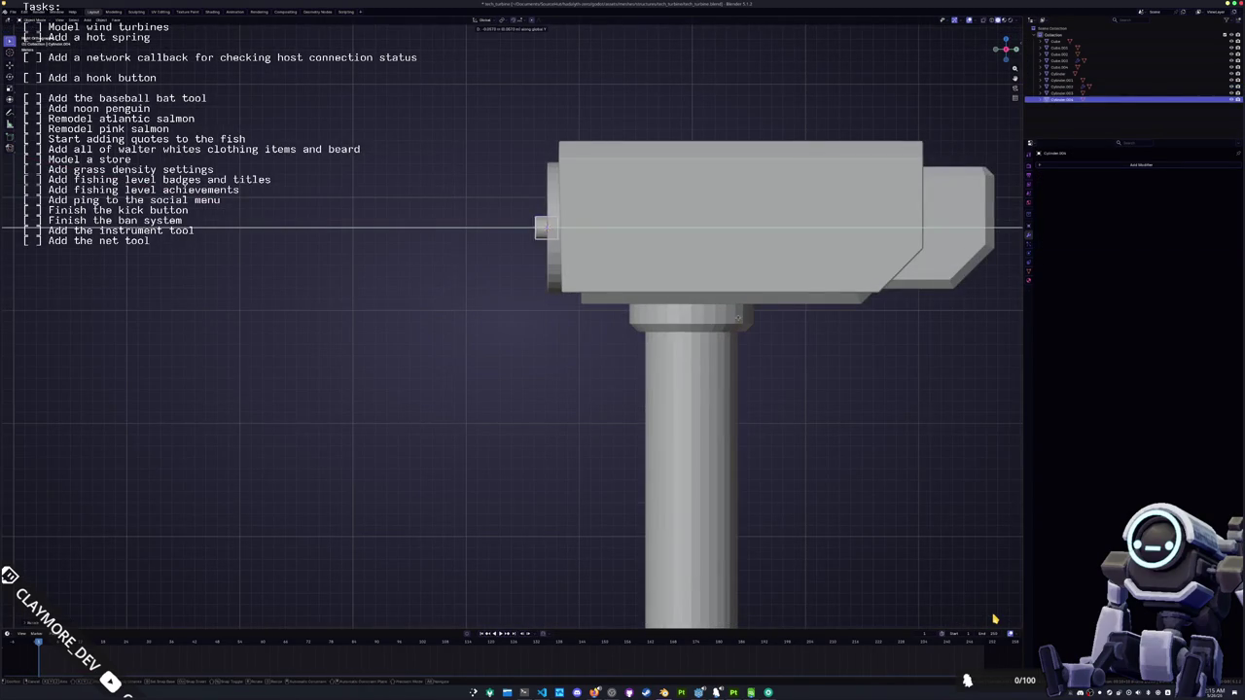
key("KP_4")
key("KP_4")
key("KP_8")
scroll(695, 334, "down", 2)
key("s")
key("shift+y")
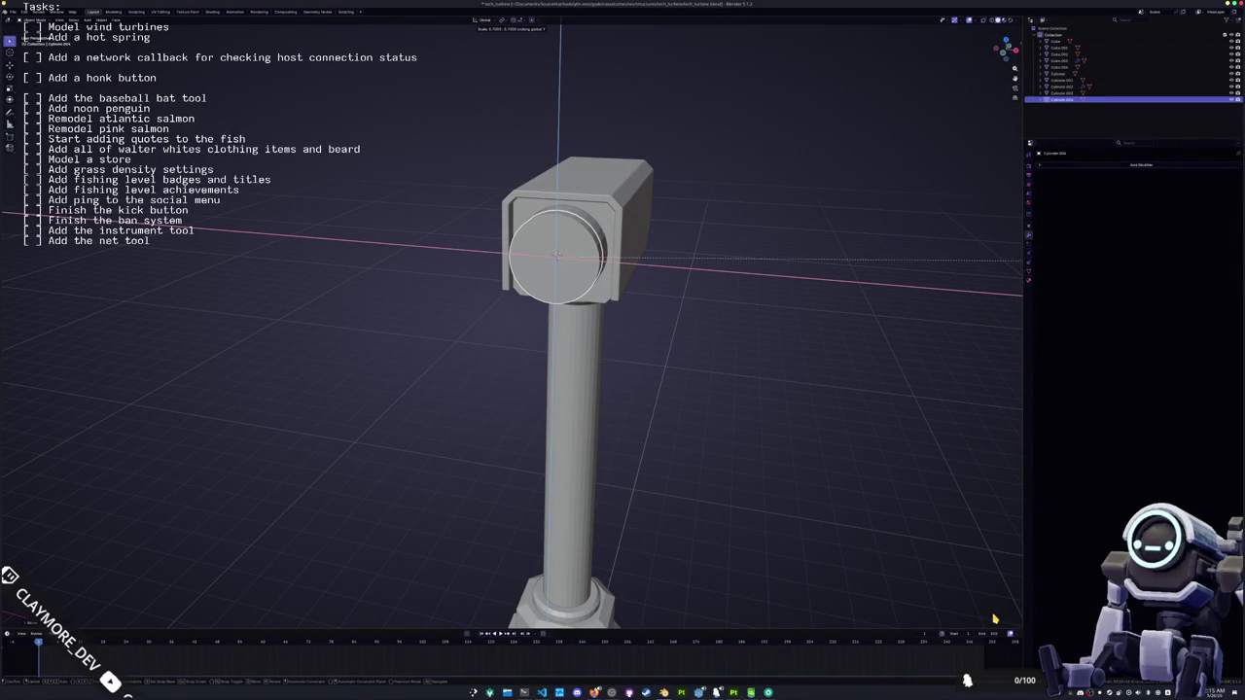
left_click(994, 618)
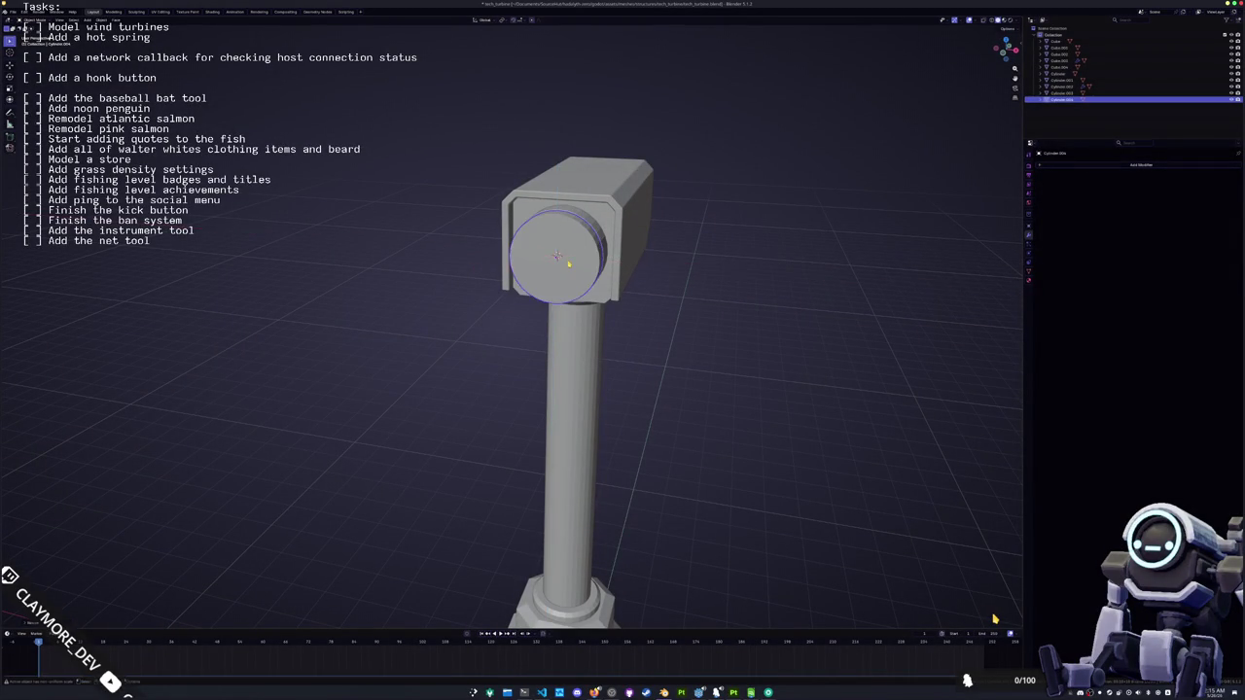
Step: Extrude the new cylinder's end face outward to lengthen the hub
scroll(995, 619, "left", 5)
key("KP_Decimal")
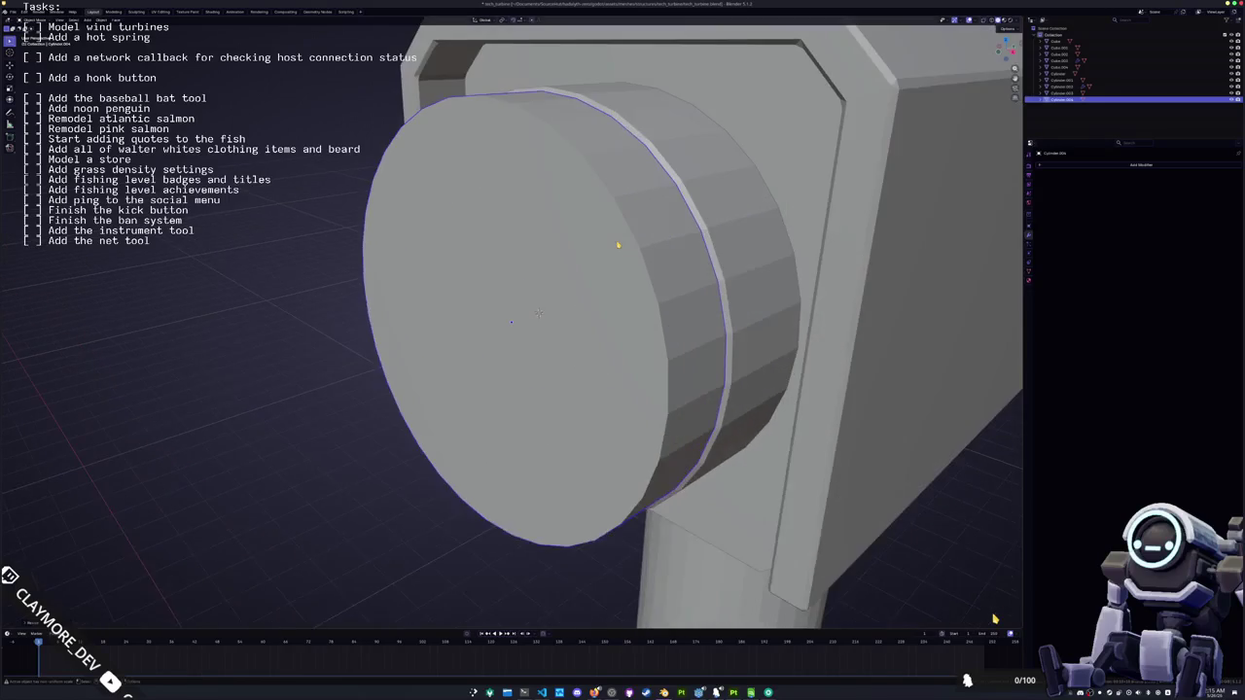
scroll(994, 618, "left", 10)
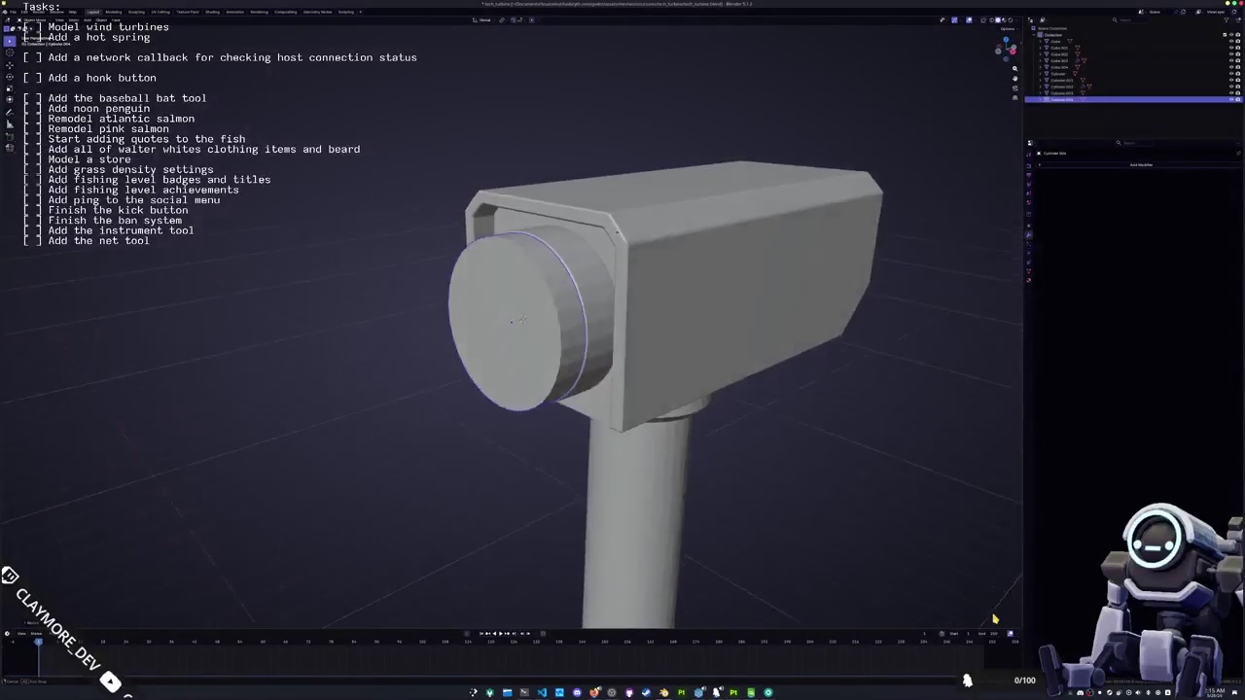
key("Tab")
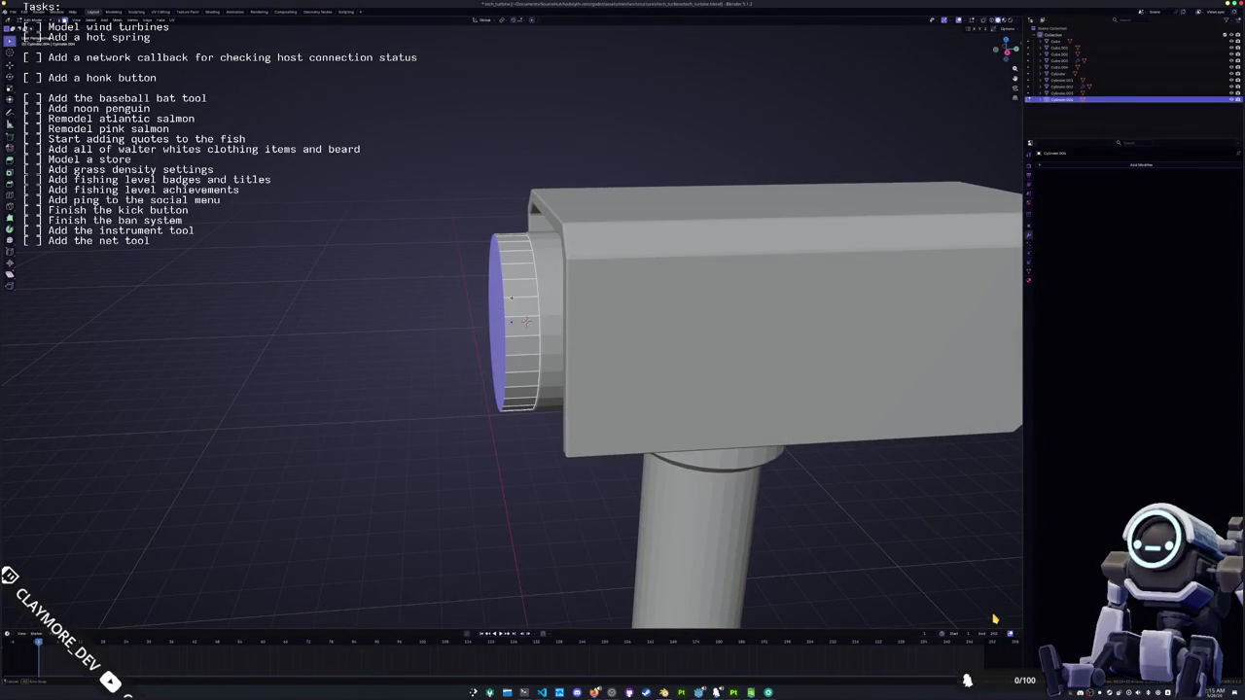
key("e")
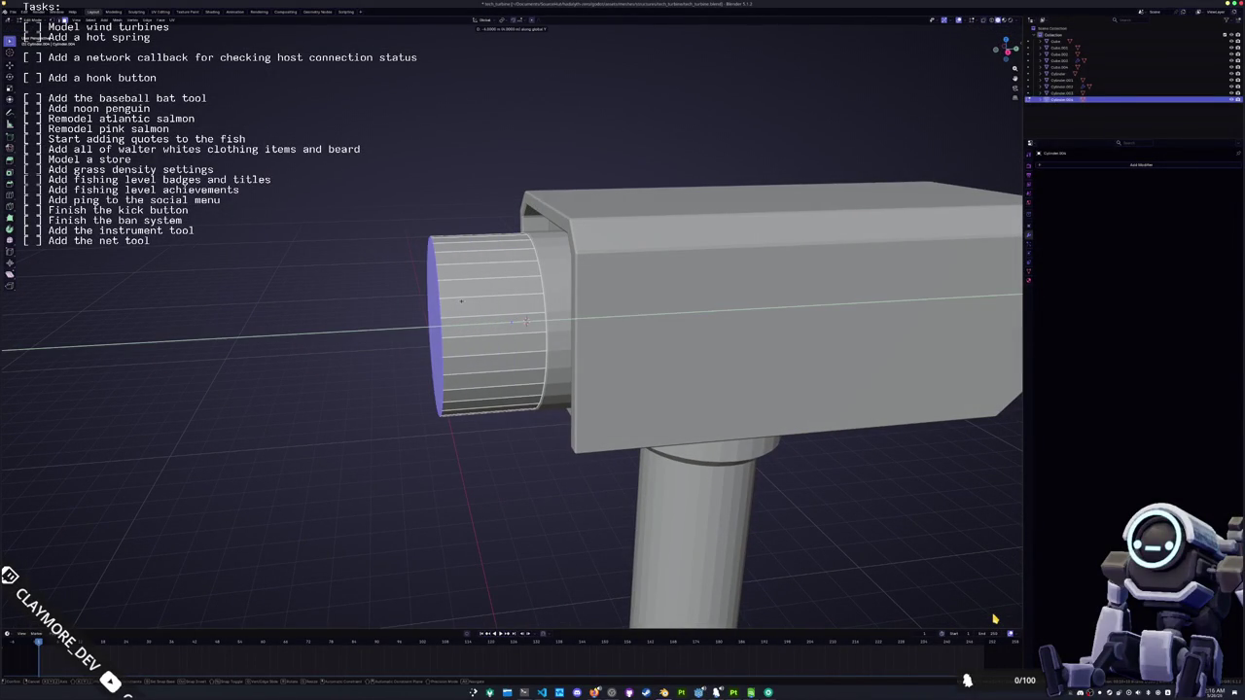
key("Return")
scroll(995, 619, "left", 5)
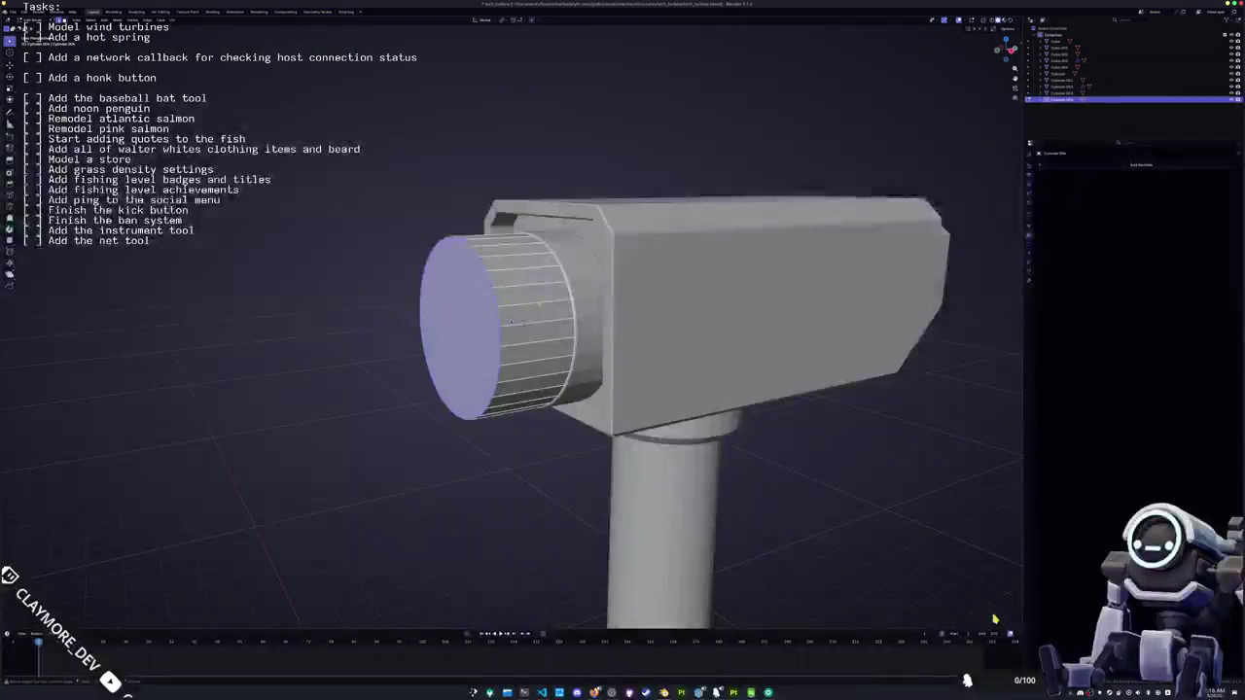
scroll(995, 619, "left", 3)
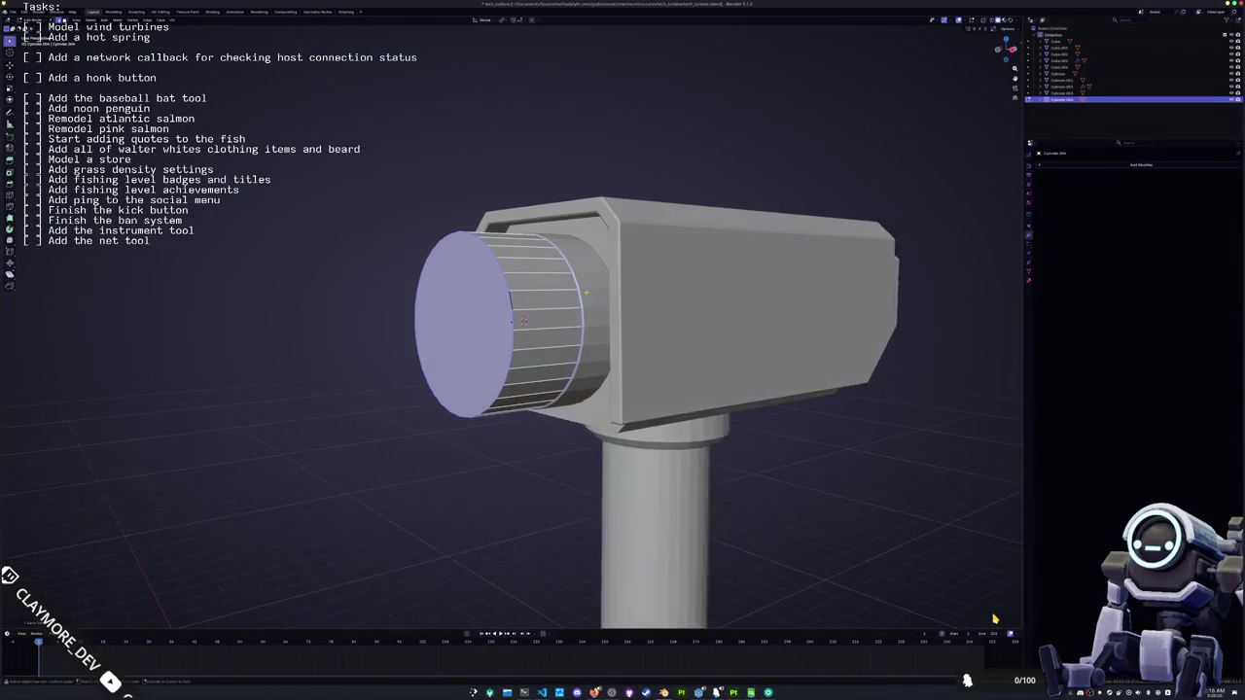
key("Tab")
key("Tab")
Step: Bevel the edges of the hub's front cap into a rounded nose
key("ctrl+b")
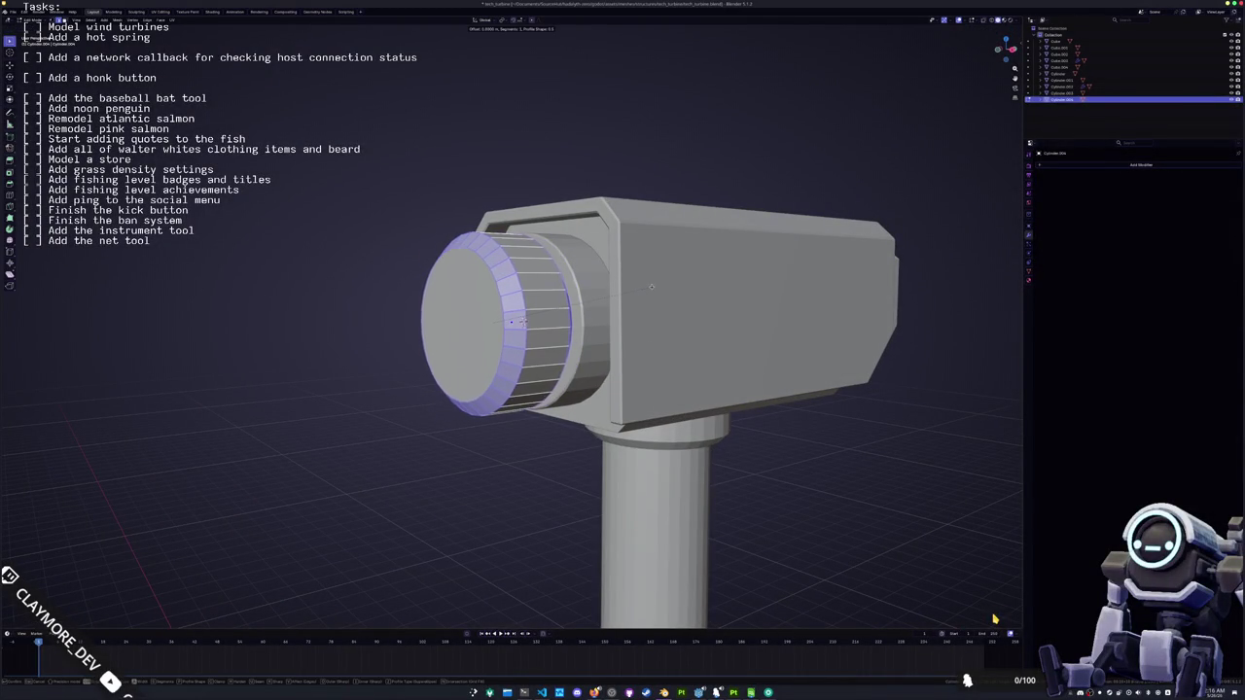
key("Escape")
key("Tab")
key("Tab")
key("ctrl+b")
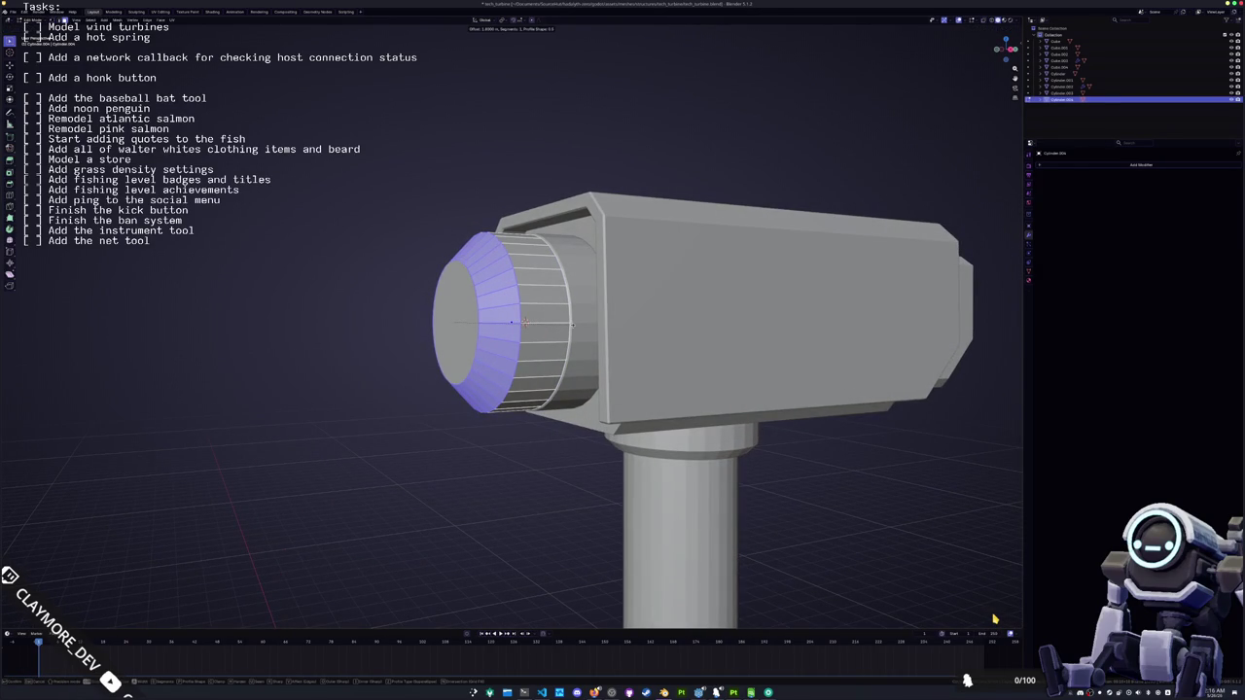
left_click(577, 325)
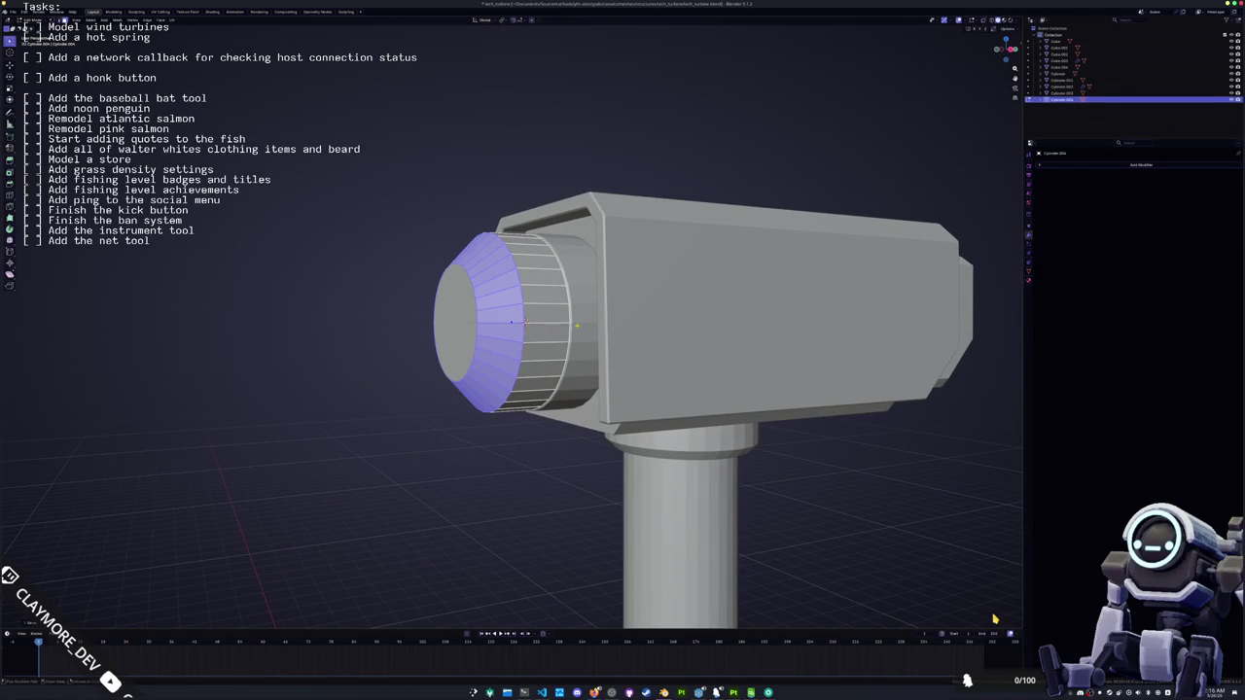
key("Tab")
Step: Apply the hub's scale and review it from a frontal angle
key("ctrl+a")
left_click(495, 372)
scroll(503, 360, "down", 4)
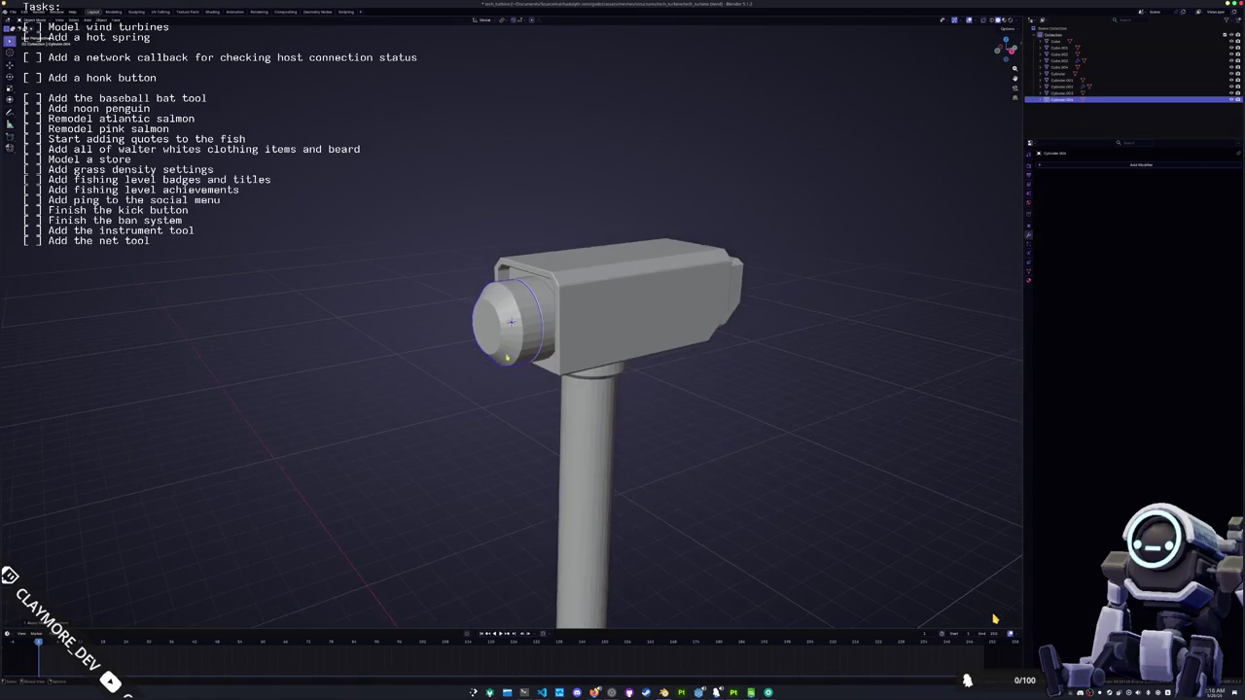
key("KP_1")
key("Tab")
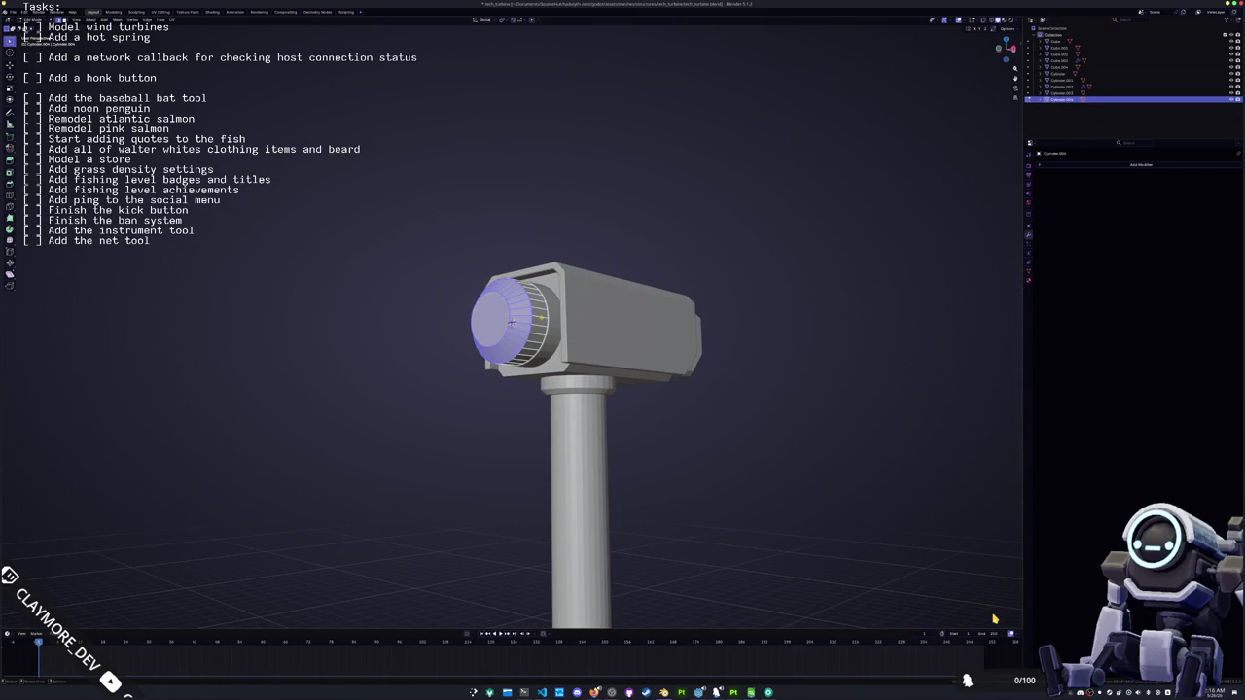
key("Tab")
left_click_drag(542, 317, 588, 367)
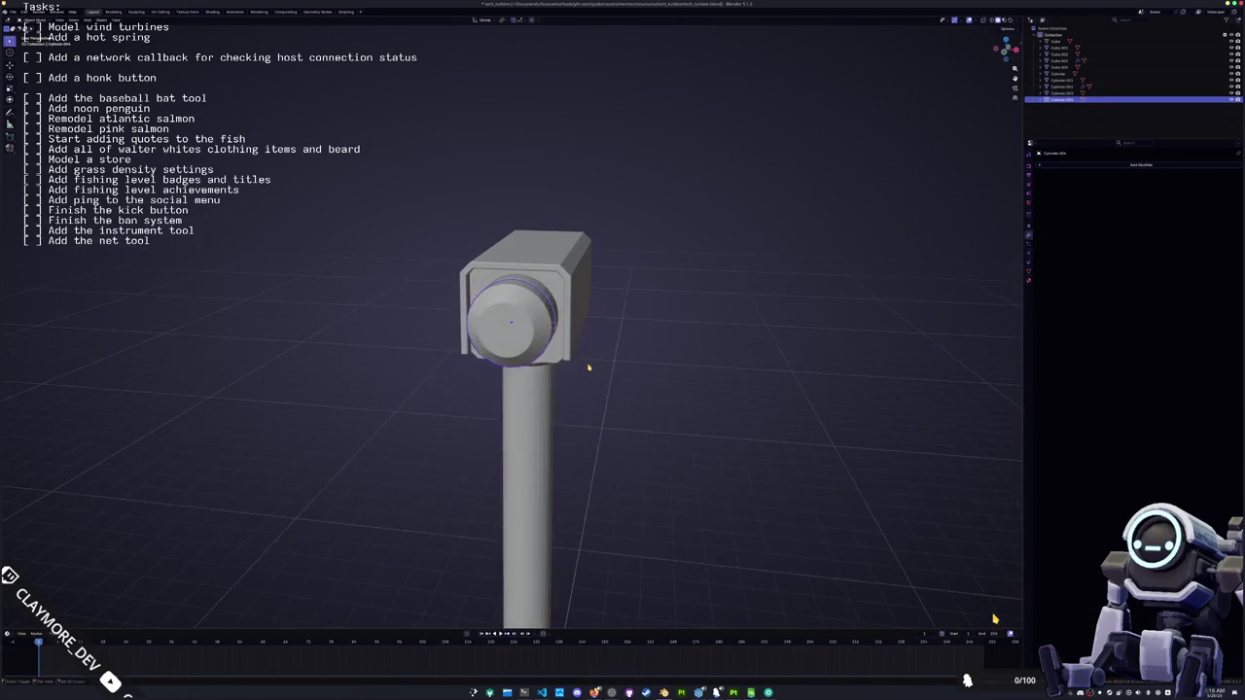
Step: Add a plane at the hub and rotate it 90° about the X axis
key("shift+a")
mouse_move(589, 367)
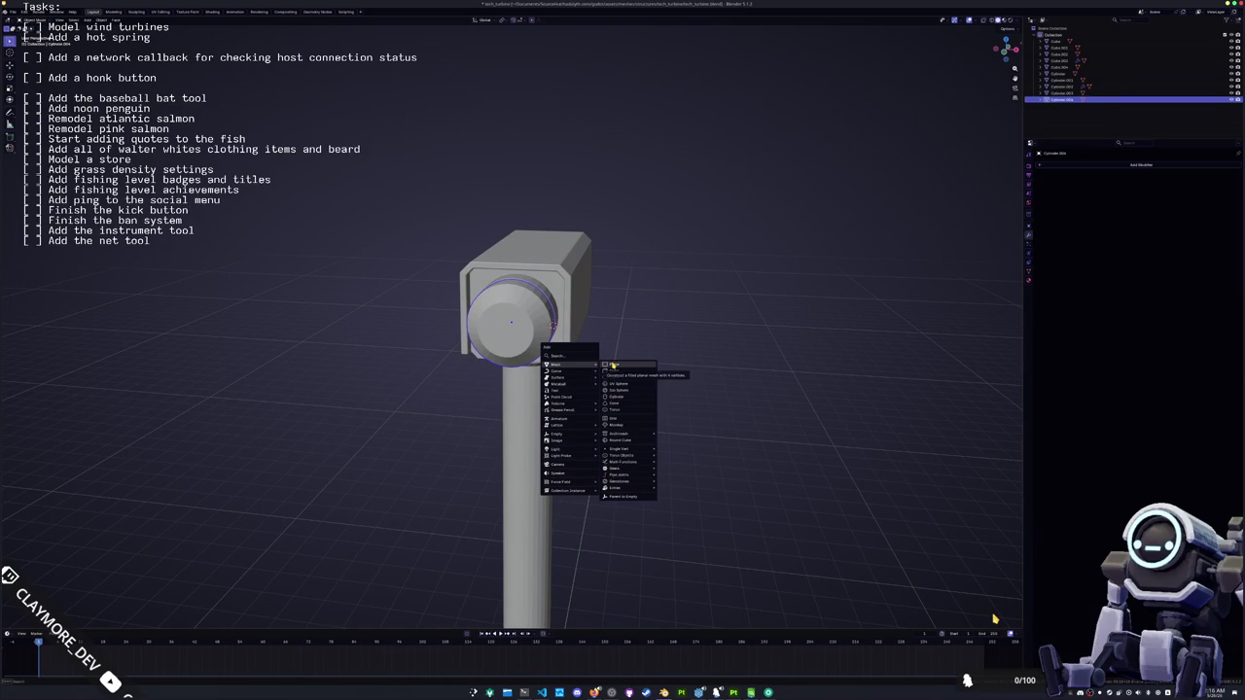
left_click(613, 364)
key("r")
key("x")
key("9")
key("0")
key("Return")
key("KP_1")
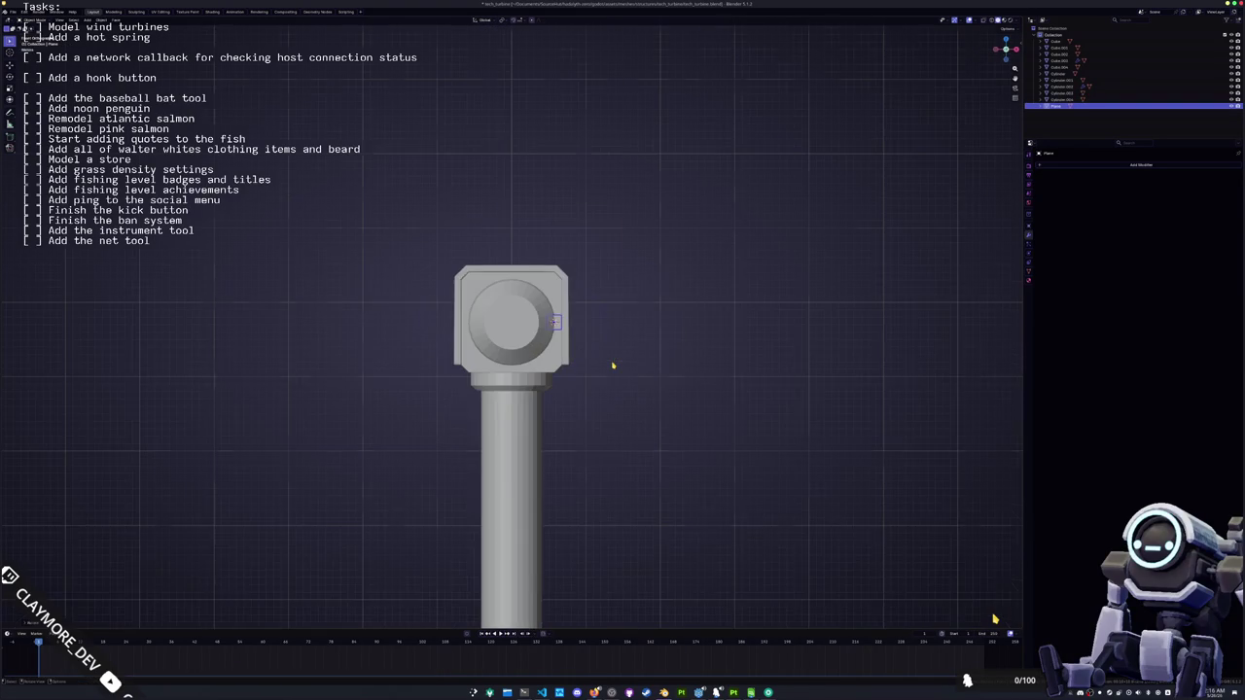
Step: In Edit Mode with X-ray on, stretch the plane along X into a long bar
key("Tab")
key("alt+z")
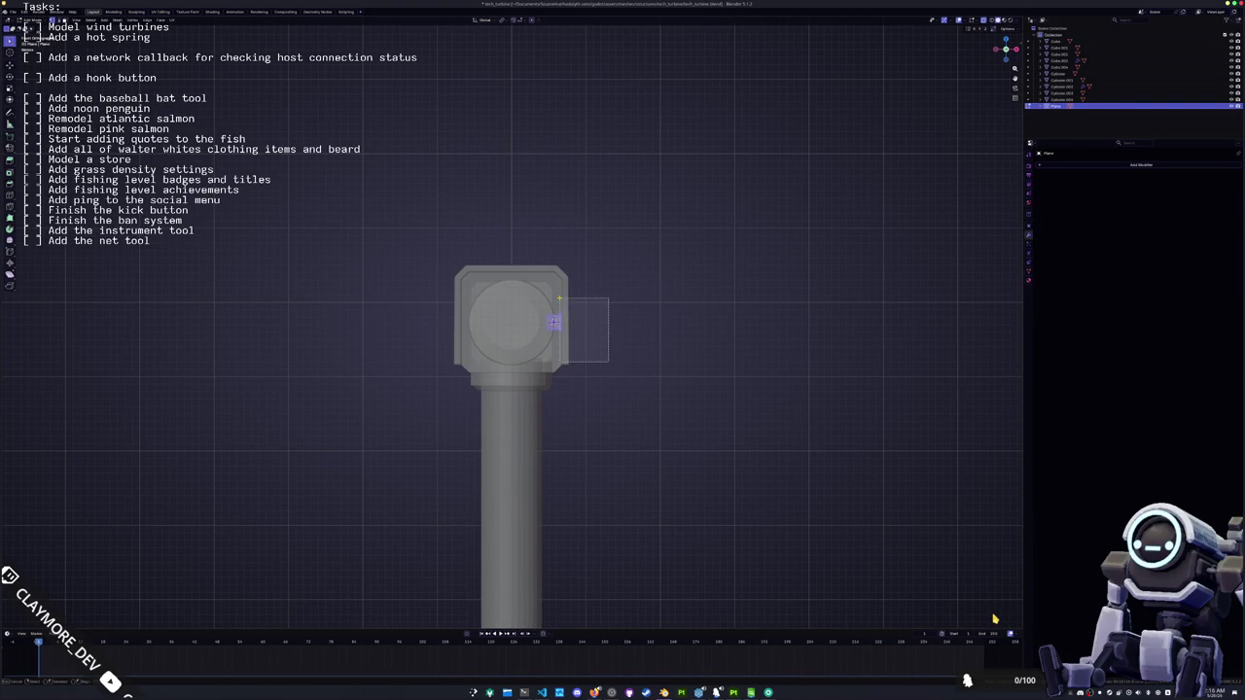
scroll(612, 363, "down", 4)
key("g")
key("y")
key("x")
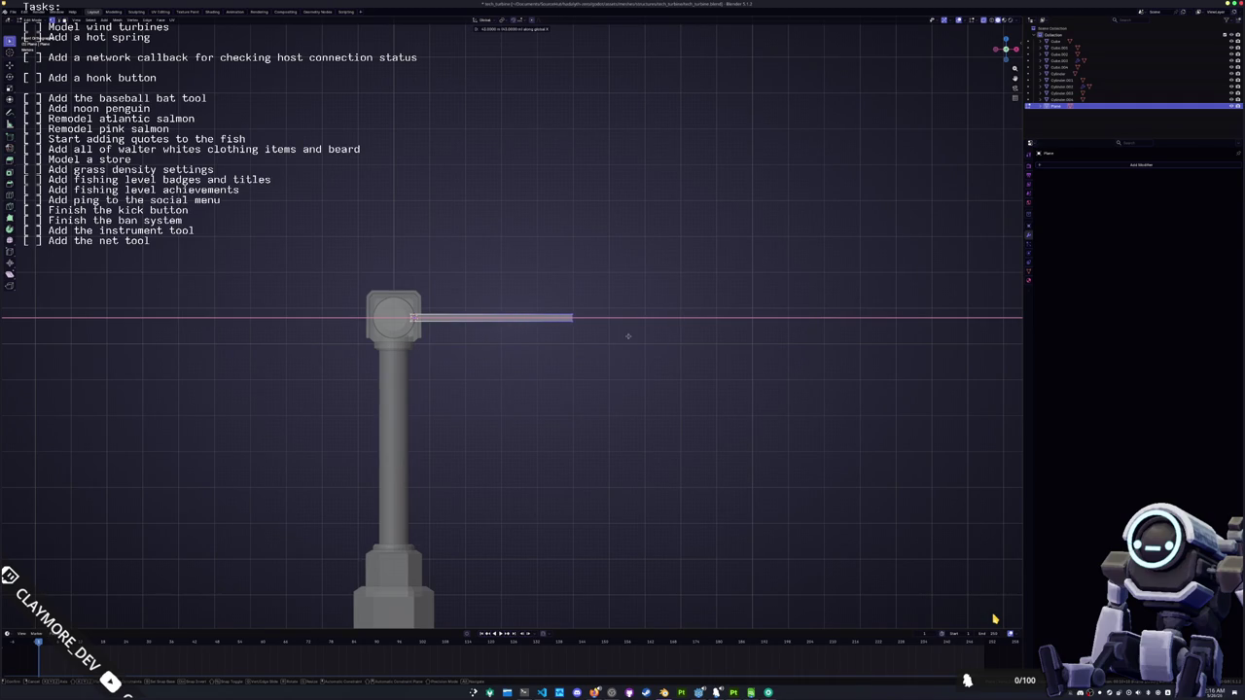
left_click(628, 335)
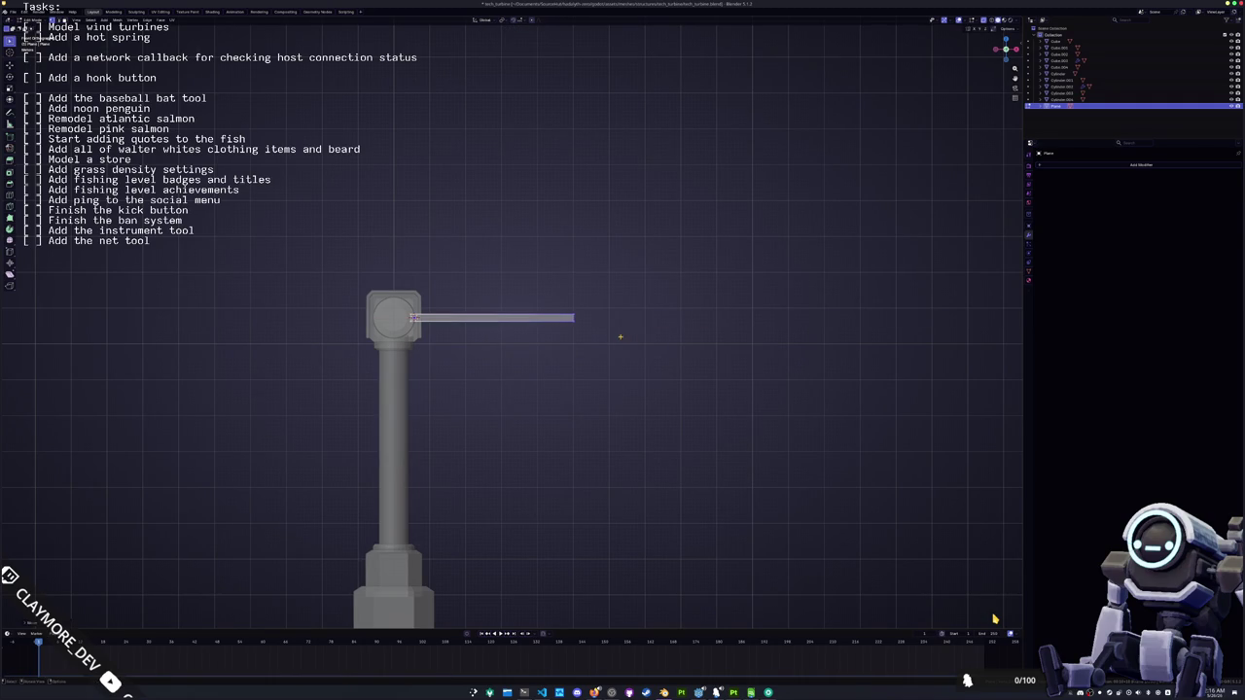
scroll(409, 321, "up", 5)
scroll(533, 317, "up", 2)
Step: Extend the bar's end along X and scale the inner end on Z to taper the blade
key("g")
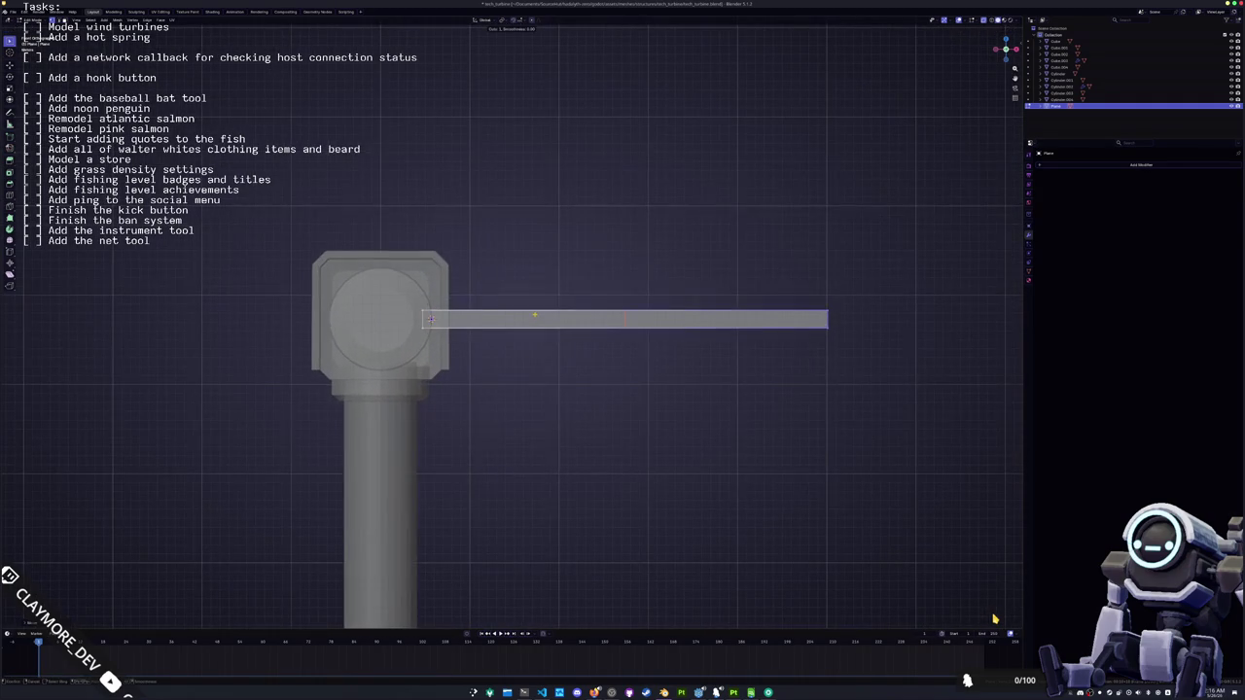
key("x")
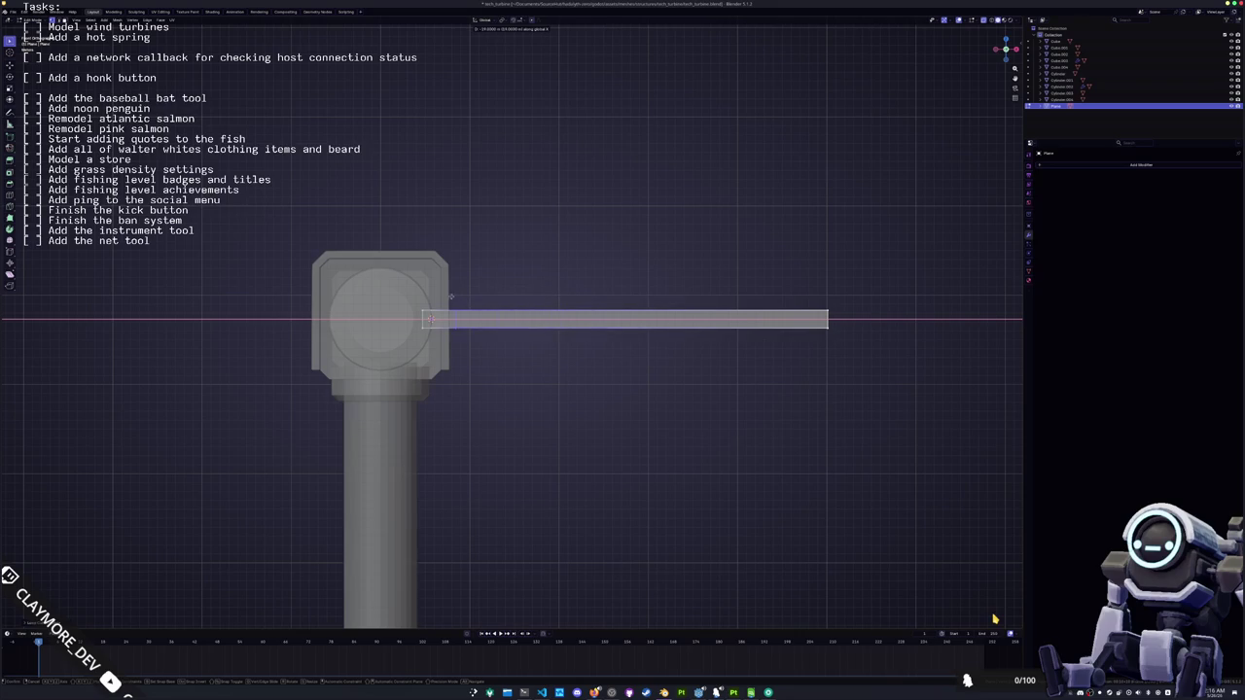
left_click(456, 298)
key("s")
key("z")
left_click(722, 212)
Step: Rotate the blade in the side view so it tilts at an angle on the hub
key("s")
key("z")
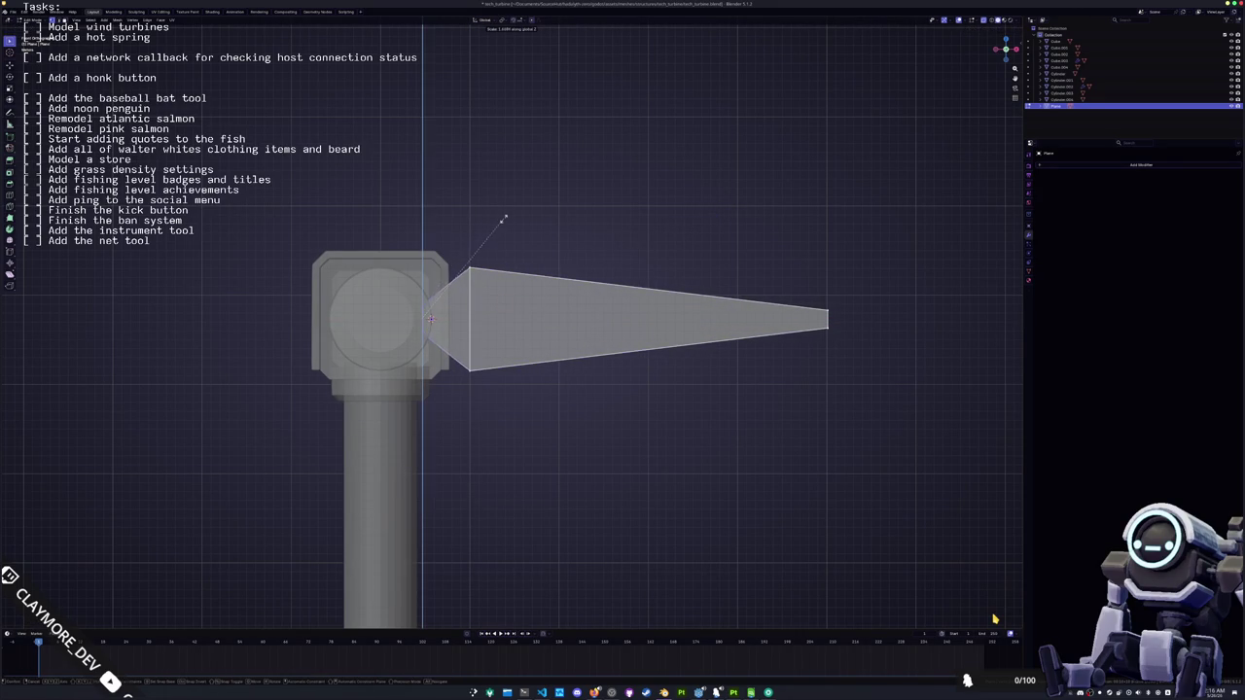
key("Escape")
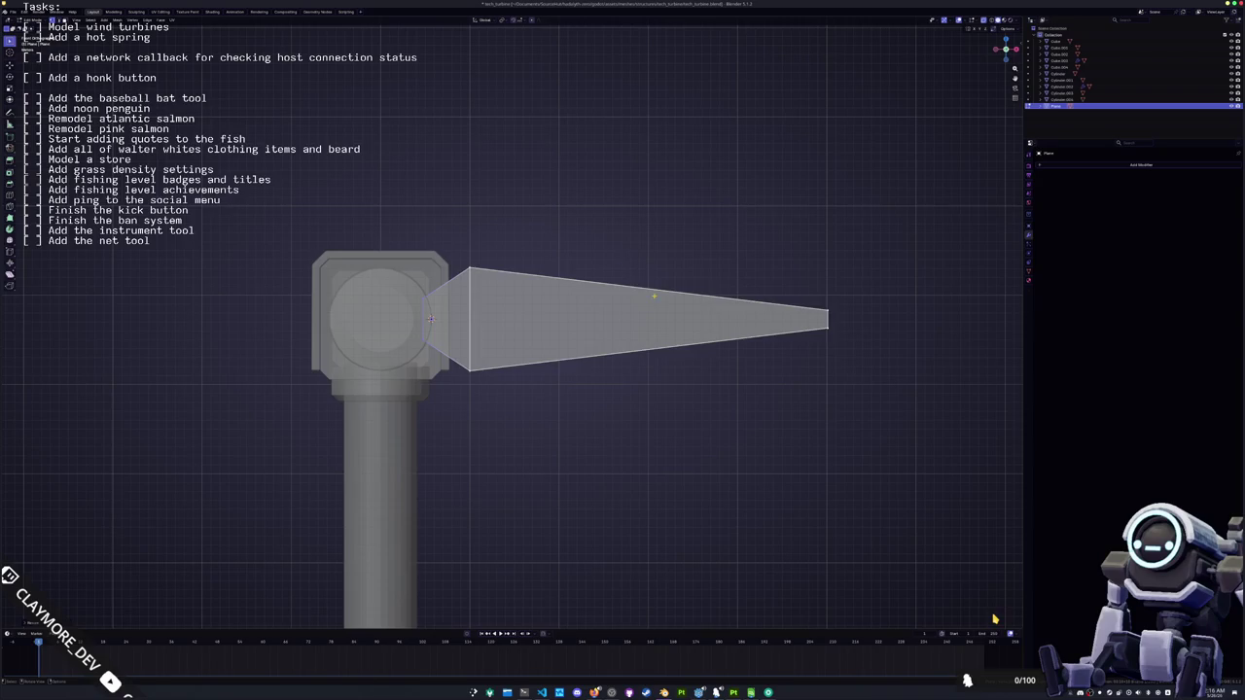
scroll(654, 311, "left", 3)
key("KP_1")
scroll(649, 336, "right", 3)
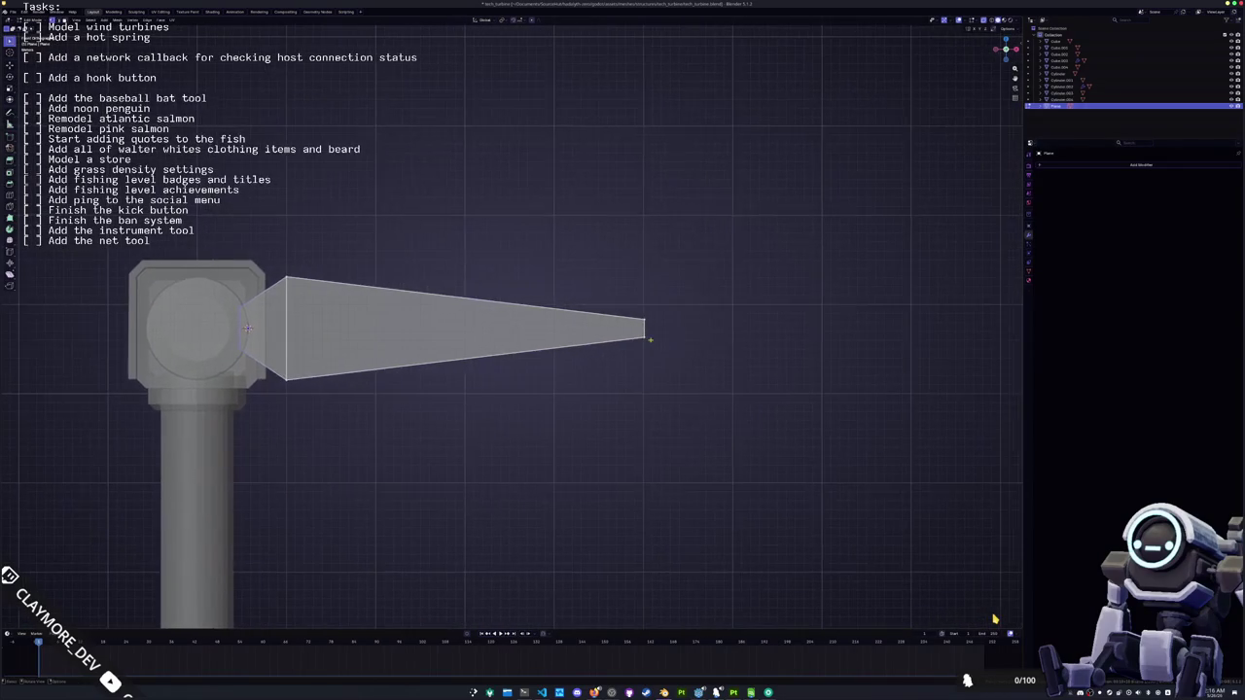
key("KP_3")
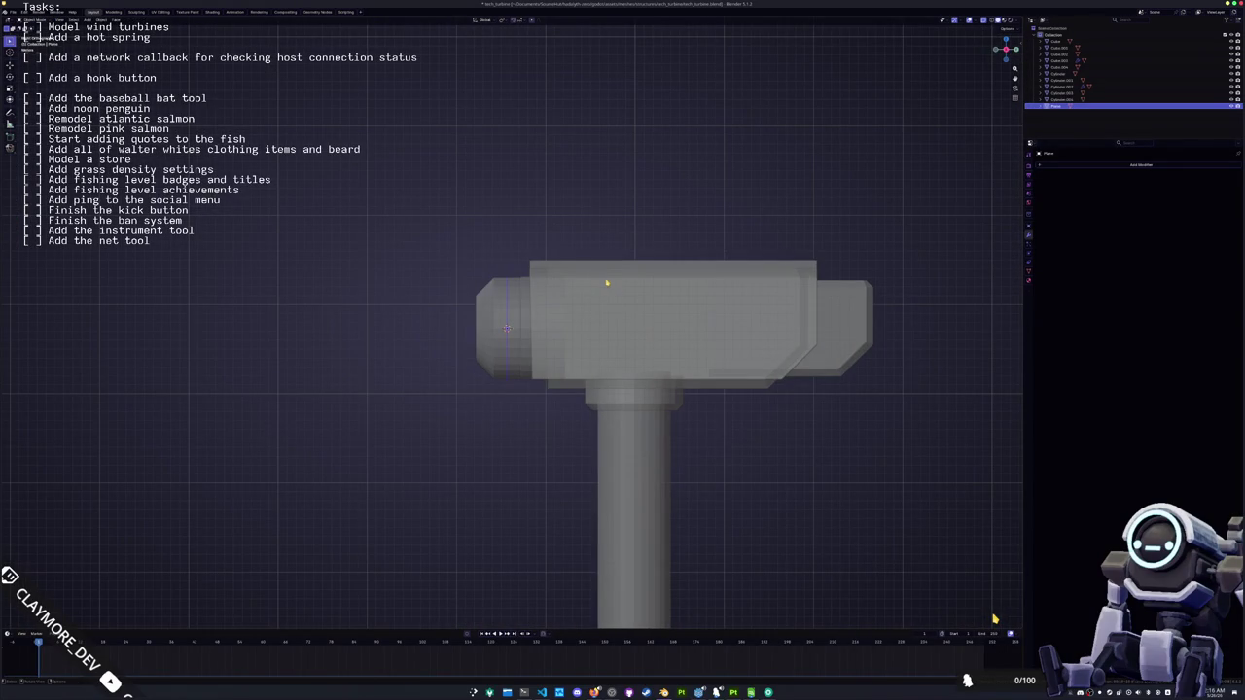
key("r")
left_click(506, 329)
Step: Return to Object Mode and save tech_turbine.blend
key("Tab")
scroll(526, 331, "left", 5)
key("ctrl+Tab")
left_click(495, 332)
key("ctrl+s")
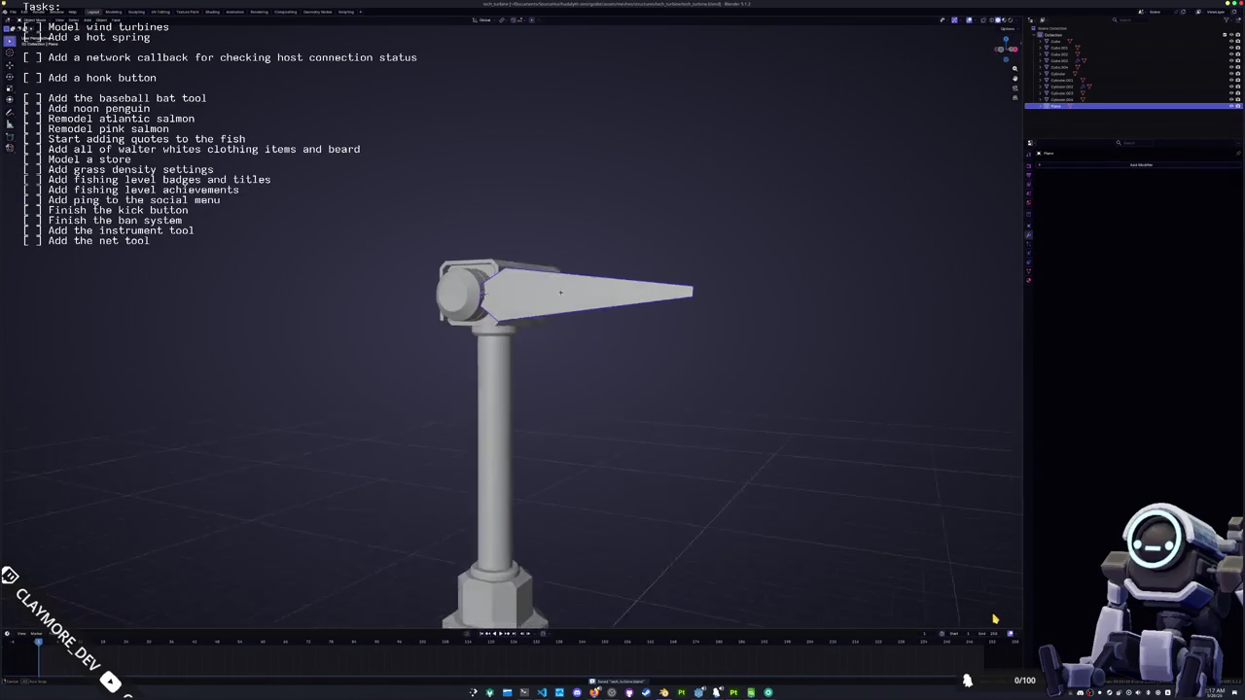
Step: Add a Solidify modifier to the blade with Offset 0
left_click(1141, 164)
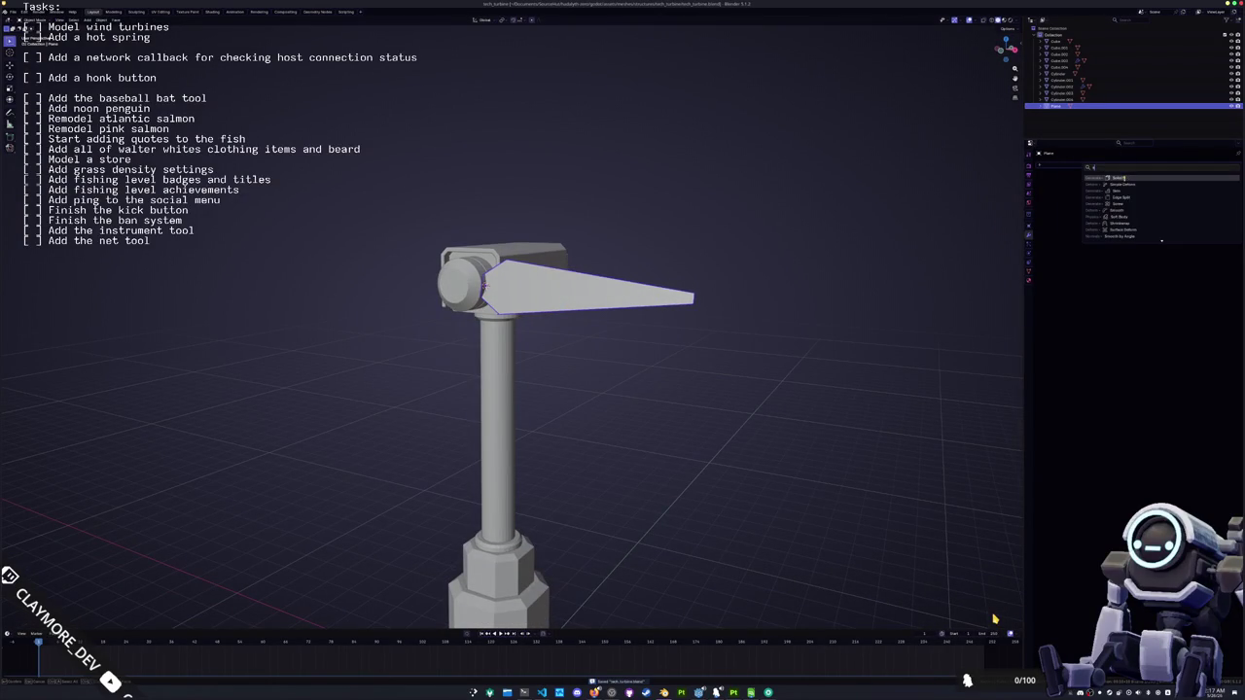
key("Return")
scroll(736, 240, "up", 3)
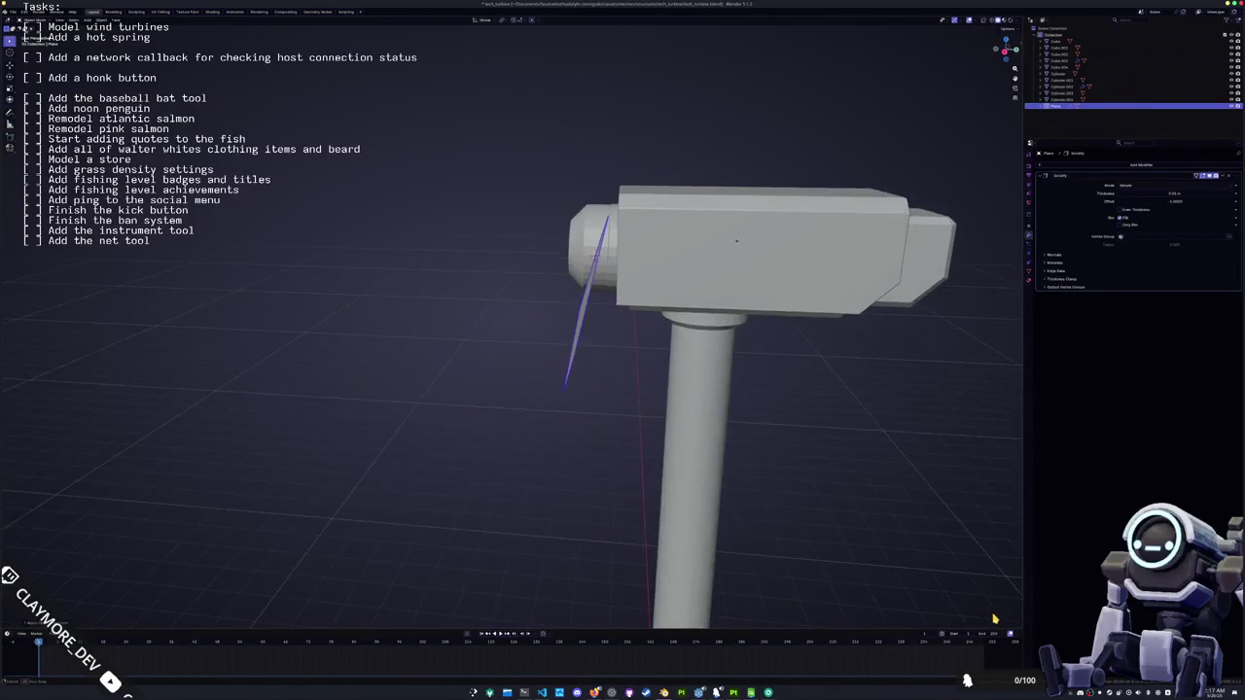
left_click(1168, 202)
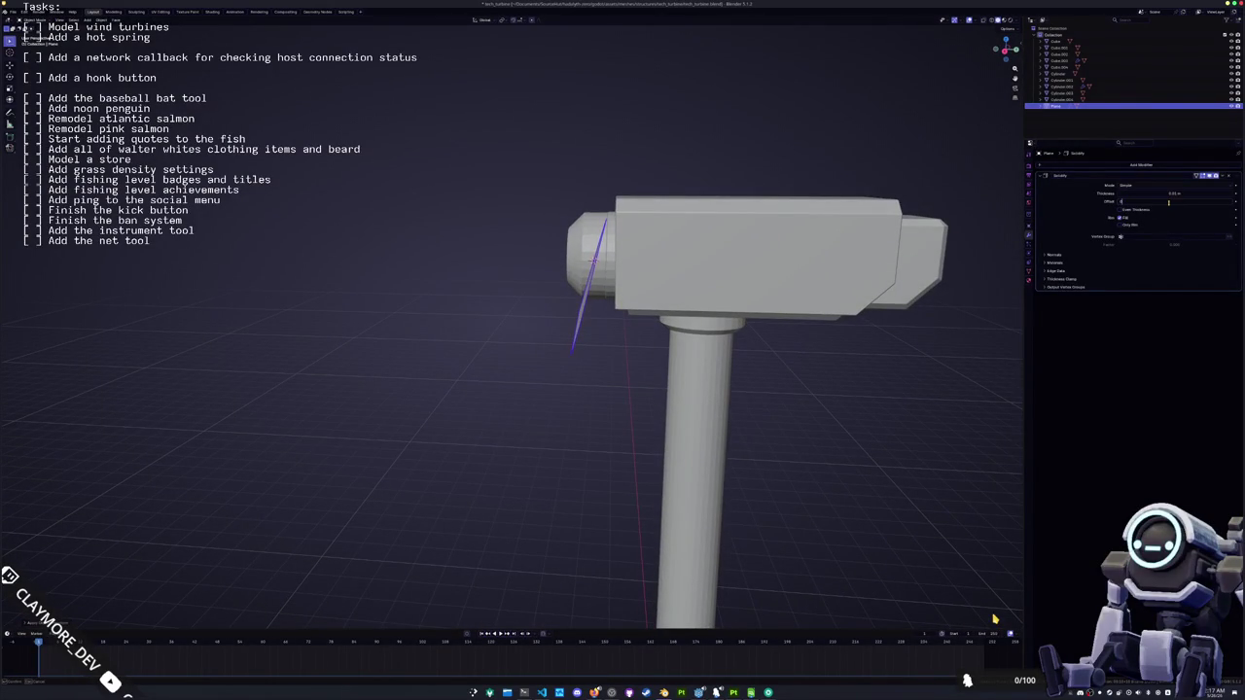
type("0")
key("Return")
Step: Set the Solidify thickness to 1.25 m, checking the blade from several angles
left_click_drag(1167, 193, 1192, 193)
left_click(1161, 192)
type("1")
key("Return")
mouse_move(739, 223)
left_mouse_down()
mouse_move(747, 203)
mouse_move(737, 269)
mouse_move(681, 274)
left_mouse_up()
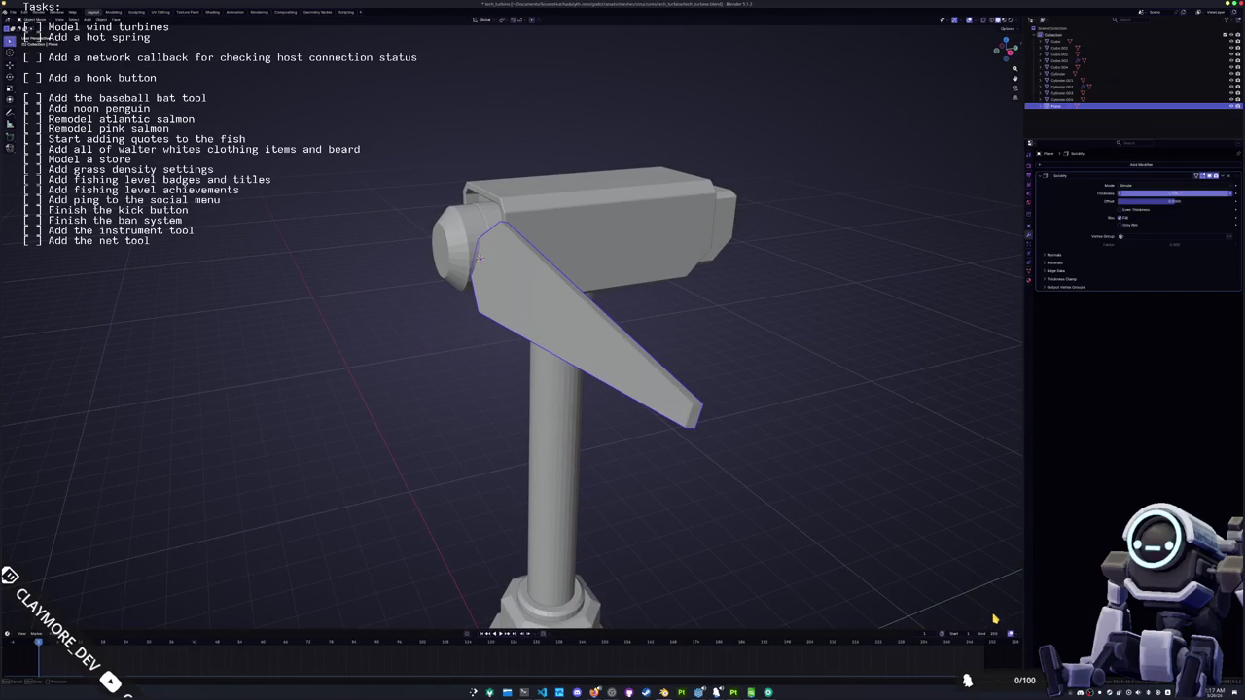
left_click(1151, 195)
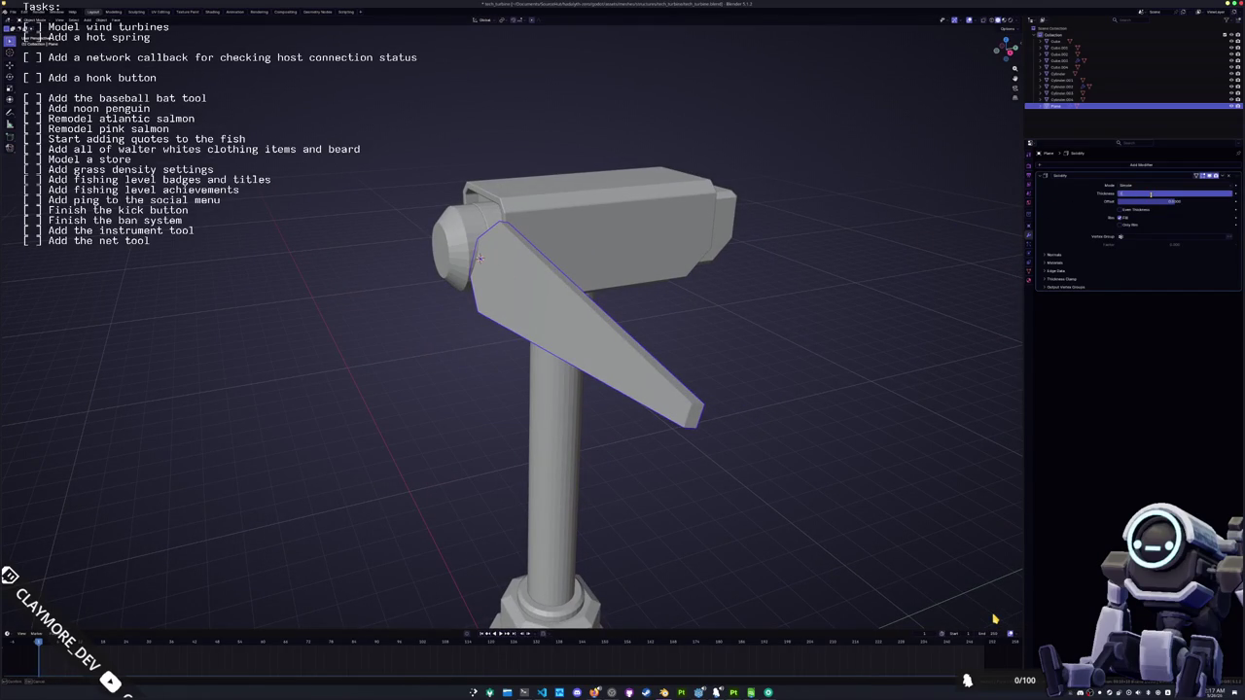
type("1.25")
key("Return")
left_click_drag(875, 298, 437, 326)
left_click(1096, 163)
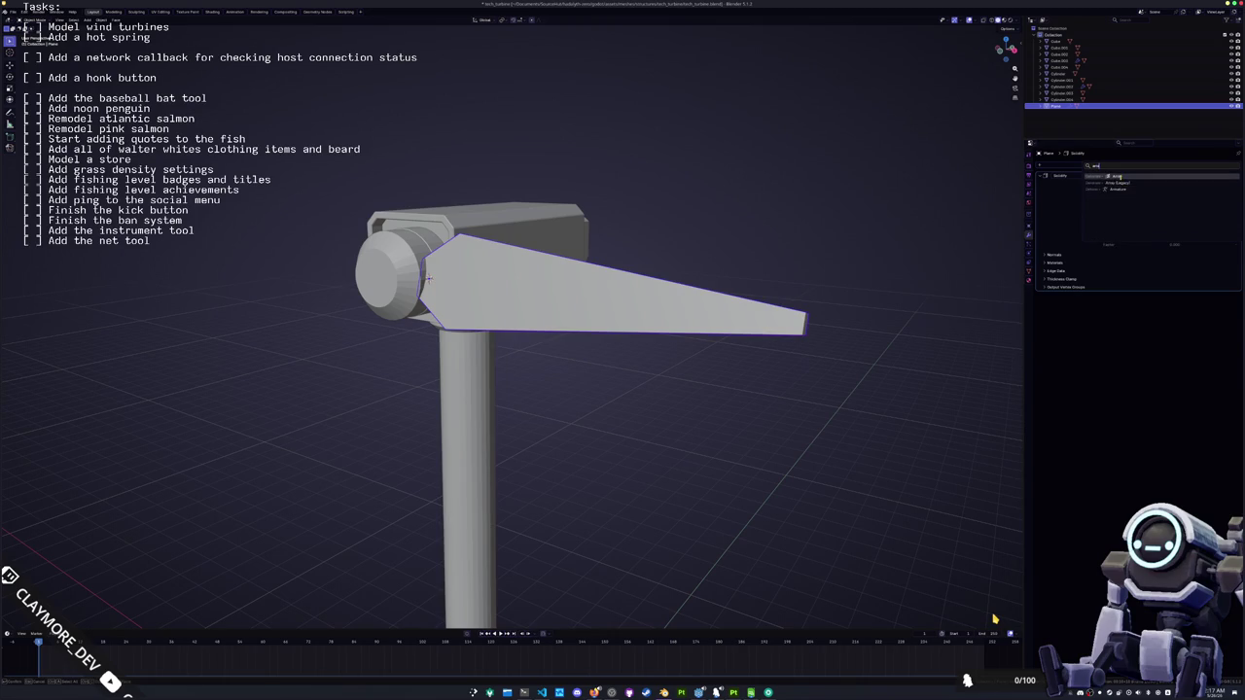
Step: Add an Array modifier in Circle mode and apply the blade's scale
left_click(1111, 215)
scroll(790, 239, "down", 2)
left_click(1173, 308)
left_click(1147, 322)
key("ctrl+a")
left_click(782, 279)
Step: Move the blade's origin to the hub centre in the front view
key("KP_1")
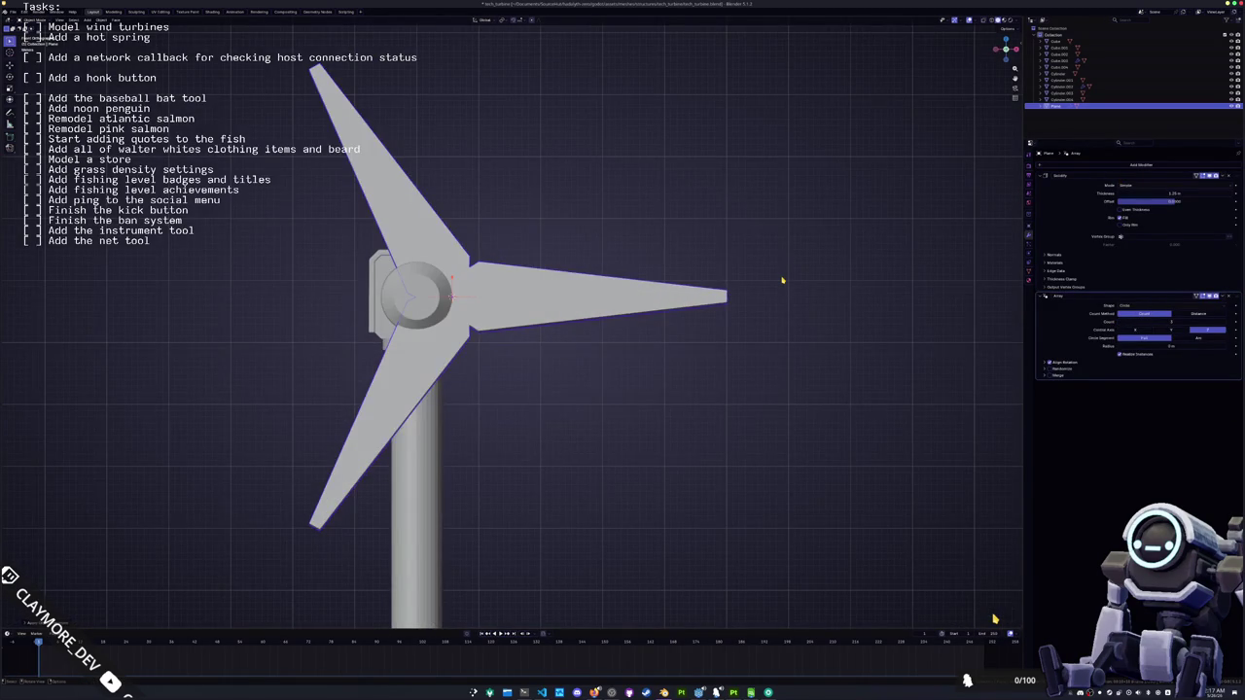
scroll(782, 280, "up", 2)
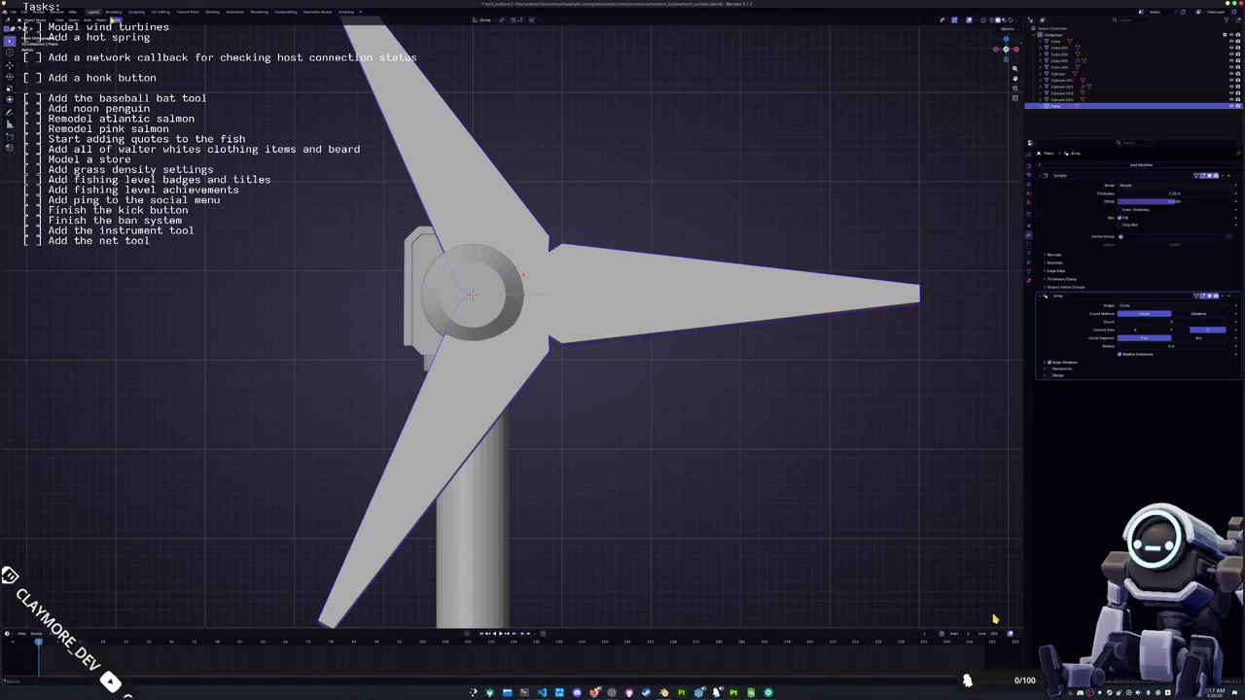
left_click(102, 19)
mouse_move(146, 39)
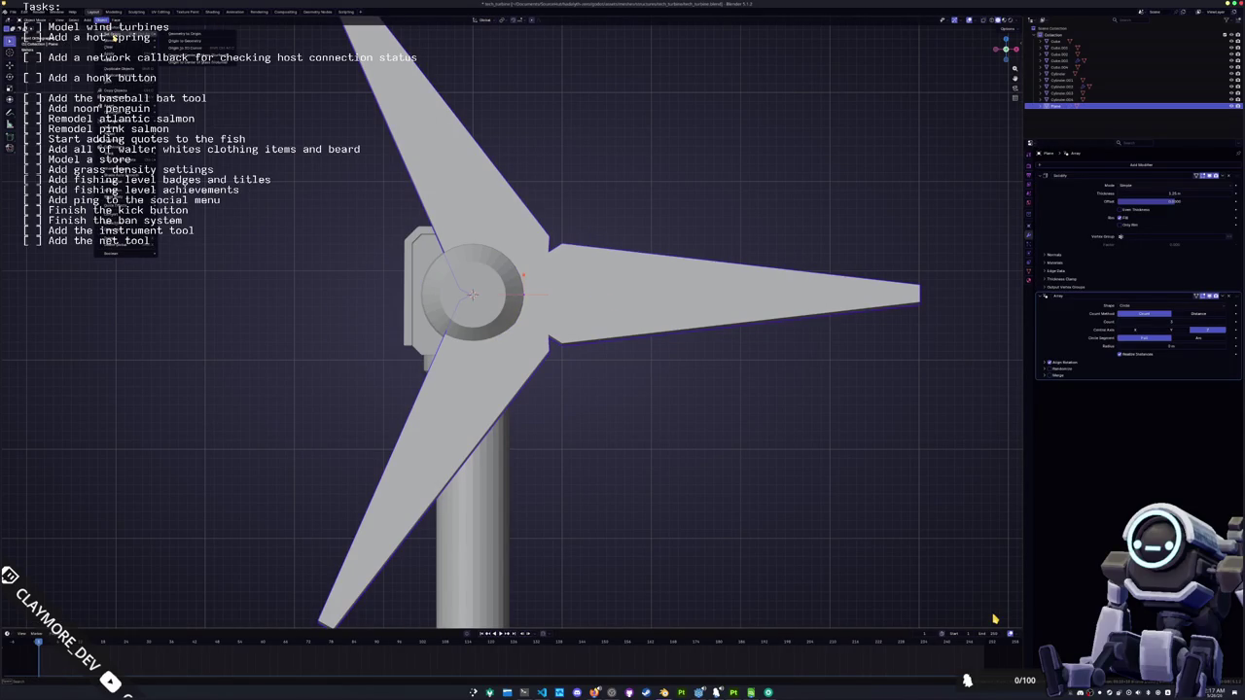
left_click(190, 46)
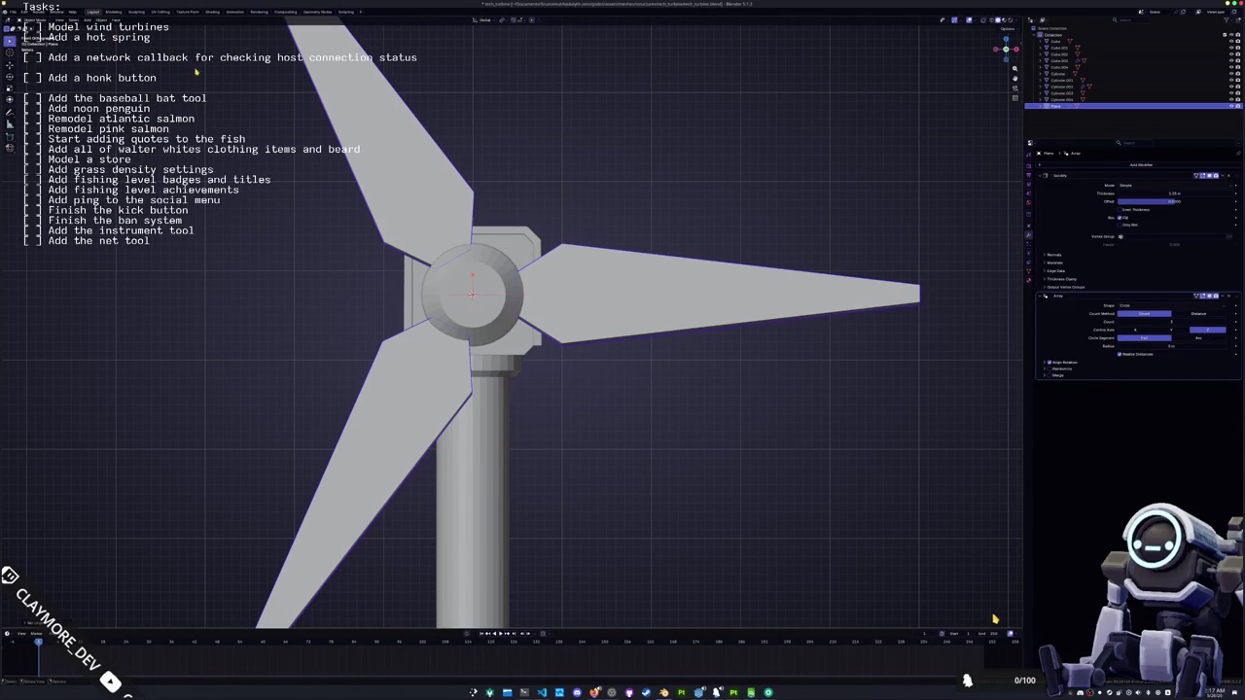
left_click(222, 261)
scroll(233, 273, "down", 3)
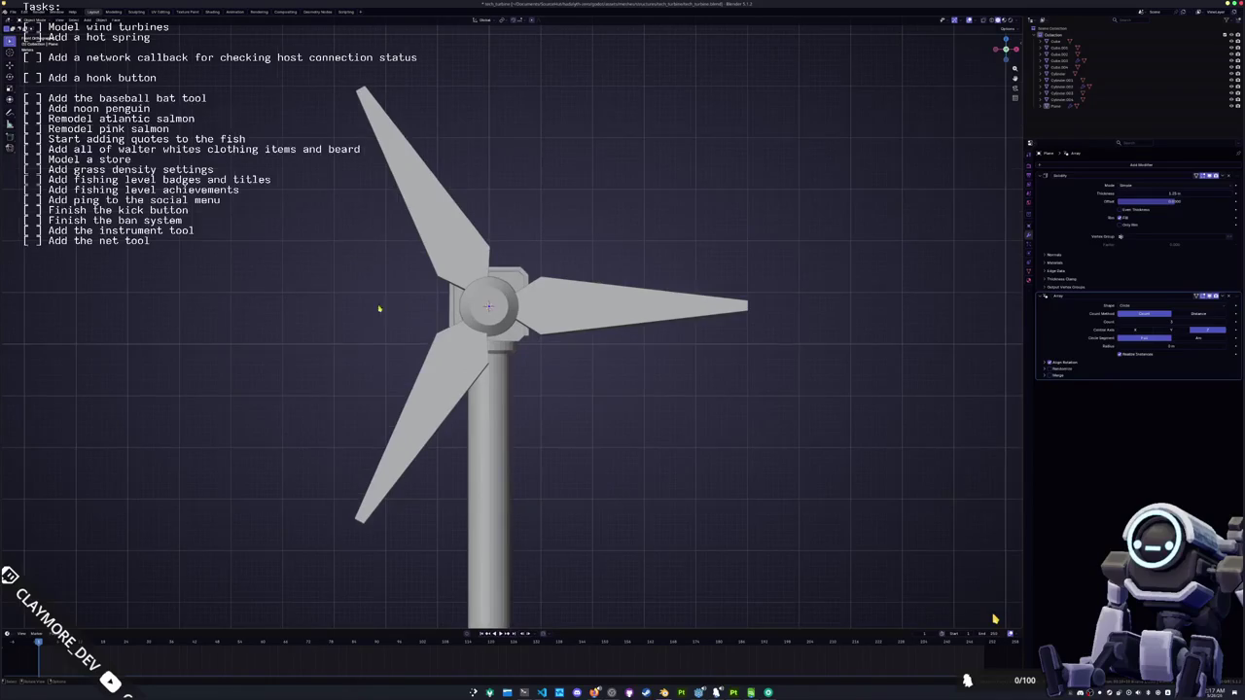
left_click(573, 320)
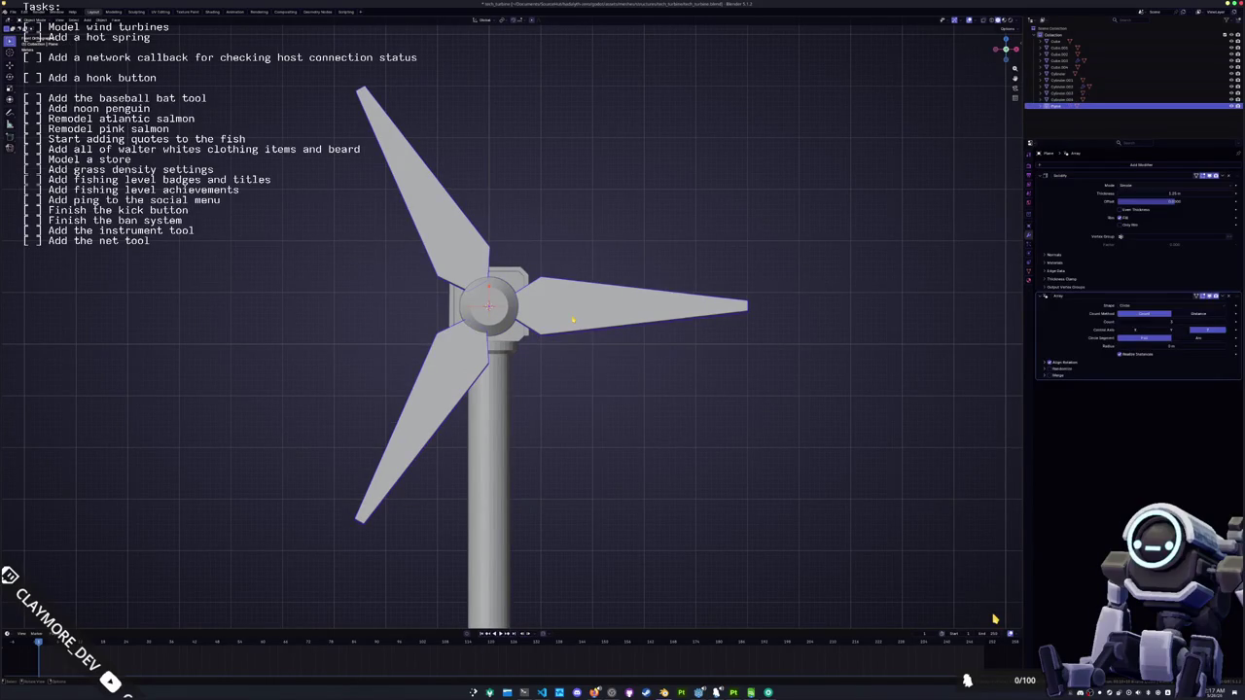
Step: Keep the array count at 3 and apply the blade's transforms from the side view
left_click(1223, 323)
left_click(1121, 323)
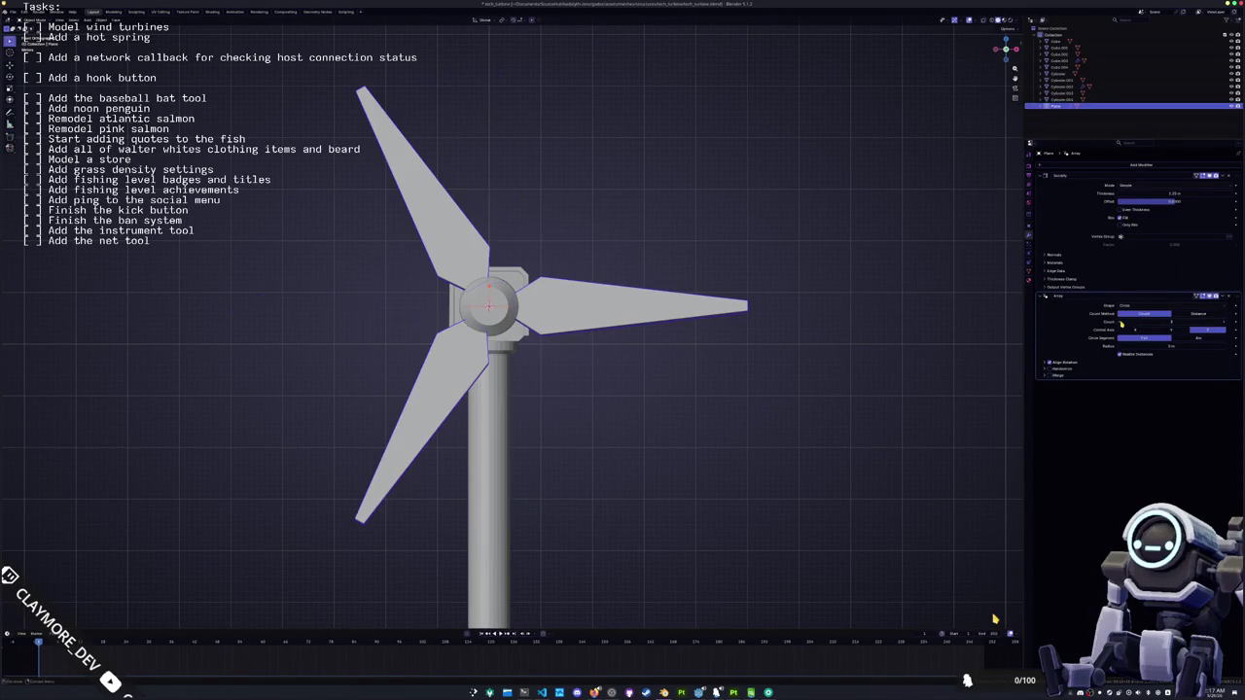
left_click(675, 284)
left_click_drag(681, 259, 571, 291)
left_click(537, 339)
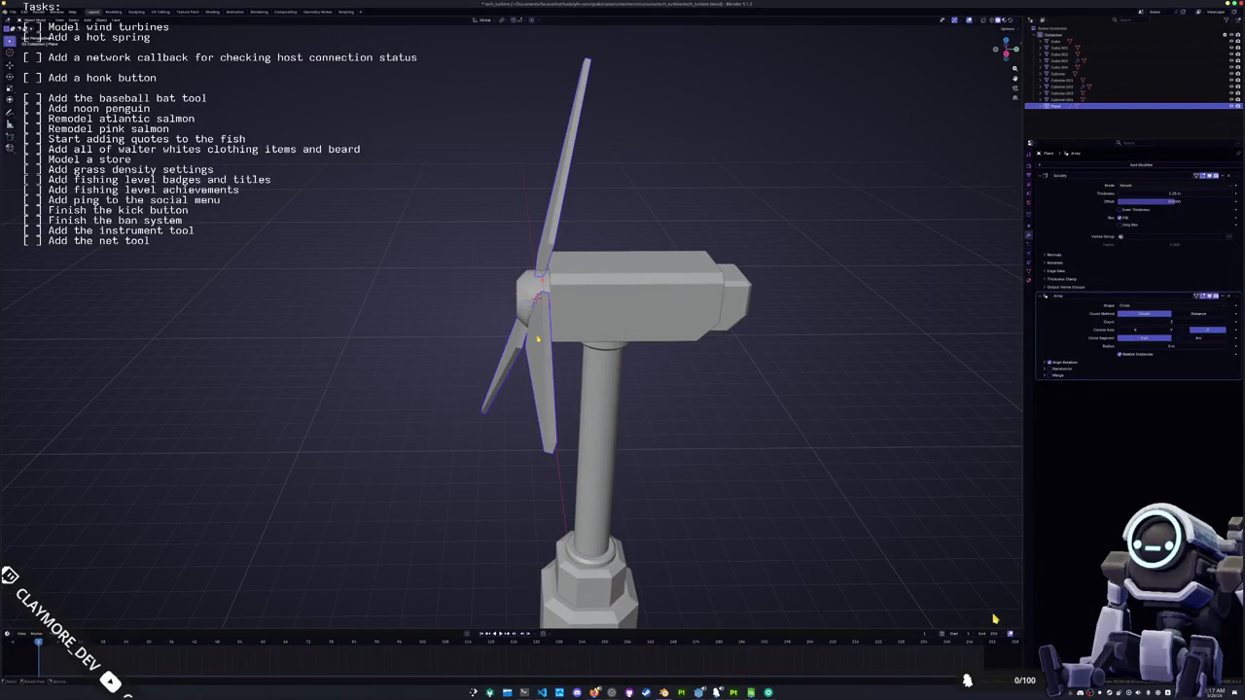
key("KP_1")
key("KP_3")
scroll(994, 619, "up", 2)
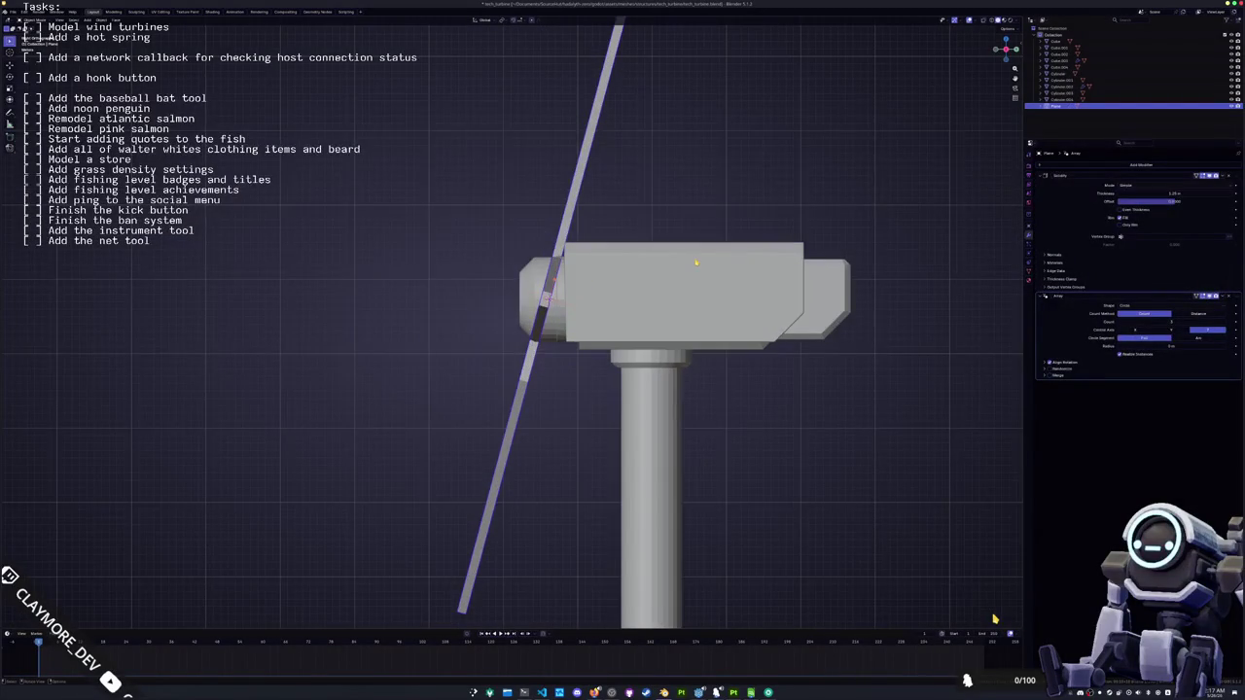
key("ctrl+a")
left_click(688, 263)
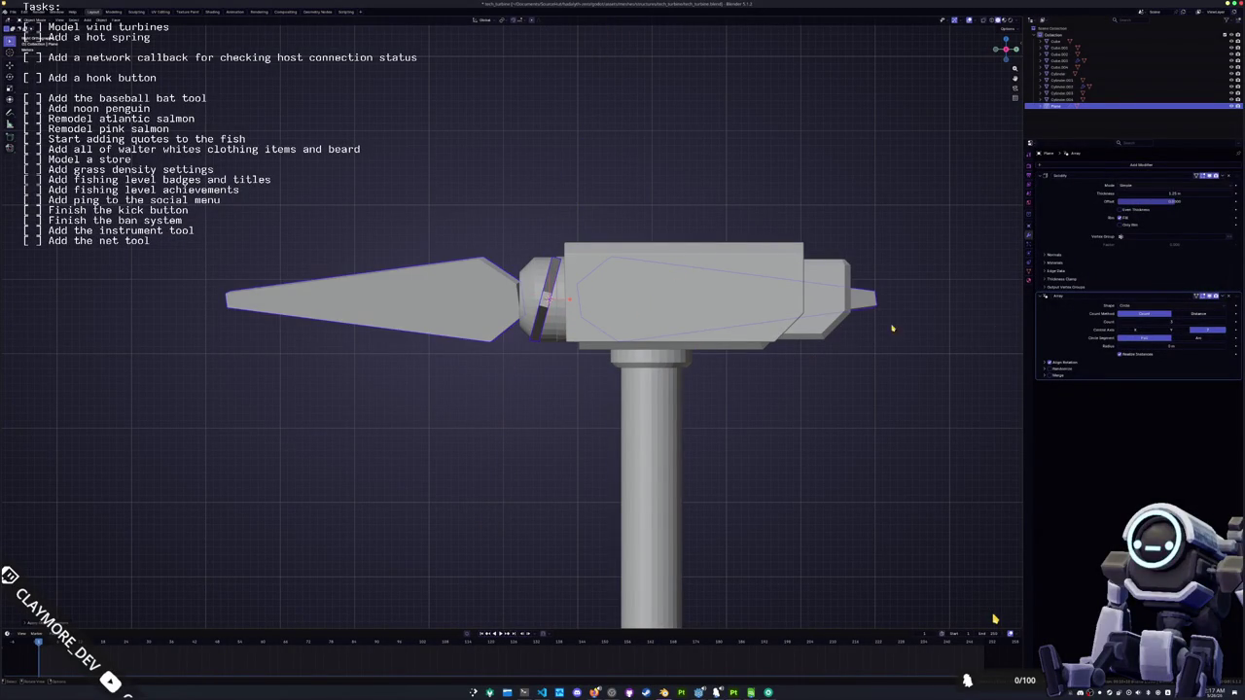
Step: Try different central axes for the circular blade array
left_click(1139, 331)
left_click(1171, 330)
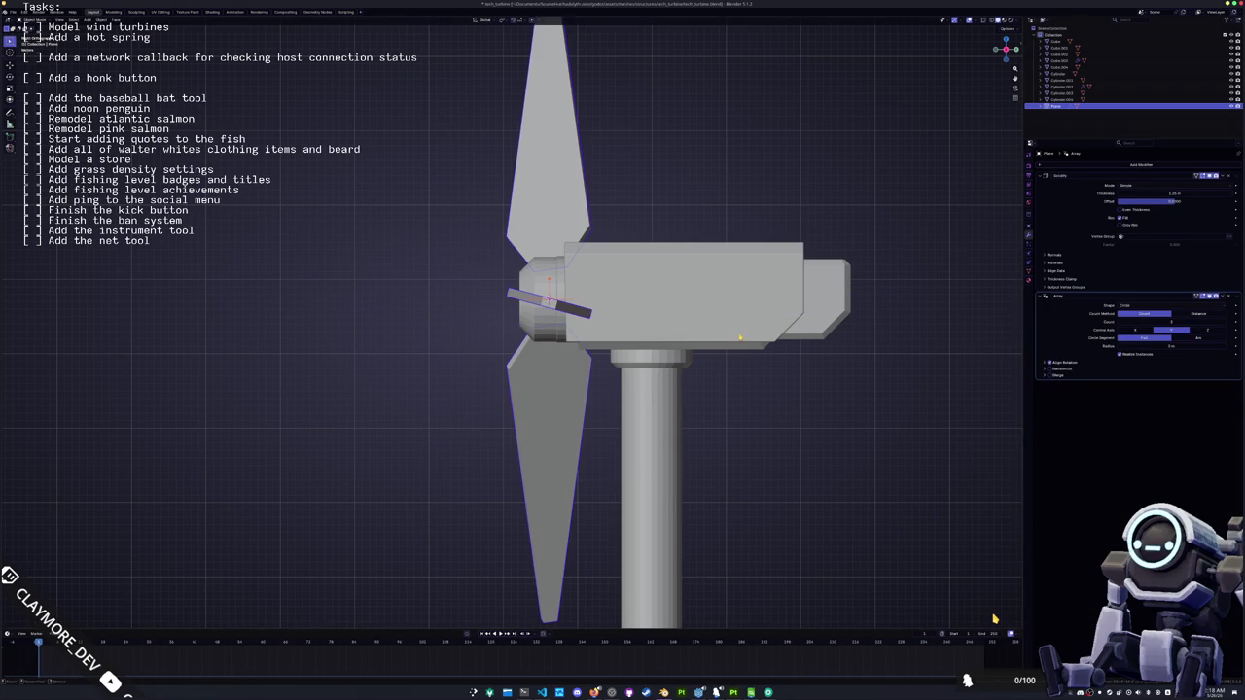
left_click(1211, 331)
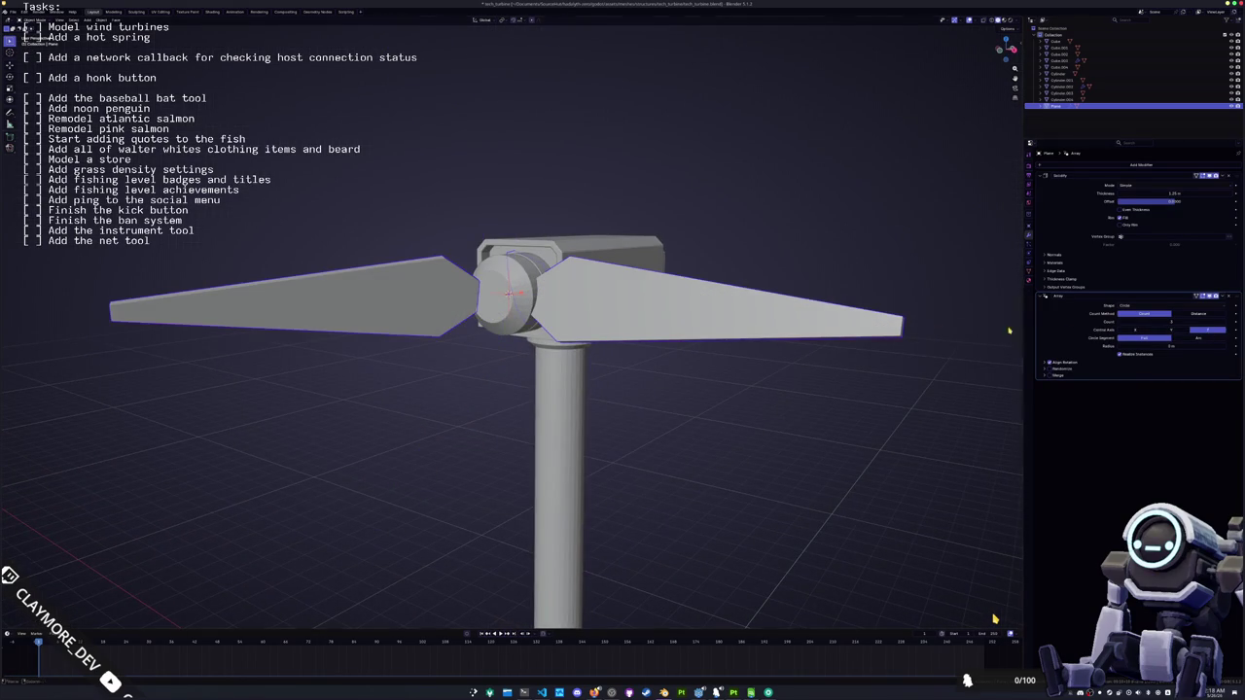
key("r")
key("x")
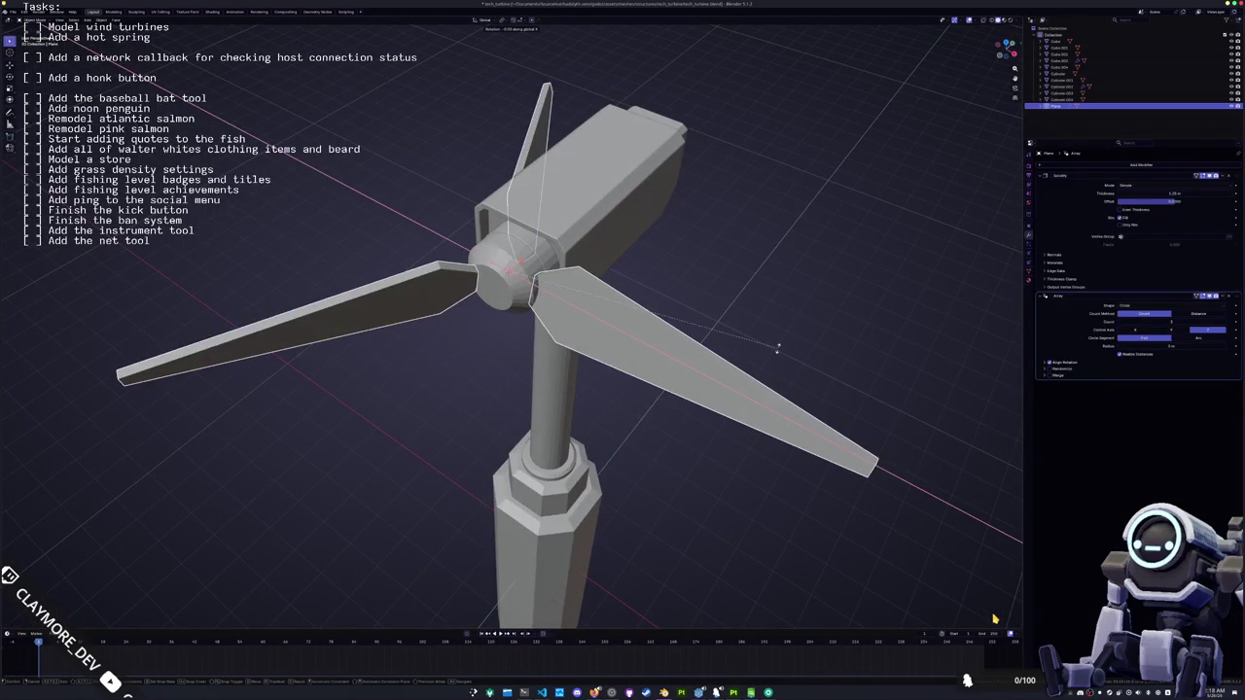
Step: Enable Align Rotation on the array and test different forward axes for the blades
left_click(1058, 365)
left_click(1051, 363)
left_click(1061, 366)
left_click(1208, 372)
left_click(1172, 372)
left_click(1134, 372)
left_click(1205, 374)
key("ctrl+z")
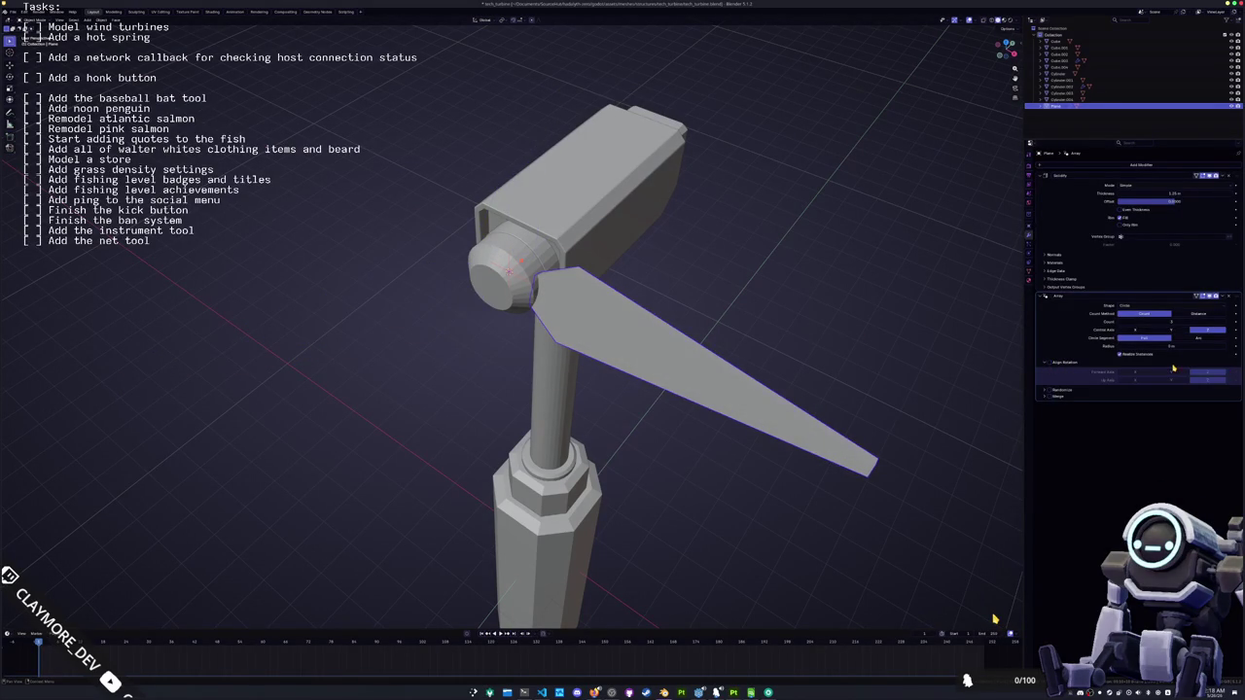
left_click(1067, 363)
left_click(1148, 372)
left_click(1180, 375)
Step: Try more up and forward axis combinations, then delete the Array modifier
left_click(1203, 380)
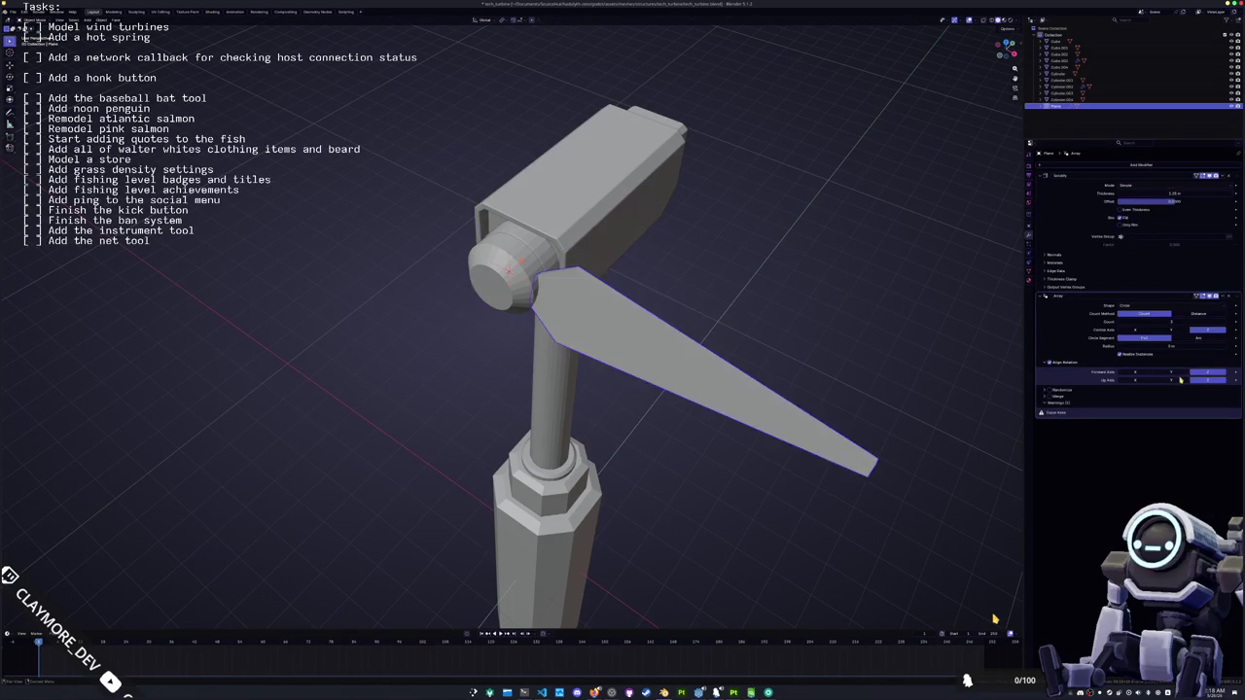
left_click(1170, 380)
left_click(1131, 381)
left_click(1164, 381)
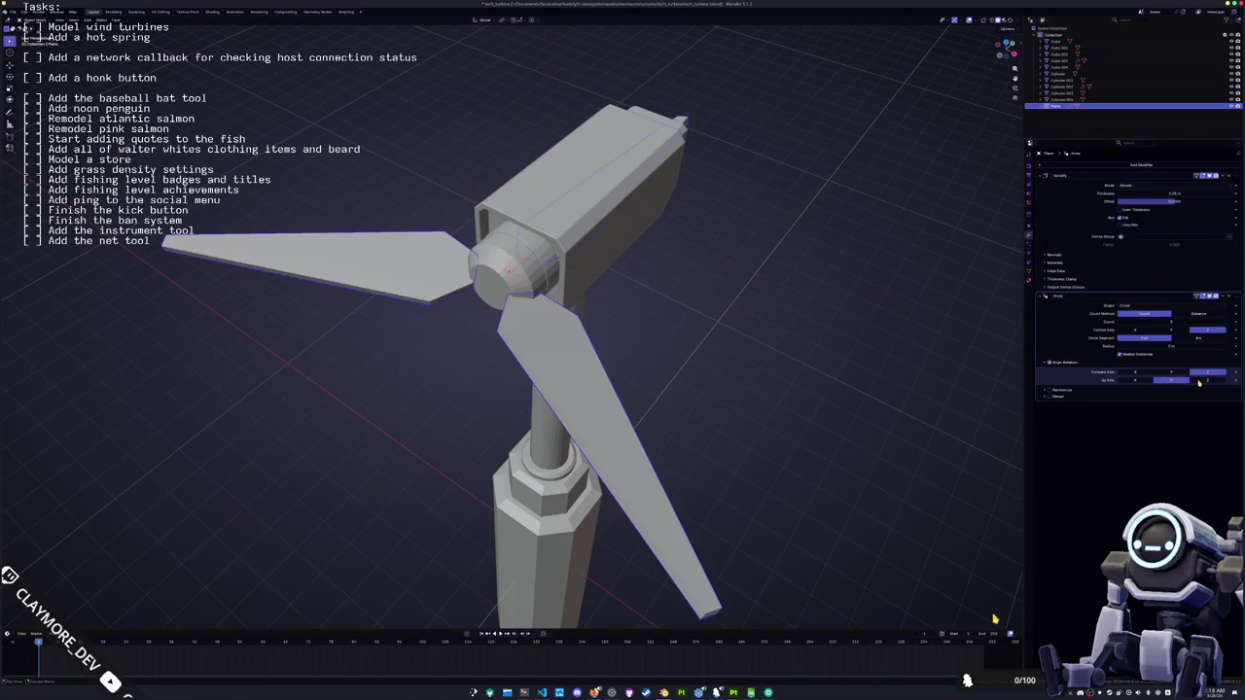
left_click(1145, 380)
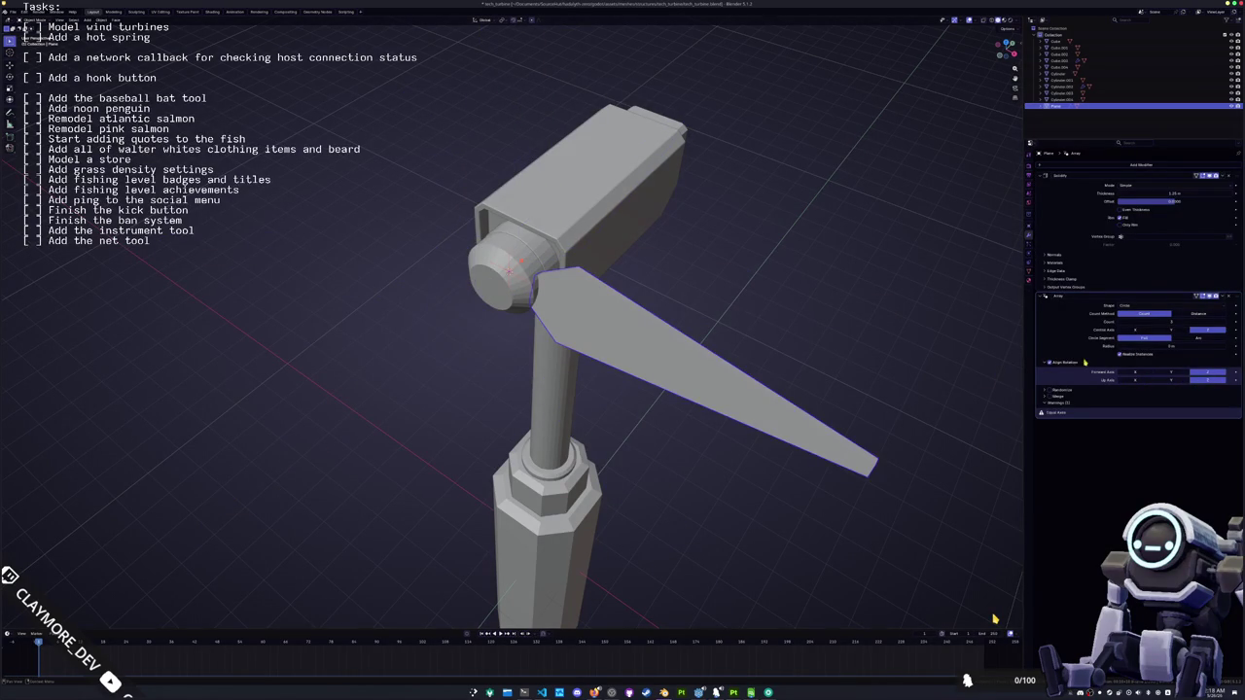
left_click(1226, 295)
key("KP_1")
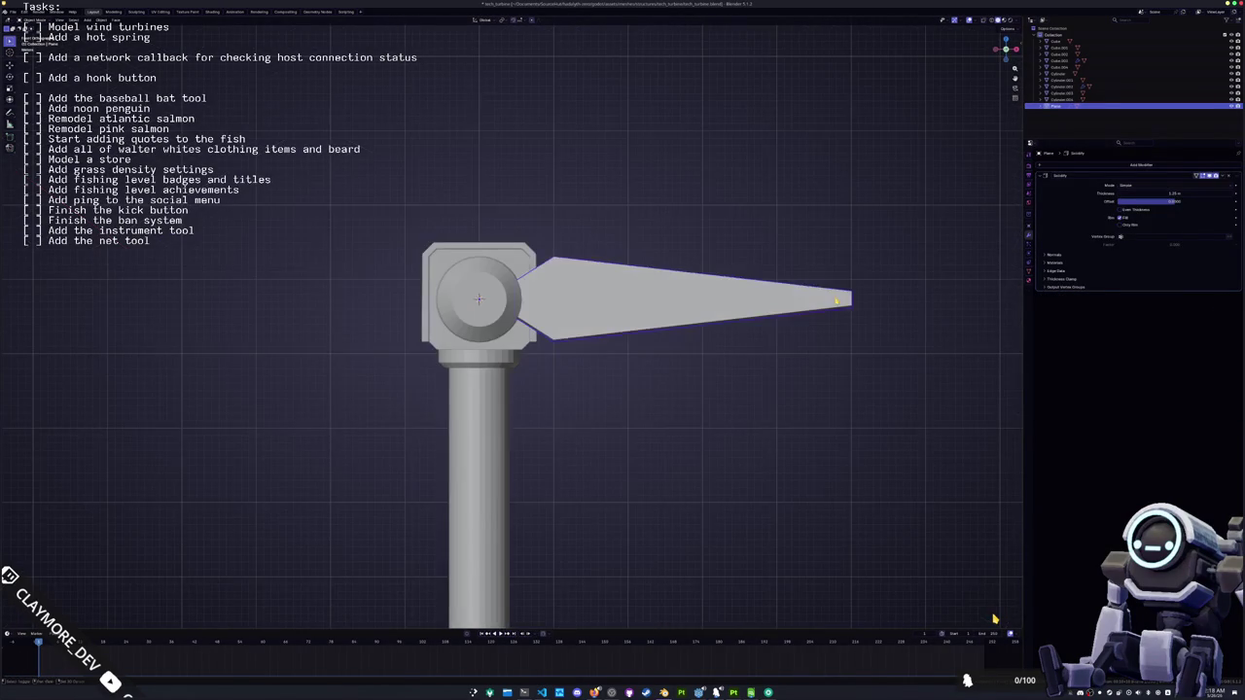
Step: Duplicate the blade twice, rotating each copy 120° around the hub
left_click(835, 298)
key("r")
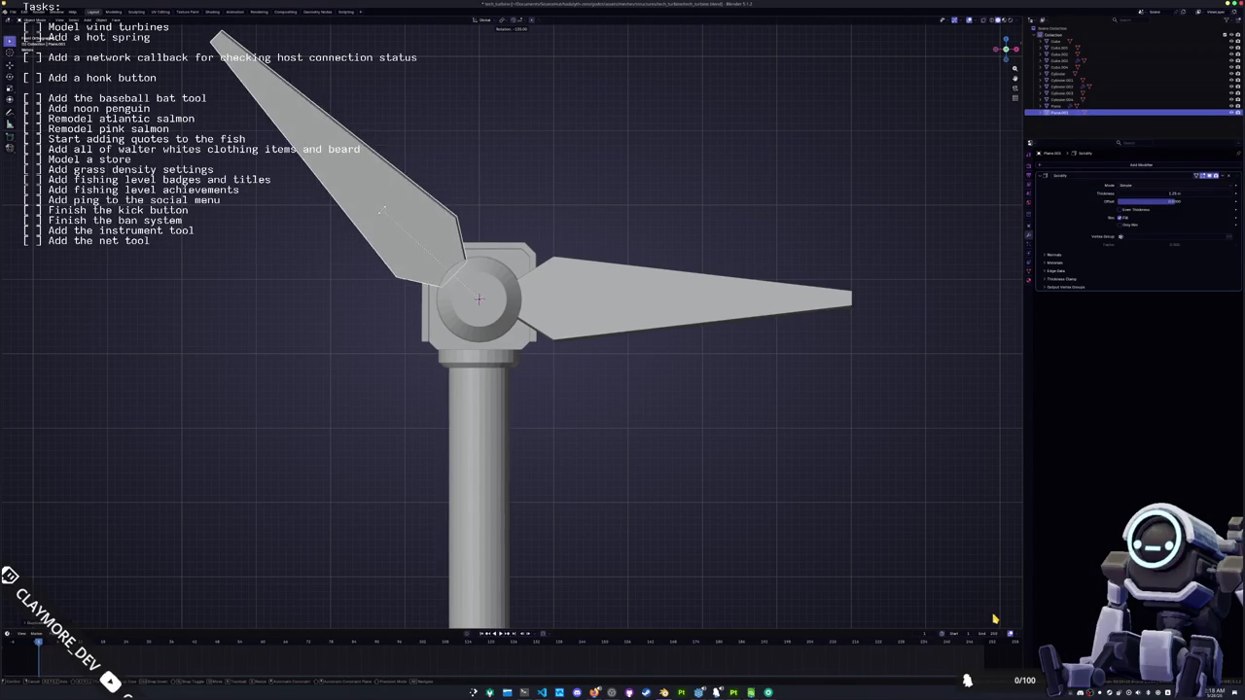
left_click(419, 198)
key("shift+d")
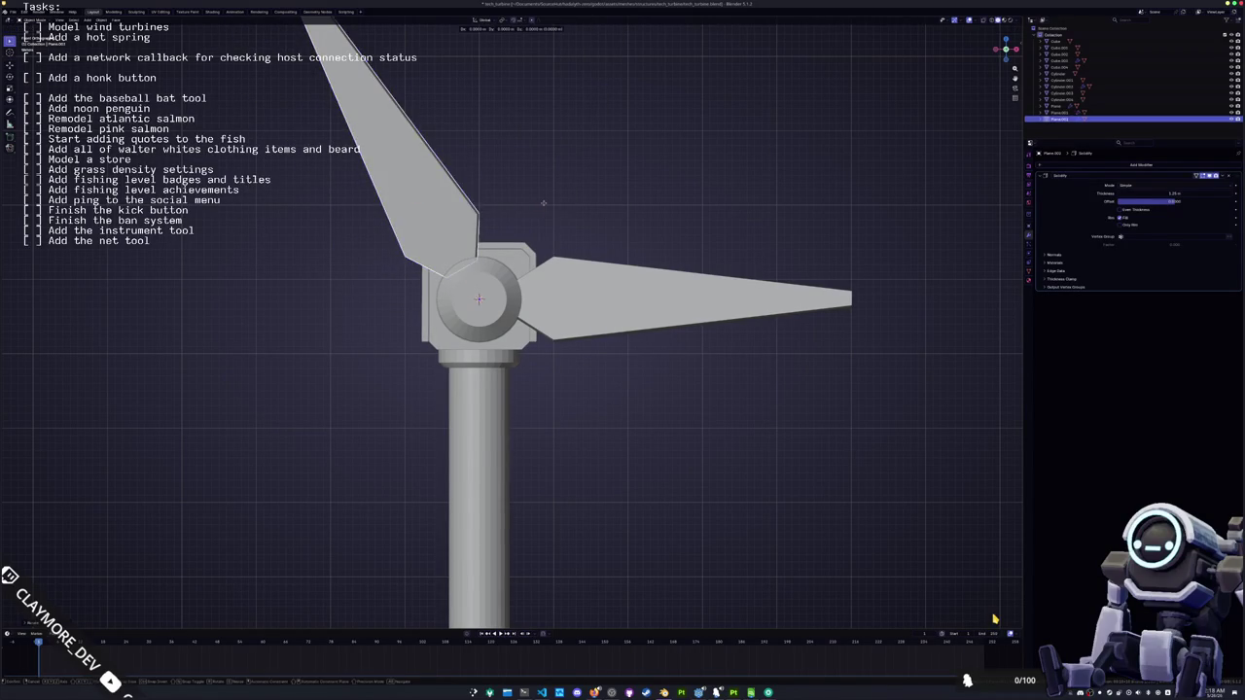
key("r")
left_click(341, 284)
Step: Orbit to a perspective view and select all three blades
left_click_drag(586, 222, 564, 241)
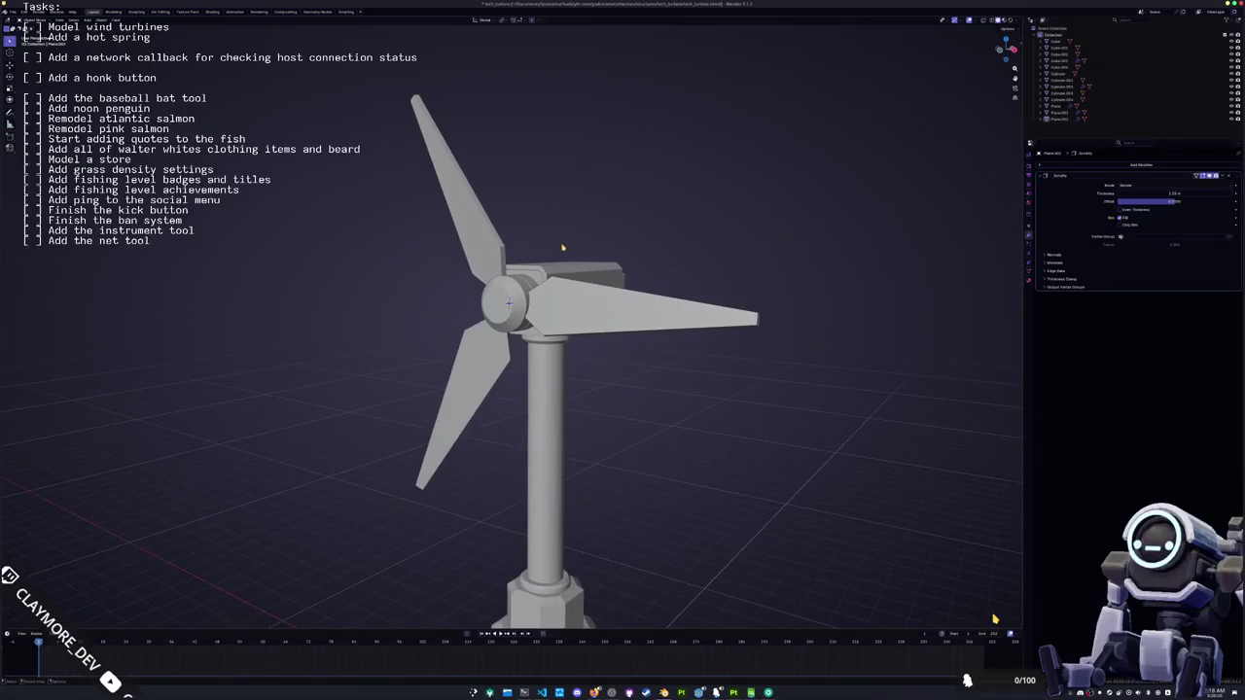
left_click(632, 311)
left_click(455, 408, "shift")
left_click(458, 175, "shift")
Step: Orbit around the three-bladed turbine and select the nacelle housing
left_click_drag(458, 175, 616, 339)
left_click_drag(994, 618, 994, 619)
left_click(469, 336)
mouse_move(470, 336)
left_mouse_down()
mouse_move(482, 262)
mouse_move(547, 340)
mouse_move(574, 263)
mouse_move(603, 291)
mouse_move(886, 361)
left_mouse_up()
left_click(530, 351)
left_click(574, 263)
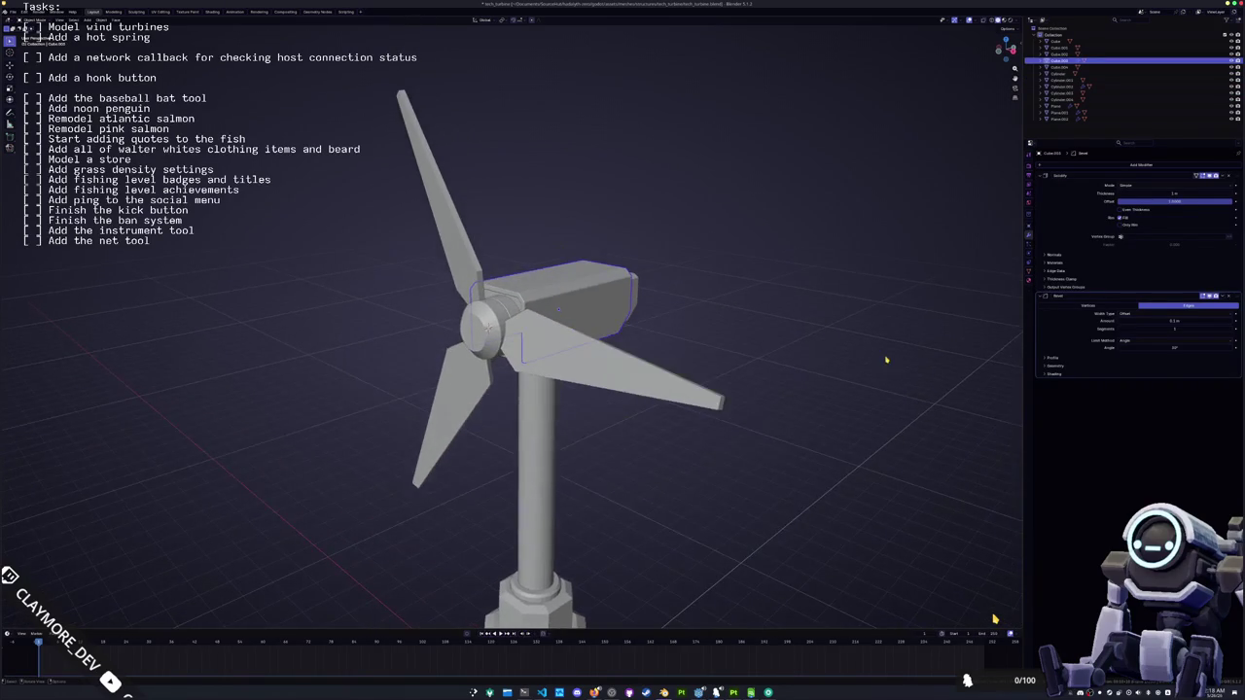
Step: Set the nacelle's Solidify thickness to 2 m
mouse_move(1167, 193)
left_mouse_down()
mouse_move(1197, 193)
mouse_move(1148, 193)
left_mouse_up()
type("2")
key("Return")
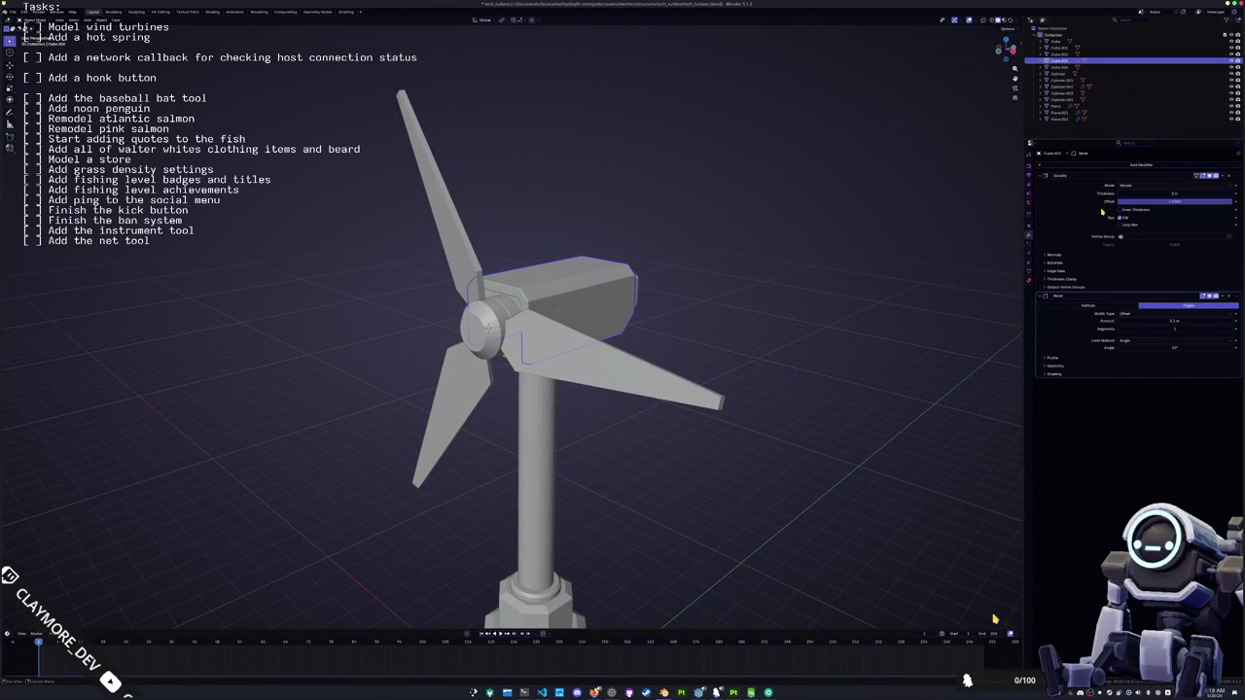
Step: Frame the nacelle in the side view and slide its top edges
scroll(709, 333, "up", 1)
key("KP_3")
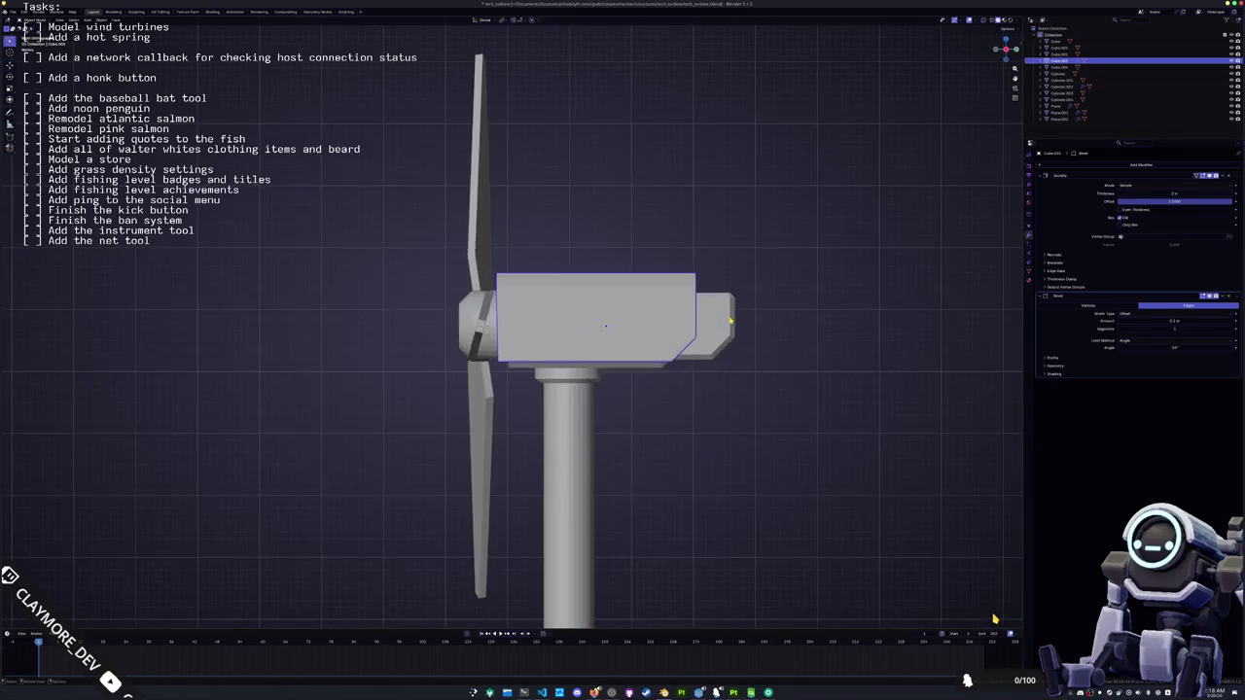
key("KP_Decimal")
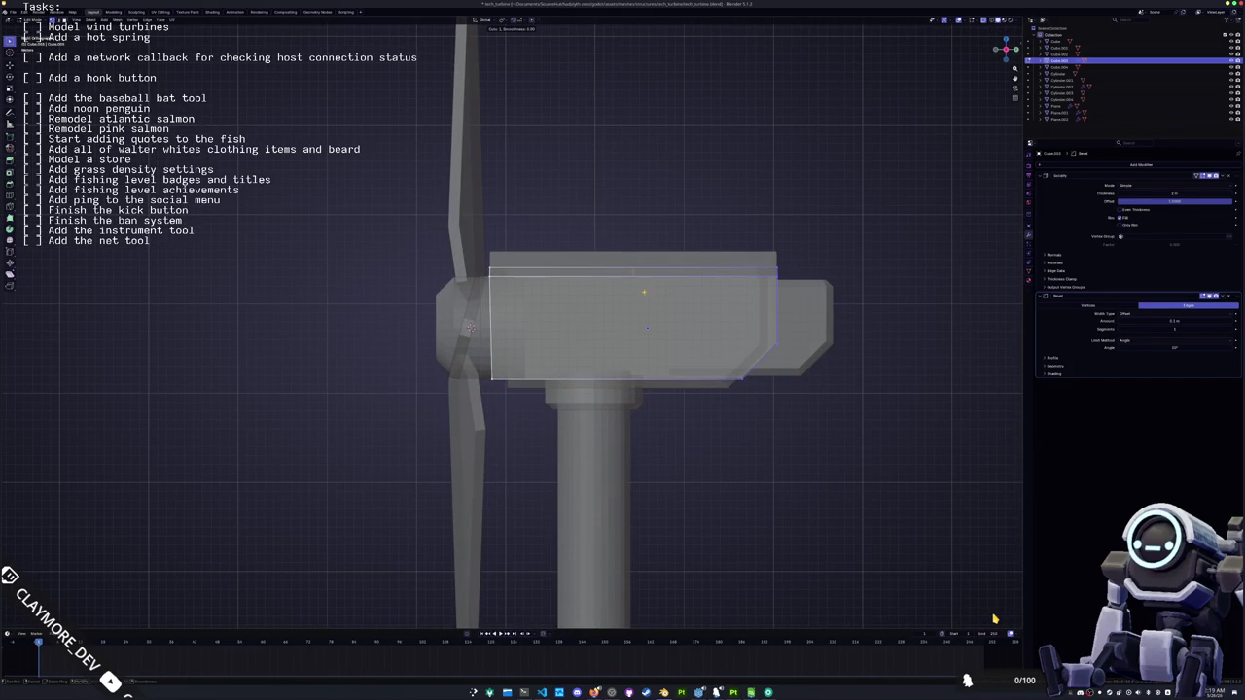
key("KP_Decimal")
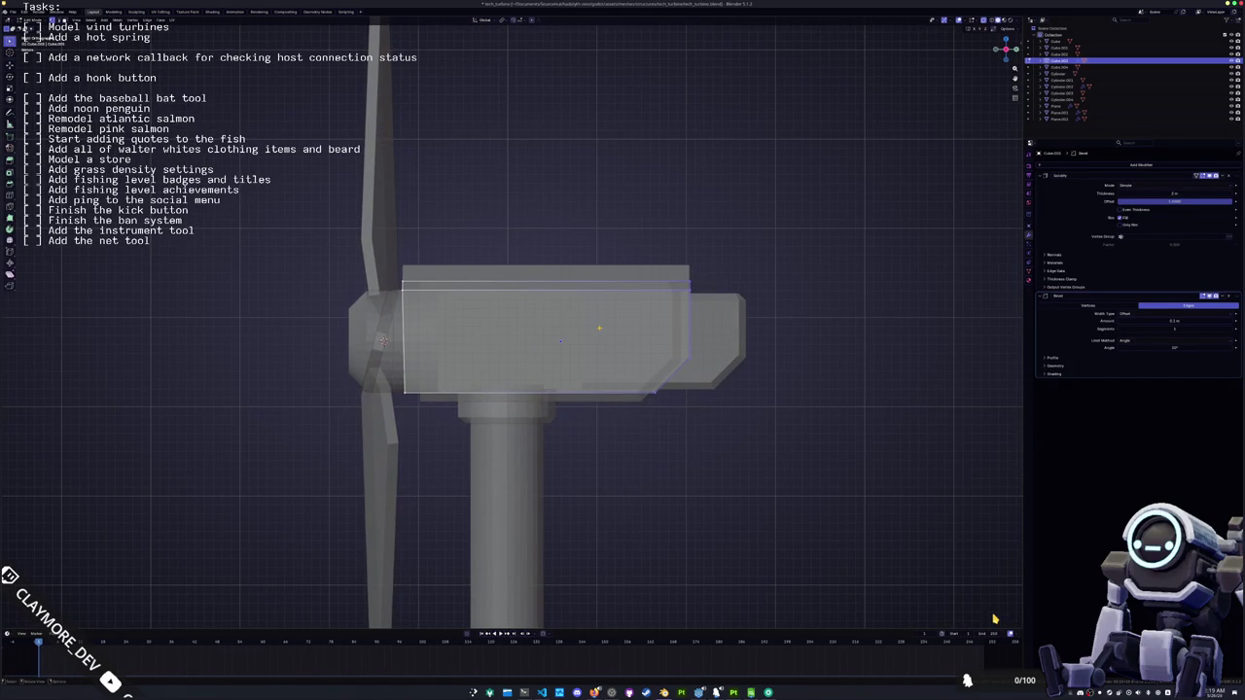
key("g")
key("g")
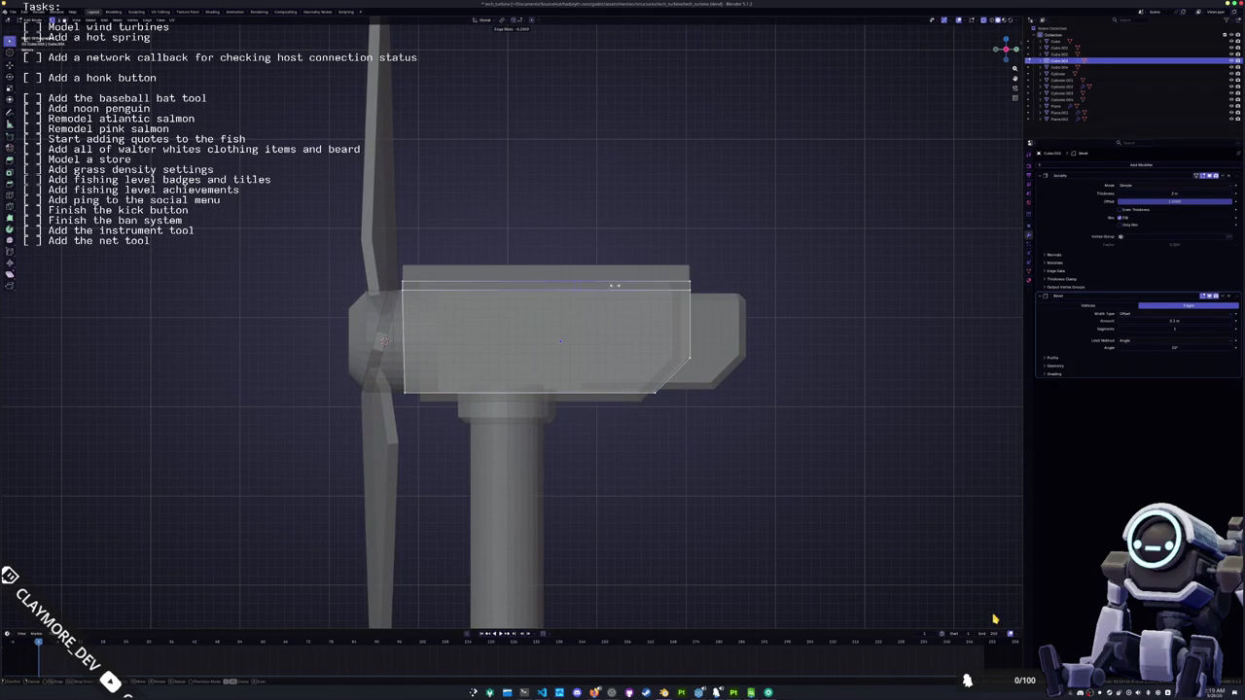
key("Escape")
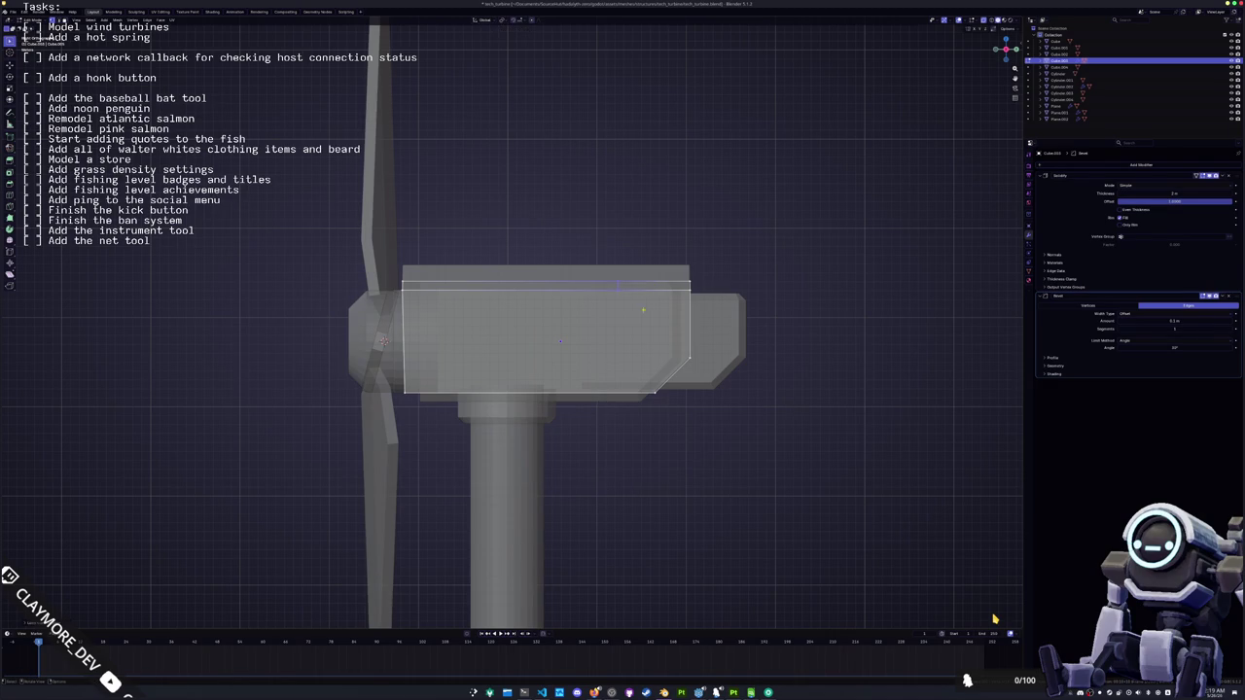
scroll(994, 619, "up", 1)
Step: Knife a vertical cut and a horizontal cut across the housing's side
key("k")
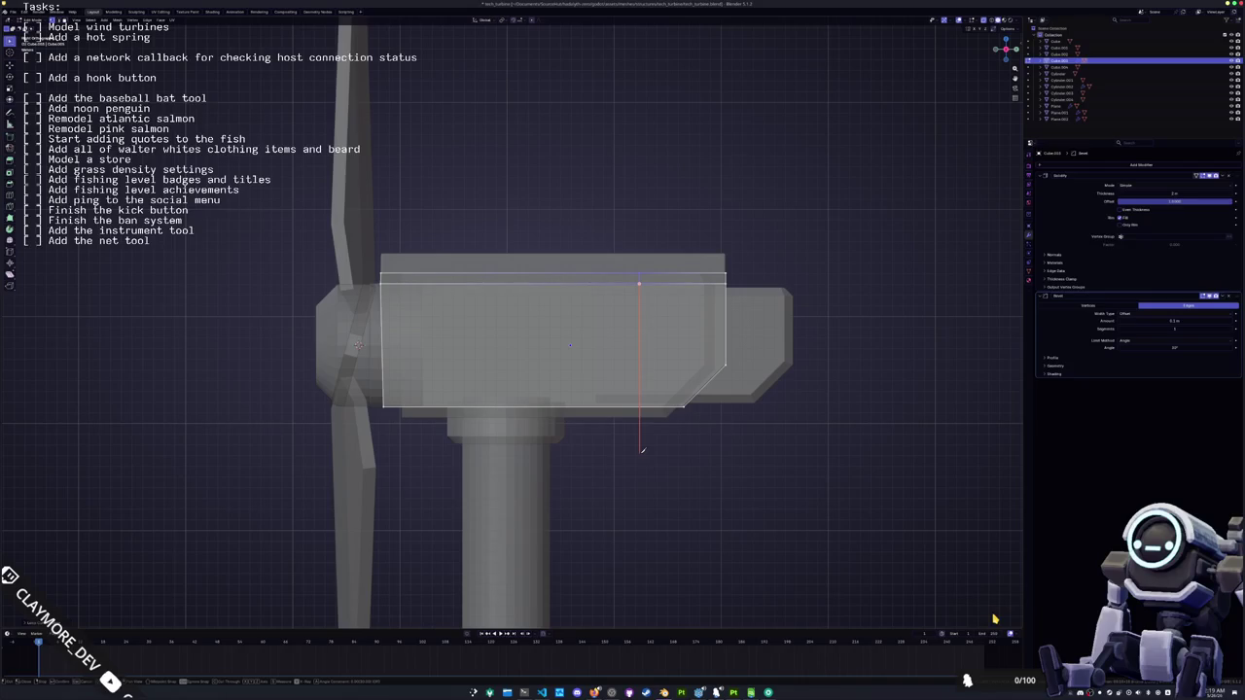
left_click(643, 455)
key("Return")
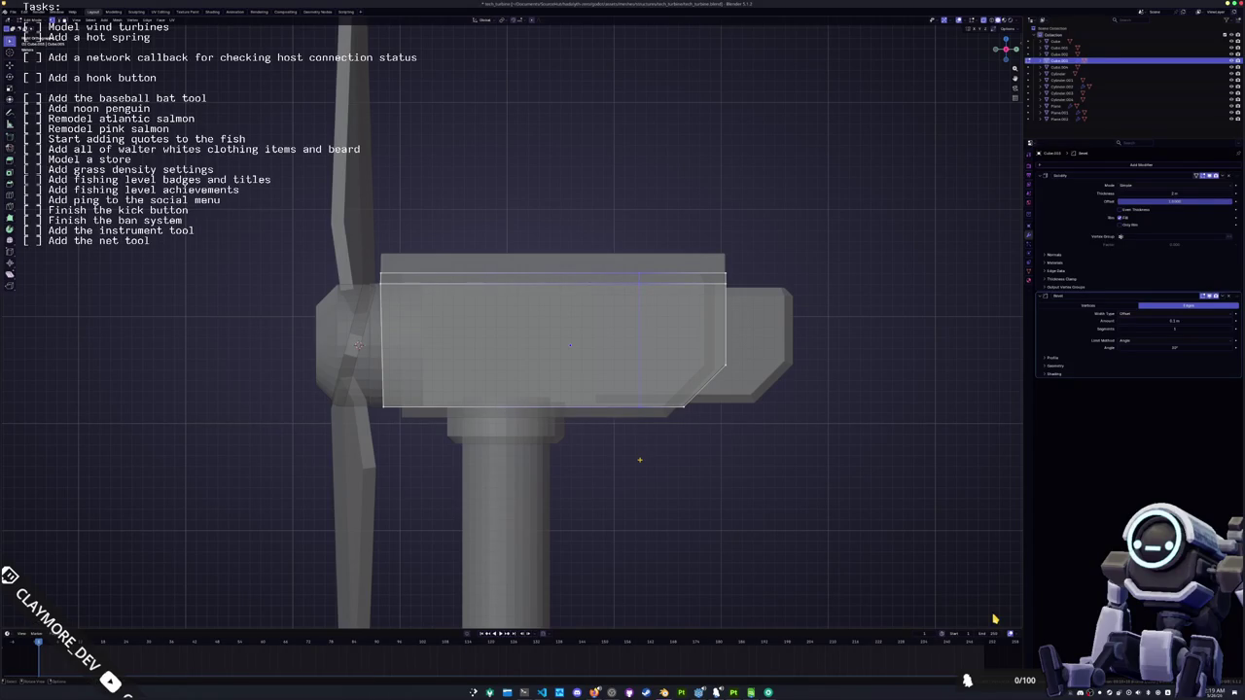
scroll(640, 460, "up", 1)
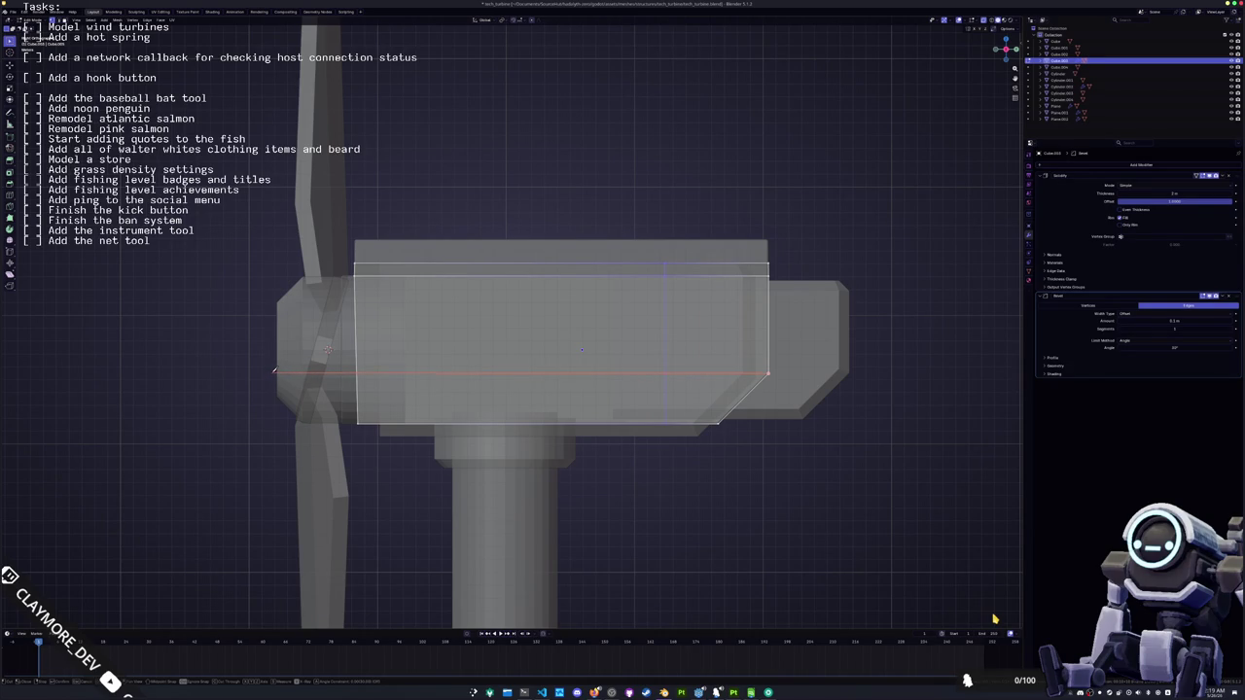
key("Return")
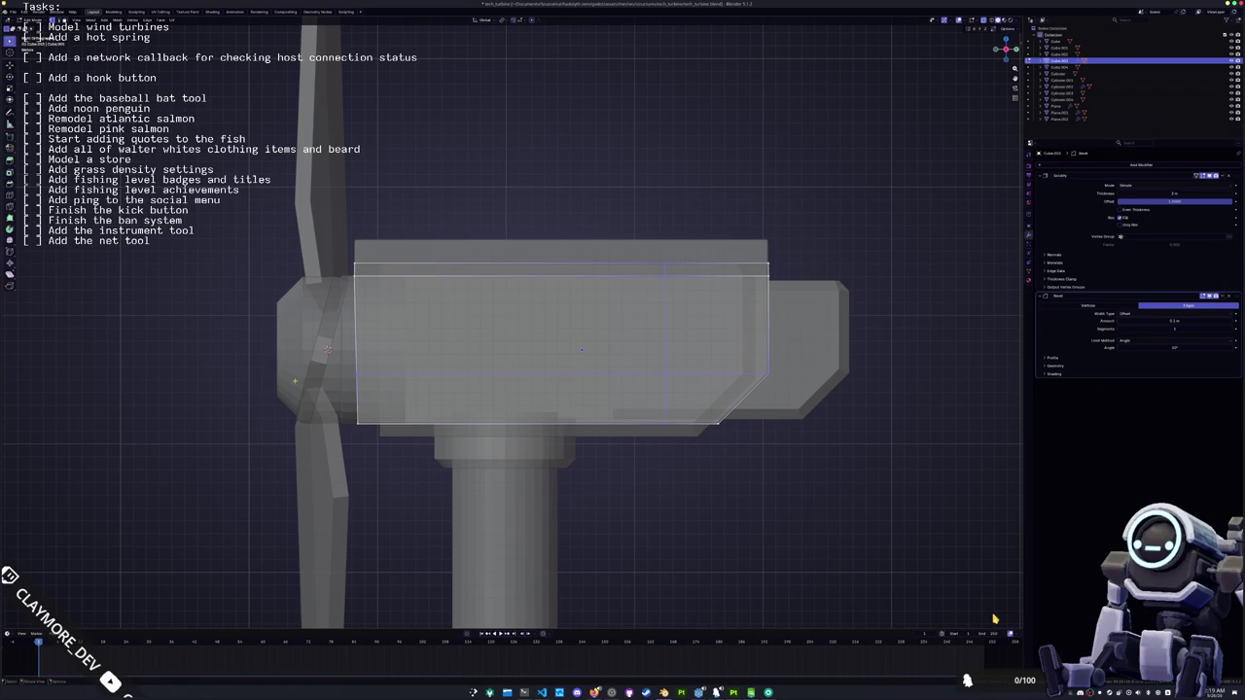
left_click(735, 693)
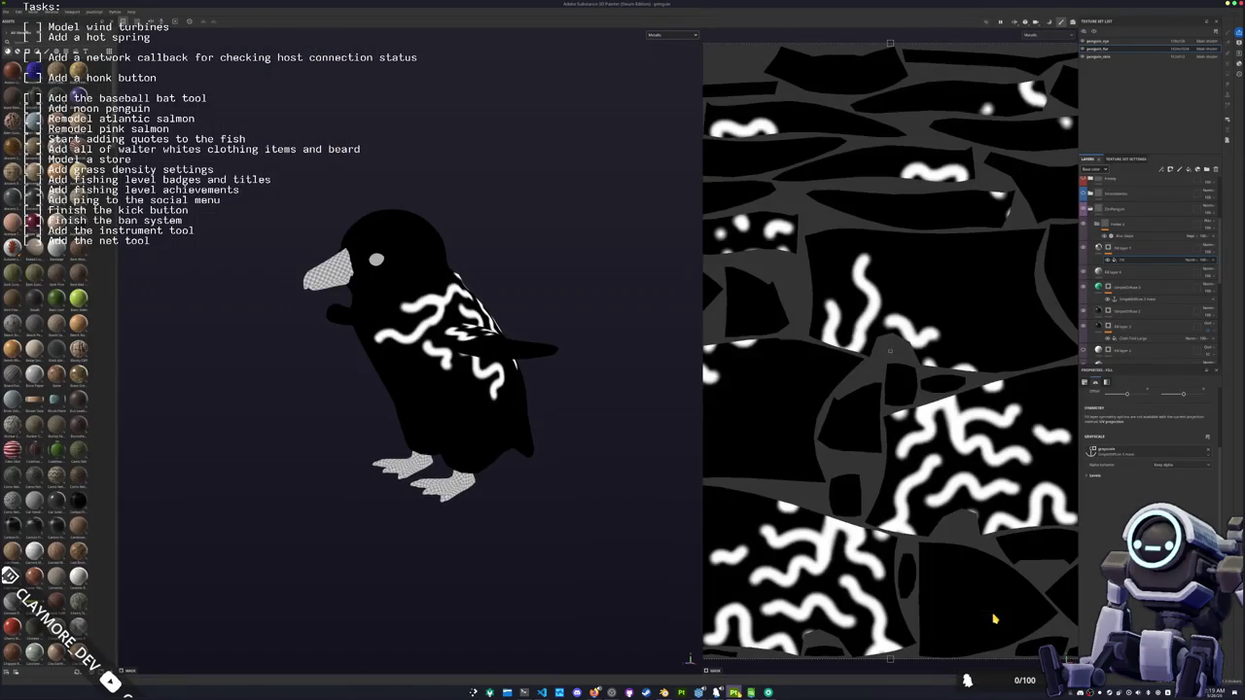
key("alt+Tab")
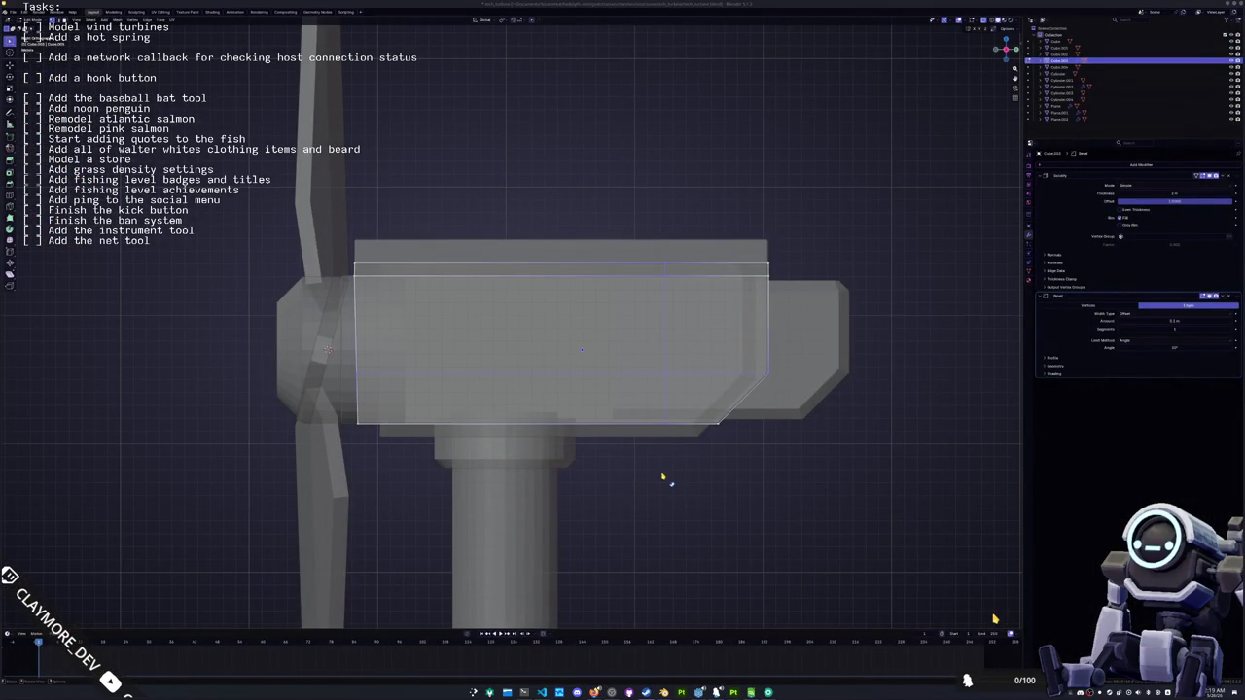
key("alt+Tab")
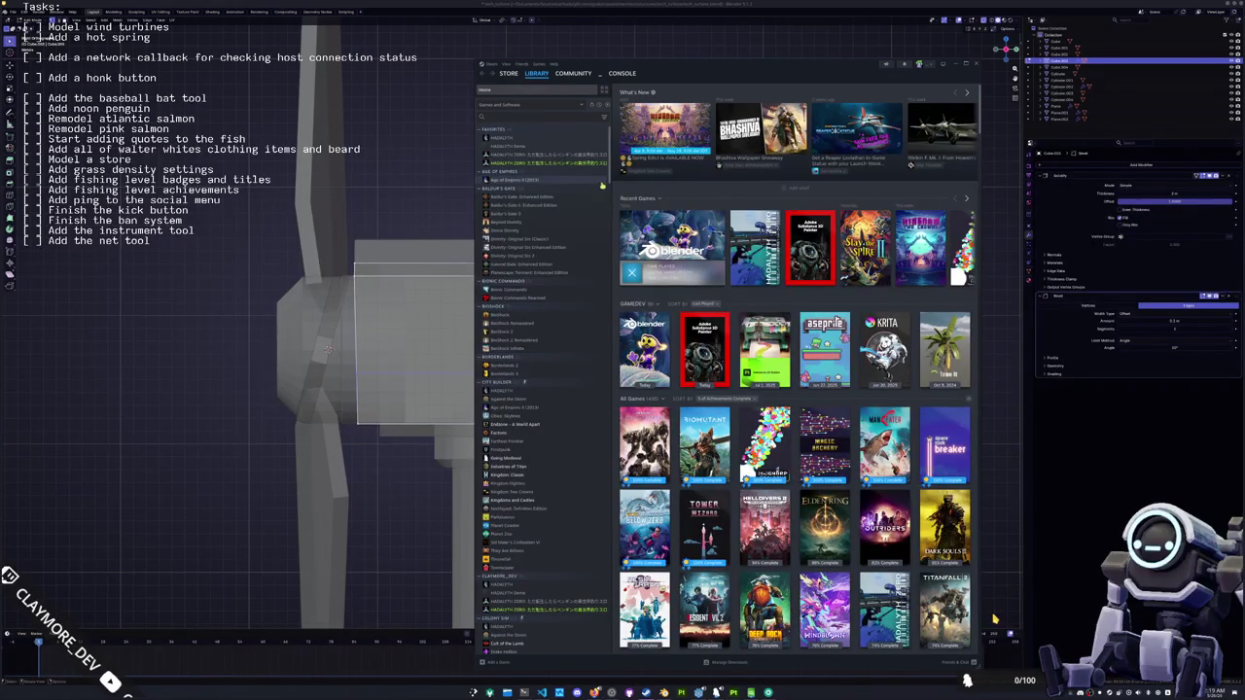
scroll(501, 368, "down", 3)
scroll(501, 367, "down", 10)
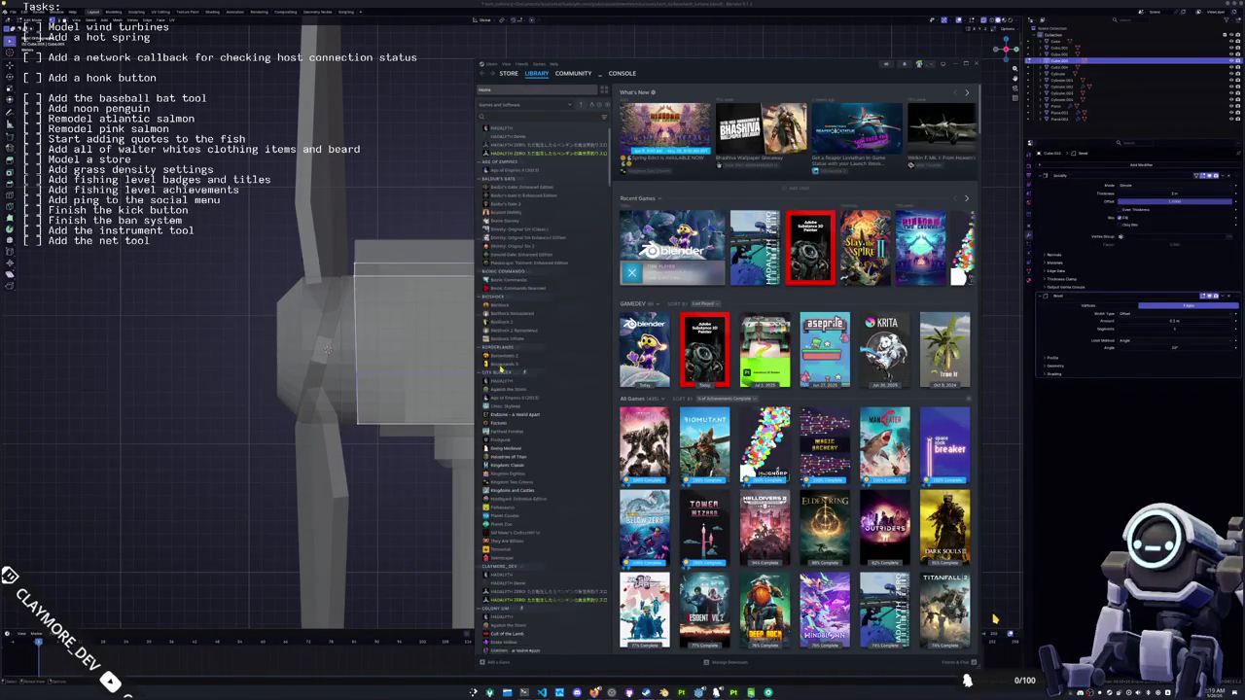
scroll(511, 407, "down", 5)
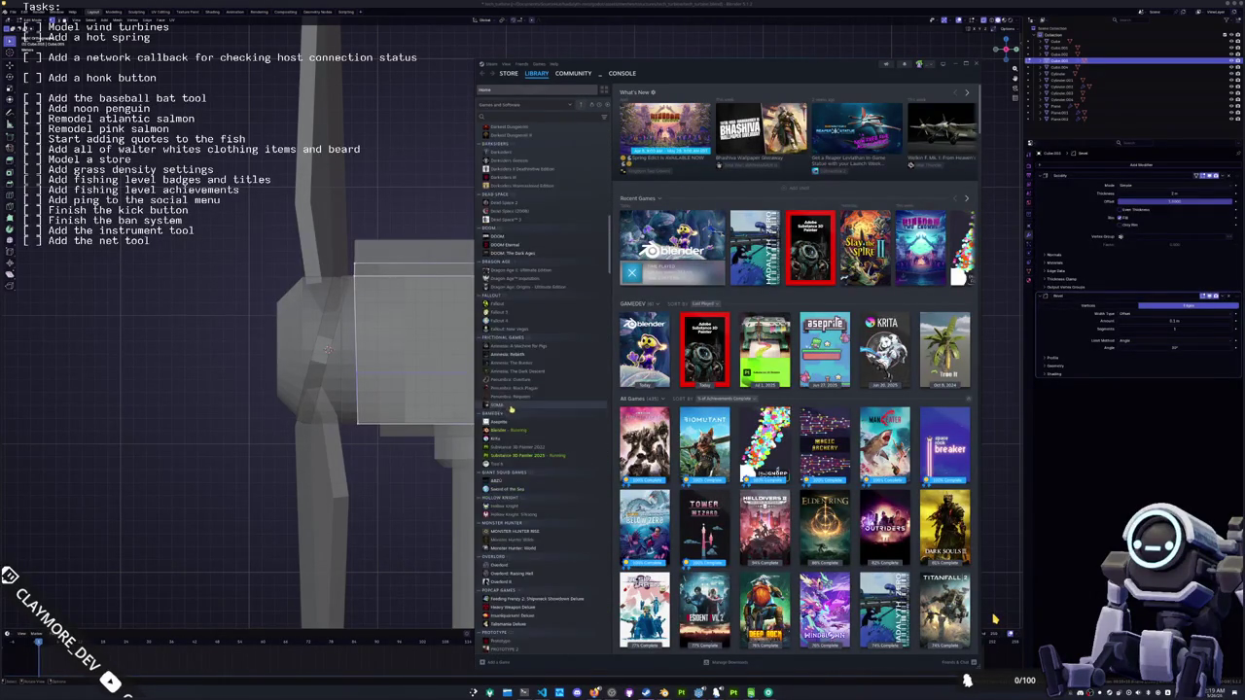
left_click(535, 456)
left_click(538, 457)
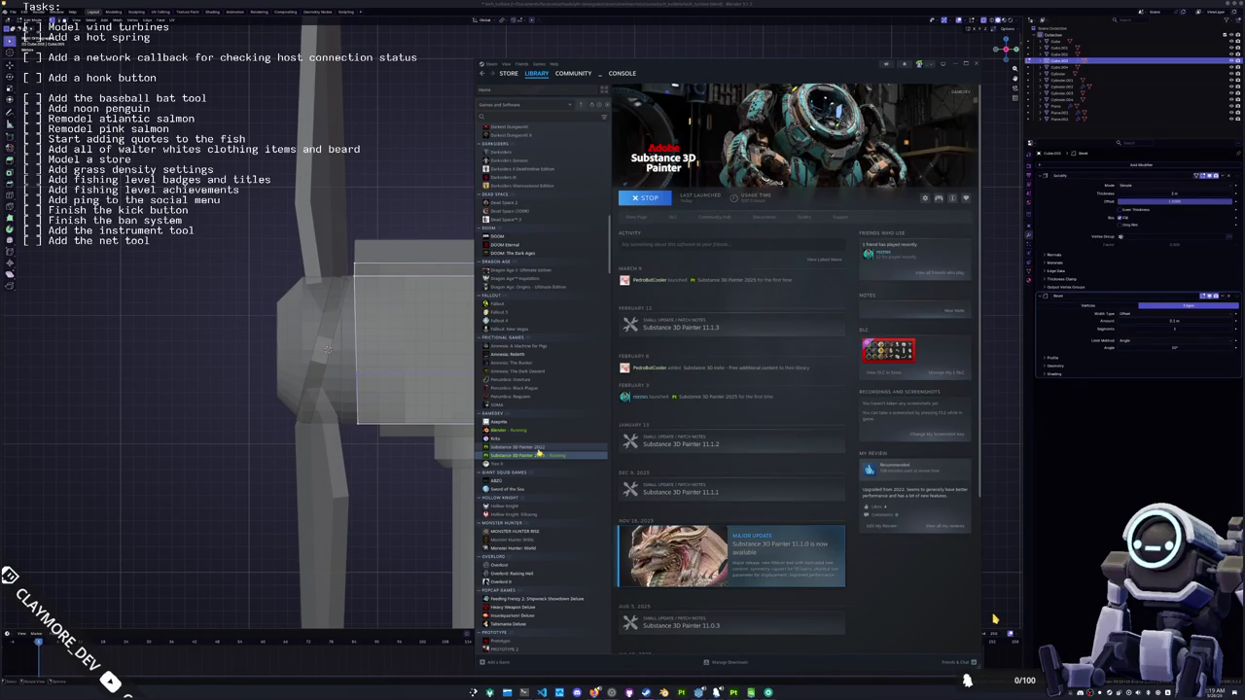
left_click(537, 449)
left_click(538, 455)
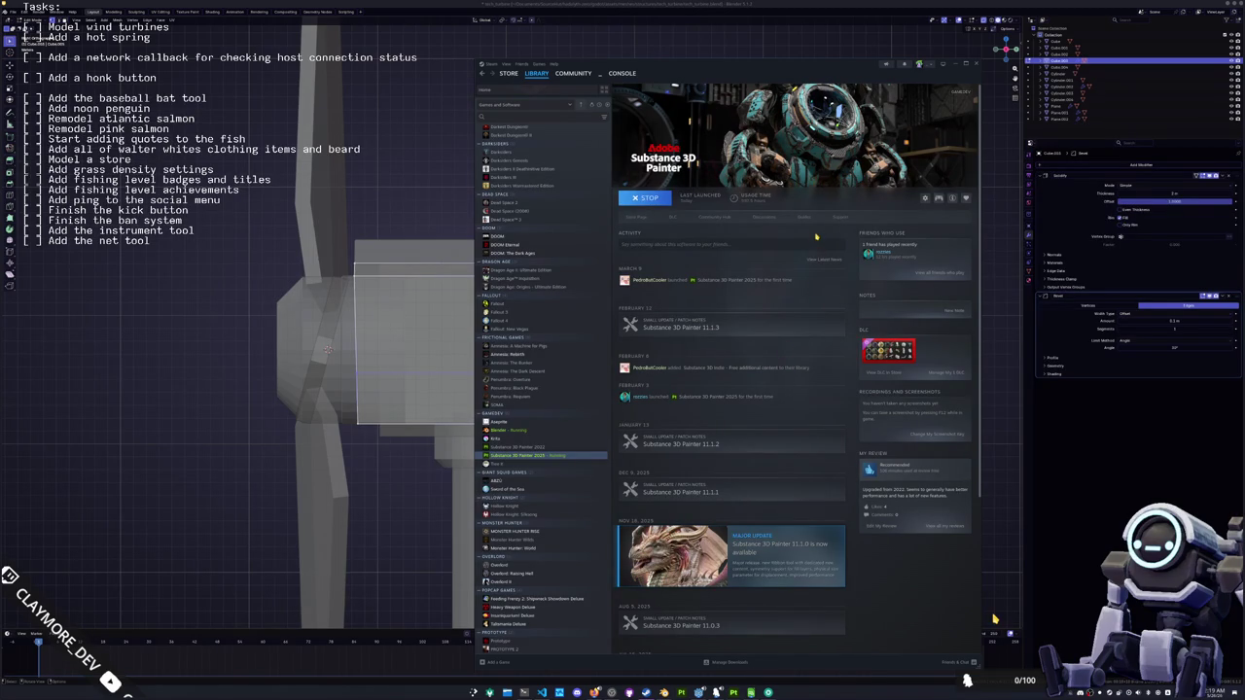
left_click(977, 64)
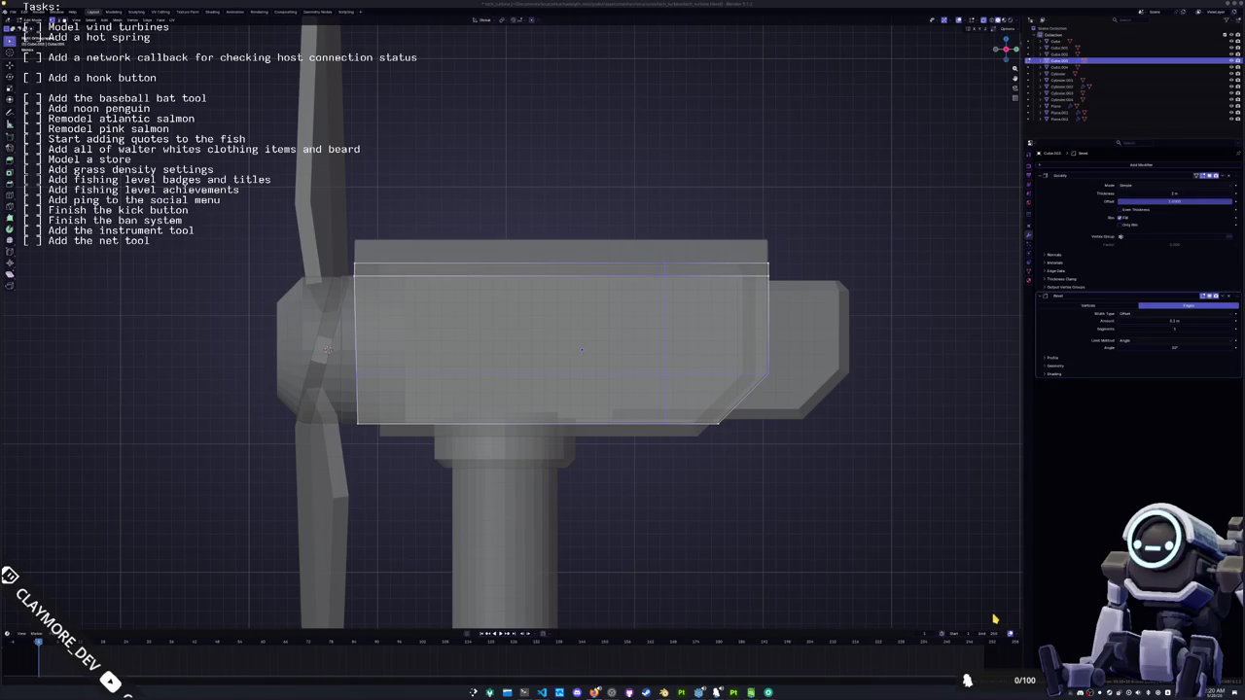
mouse_move(1243, 243)
left_mouse_down()
mouse_move(1050, 250)
mouse_move(1000, 236)
left_mouse_up()
Step: Accept the Twitch chat rules, post 'bread' in the chat, then minimise the window
mouse_move(793, 227)
left_mouse_down()
mouse_move(662, 231)
mouse_move(581, 187)
left_mouse_up()
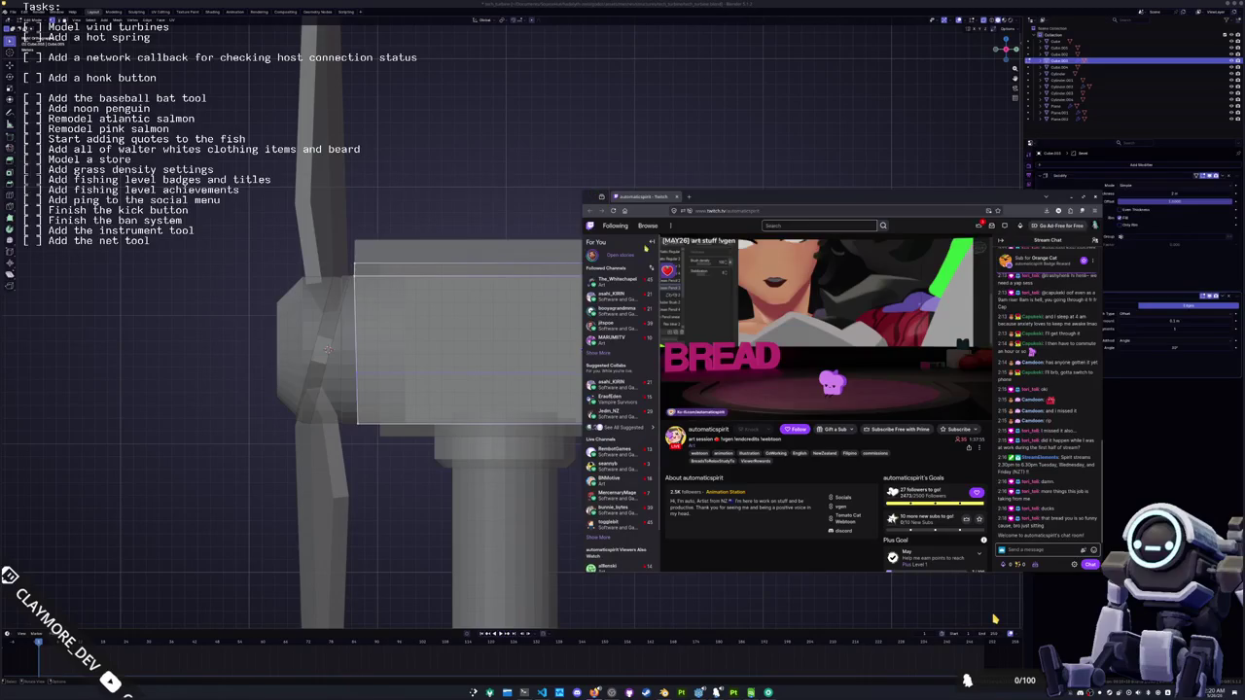
left_click(1027, 551)
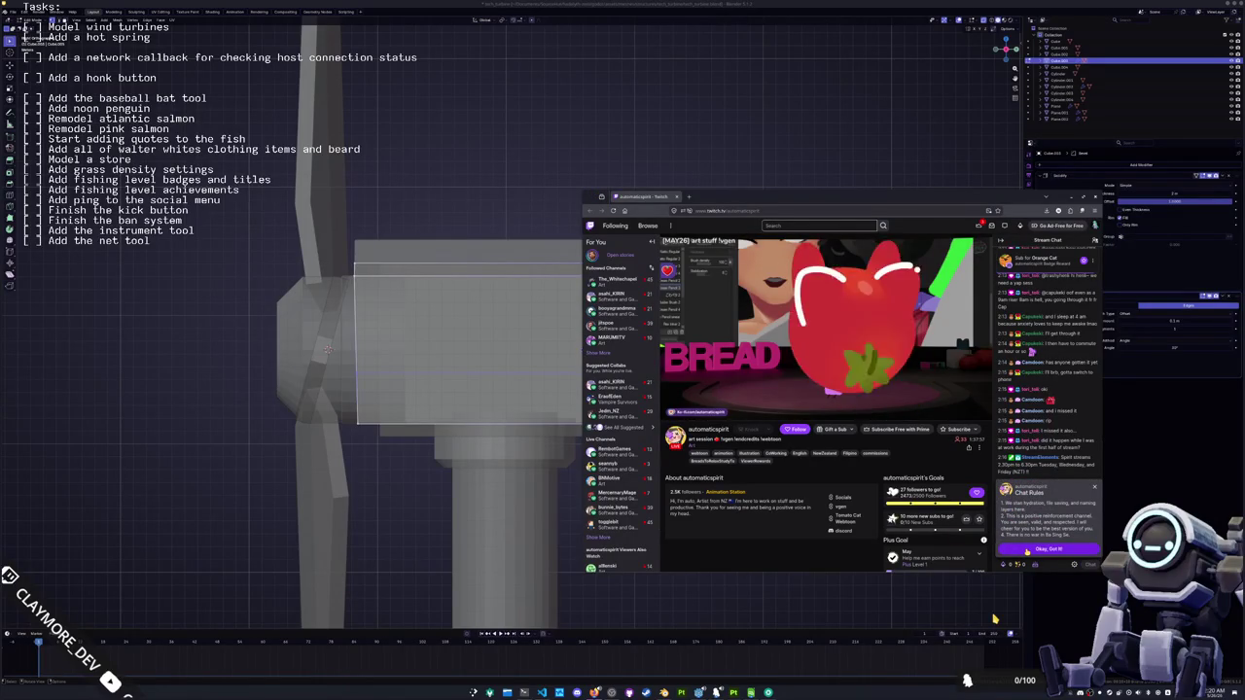
left_click(1027, 551)
type("bread")
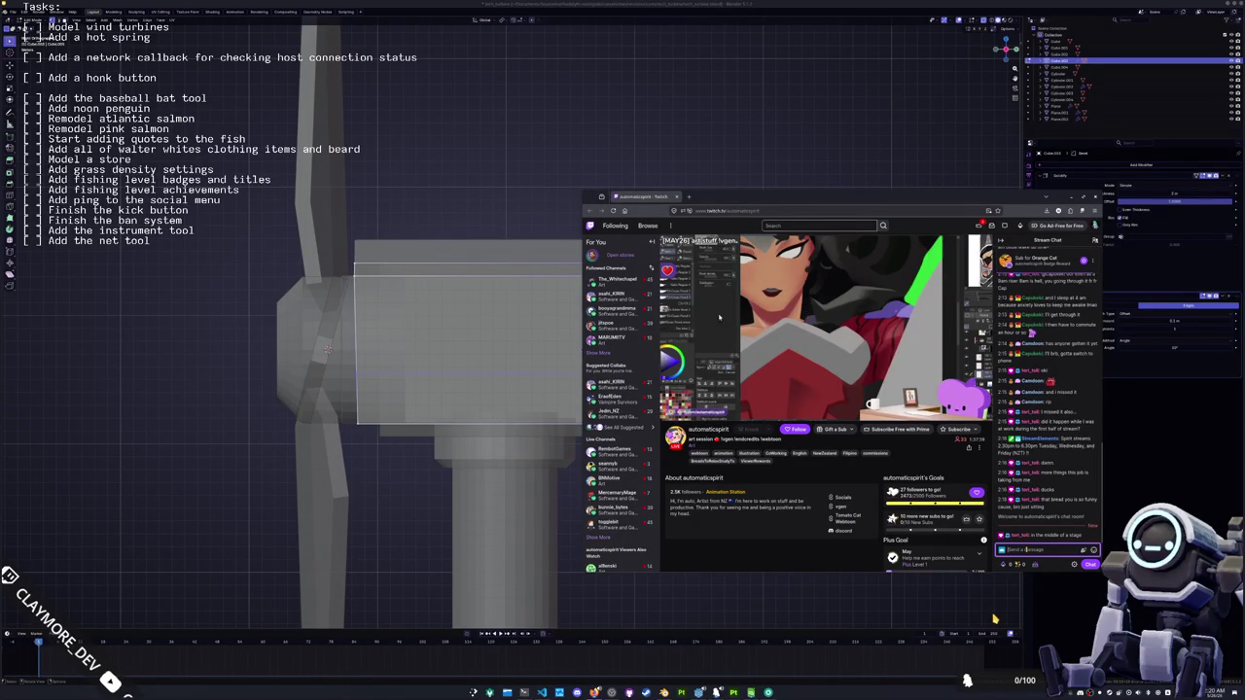
key("Return")
type("bread")
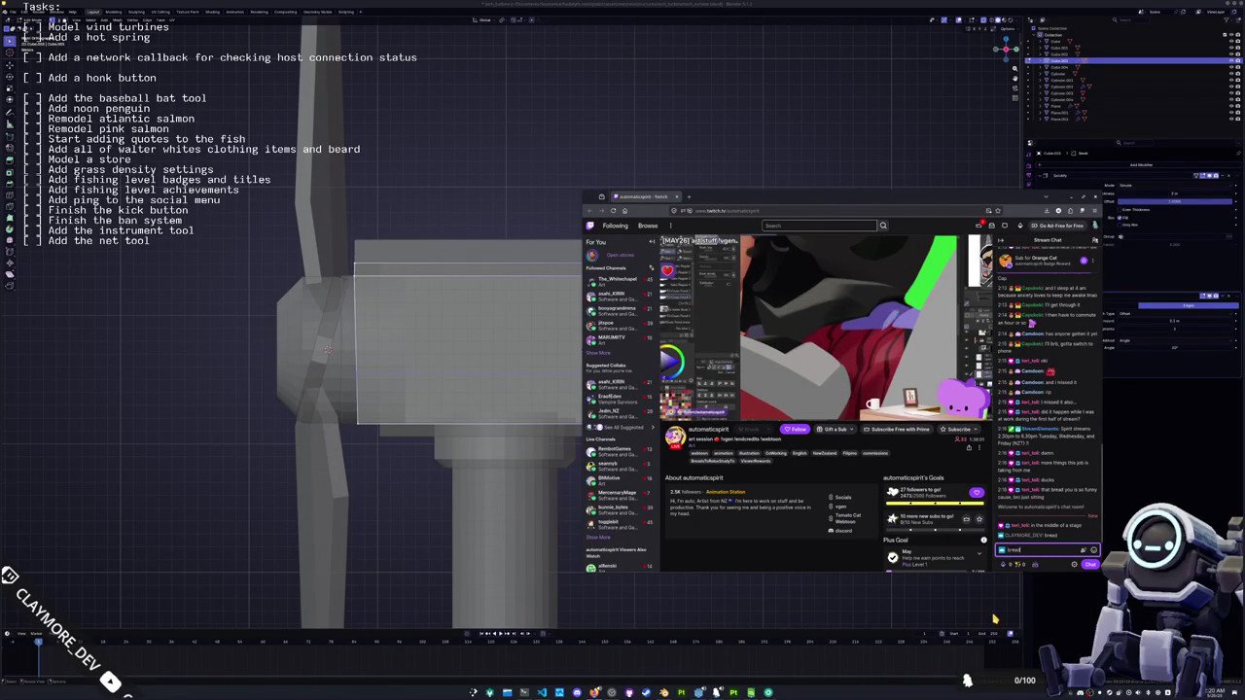
key("Return")
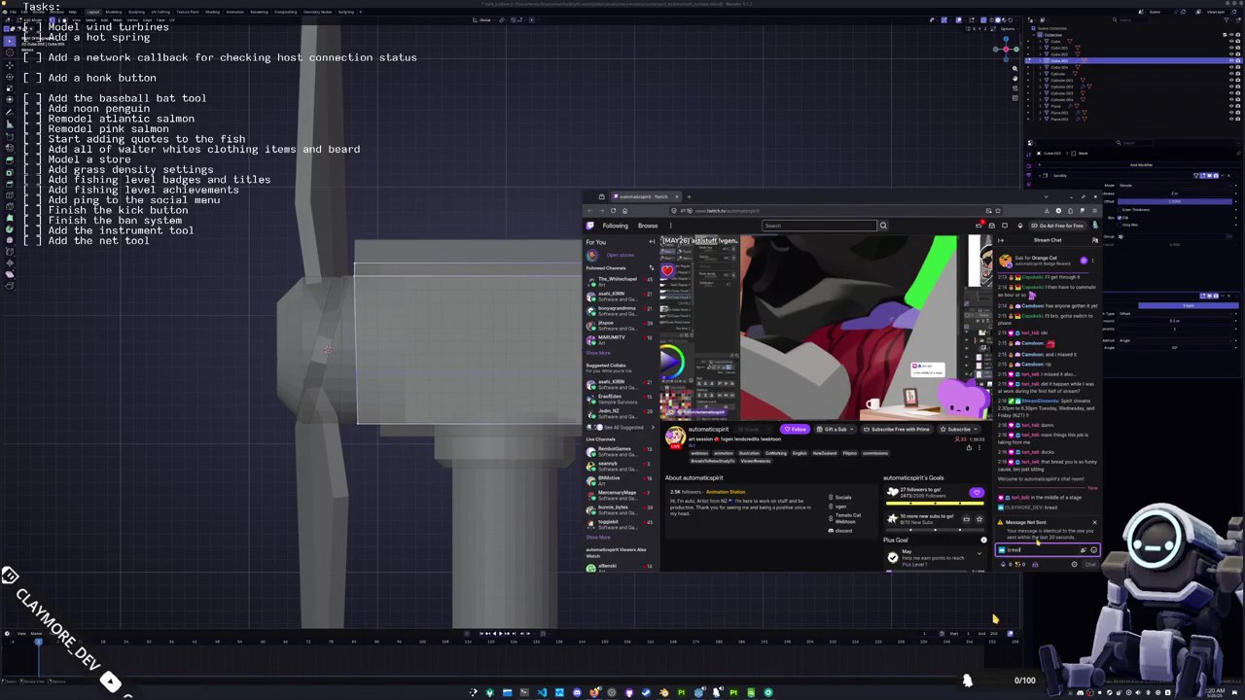
key("super+Down")
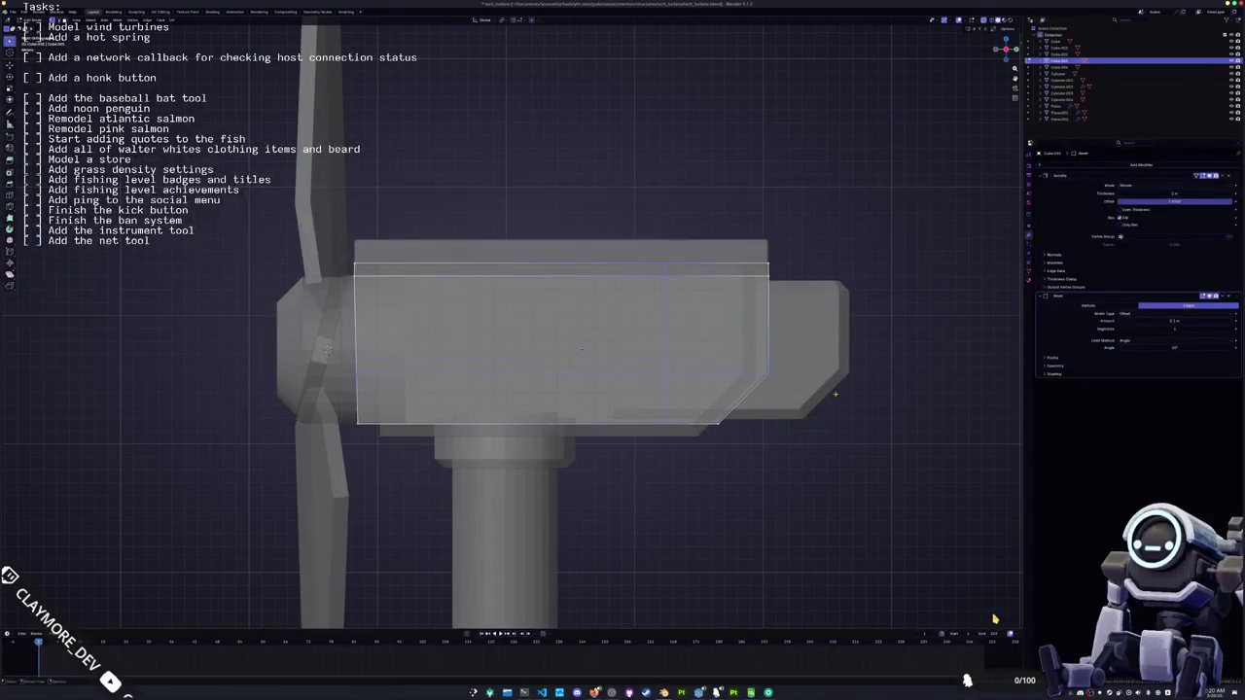
Step: Slide a vertex along its edge and enlarge the top of the nacelle housing
scroll(637, 407, "up", 2)
key("shift+v")
left_click(638, 460)
left_click(694, 431)
scroll(695, 430, "down", 2)
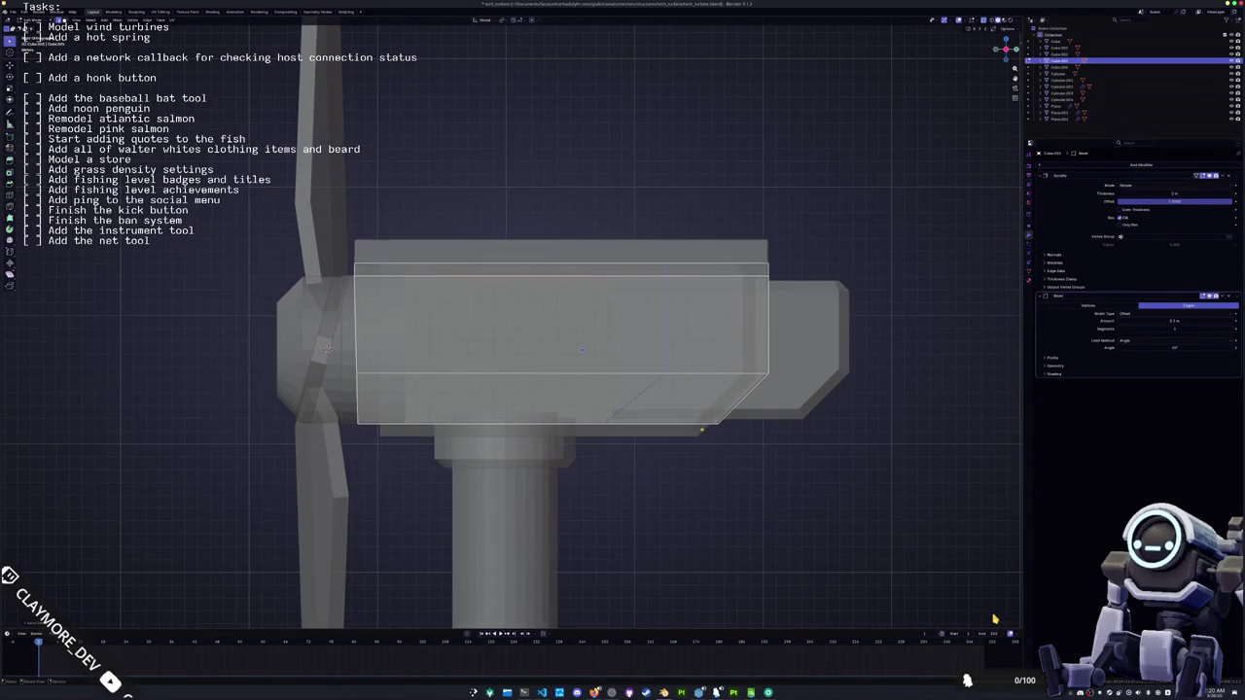
key("x")
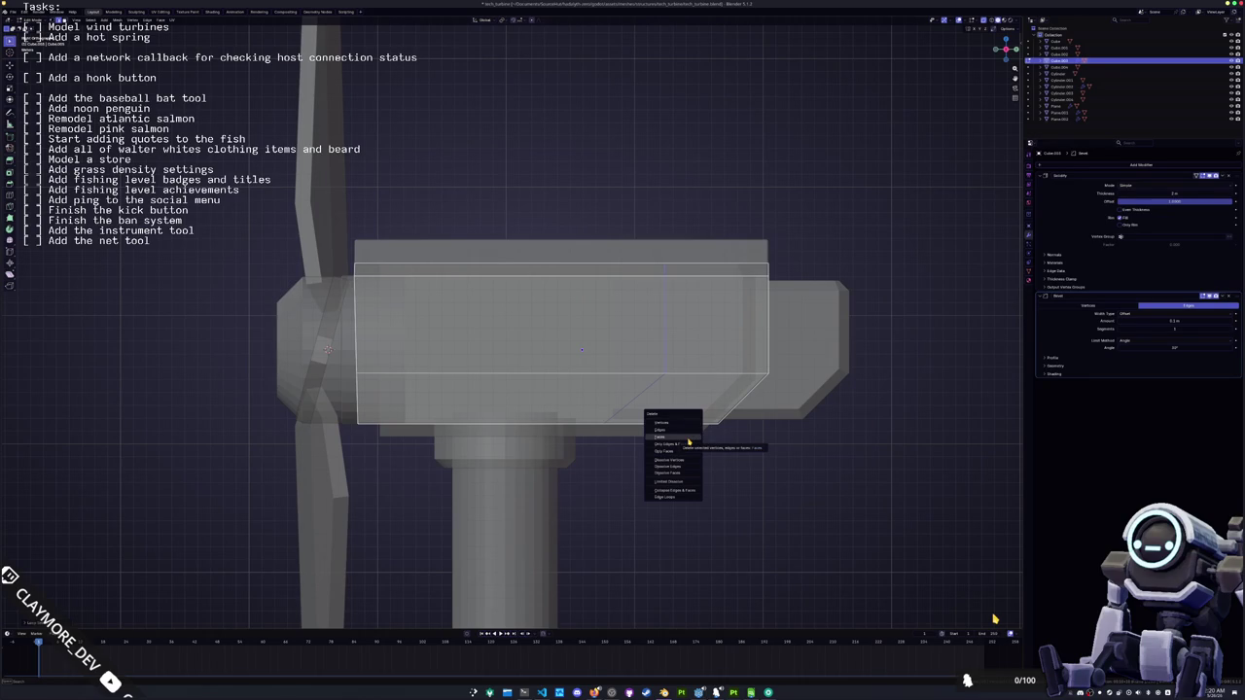
key("Escape")
key("x")
key("Escape")
key("s")
left_click(687, 429)
Step: Move the selected housing vertex to the right along the X axis
key("x")
left_click(680, 463)
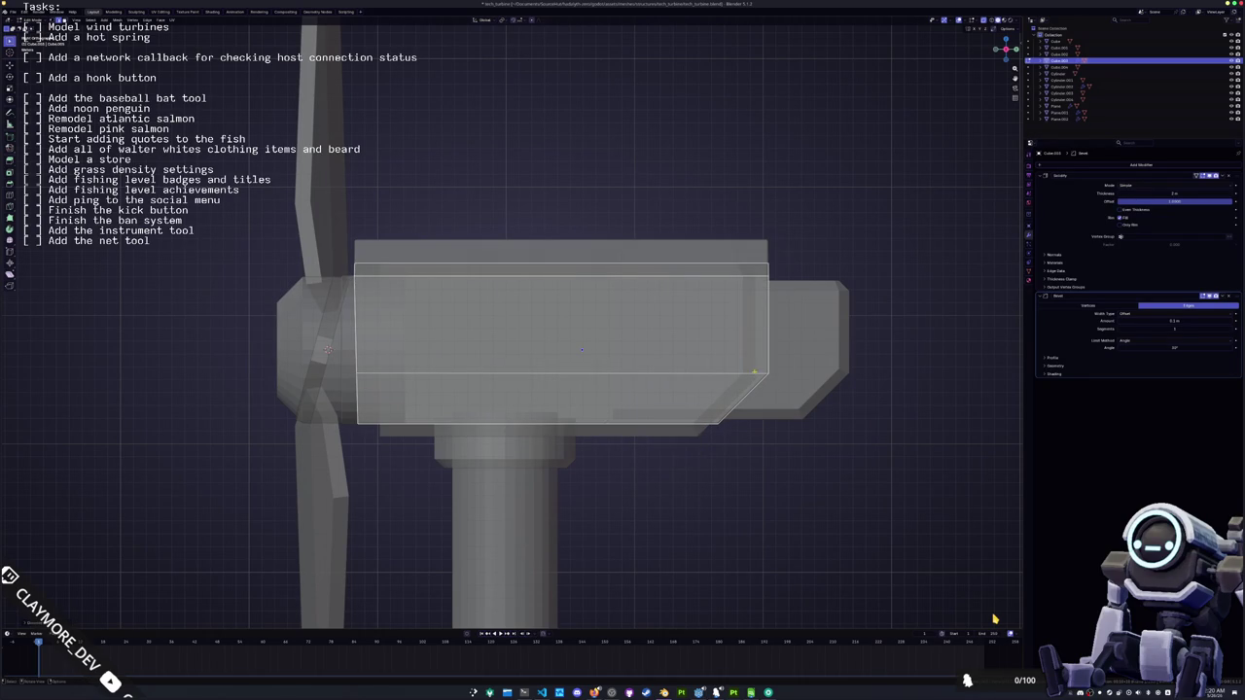
key("g")
key("x")
key("Return")
Step: Select the vertices at the housing's rear end and move them inward along Y
key("a")
left_click_drag(823, 454, 673, 194)
key("g")
key("y")
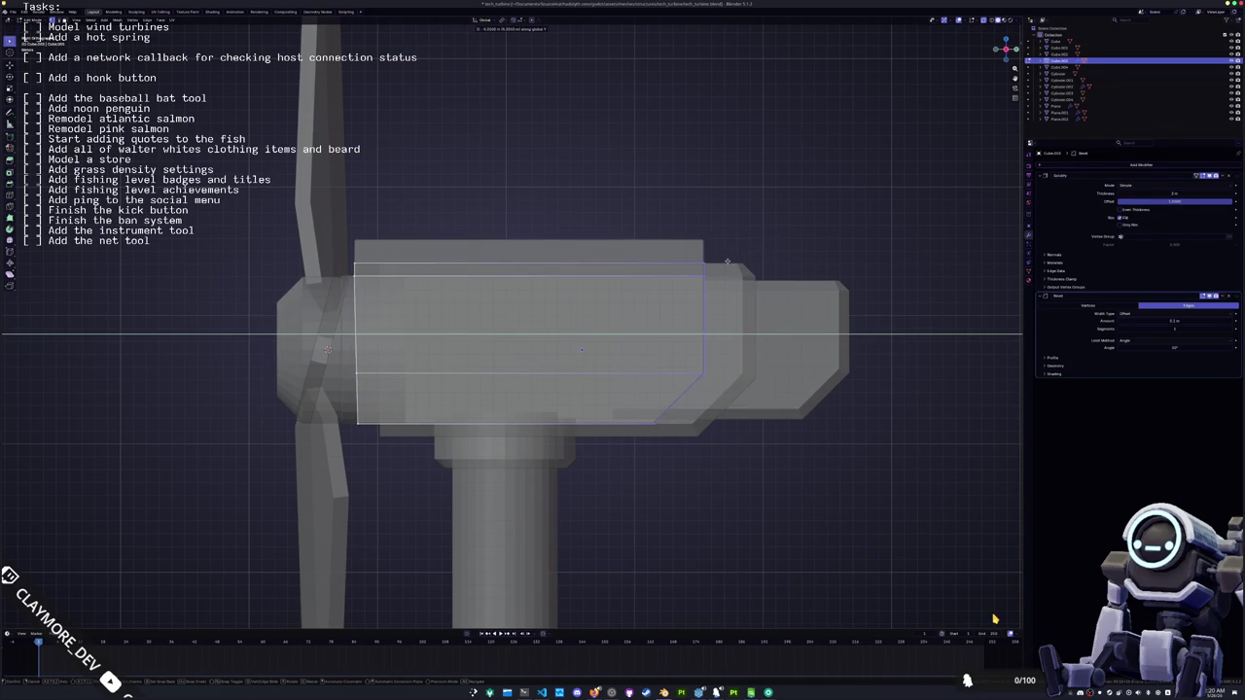
left_click(717, 311)
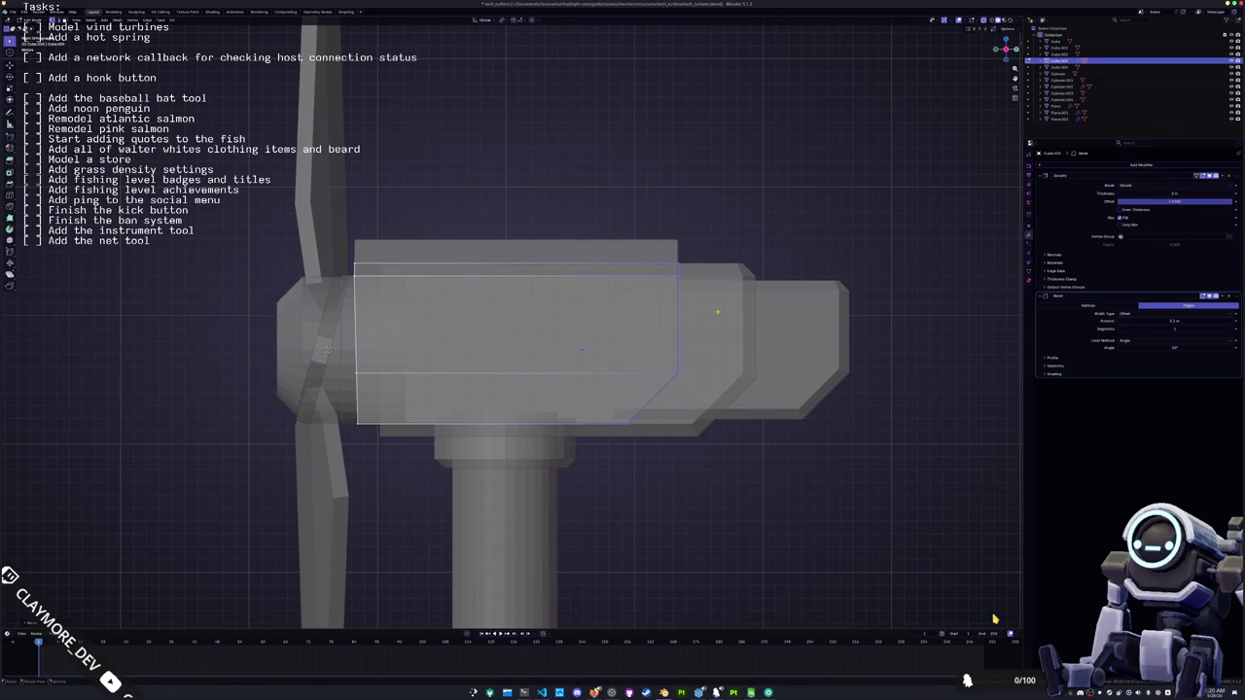
Step: Separate the selected rear section into its own object and leave Edit Mode
right_click(744, 457)
mouse_move(744, 457)
left_click(793, 455)
key("Tab")
key("Tab")
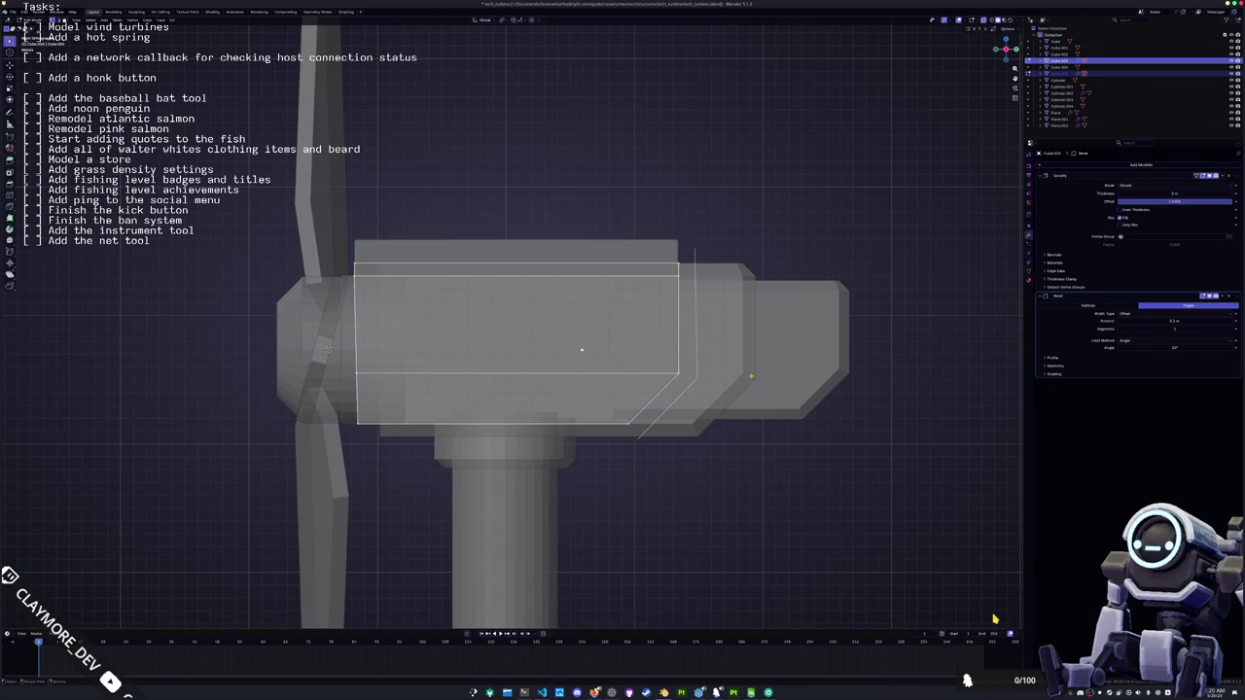
Step: Widen the chamfered rear box by moving its edge along the X axis
left_click(697, 365)
left_click(697, 365)
key("Tab")
key("g")
key("z")
key("x")
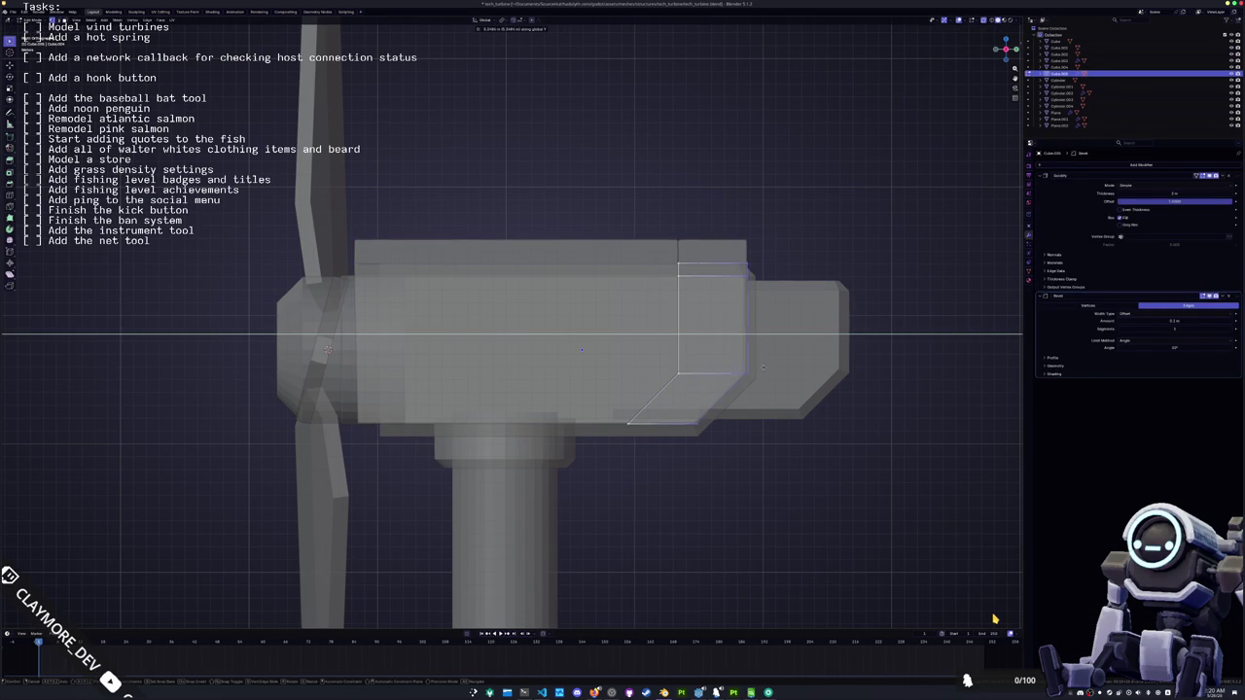
key("Return")
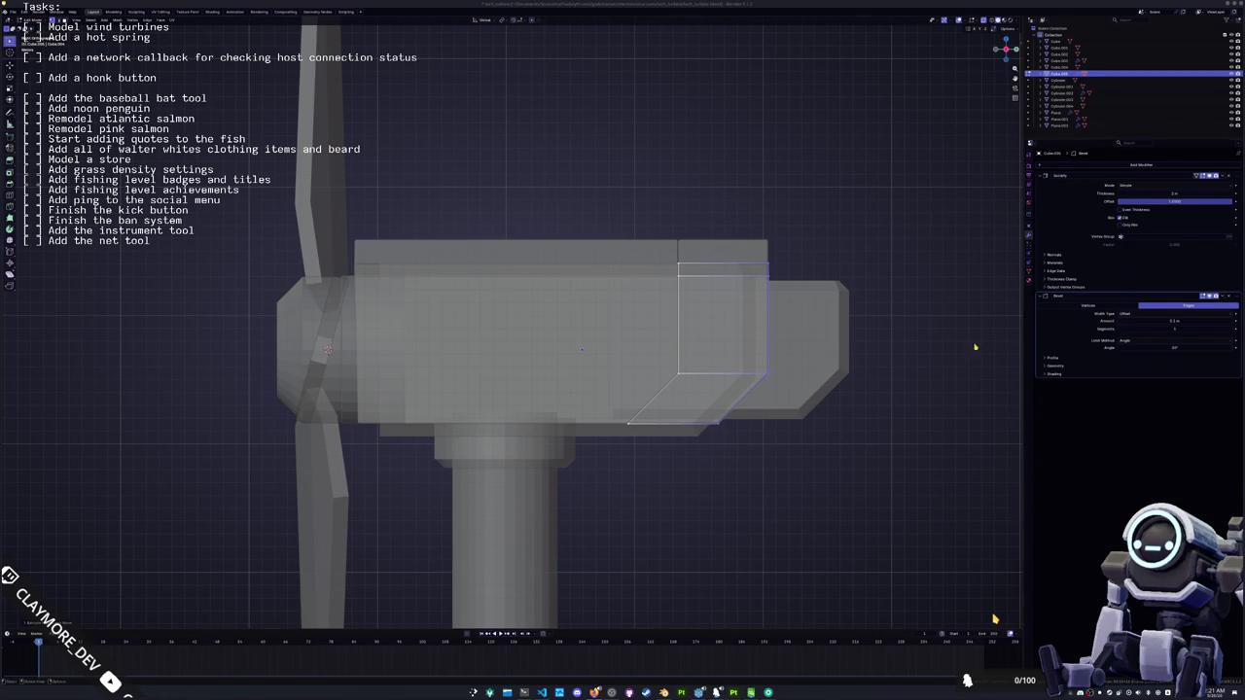
Step: Slide the raised band face at the back of the nacelle along X
scroll(768, 230, "right", 3)
scroll(768, 230, "right", 1)
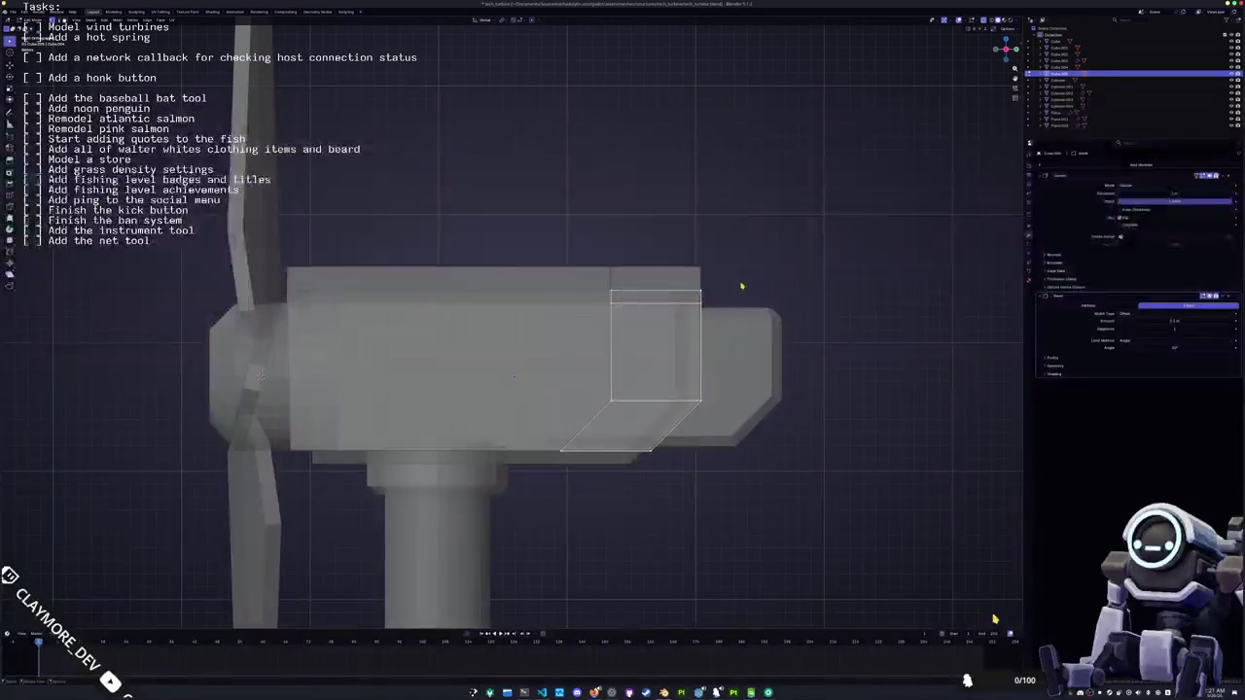
scroll(601, 417, "up", 1)
key("g")
key("y")
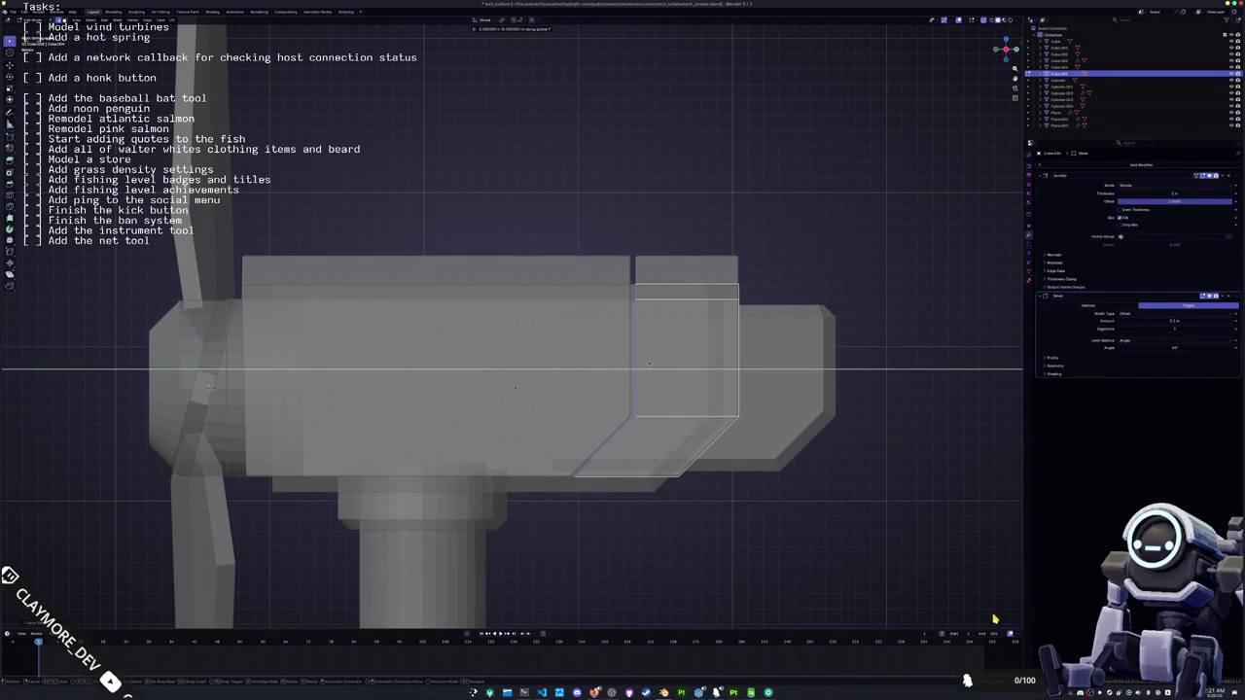
left_click(648, 363)
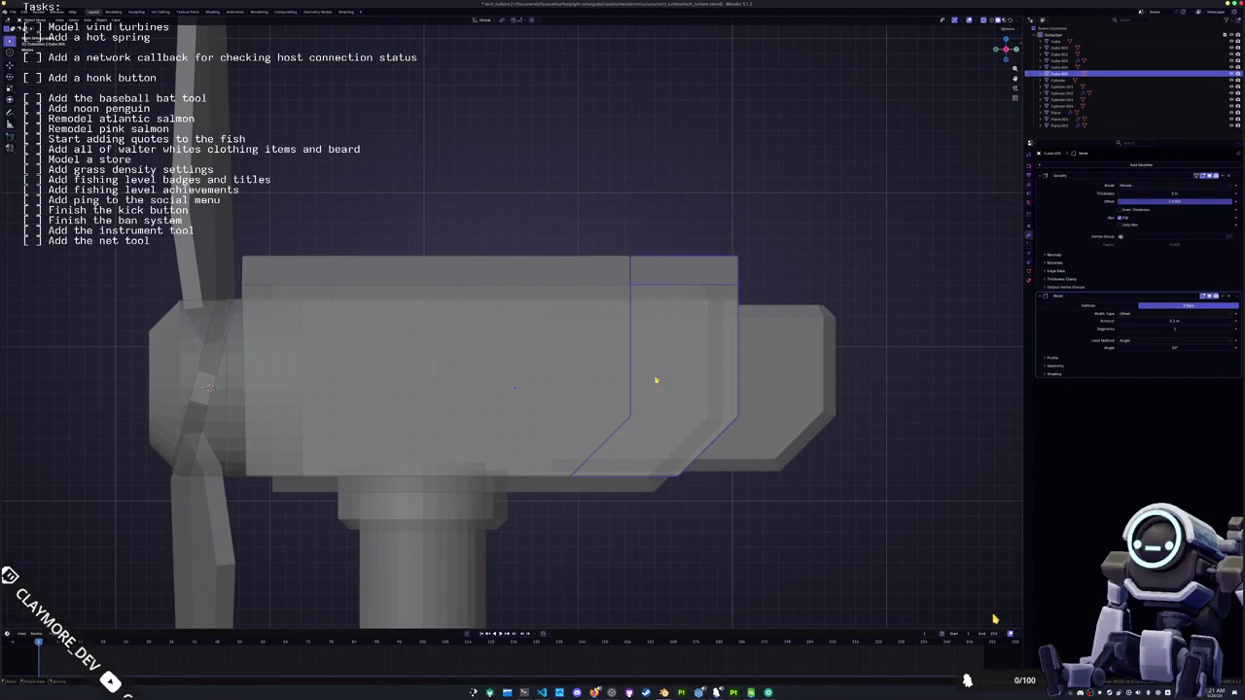
scroll(651, 375, "down", 1)
Step: In the side orthographic view, nudge the band face further along X twice
key("Tab")
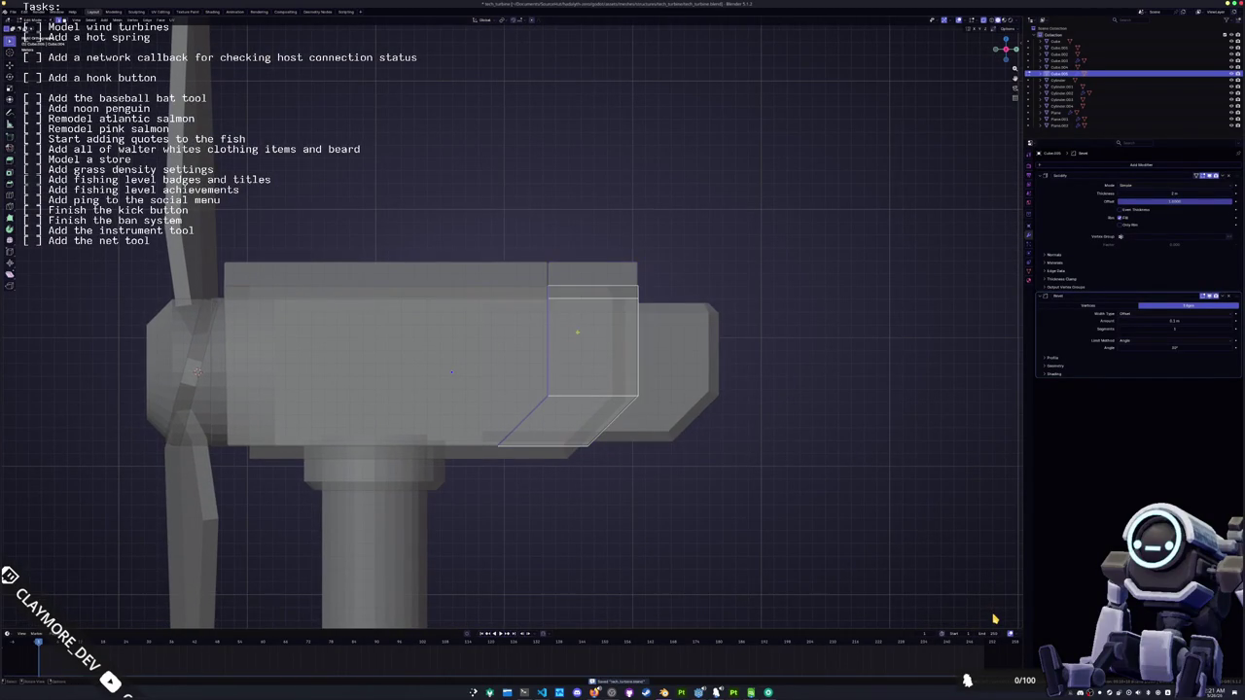
key("KP_3")
key("g")
key("y")
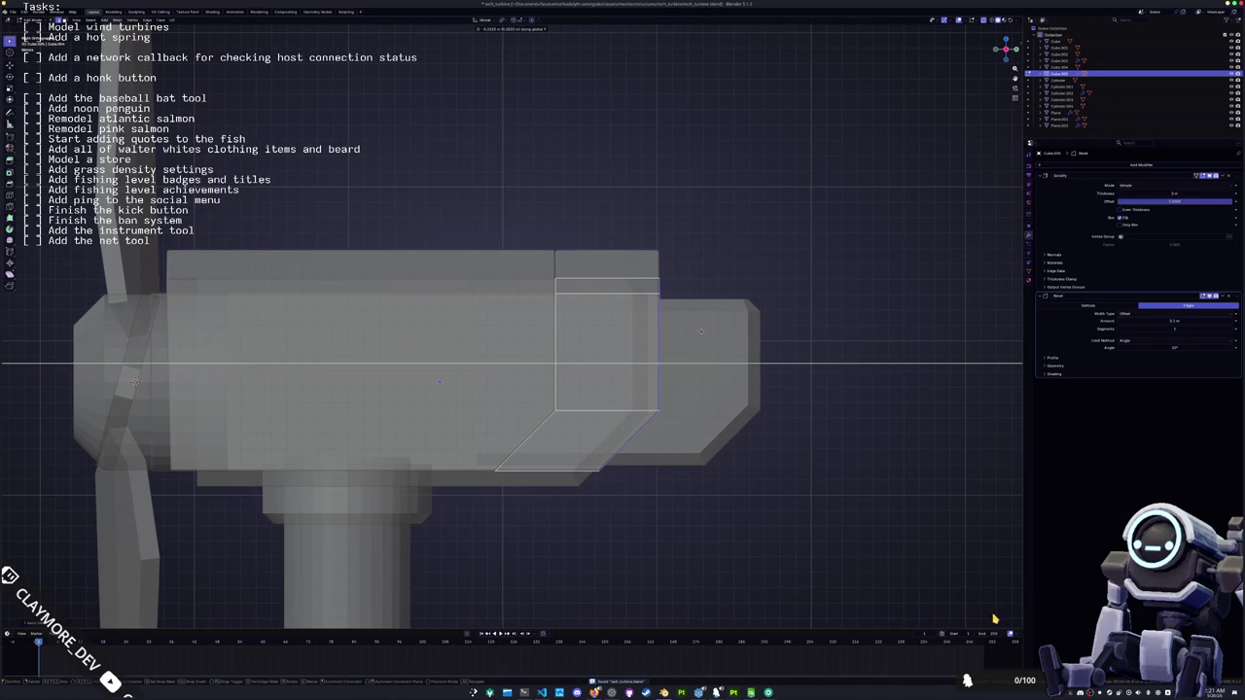
left_click(711, 334)
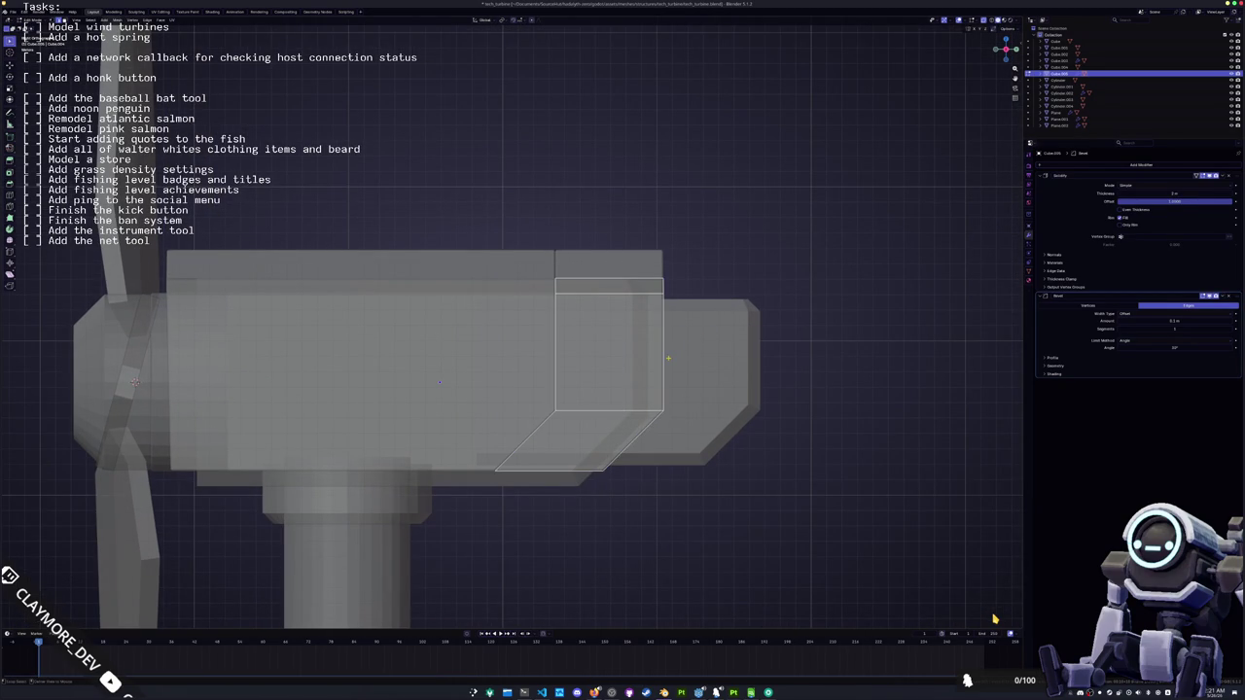
key("g")
key("x")
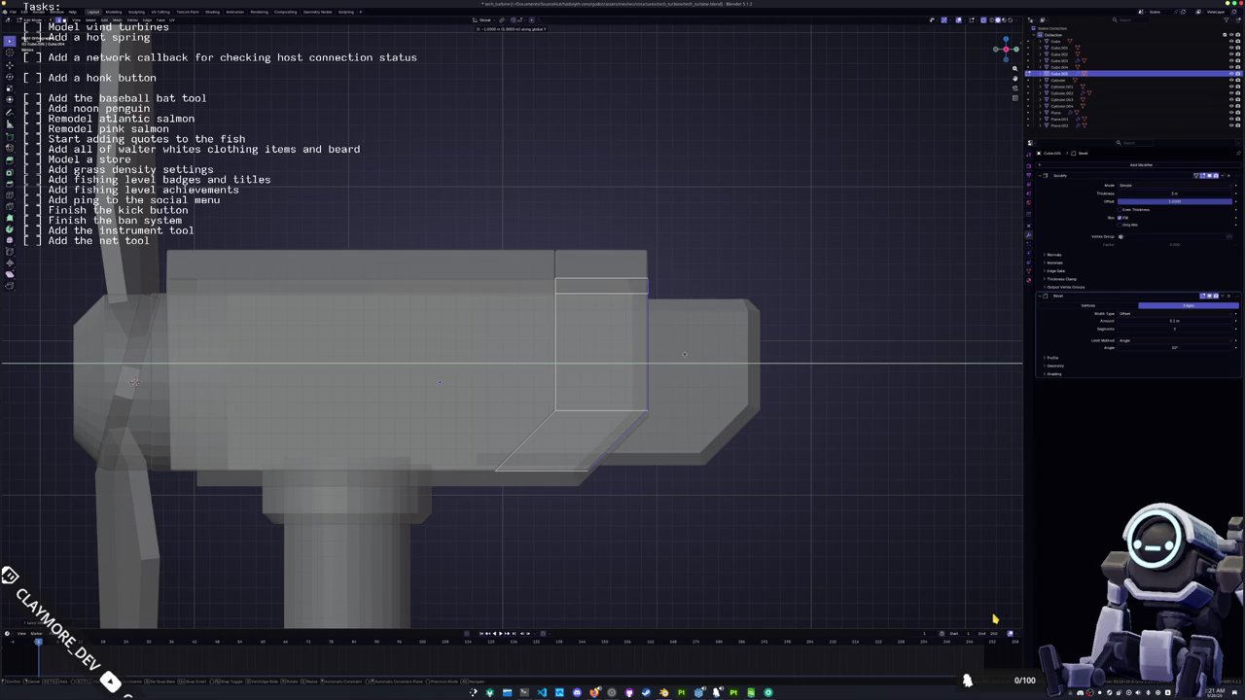
left_click(685, 354)
scroll(792, 337, "down", 1)
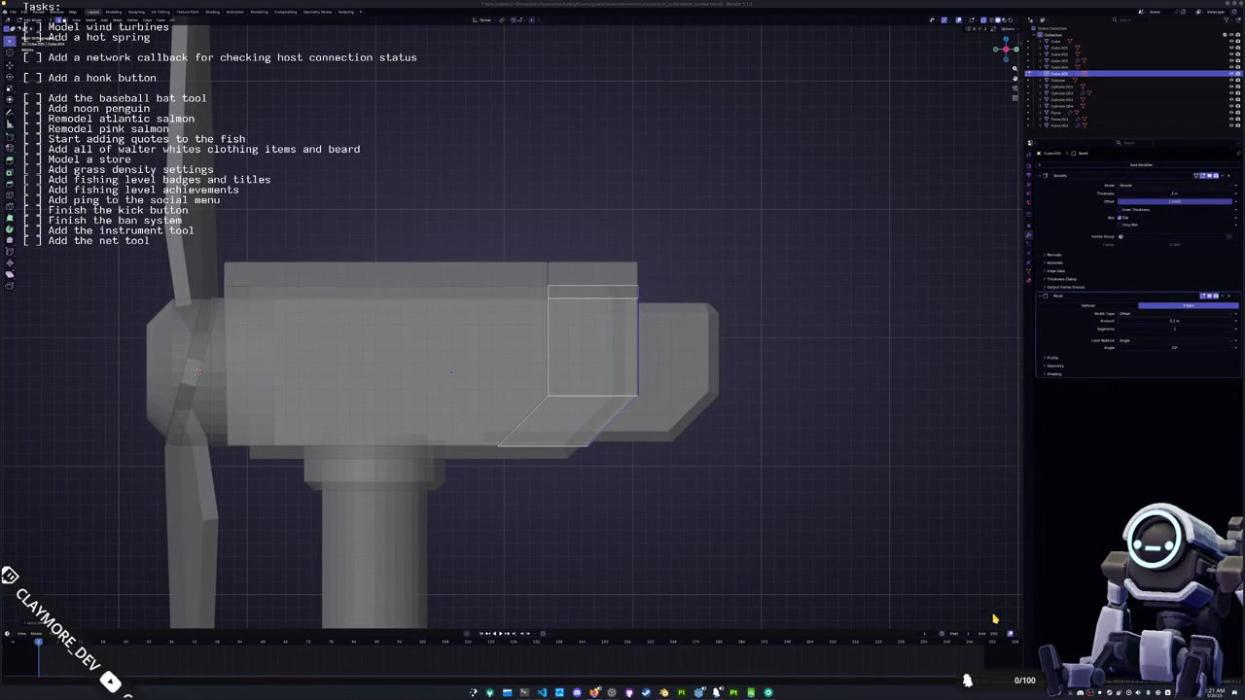
key("alt+Tab")
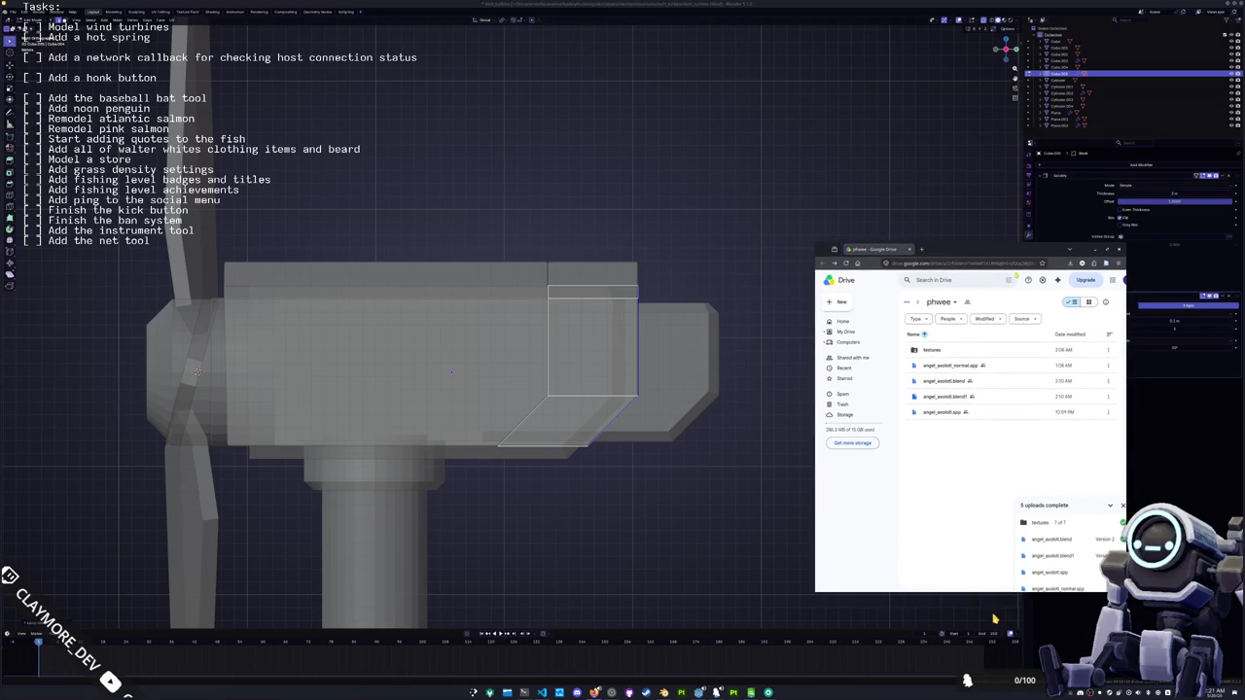
Step: Preview the axolotl body base colour, wings and eyes PNGs in the textures and normal folders
double_click(932, 349)
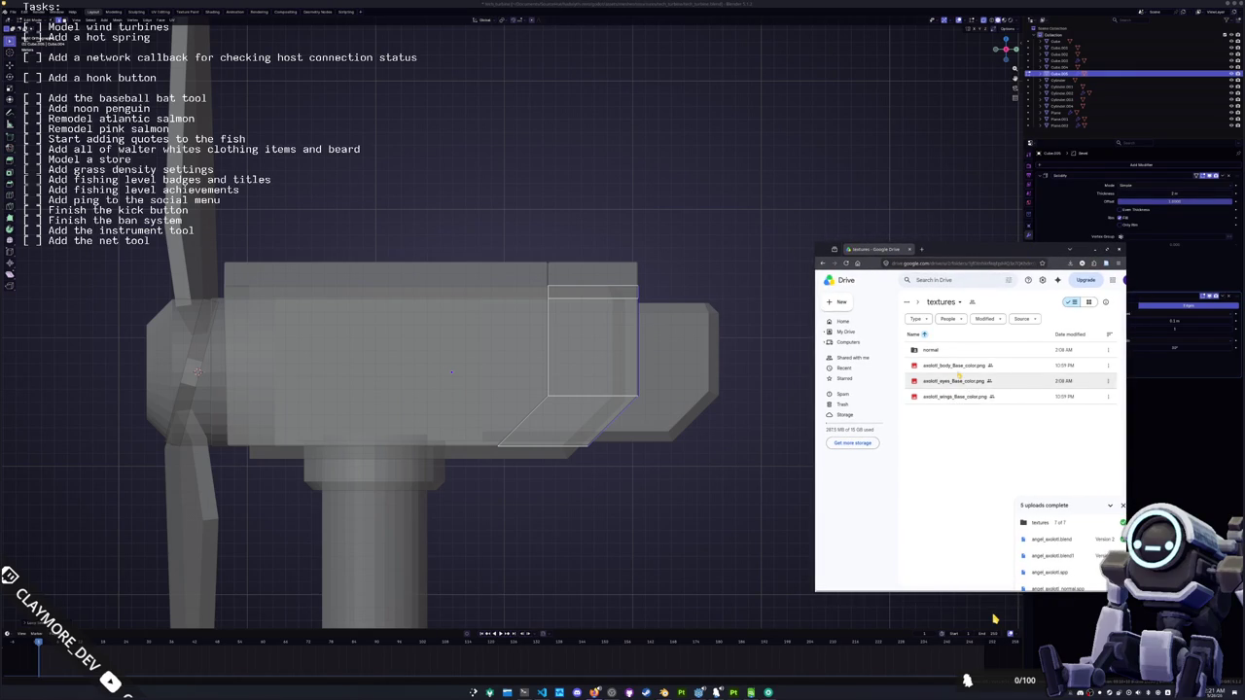
left_click(958, 366)
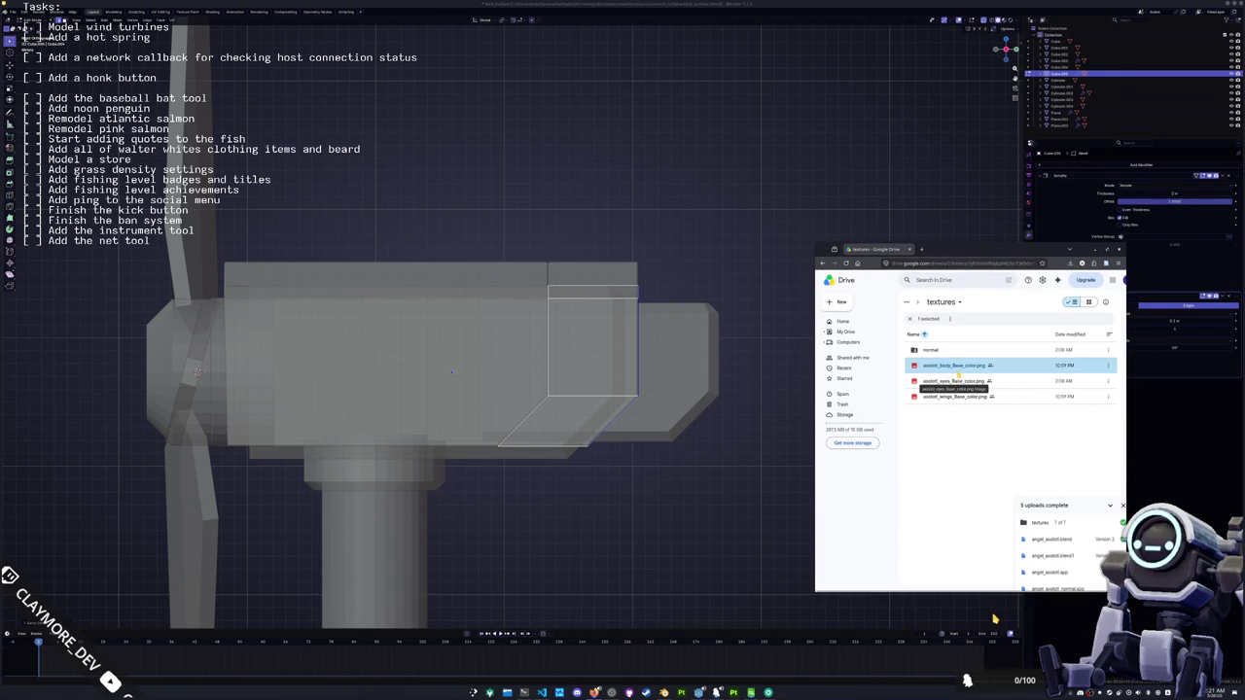
double_click(958, 367)
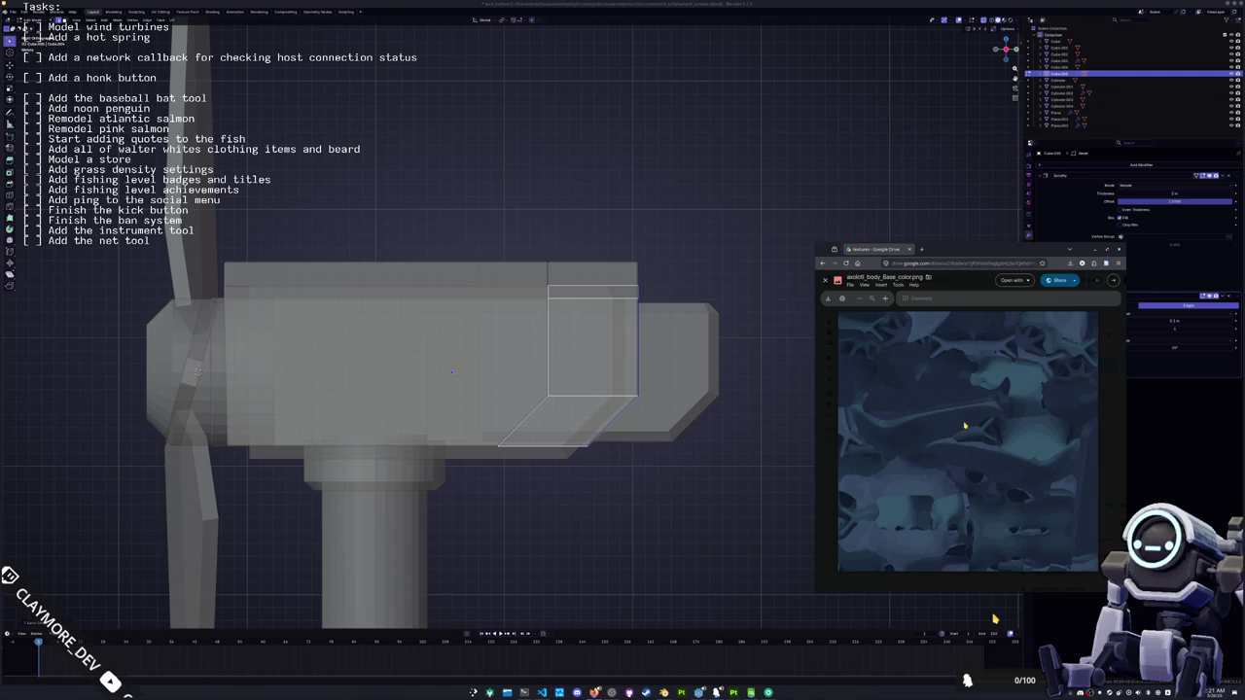
left_click(1108, 416)
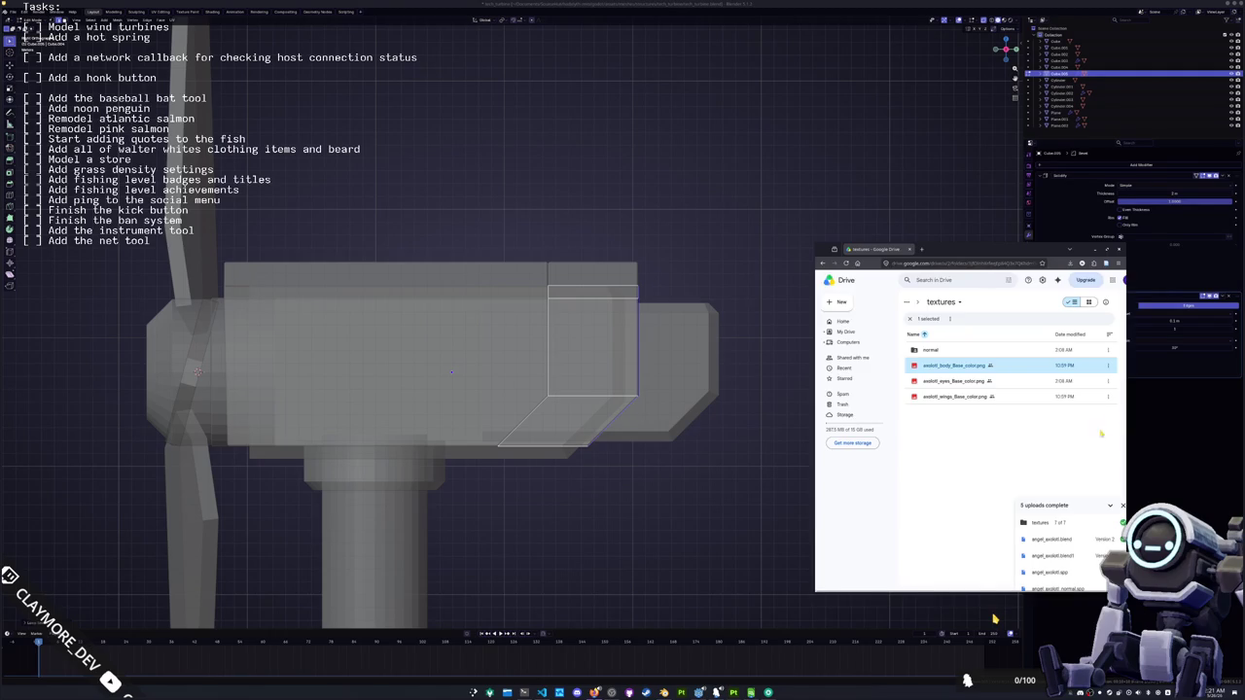
double_click(932, 350)
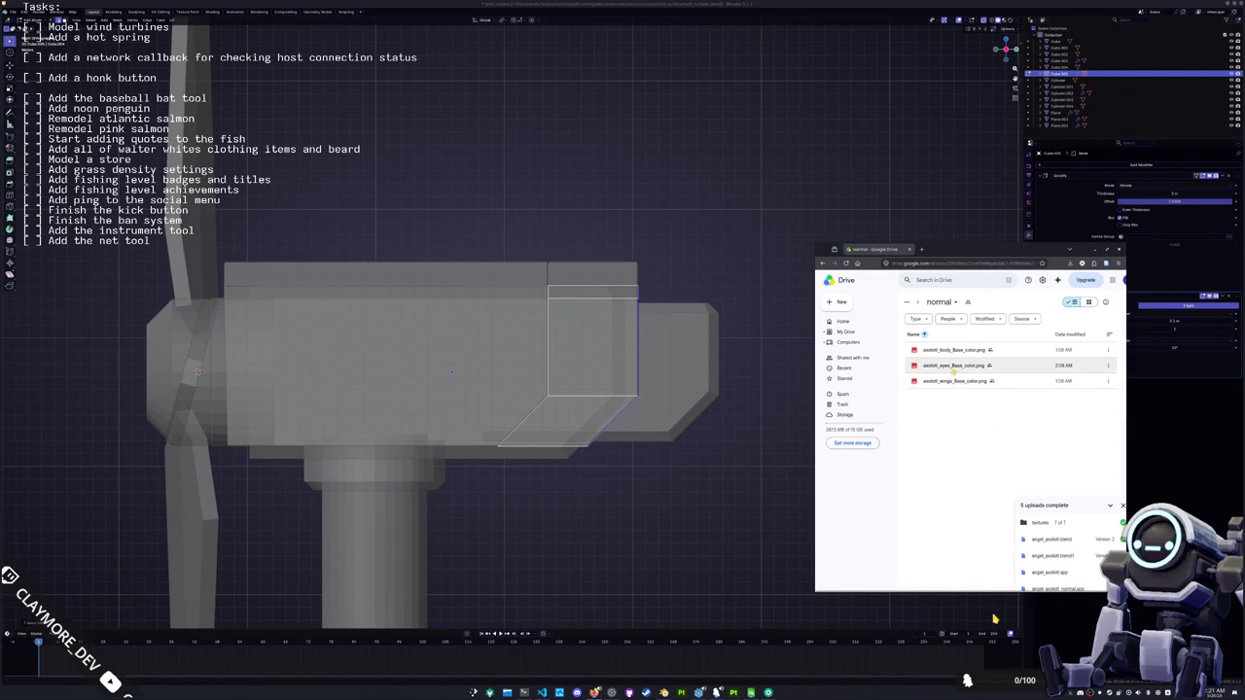
double_click(959, 381)
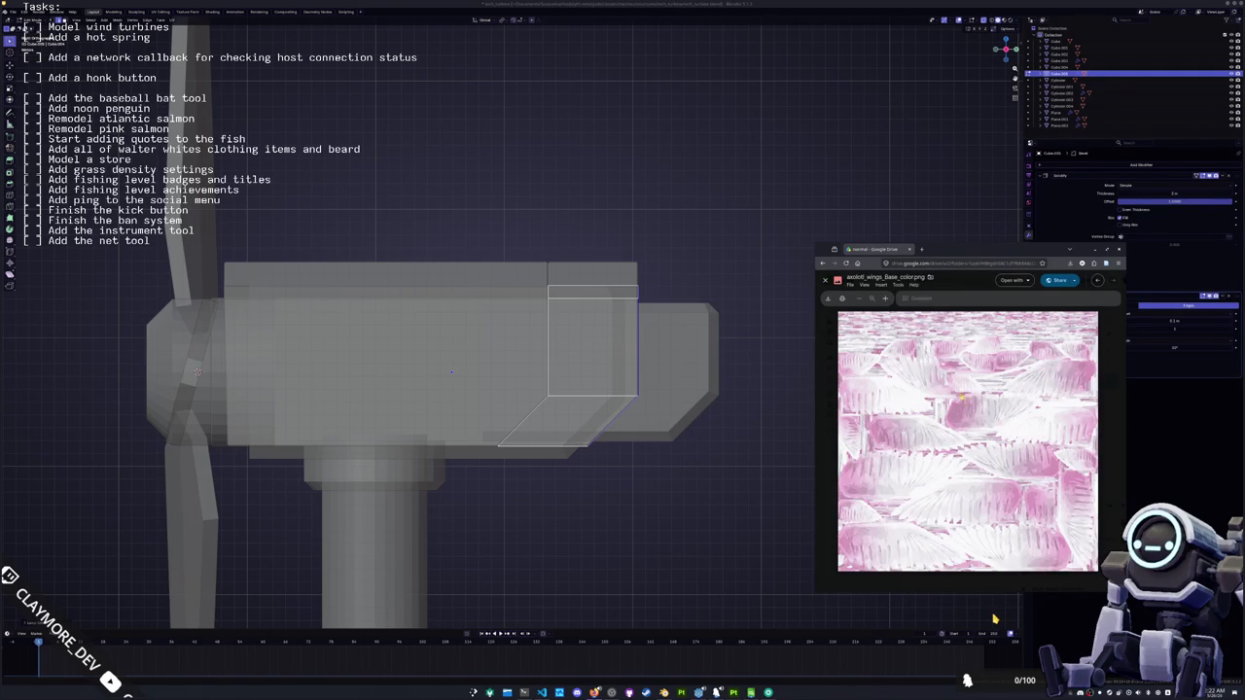
key("Escape")
key("Up")
key("Return")
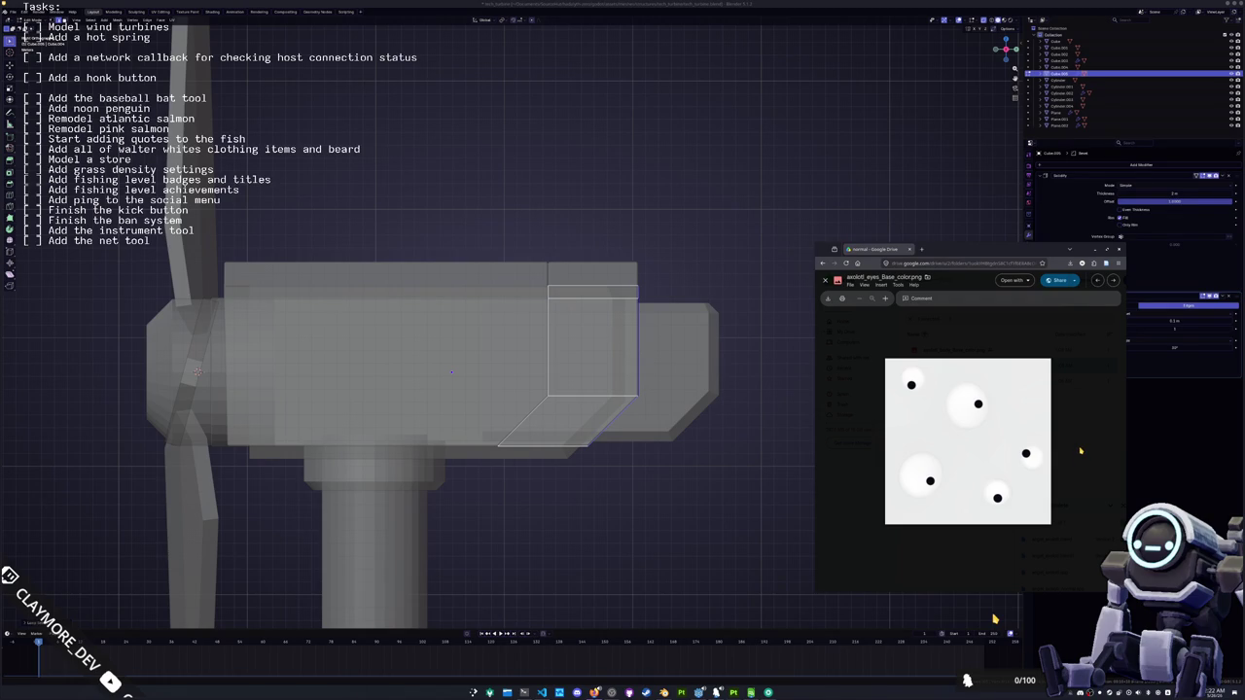
left_click(1079, 451)
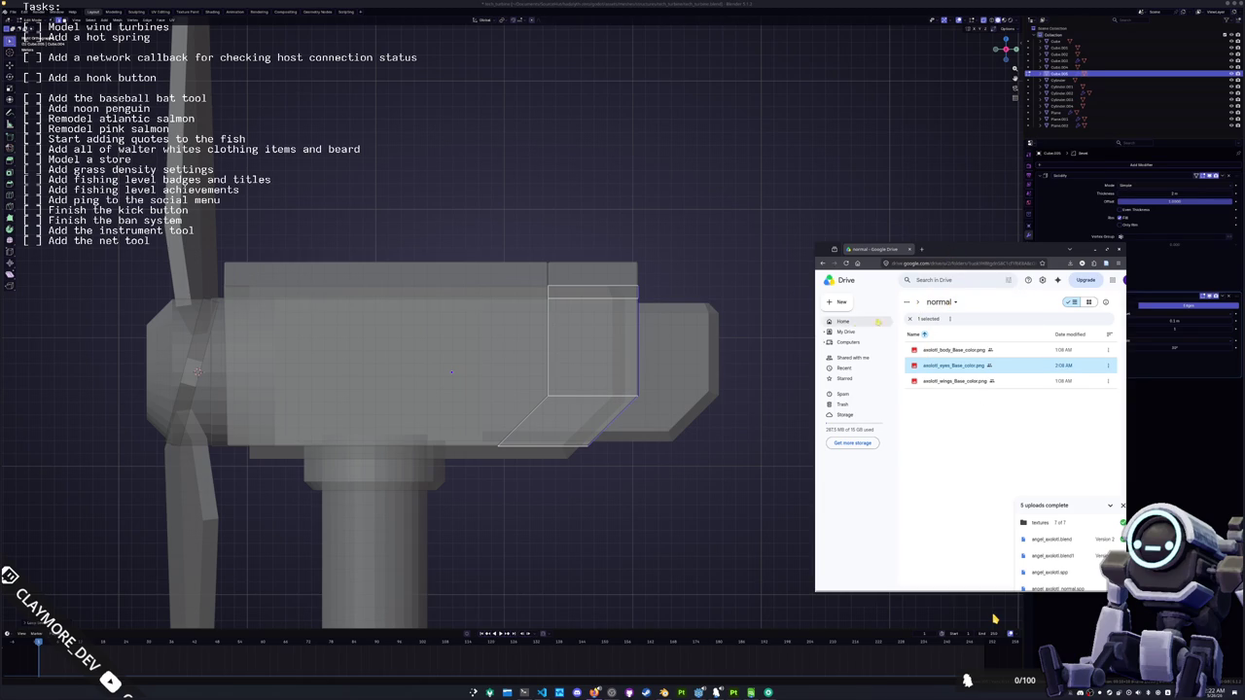
Step: Browse the My Drive temp folder, then close the Google Drive browser window
left_click(850, 334)
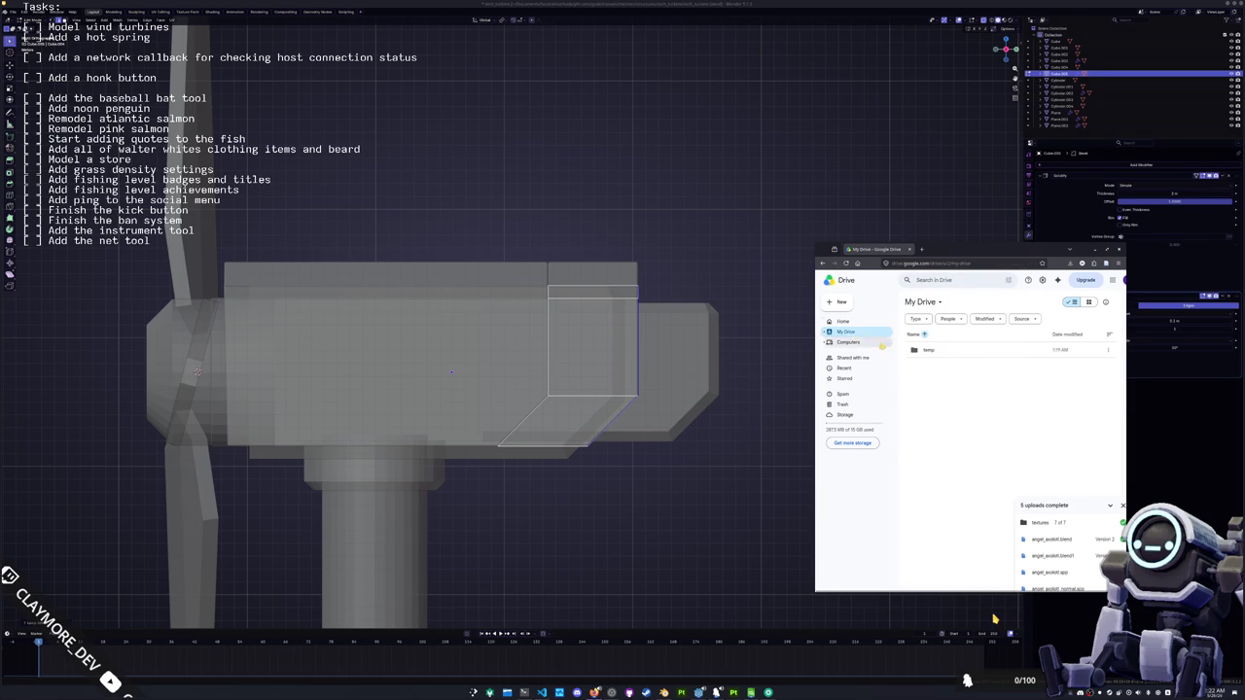
left_click(944, 352)
double_click(945, 352)
left_click(945, 352)
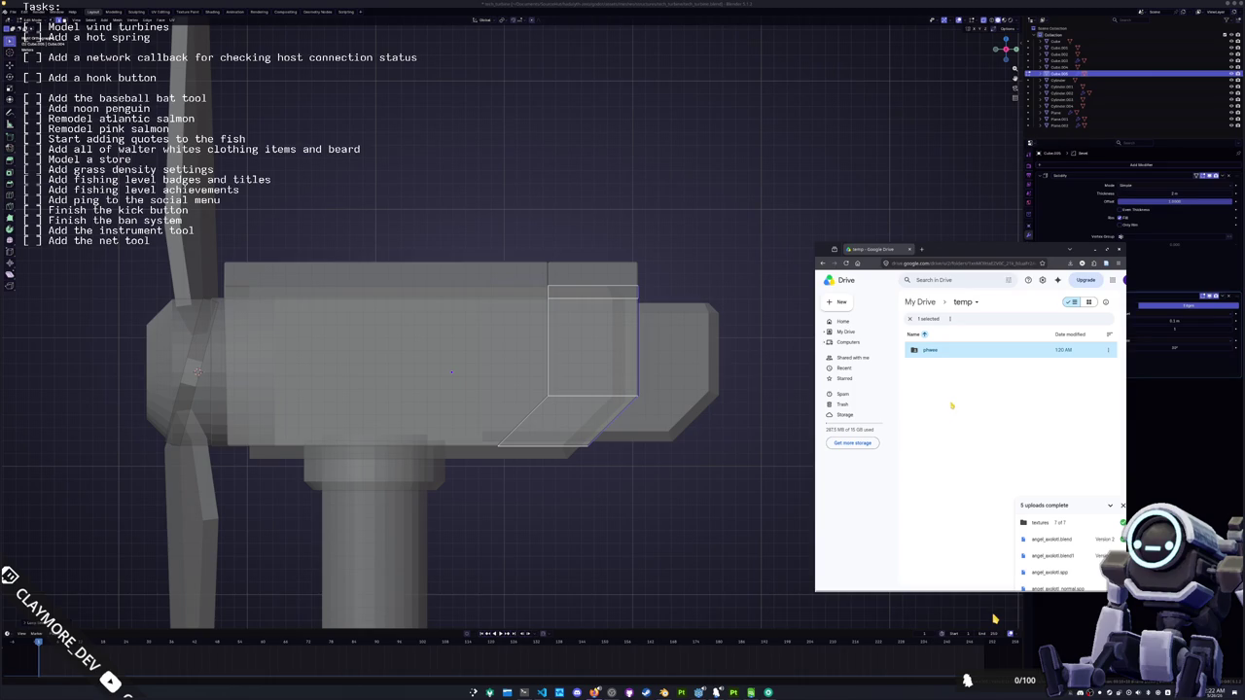
left_click(951, 406)
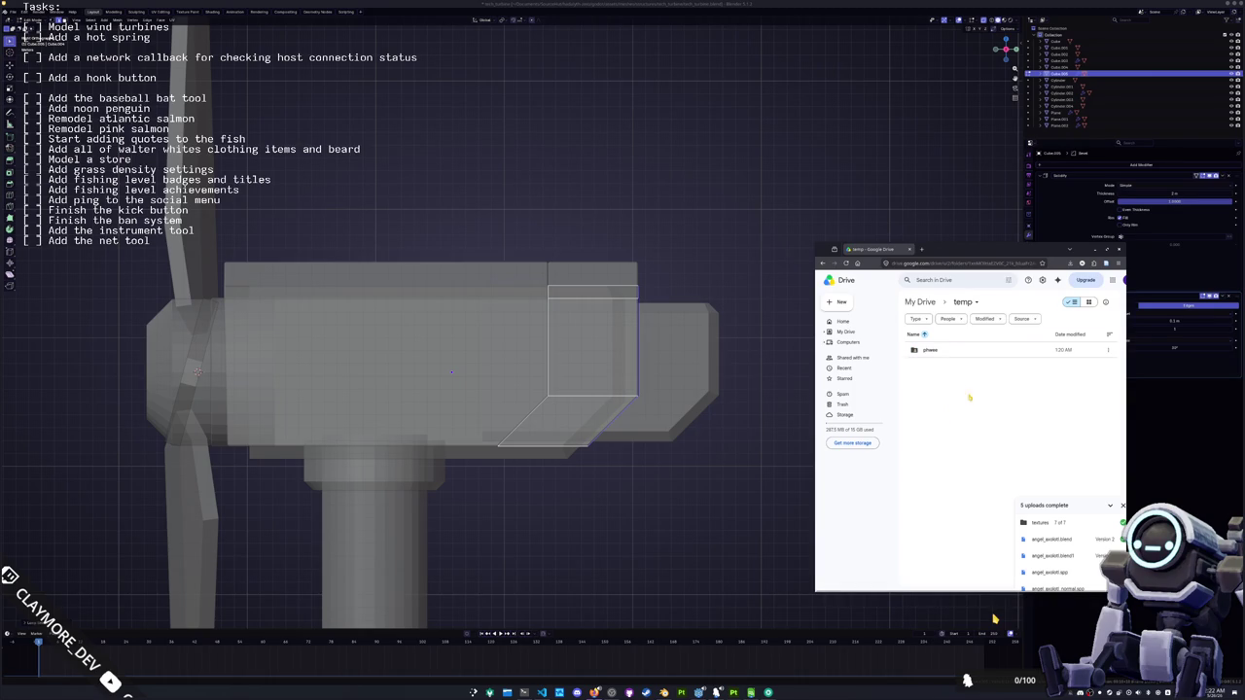
left_click(1120, 250)
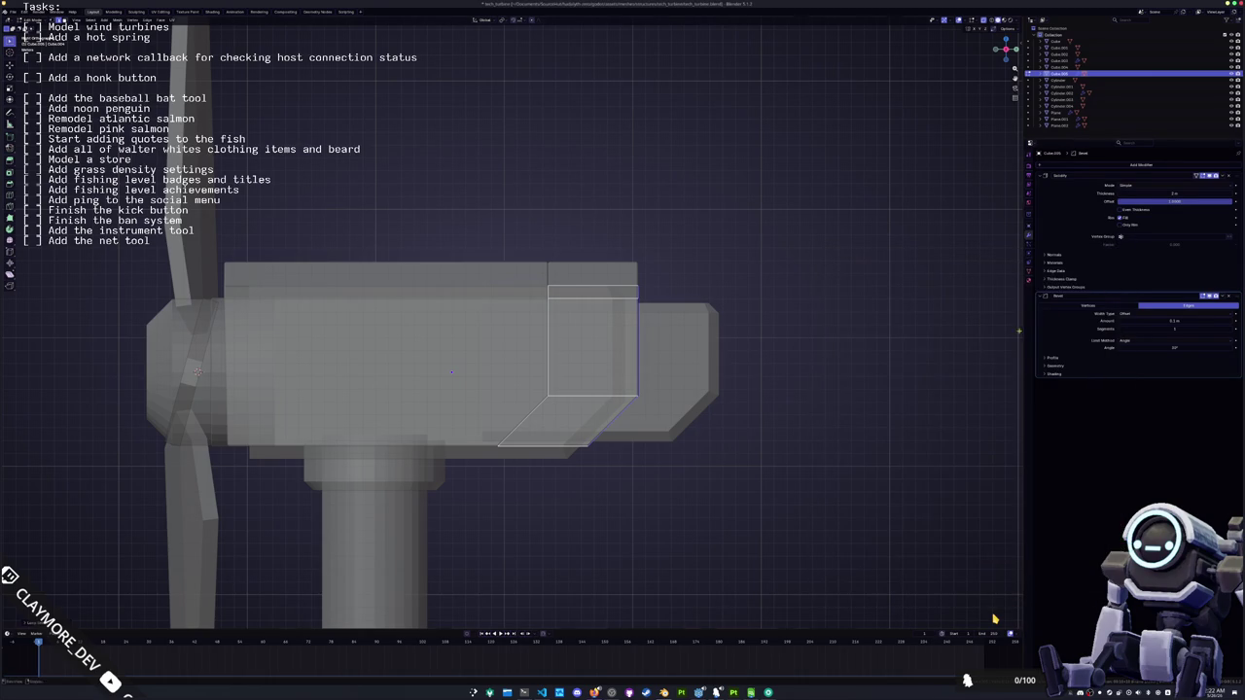
Step: Shift the nacelle band horizontally once more, return to Object Mode and select the nacelle body
scroll(184, 321, "up", 2)
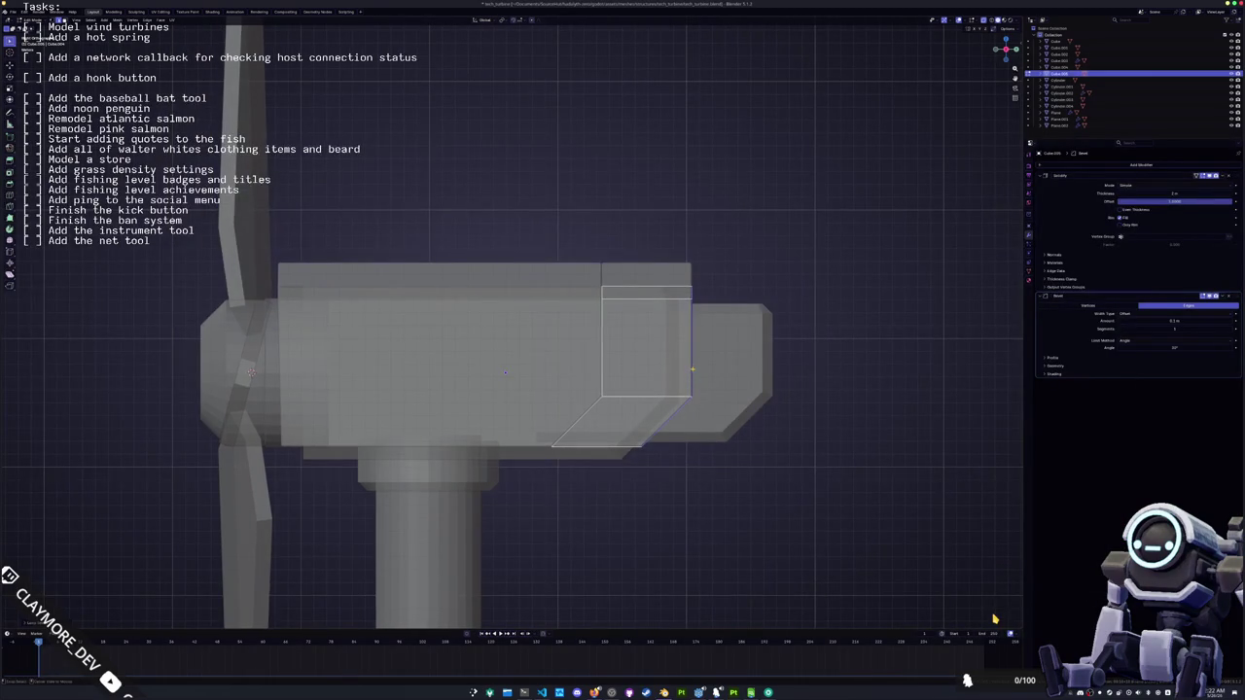
scroll(995, 619, "left", 1)
key("g")
key("y")
key("Return")
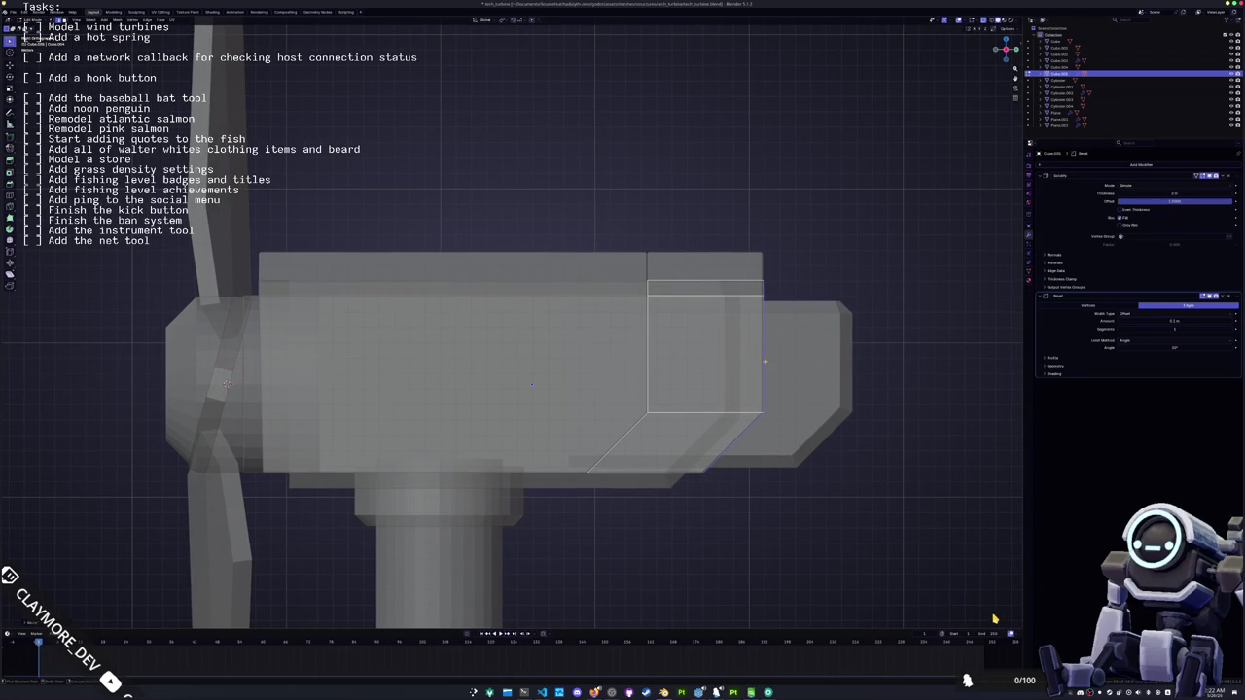
scroll(994, 618, "down", 2)
key("Tab")
left_click_drag(574, 292, 606, 344)
left_click(606, 344)
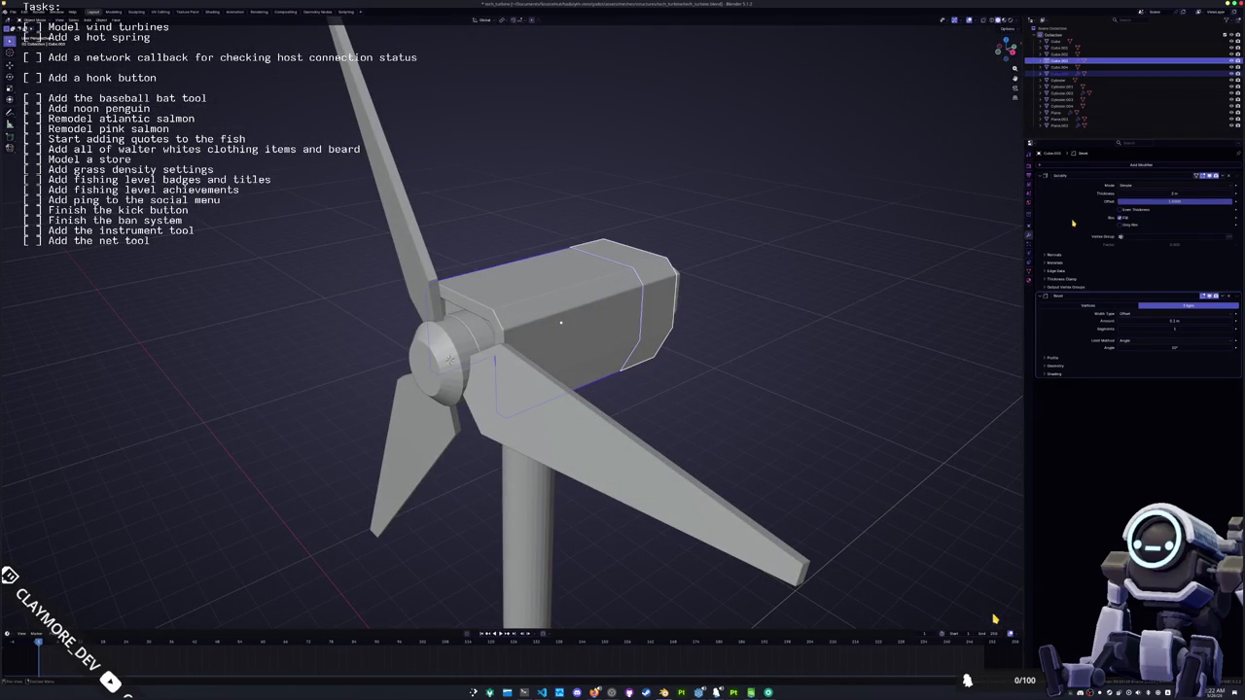
Step: Widen the bevel amount on the nacelle body
left_click_drag(1160, 321, 1167, 321)
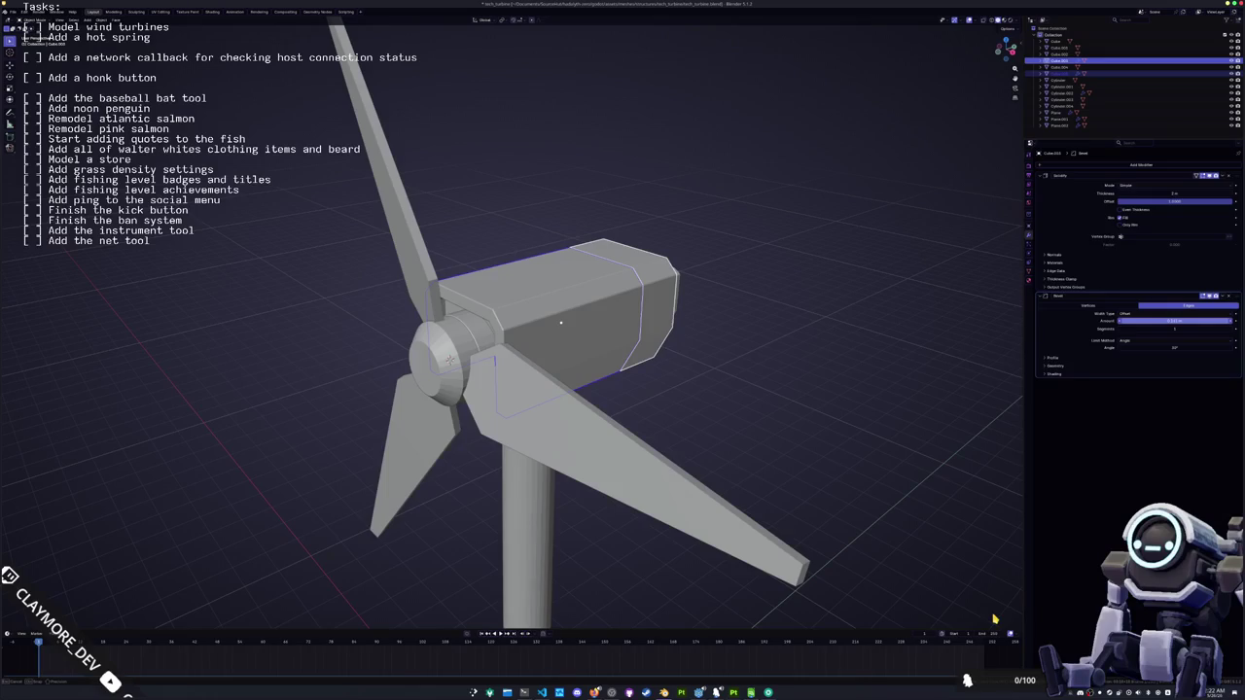
left_click(1161, 321)
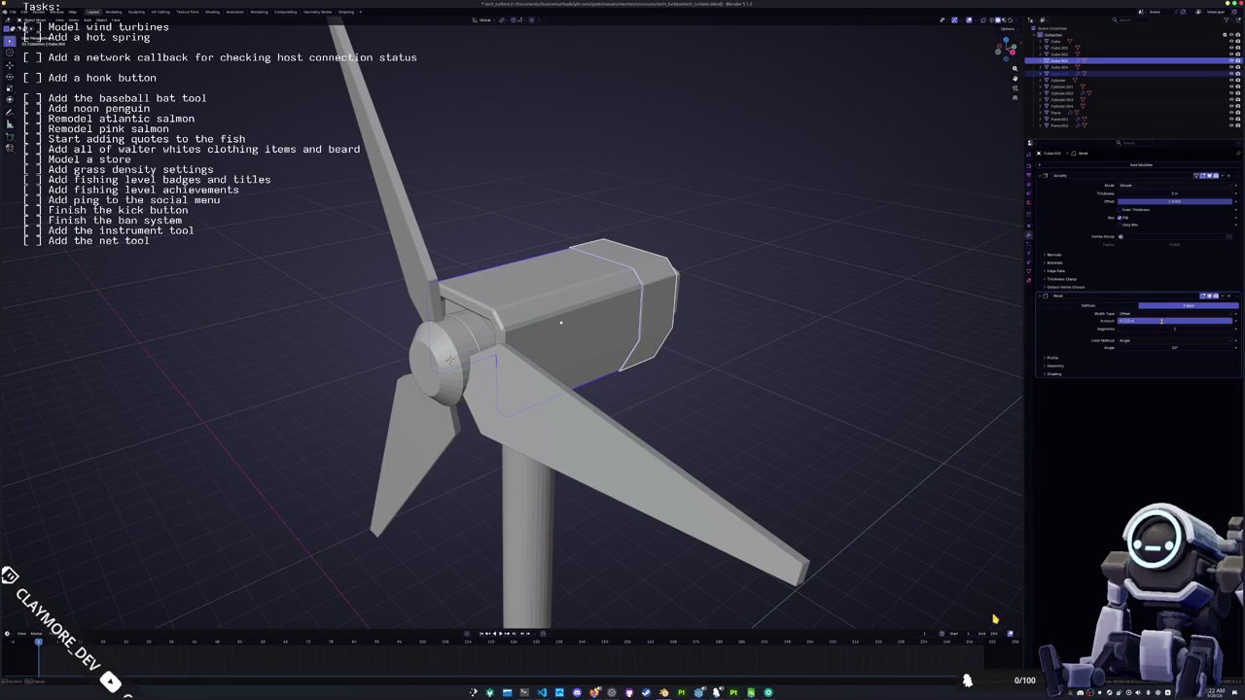
key("Return")
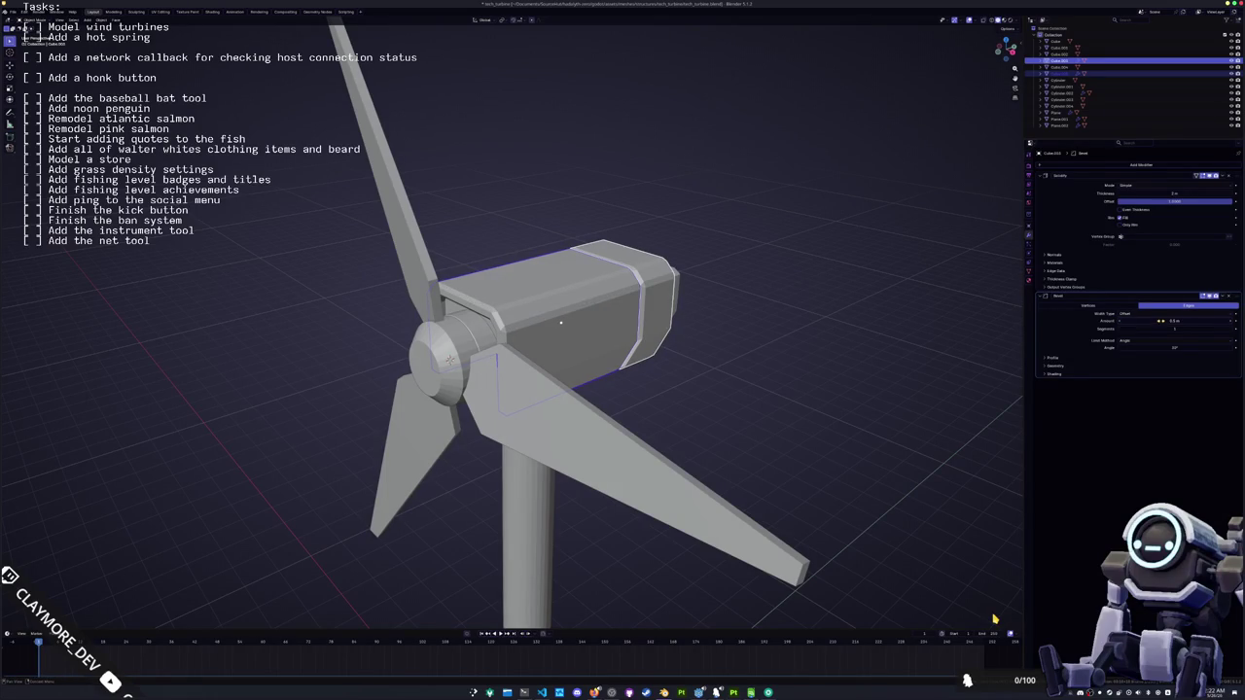
right_click(761, 314)
mouse_move(834, 351)
left_mouse_down()
mouse_move(798, 341)
mouse_move(748, 358)
left_mouse_up()
left_click(797, 342)
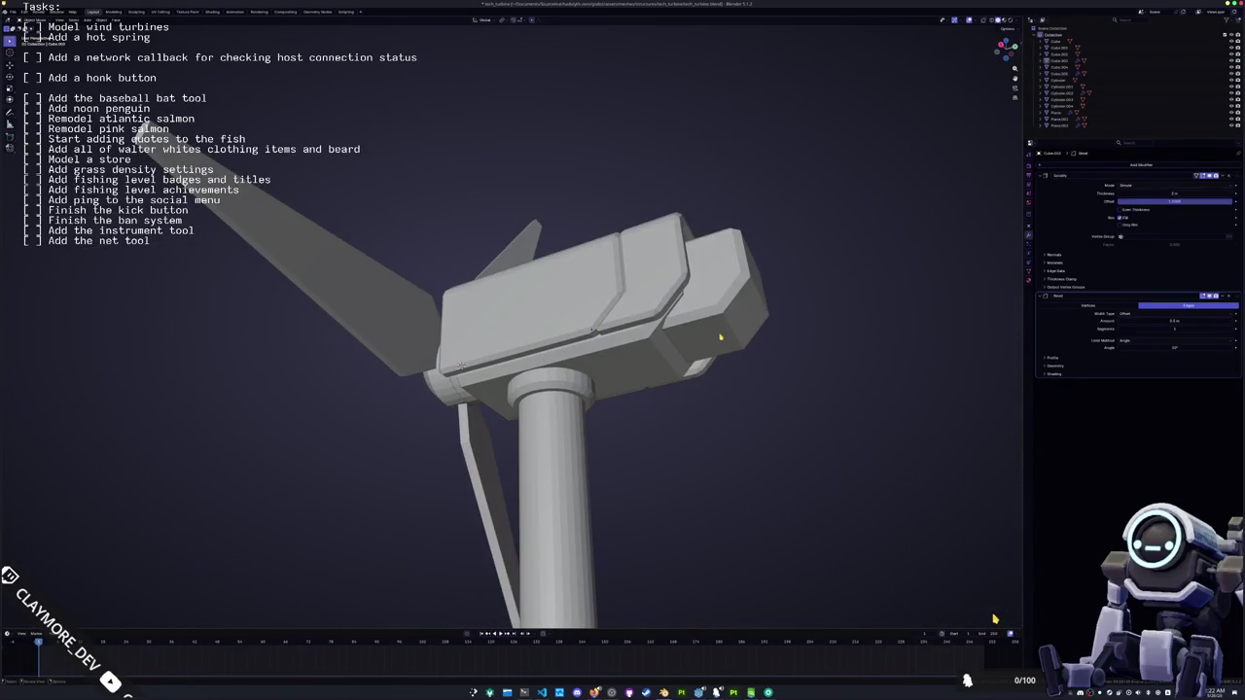
Step: Bevel a face on the underside of another nacelle part into a strip
left_click(721, 337)
left_click_drag(659, 353, 636, 379)
key("Tab")
left_click(524, 341)
key("Tab")
right_click(638, 349)
key("Escape")
key("Tab")
key("ctrl+b")
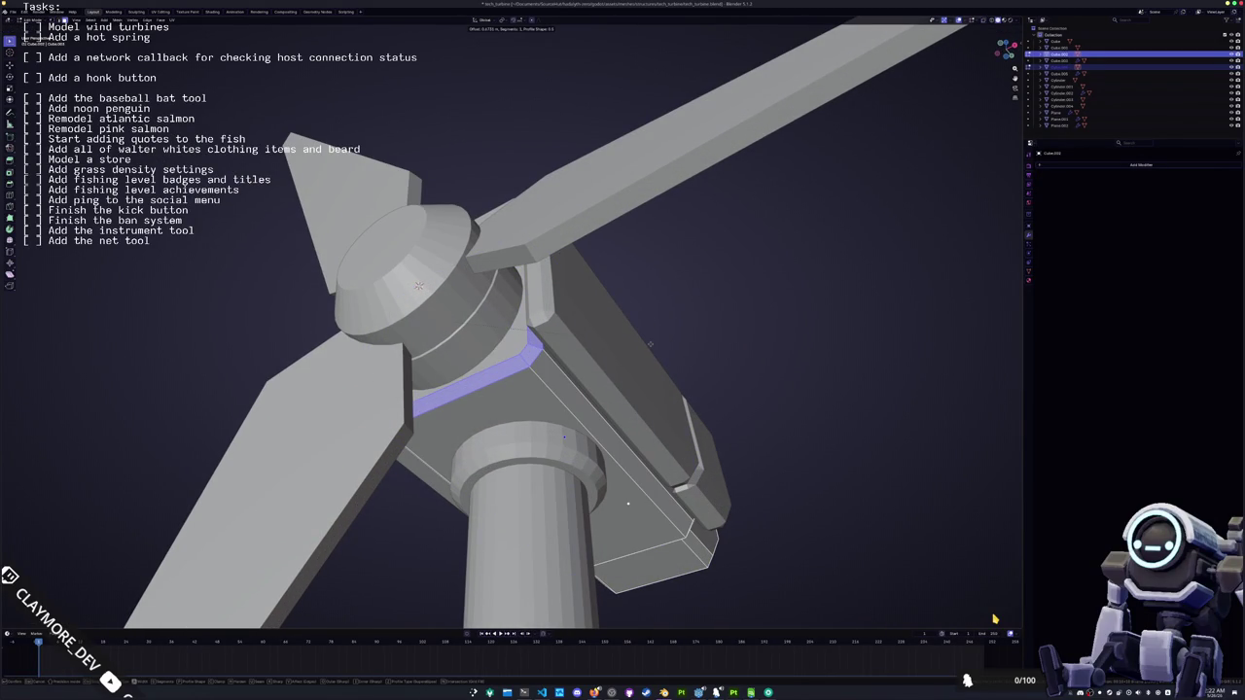
left_click(650, 343)
Step: Save the turbine file and start editing the hub's ring cylinder in X-ray
key("Tab")
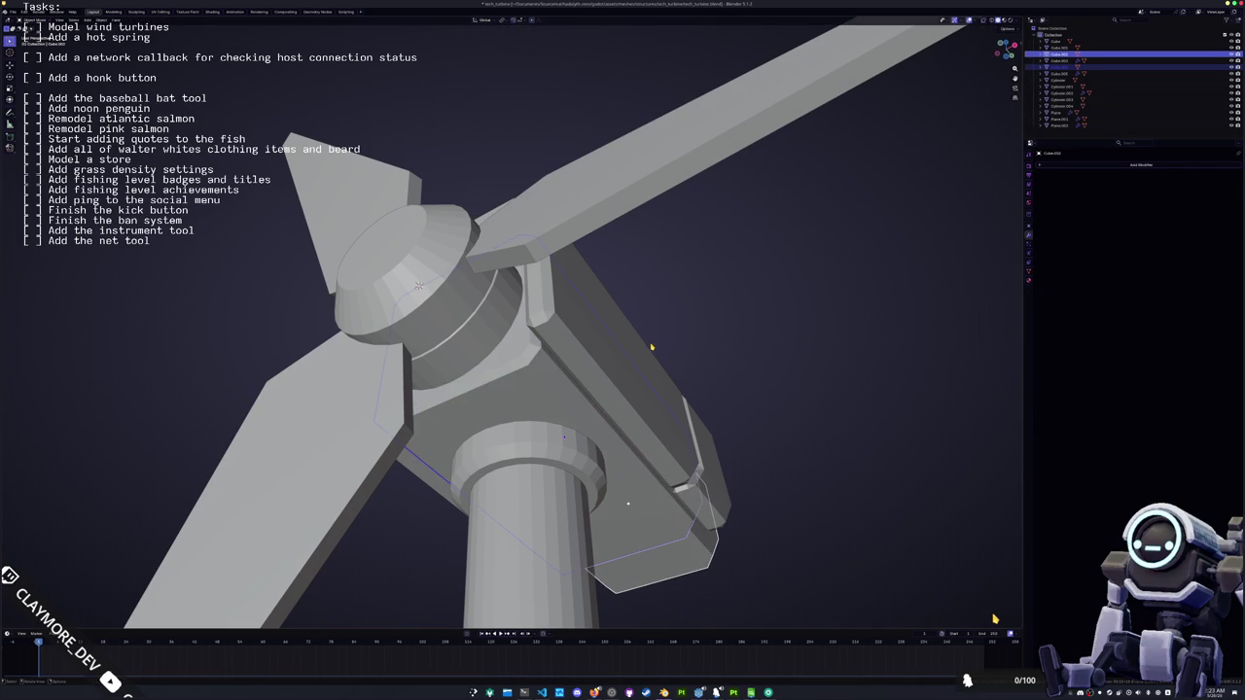
key("ctrl+s")
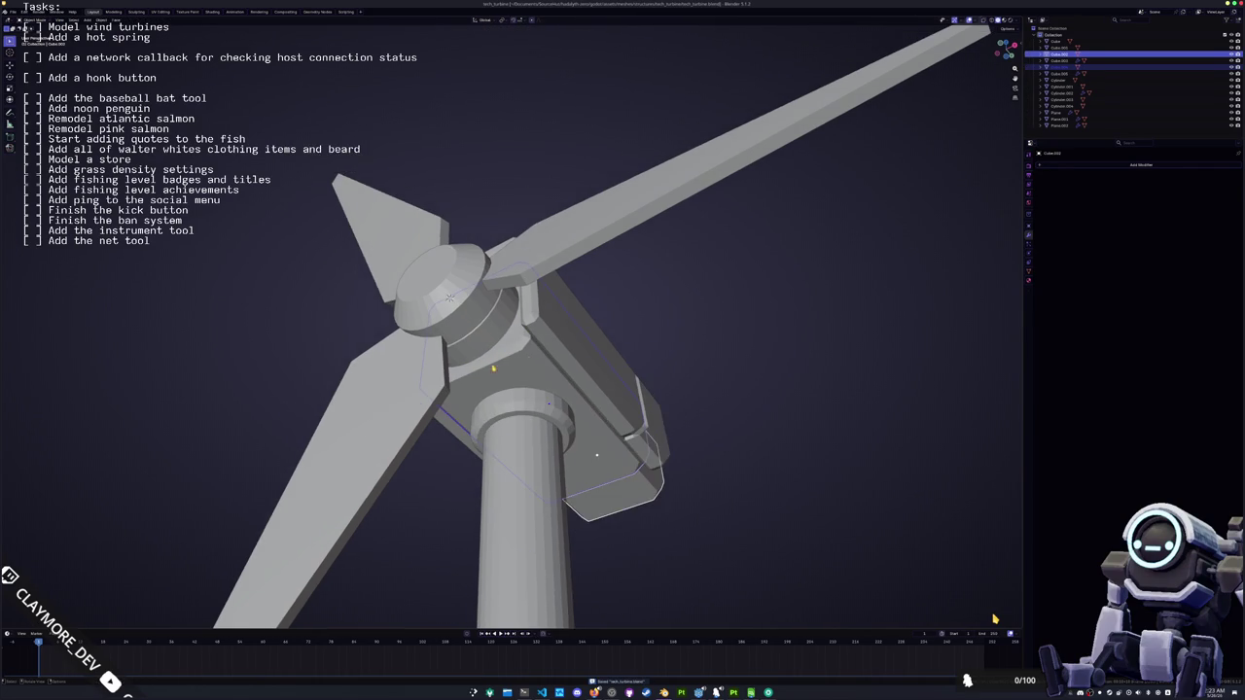
left_click(568, 305)
key("Tab")
key("alt+z")
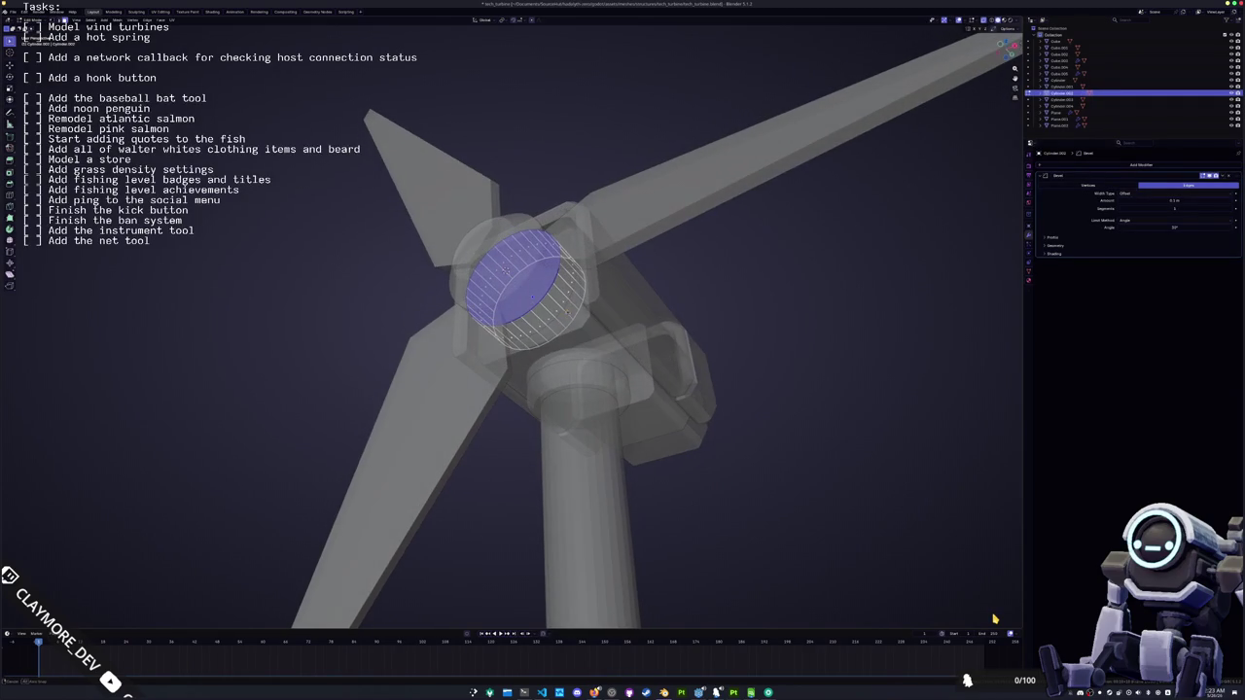
Step: Add an edge loop around the turbine hub
key("alt+z")
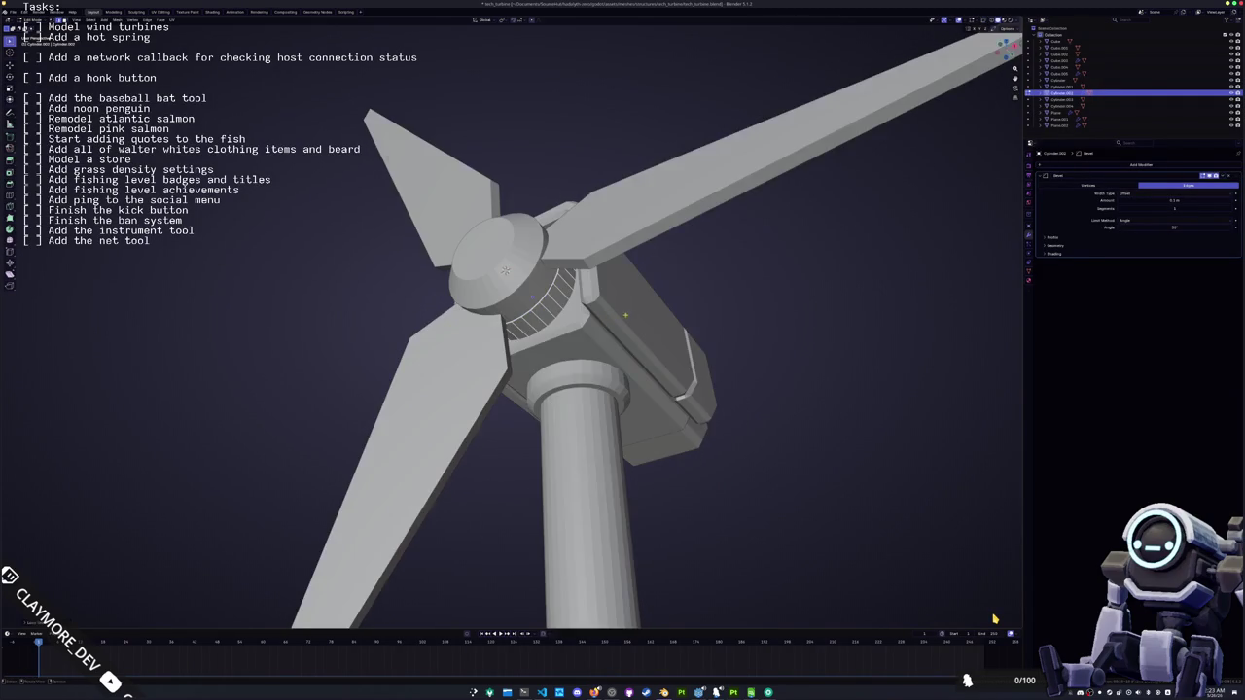
key("ctrl+r")
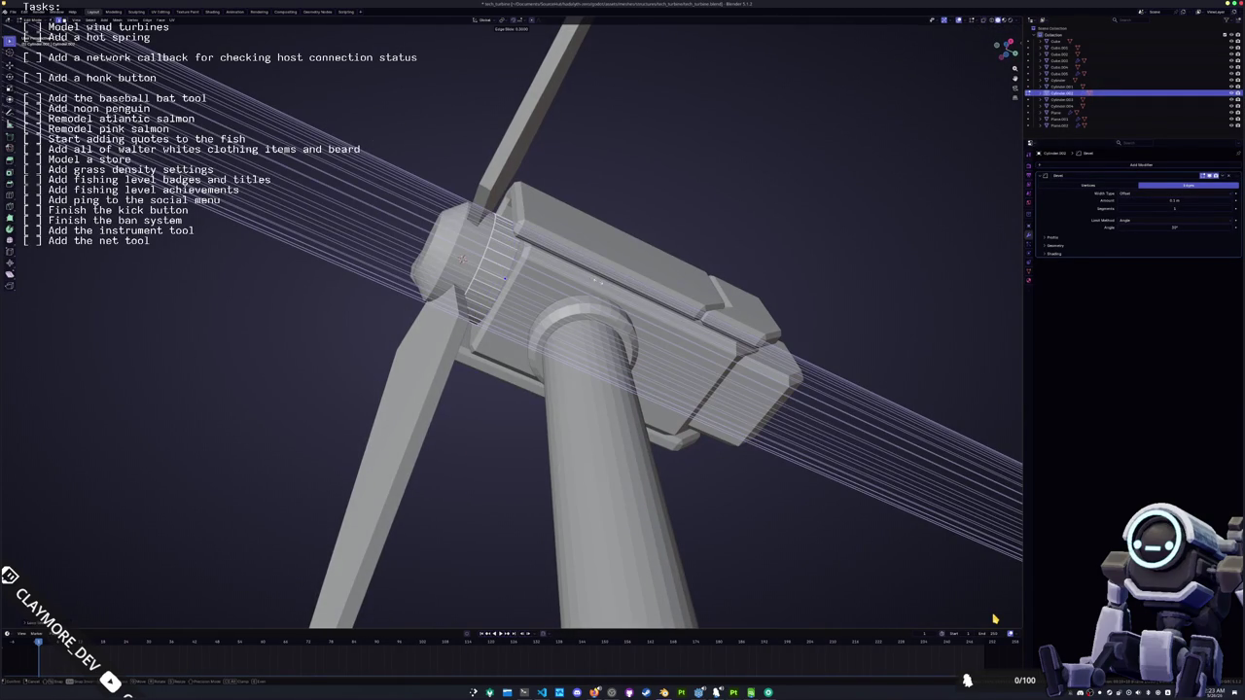
key("alt+z")
mouse_move(604, 282)
left_mouse_down()
mouse_move(584, 311)
mouse_move(648, 337)
left_mouse_up()
Step: Edge-slide an edge of the nacelle's rear block Cube.004 inward by -0.1
left_click(647, 337)
scroll(642, 330, "up", 4)
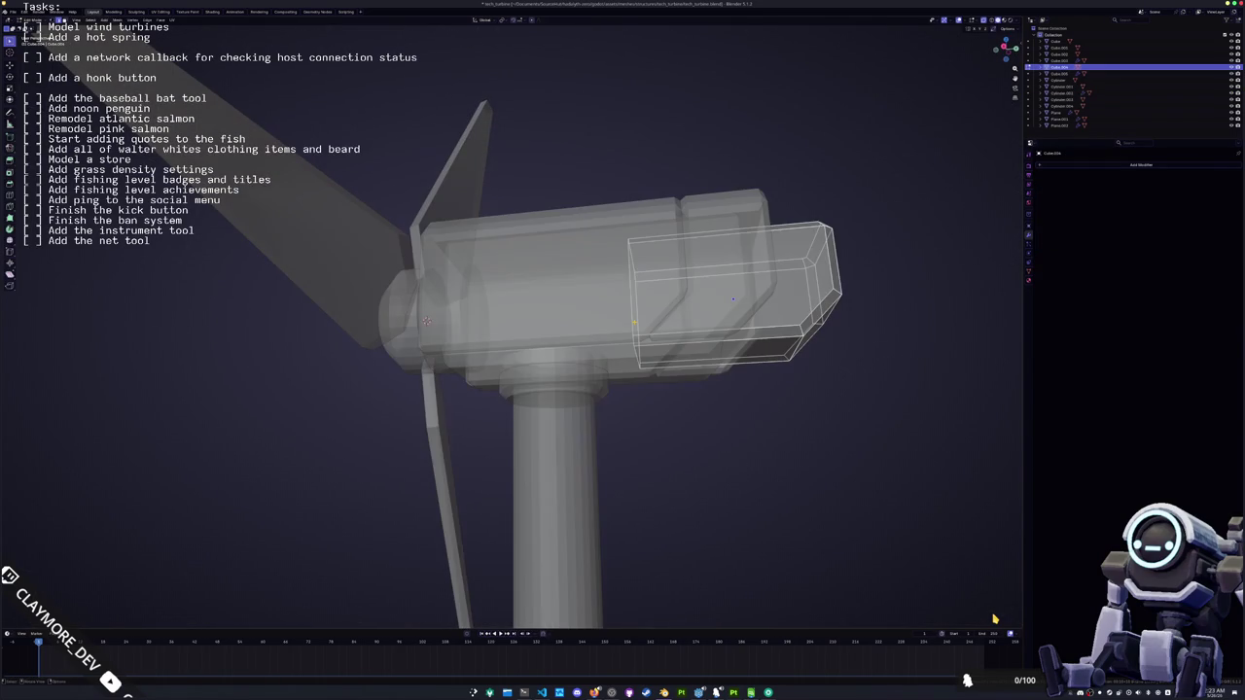
key("g")
key("g")
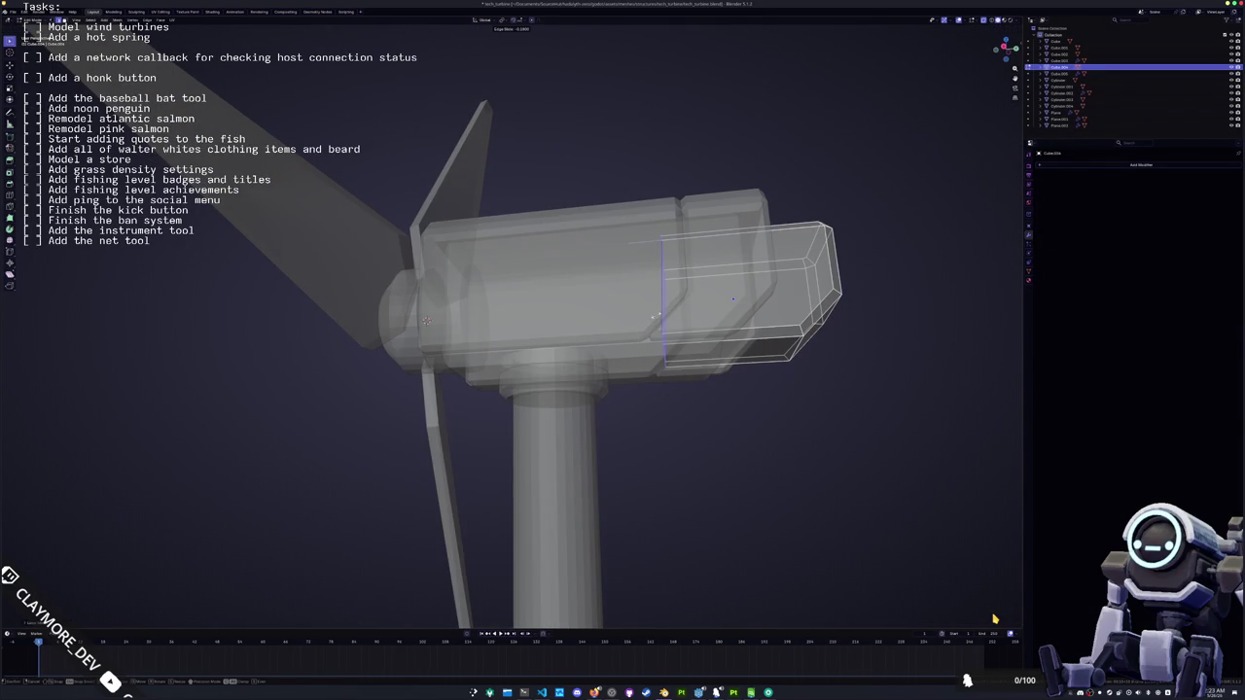
left_click(698, 341)
key("alt+z")
Step: Select the tower's octagonal base object
mouse_move(681, 331)
left_mouse_down()
mouse_move(697, 342)
mouse_move(604, 440)
mouse_move(607, 506)
left_mouse_up()
scroll(697, 341, "down", 3)
left_click(580, 440)
scroll(607, 506, "up", 3)
left_click(588, 428)
right_click(654, 387)
key("Escape")
Step: Add a Bevel modifier to the tower base and apply its scale
left_click_drag(710, 416, 680, 356)
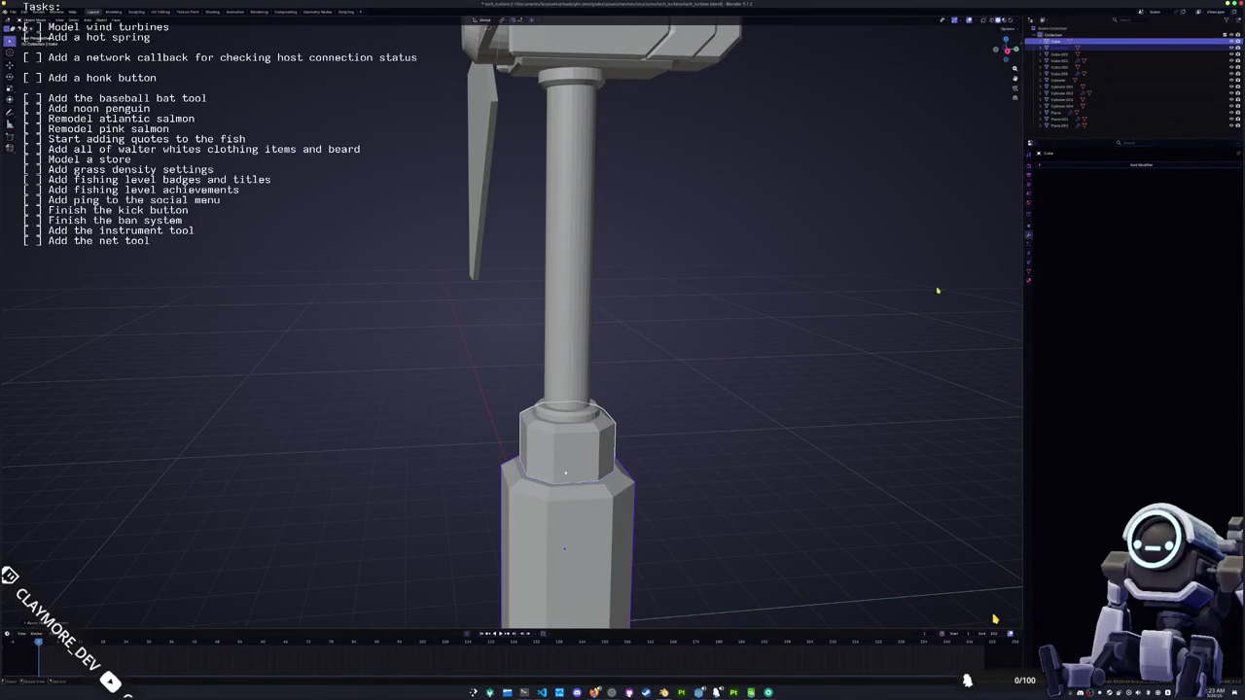
left_click(1126, 166)
type("weld")
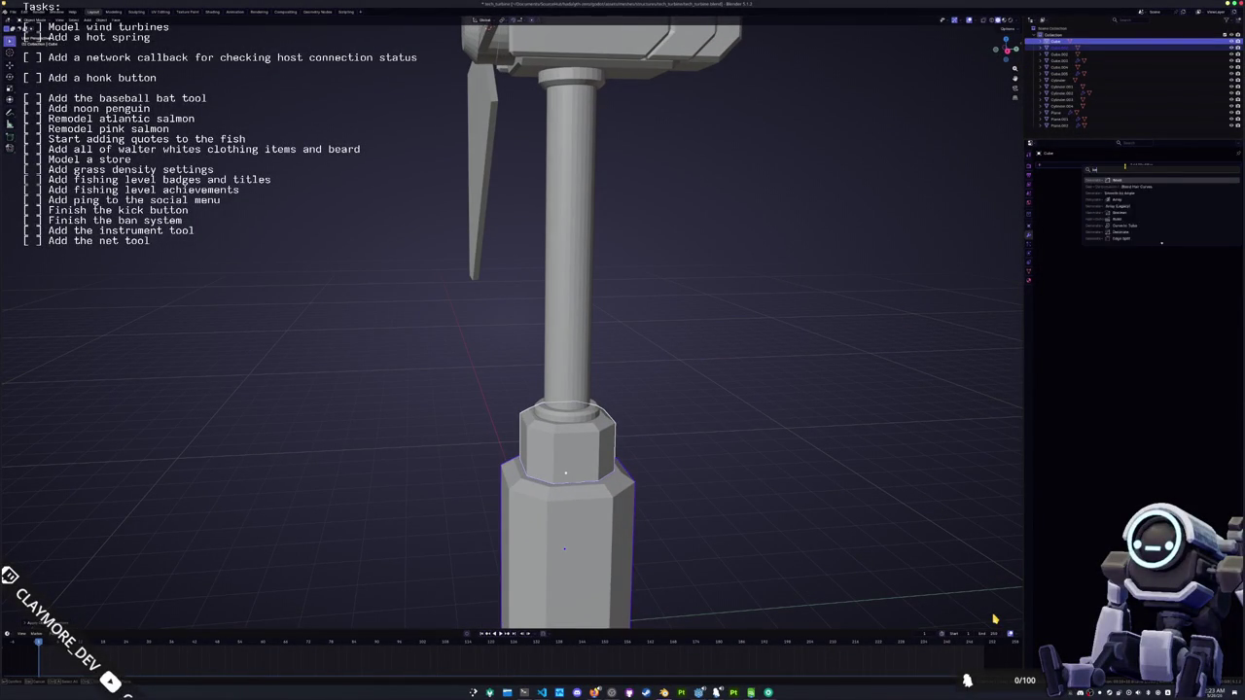
key("Return")
key("ctrl+a")
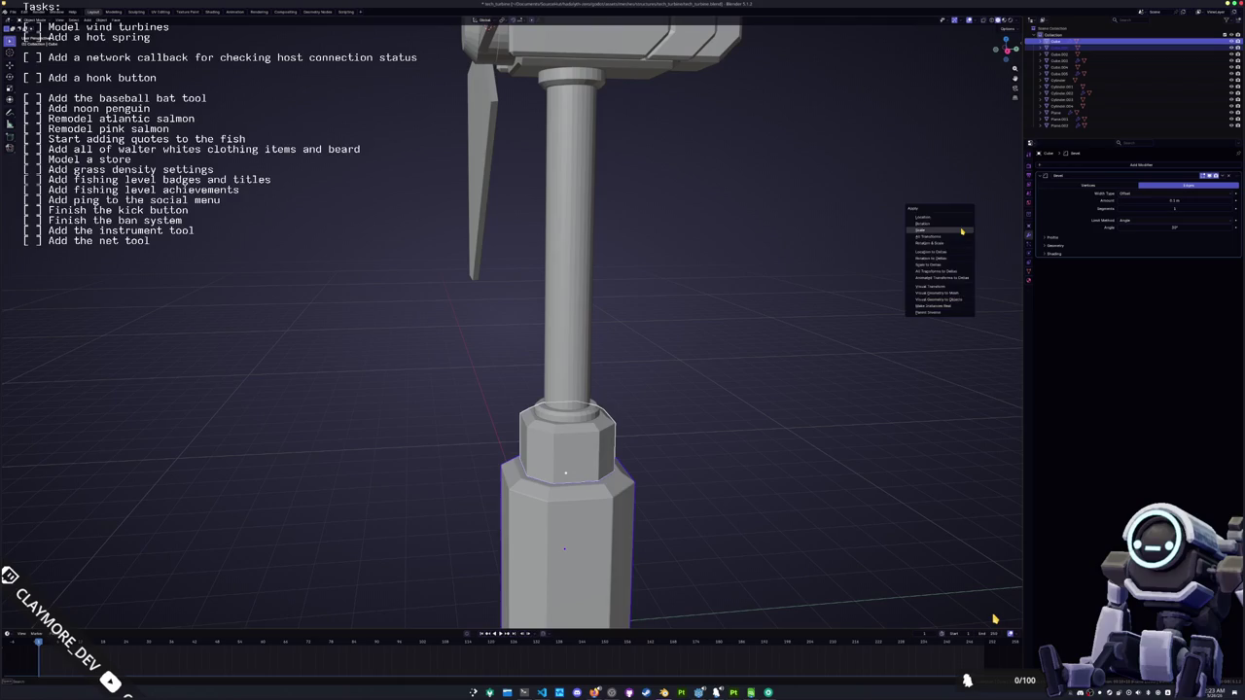
left_click(962, 230)
Step: Set the base's bevel Amount to 0.035 m
double_click(1175, 200)
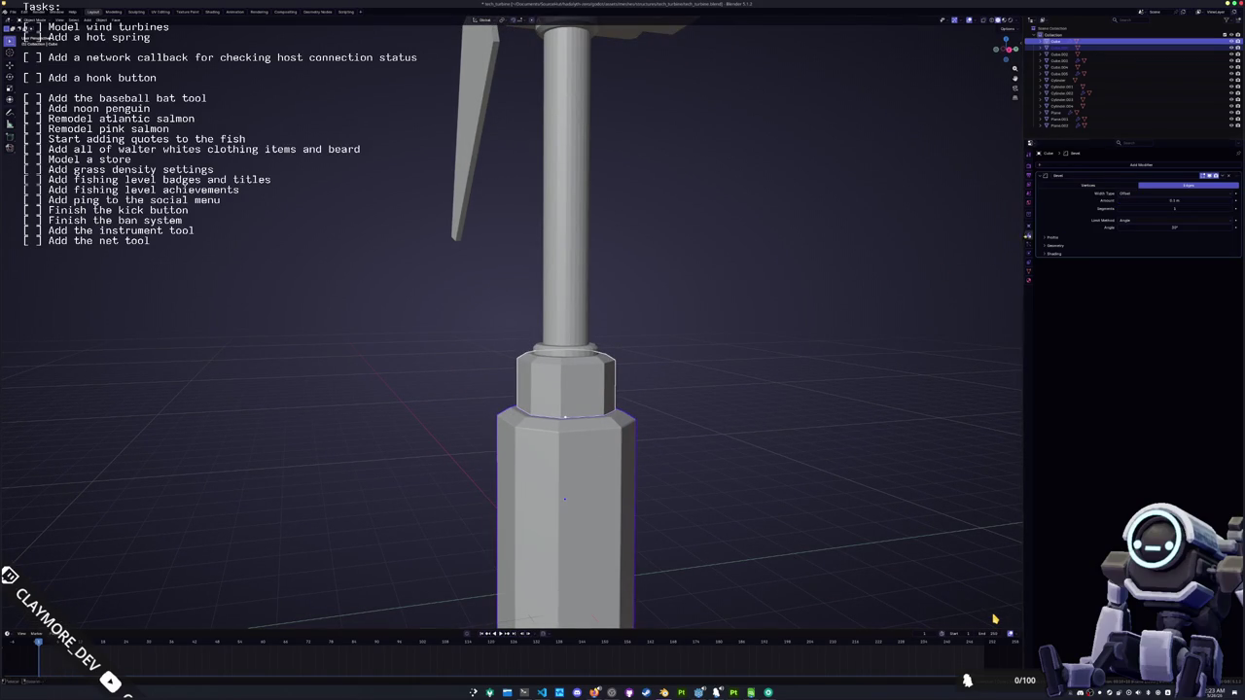
type("0.03")
key("Return")
right_click(842, 254)
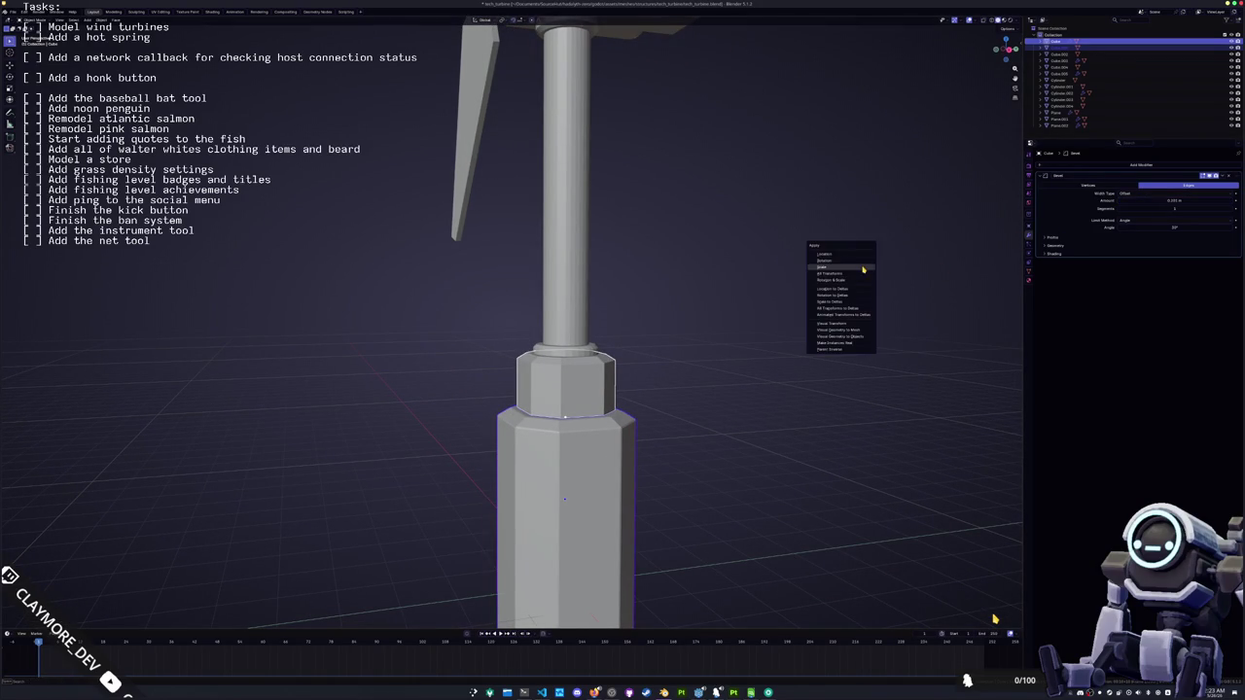
key("Escape")
scroll(560, 388, "up", 5)
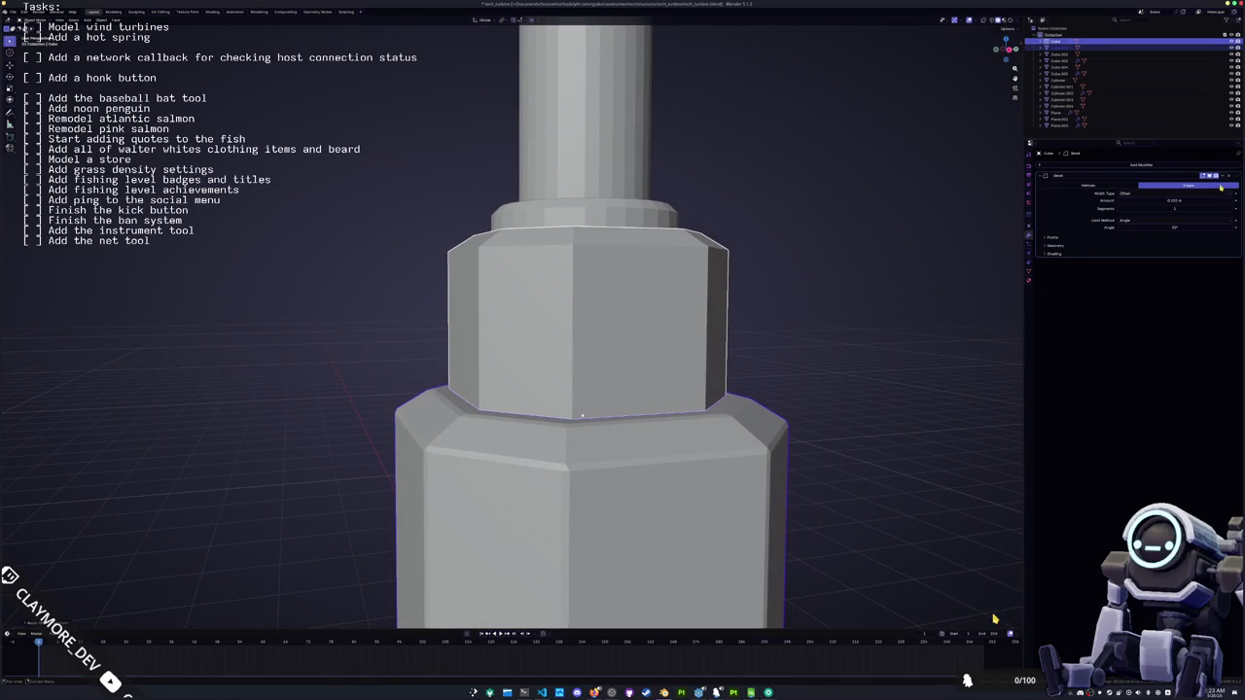
left_click_drag(1215, 197, 1214, 196)
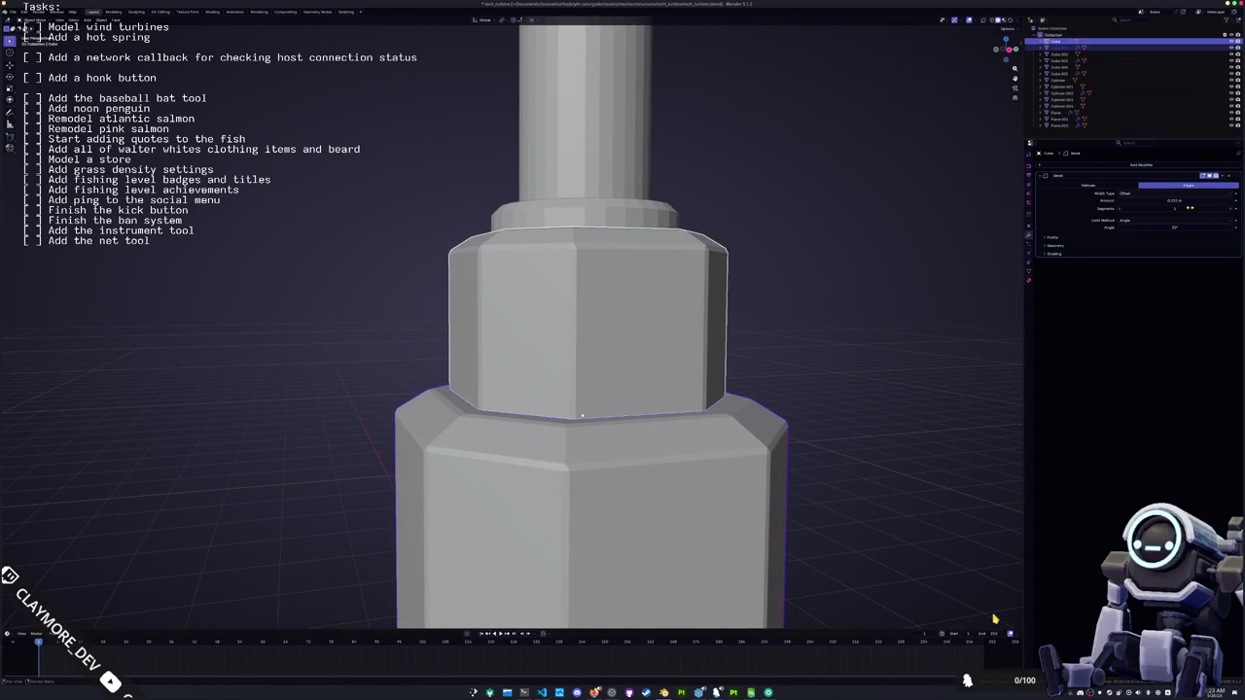
left_click(1166, 202)
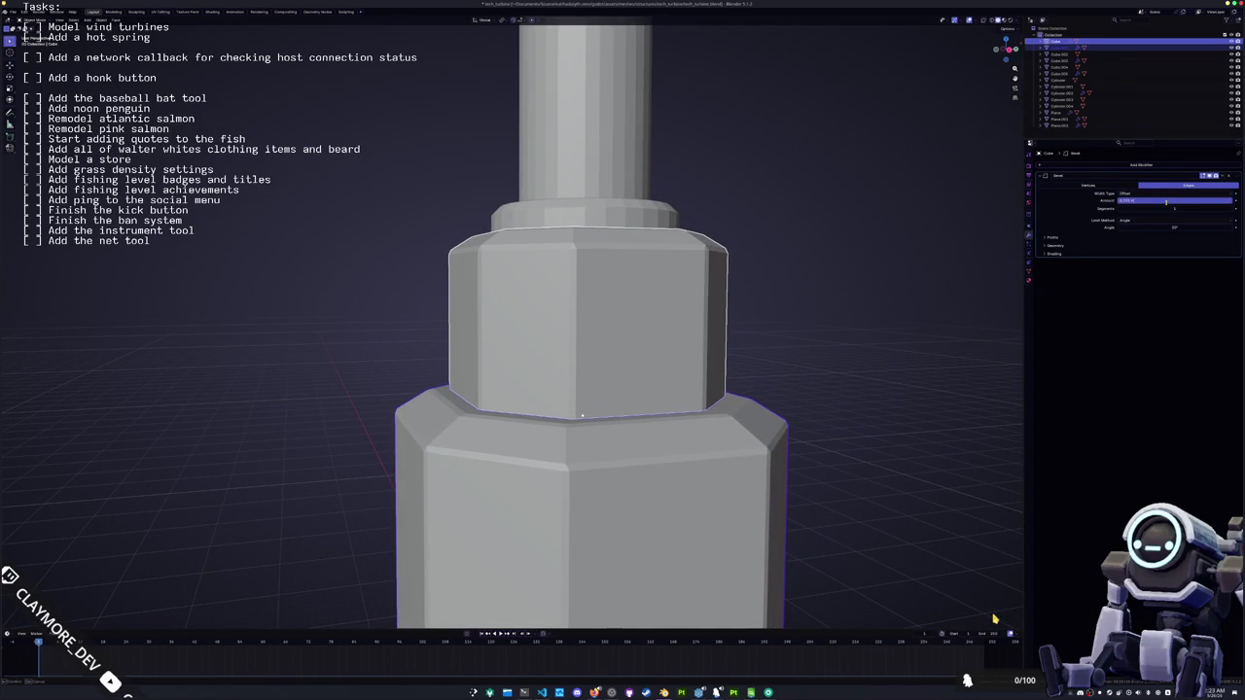
key("Return")
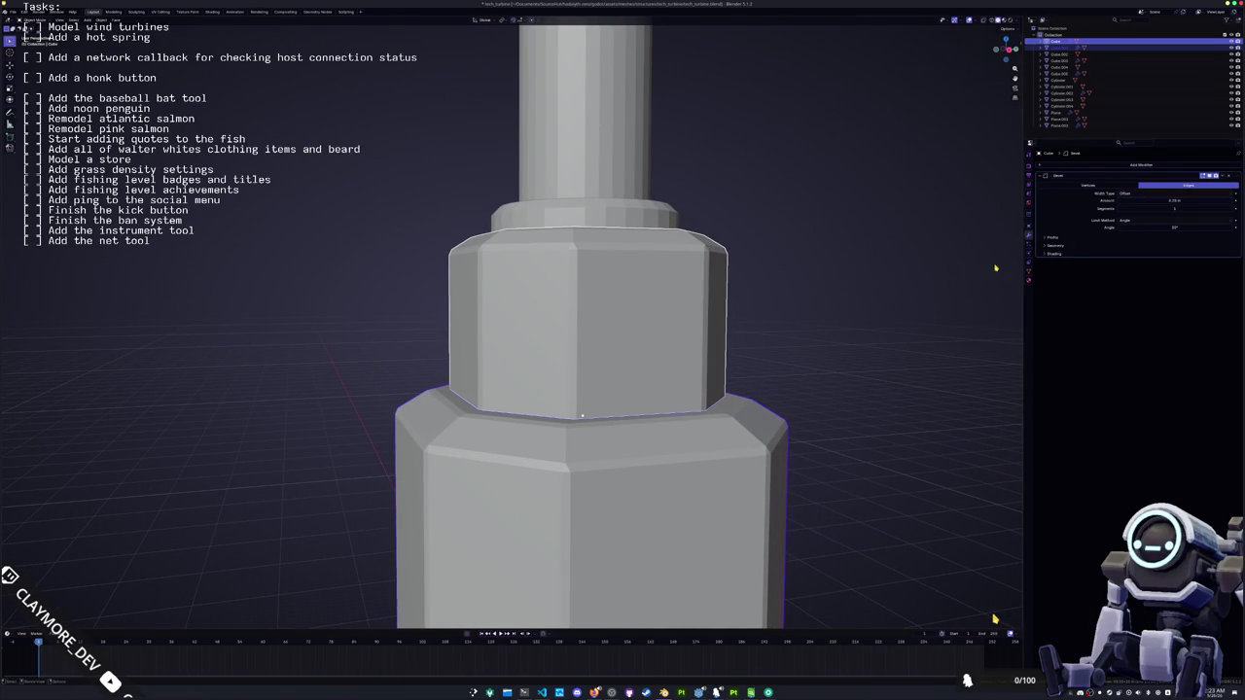
right_click(950, 266)
scroll(751, 217, "down", 3)
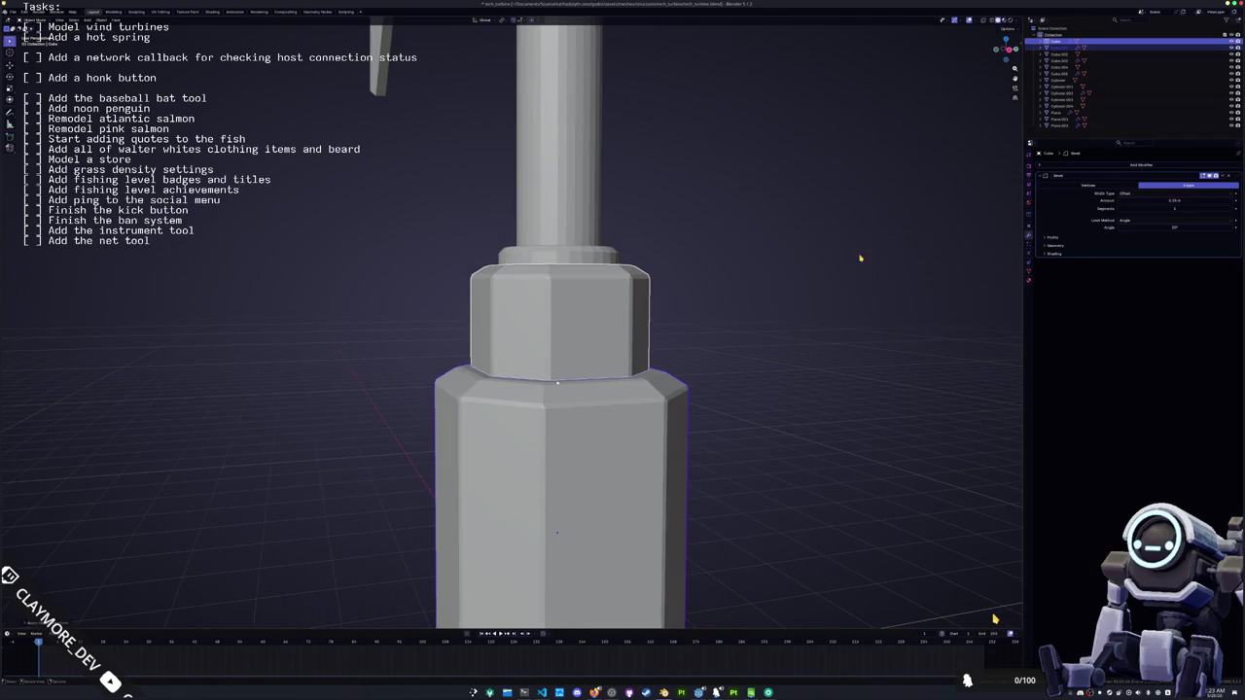
scroll(751, 217, "down", 4)
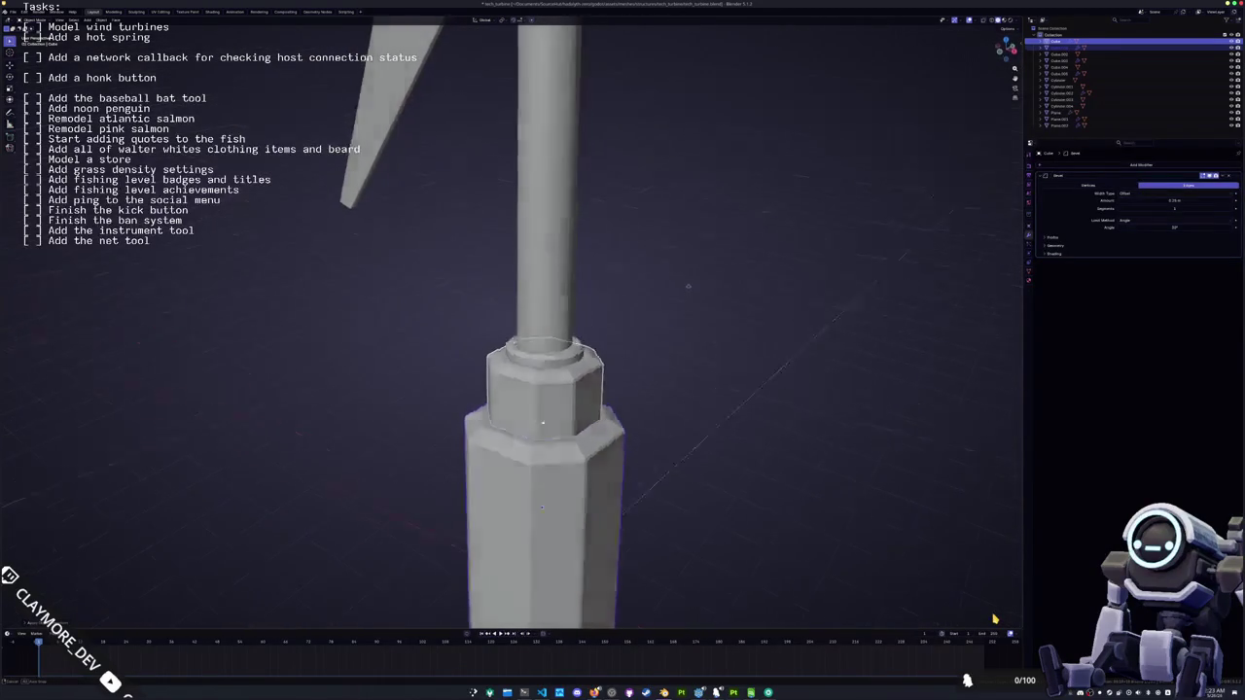
Step: Raise the nut's top edge loop along Z
key("Tab")
left_click(585, 357, "alt")
scroll(586, 357, "up", 2)
key("g")
key("z")
left_click(694, 345)
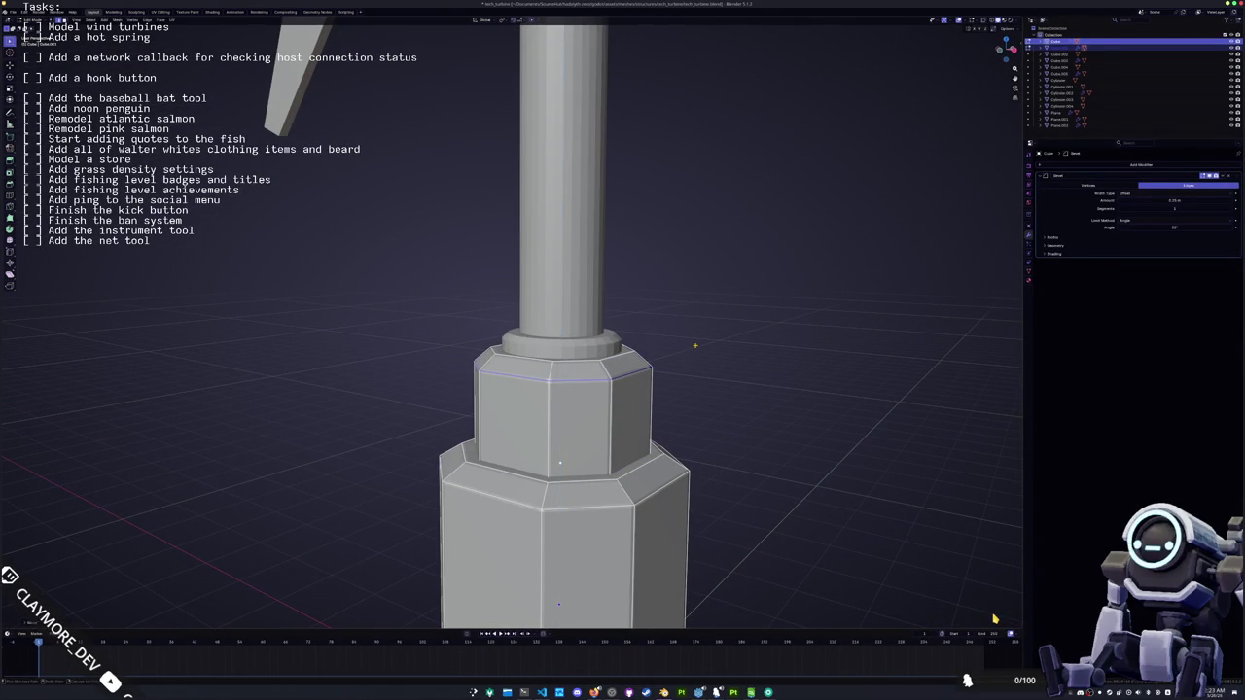
key("Tab")
scroll(701, 347, "down", 1)
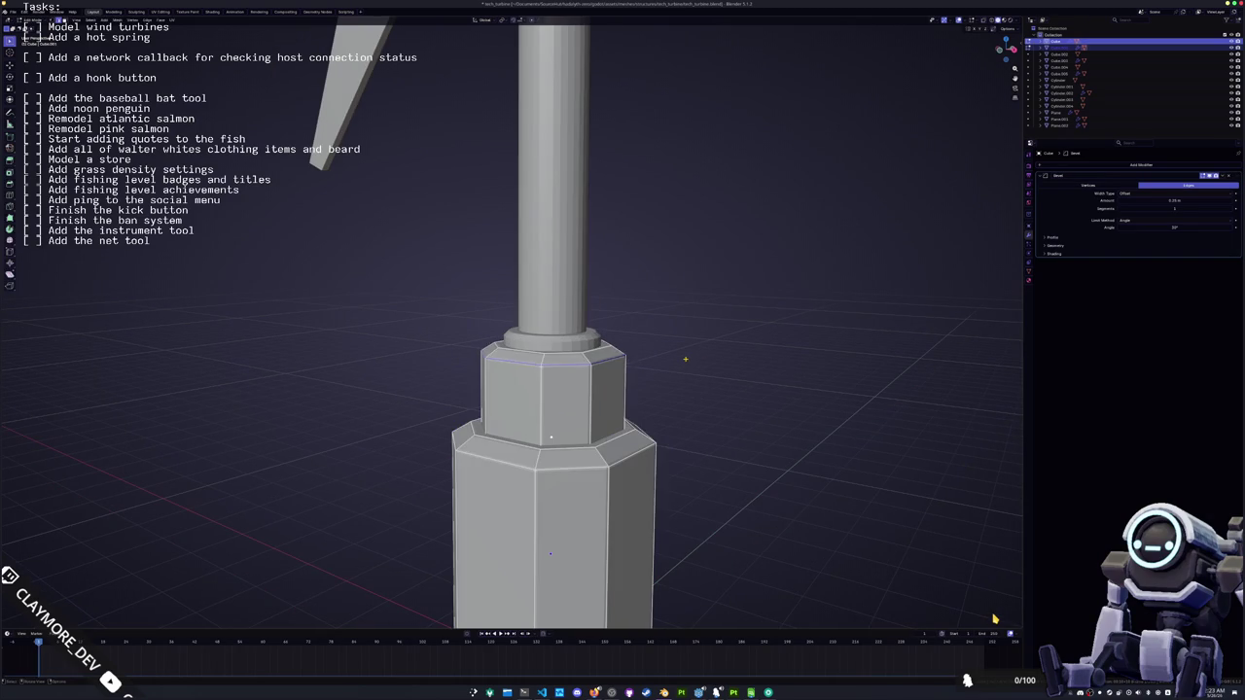
scroll(700, 353, "up", 2)
Step: Raise the lower section's edge loop along Z as well
key("Tab")
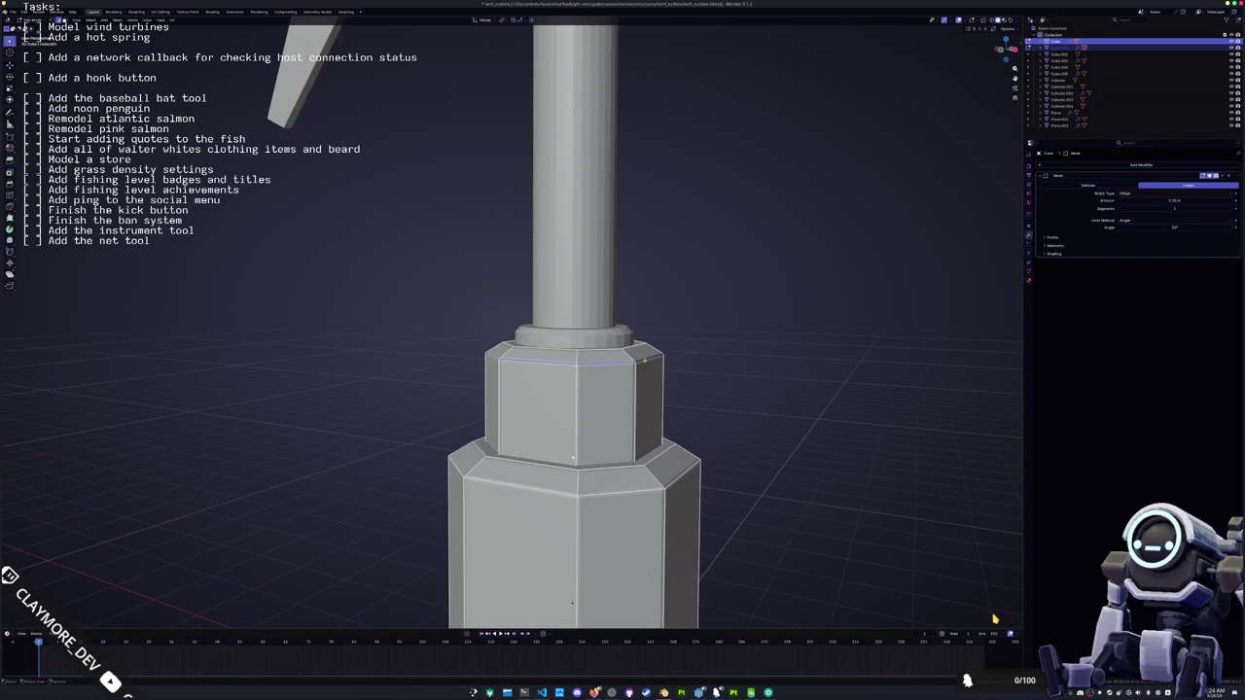
left_click_drag(715, 352, 705, 395)
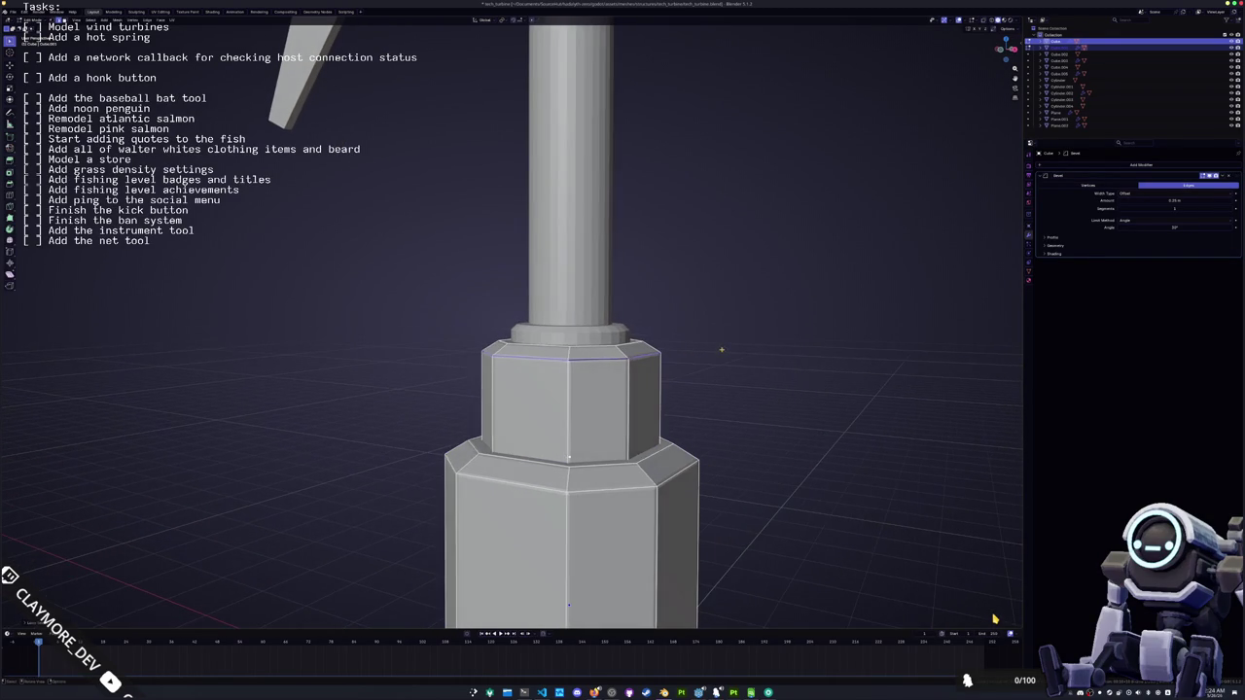
left_click_drag(681, 471, 709, 391)
key("g")
key("z")
left_click(708, 391)
key("Tab")
Step: Save the wind turbine .blend file
scroll(708, 391, "down", 3)
key("ctrl+s")
scroll(633, 333, "down", 5)
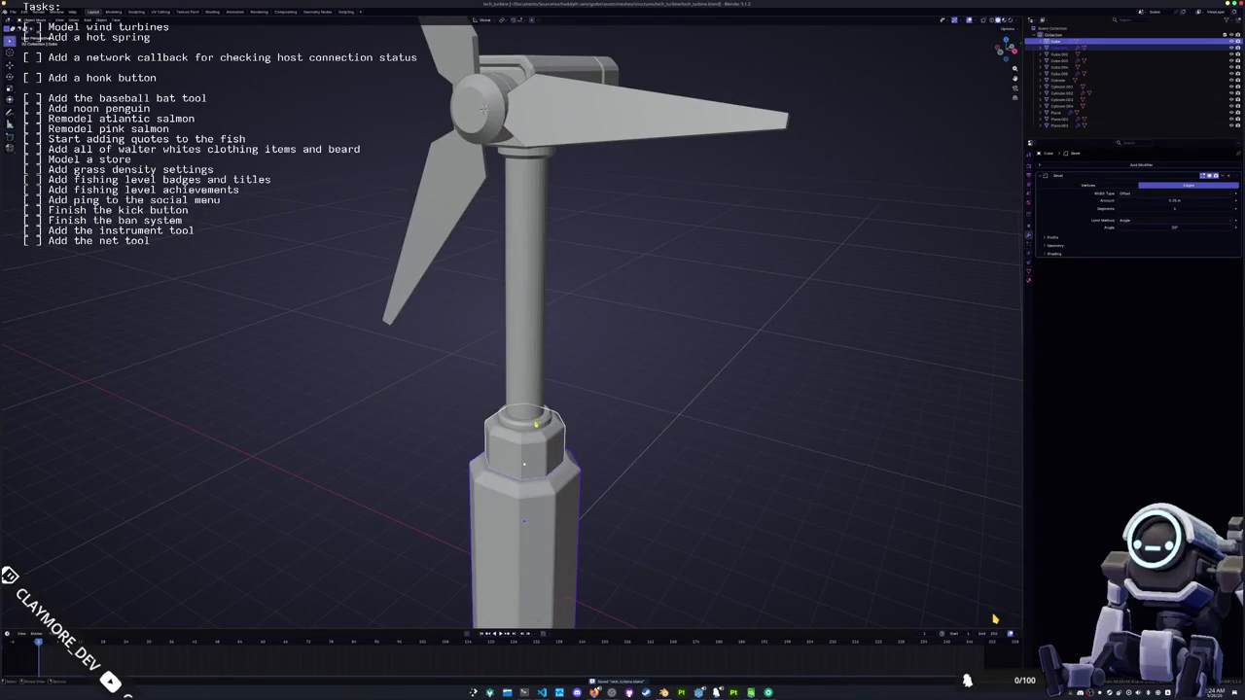
left_click(535, 424)
right_click(535, 424)
left_click_drag(617, 364, 607, 411)
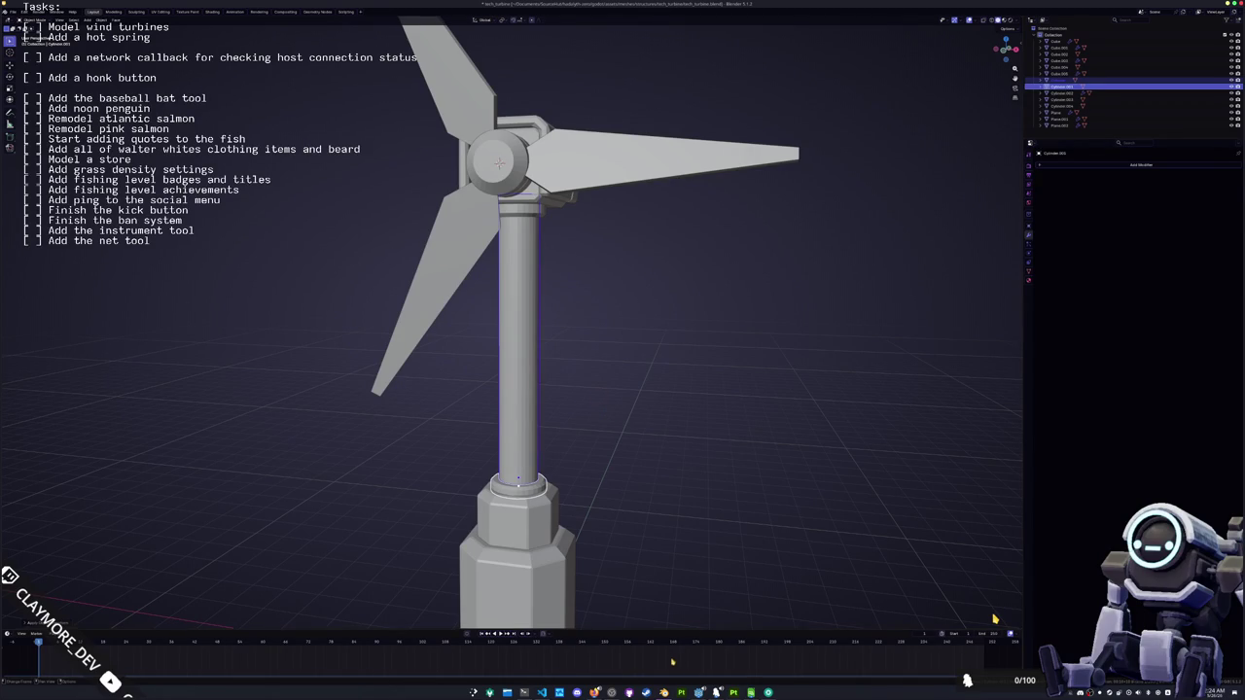
key("alt+Tab")
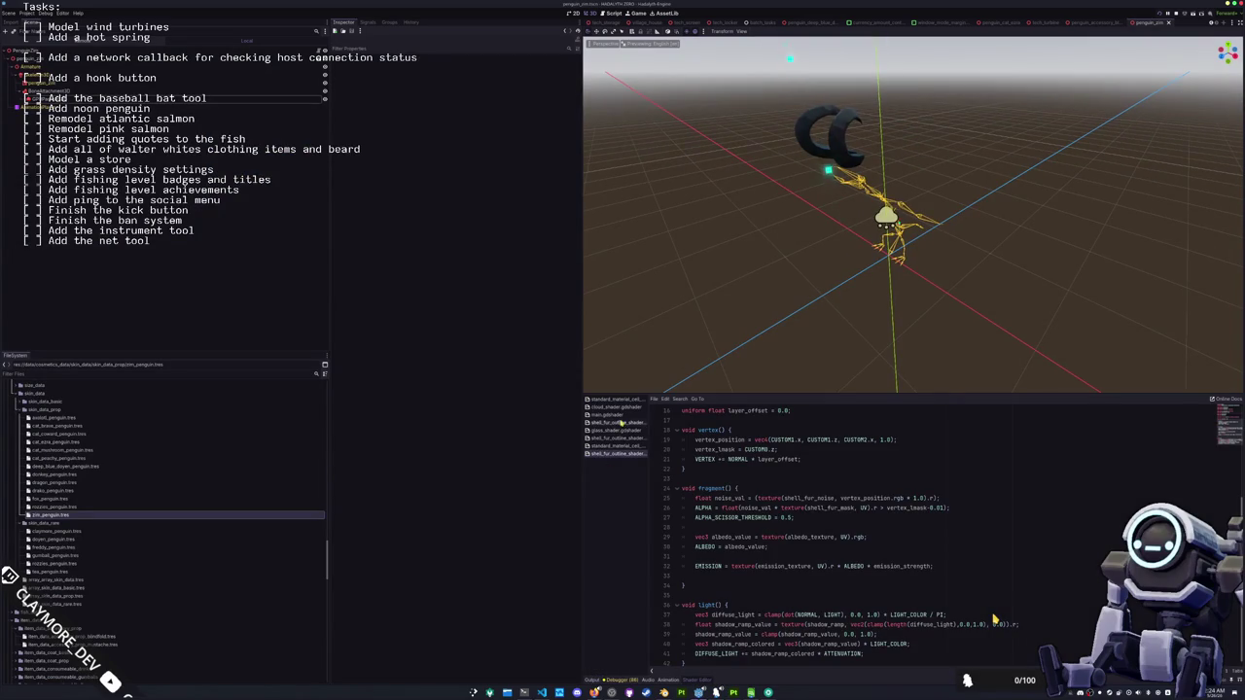
Step: Collapse the shader editor panel and switch to the main.tscn island scene
left_click_drag(683, 420, 820, 586)
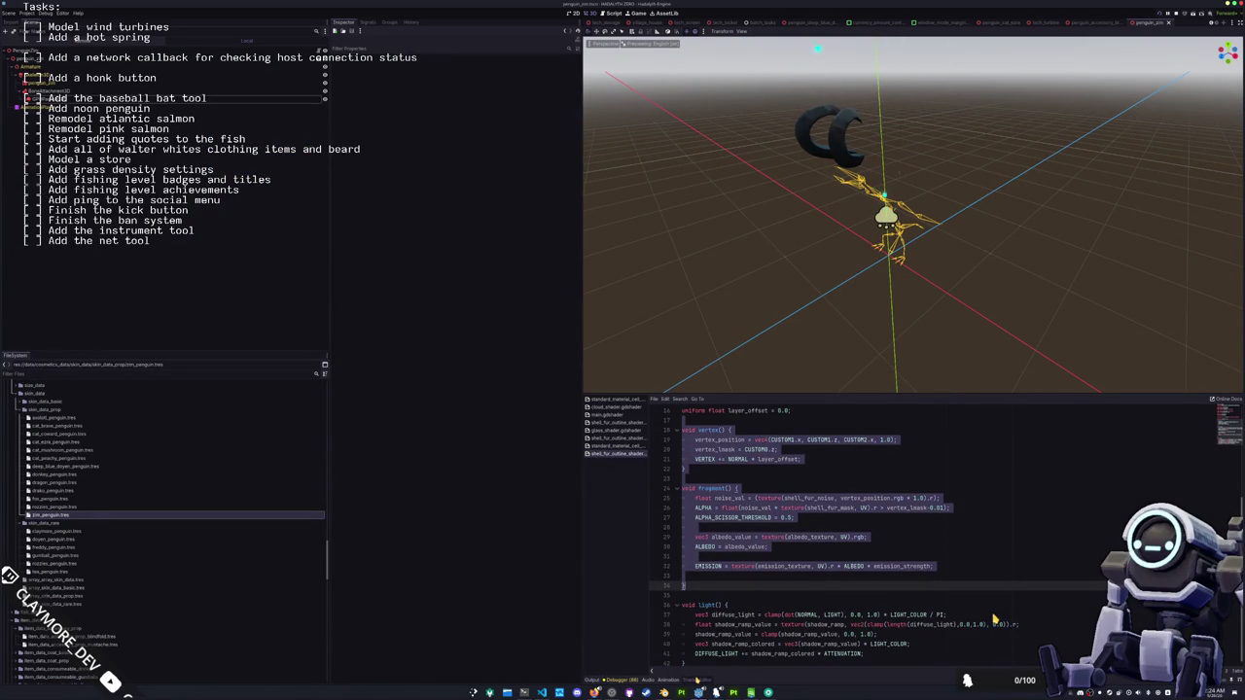
key("ctrl+j")
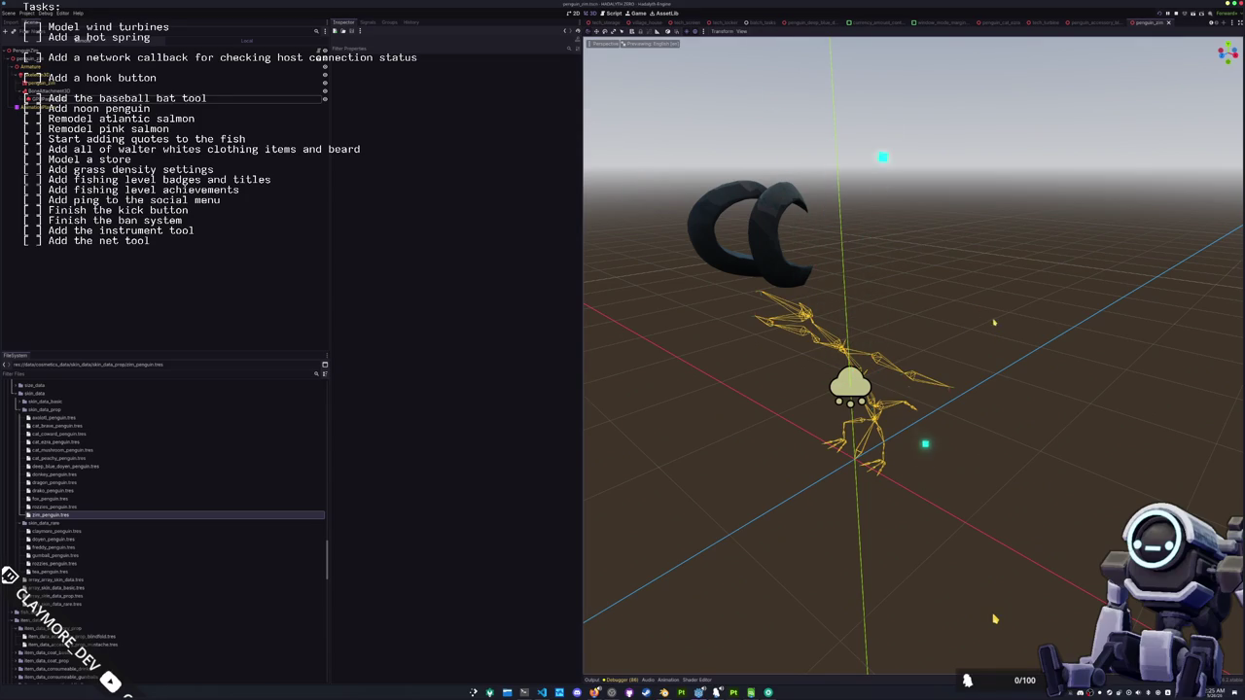
scroll(882, 339, "down", 2)
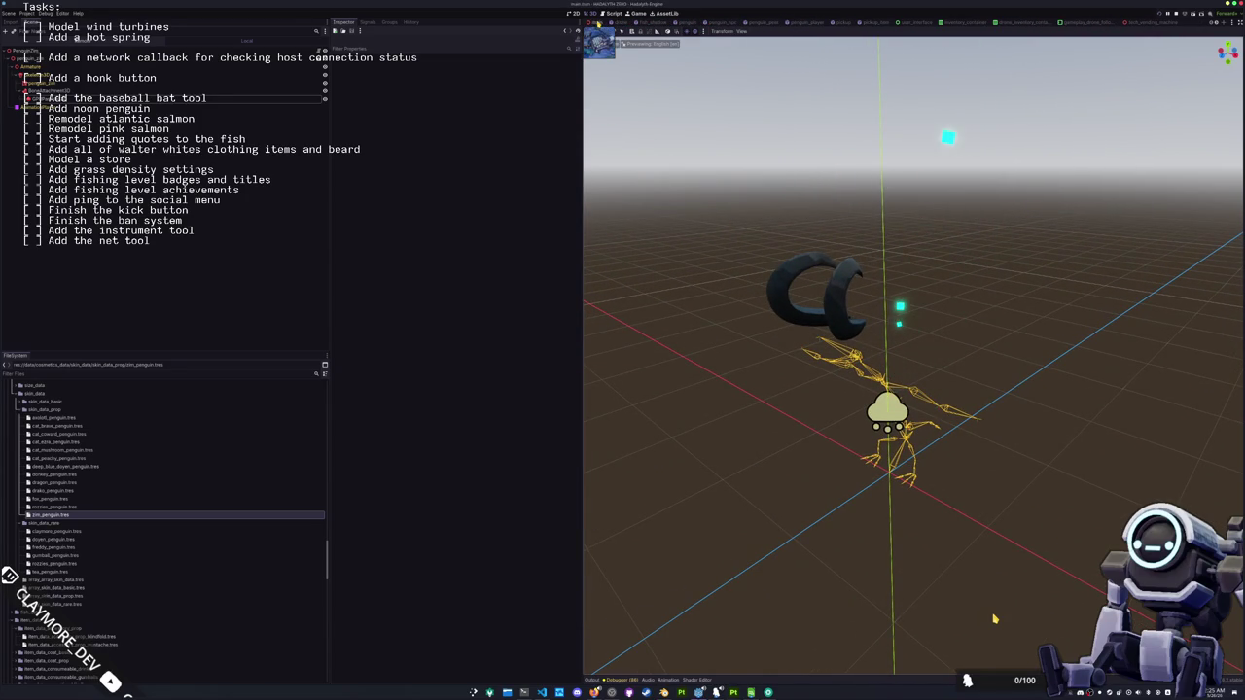
left_click(598, 21)
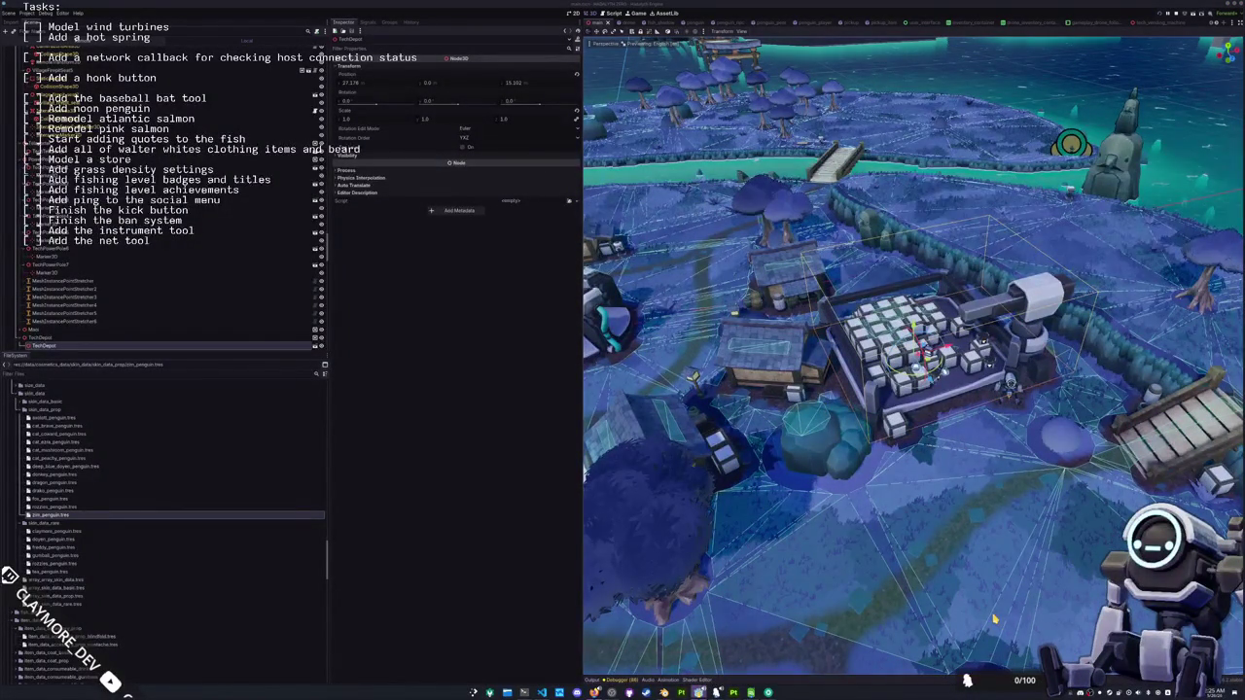
Step: Walk the penguin briefly in the running game, then switch to the Blender wind turbine file
mouse_move(698, 692)
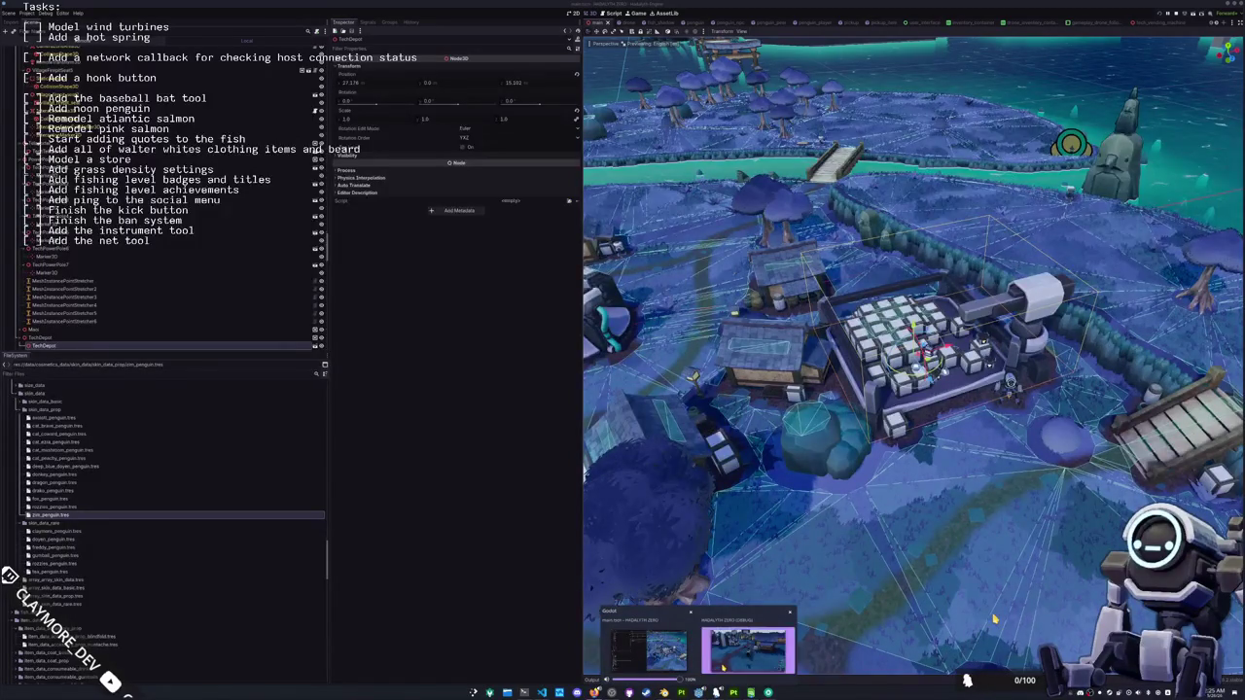
left_click(722, 667)
key("a")
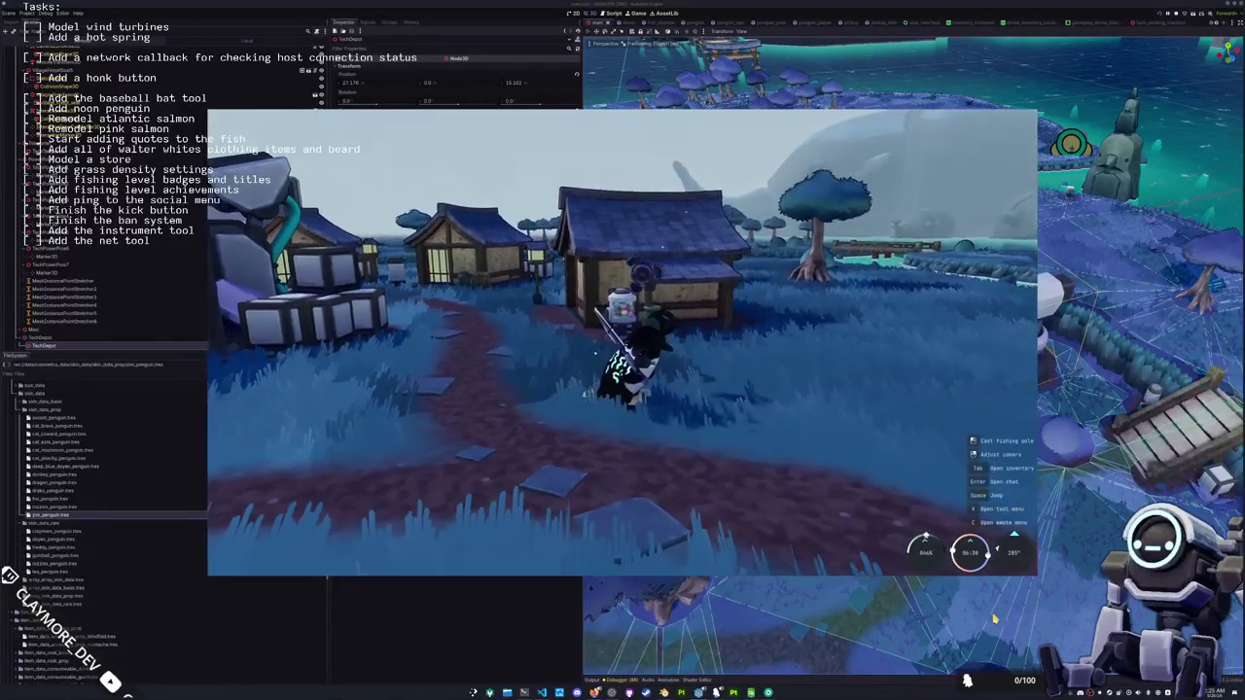
key("alt+Tab")
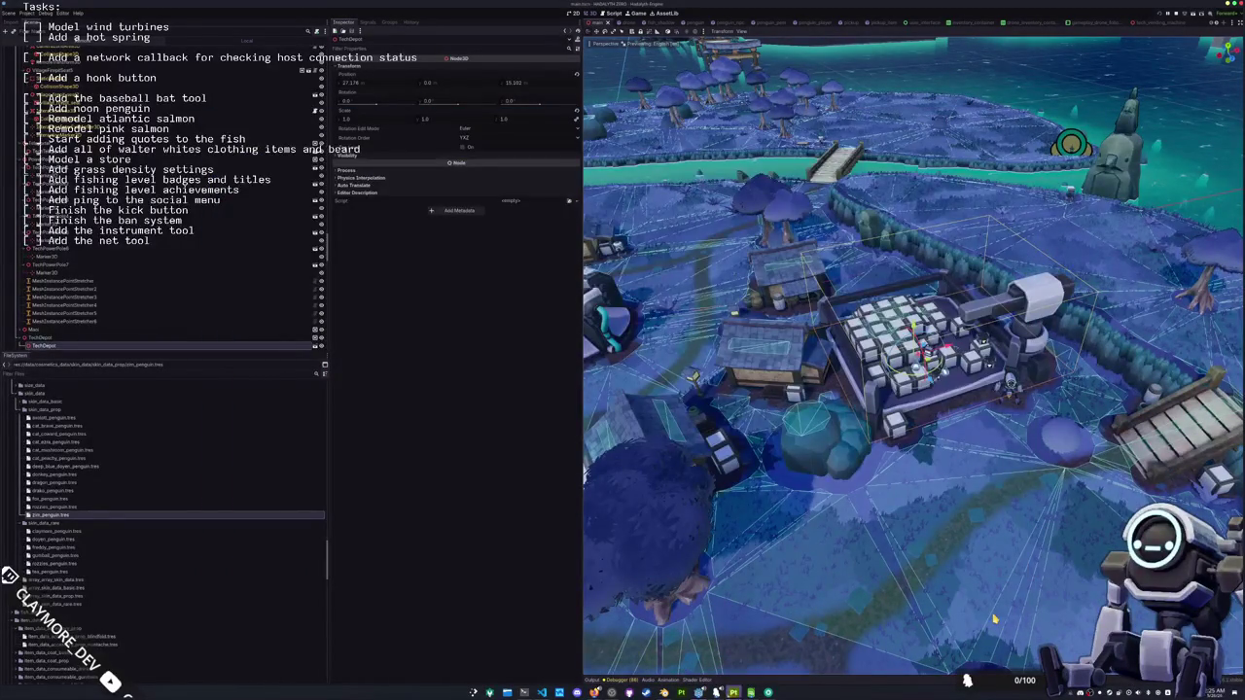
mouse_move(717, 691)
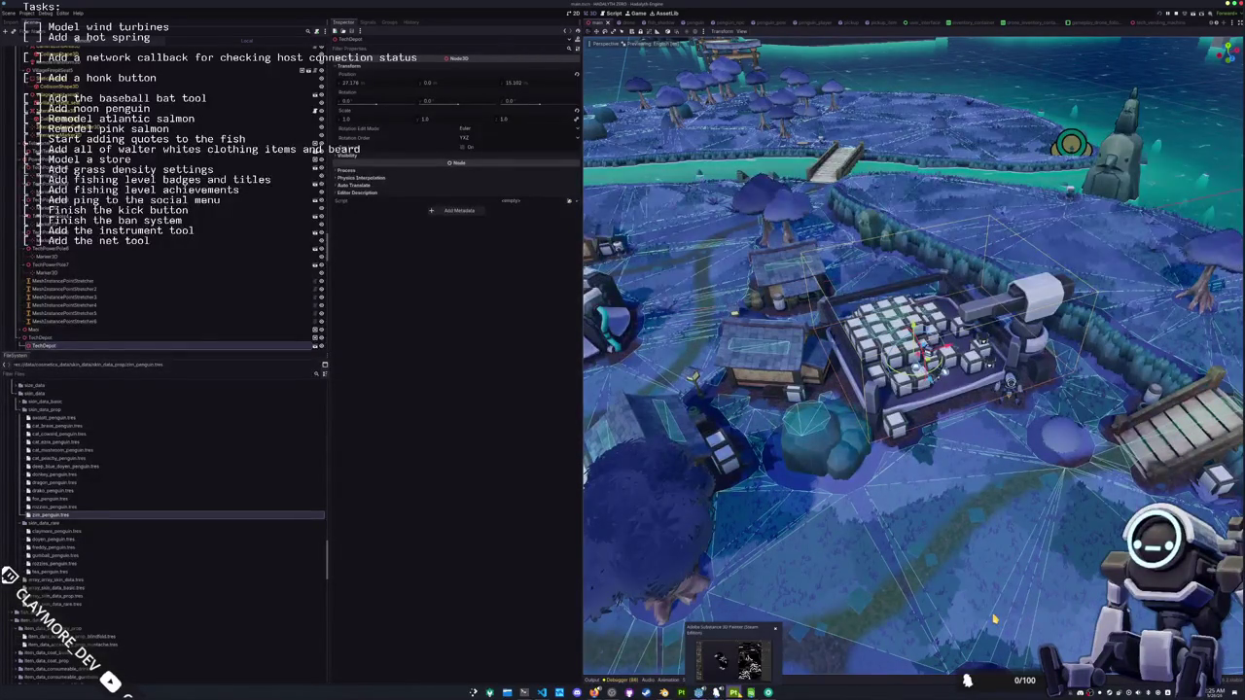
left_click(664, 692)
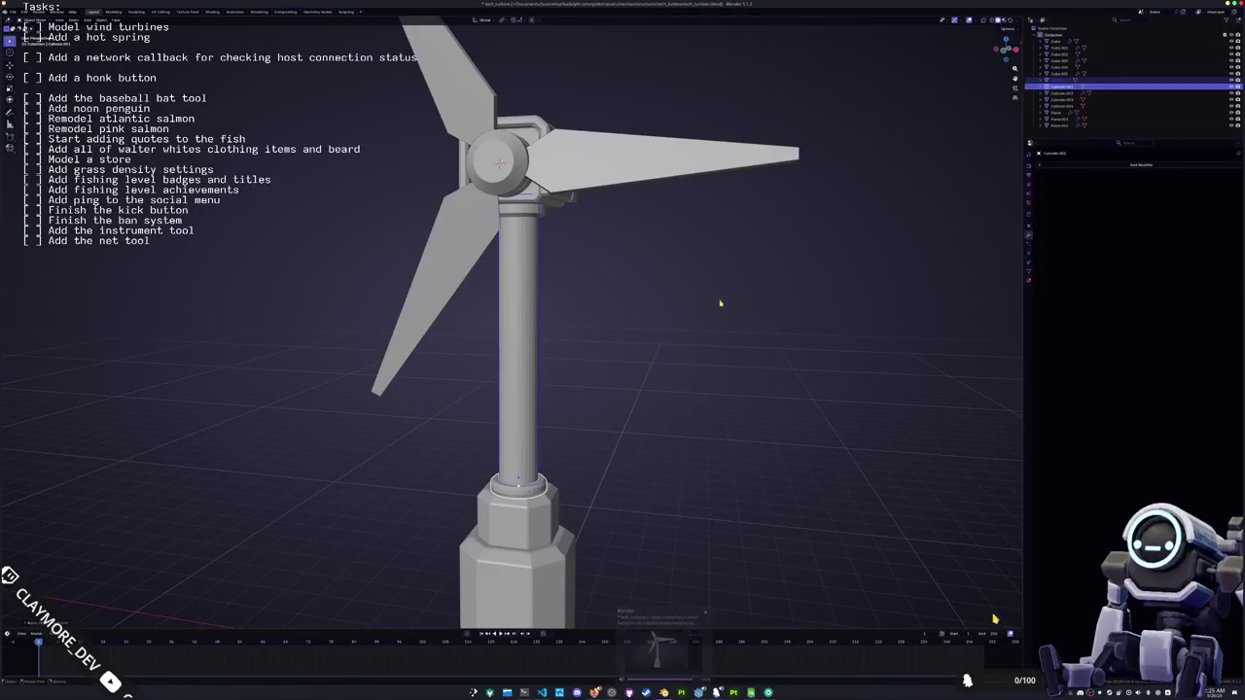
Step: Thicken the right turbine blade by editing its Solidify thickness
mouse_move(686, 312)
left_mouse_down()
mouse_move(668, 322)
mouse_move(715, 342)
left_mouse_up()
left_click(715, 342)
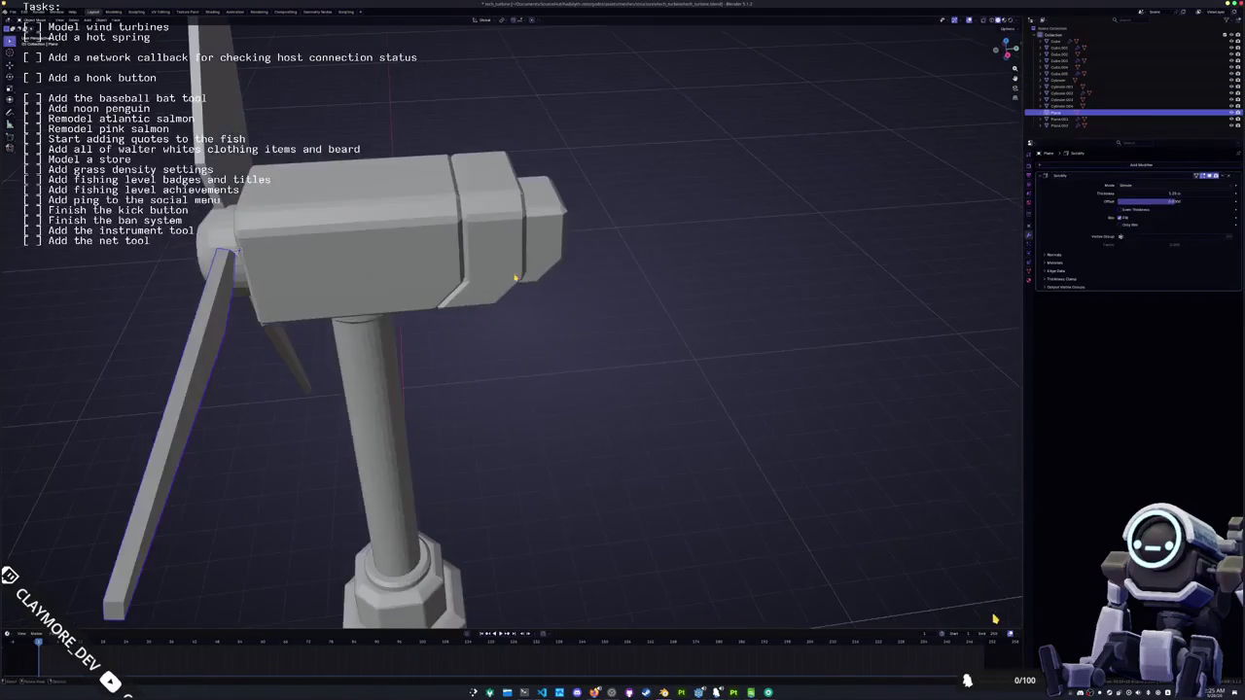
left_click(1149, 193)
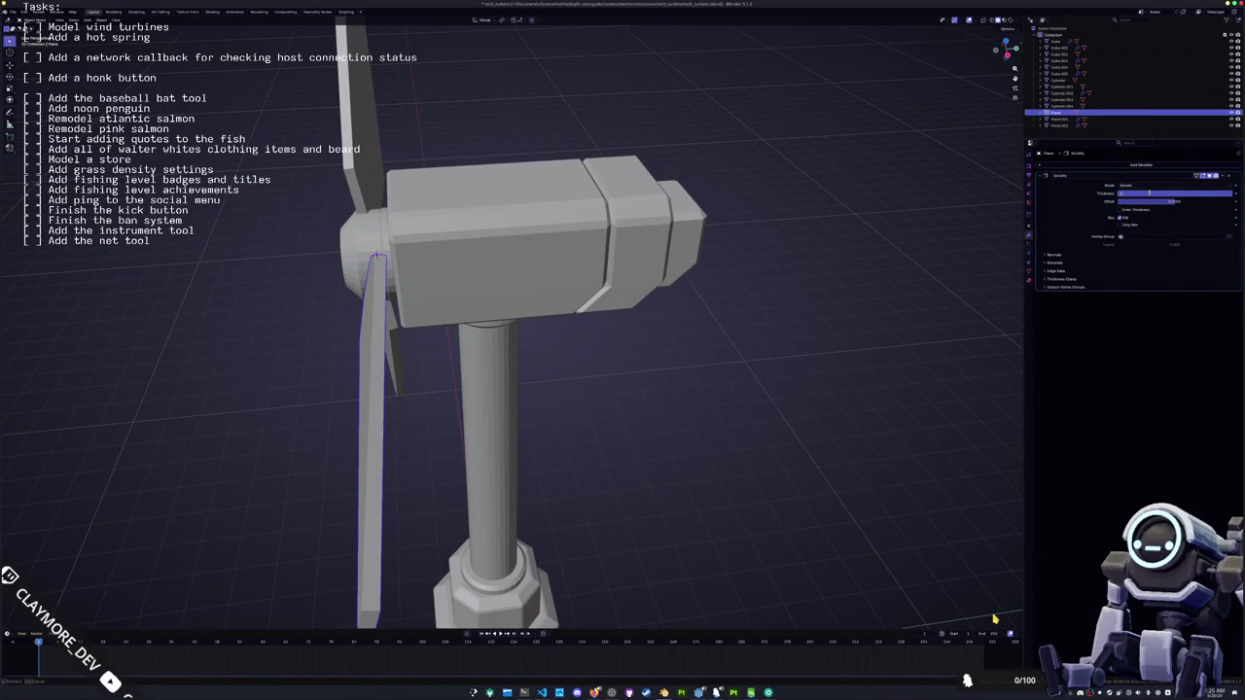
key("Return")
Step: Set the lower-right blade's Solidify thickness to 1.5 m
left_click_drag(927, 218, 882, 235)
key("Down")
key("Down")
left_click(615, 317)
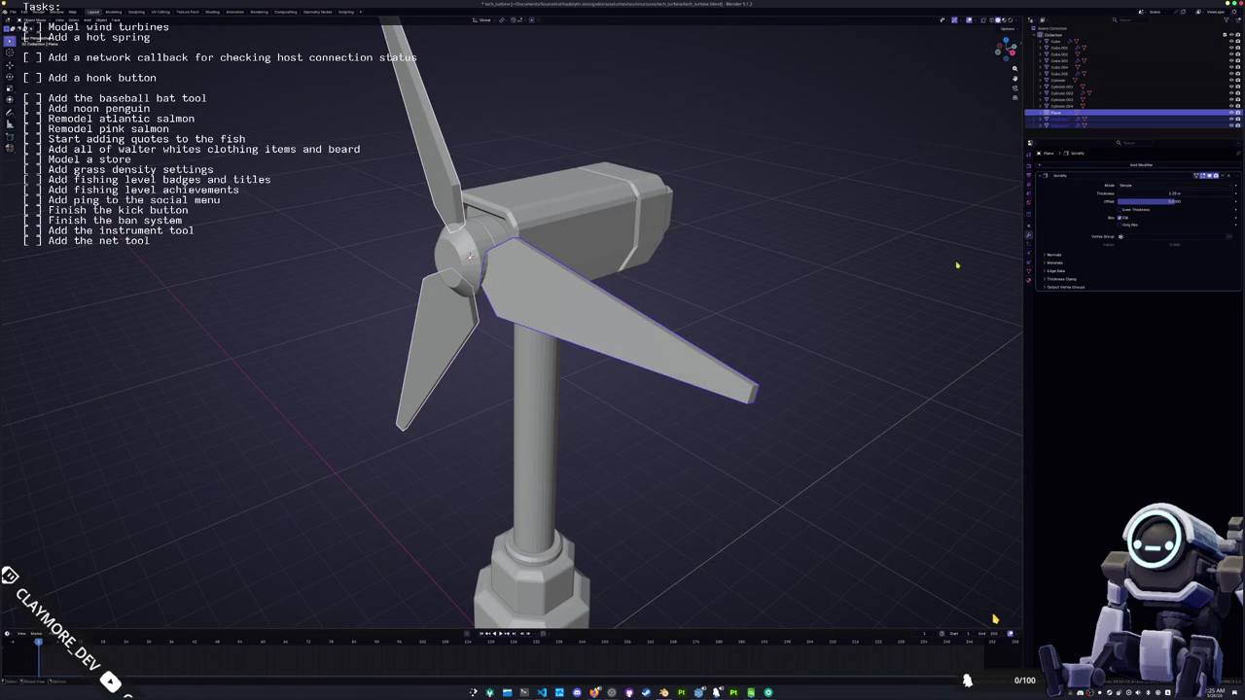
double_click(1178, 194)
key("Return")
double_click(1178, 193)
key("Return")
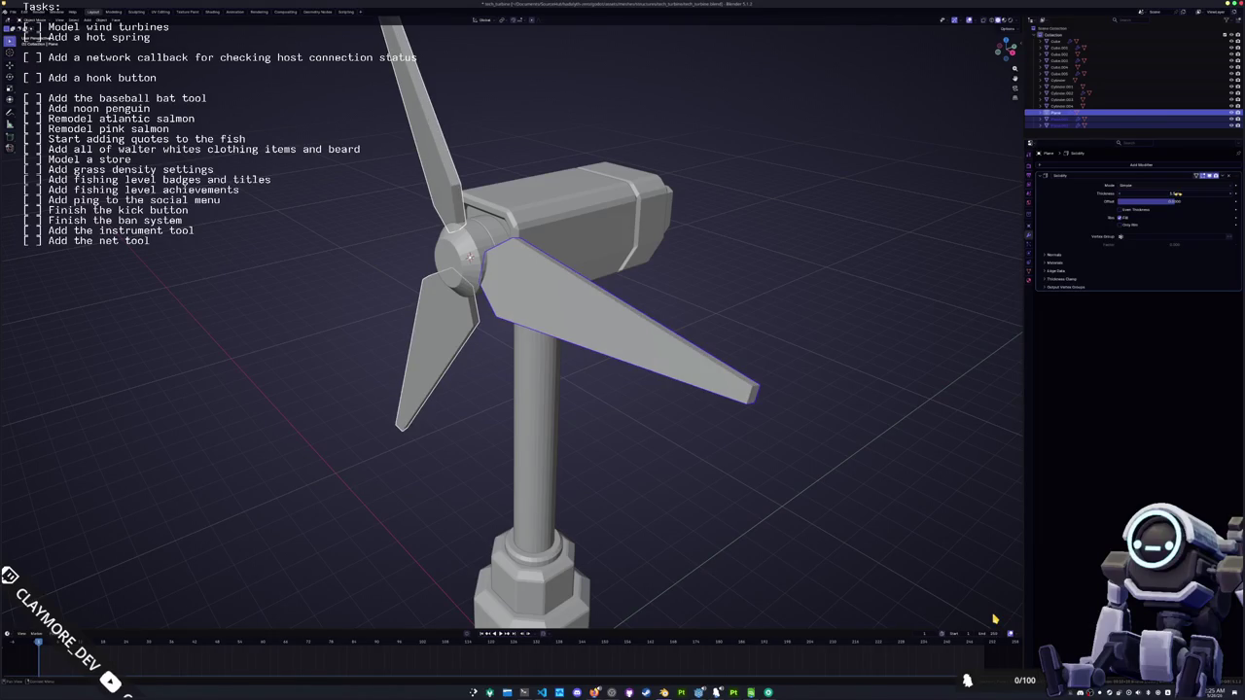
Step: Apply the blades' scale
key("ctrl+a")
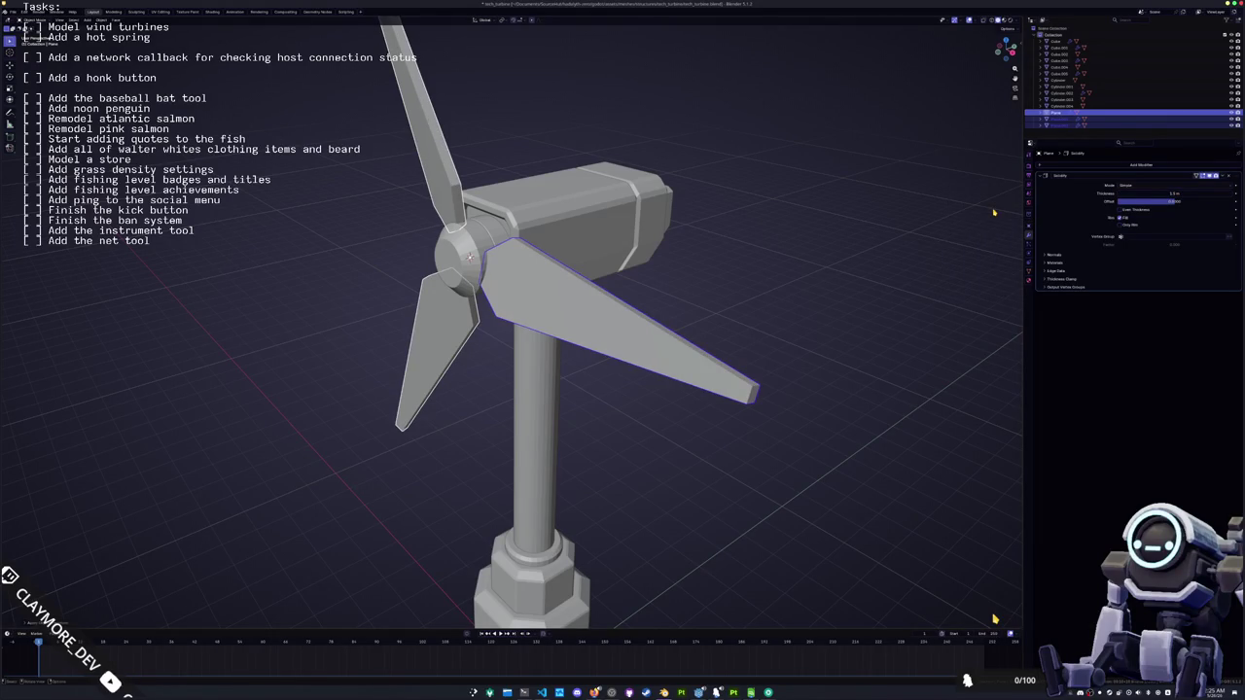
left_click(993, 212)
scroll(993, 215, "up", 1)
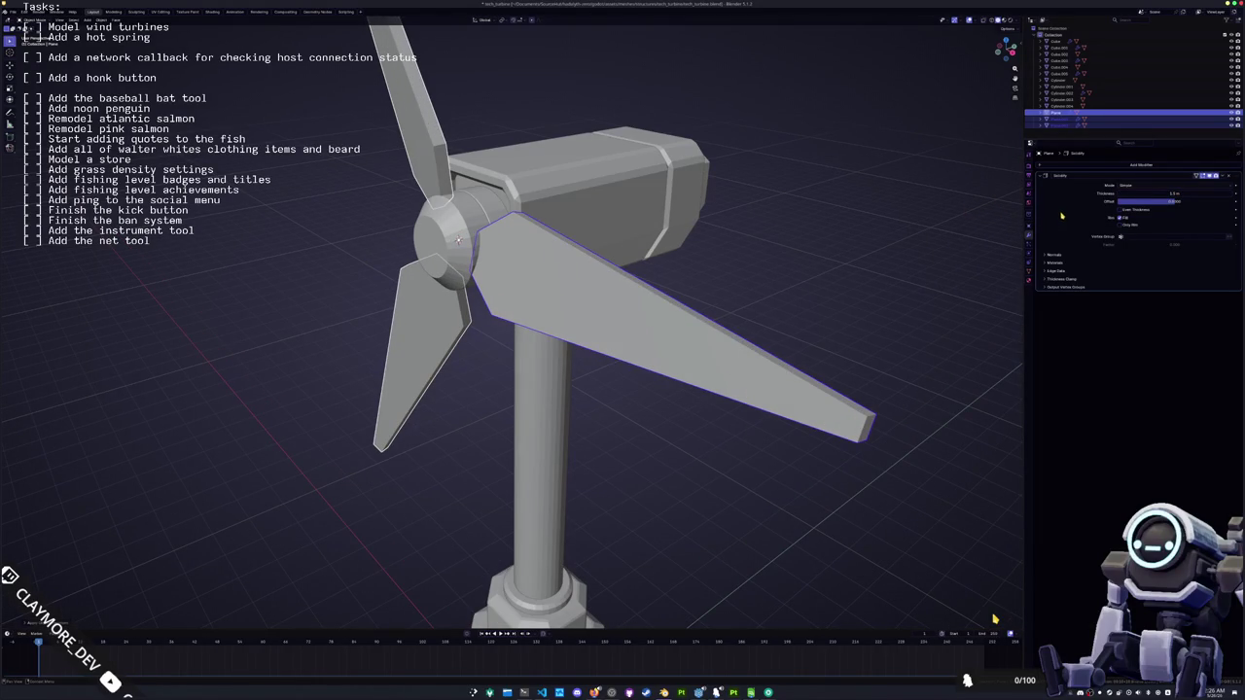
Step: Add a Bevel modifier to the blade with an amount of 0.25 m
left_click(1138, 166)
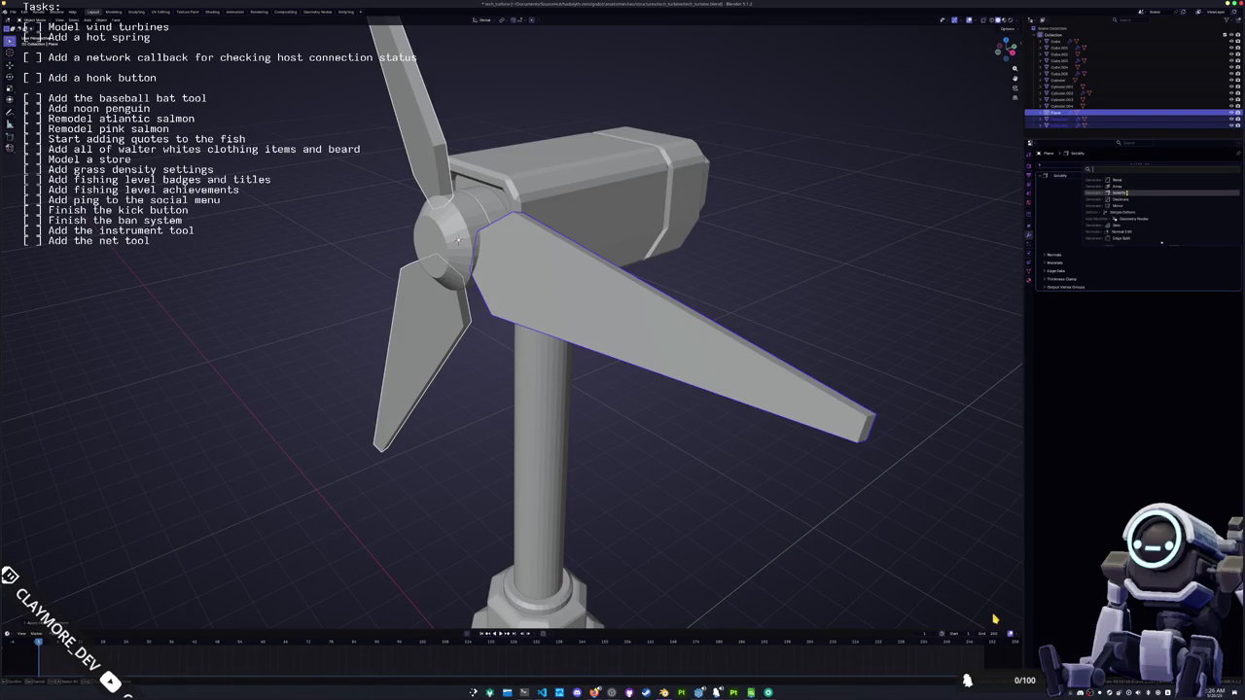
left_click(1125, 178)
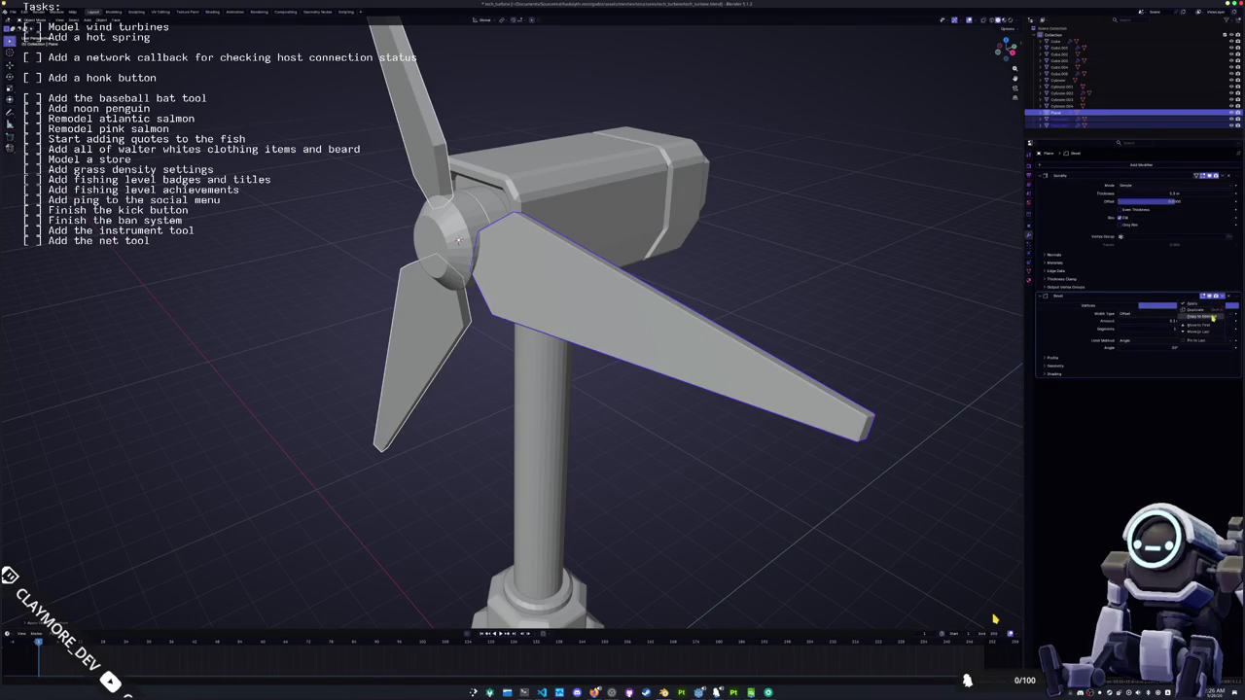
left_click_drag(1163, 321, 1134, 321)
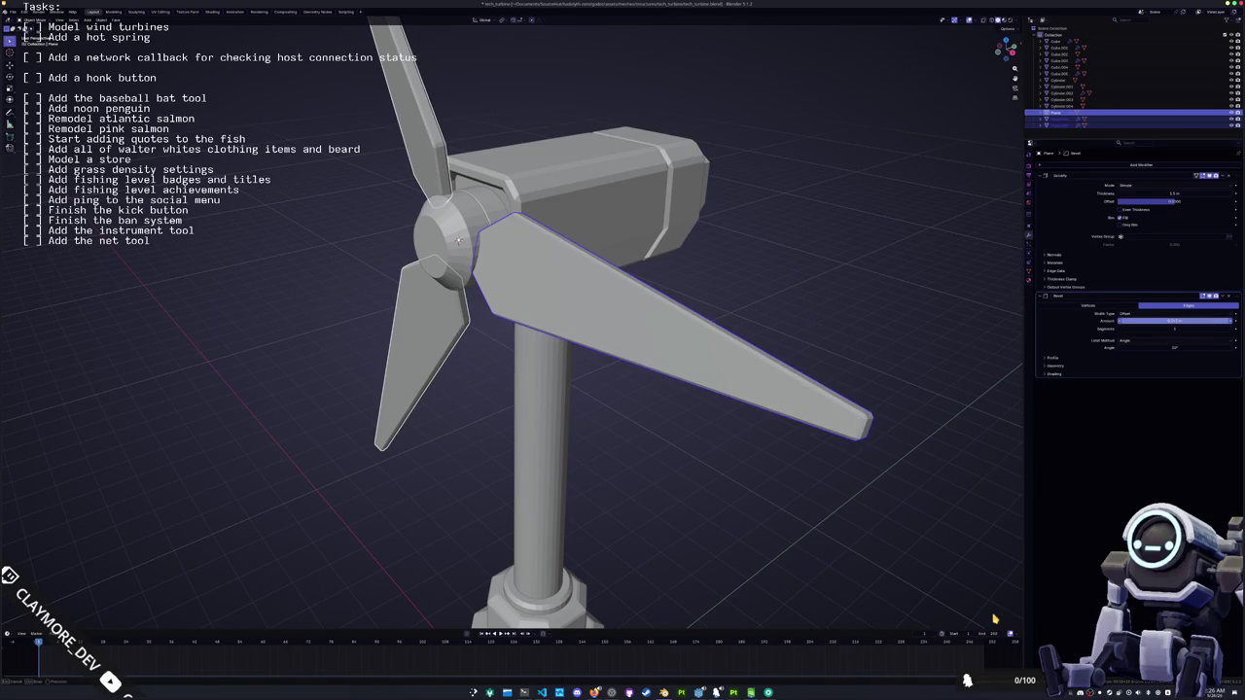
left_click(1163, 321)
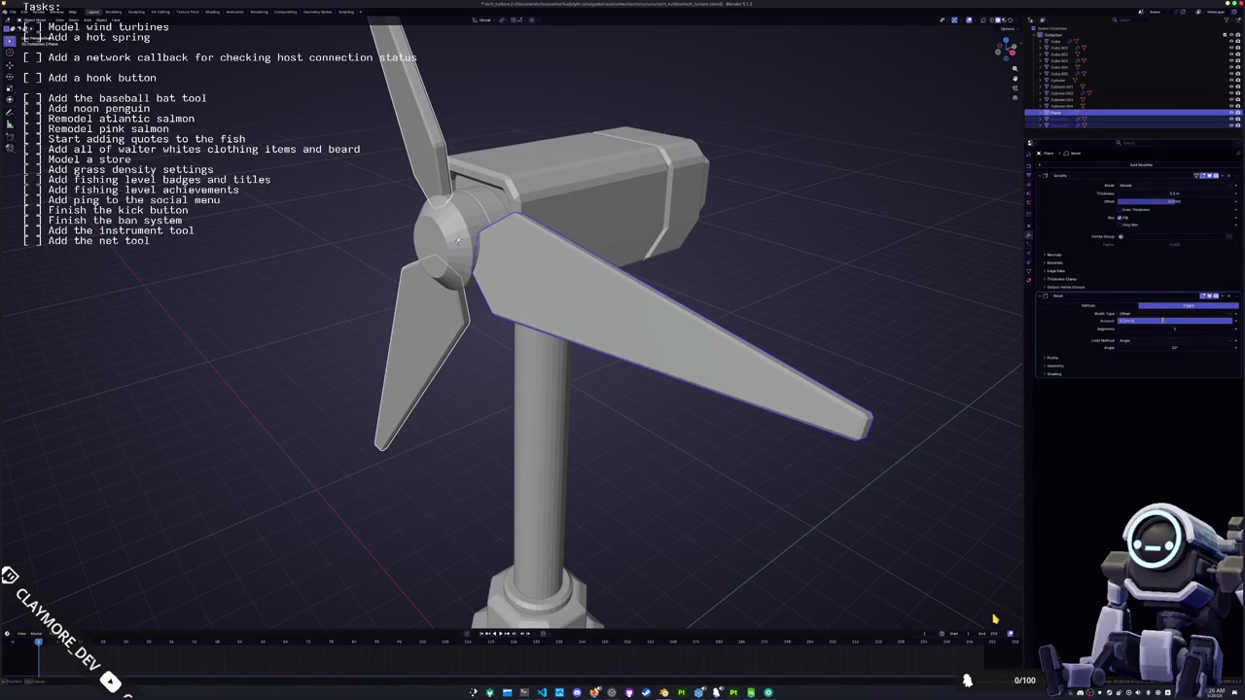
key("Return")
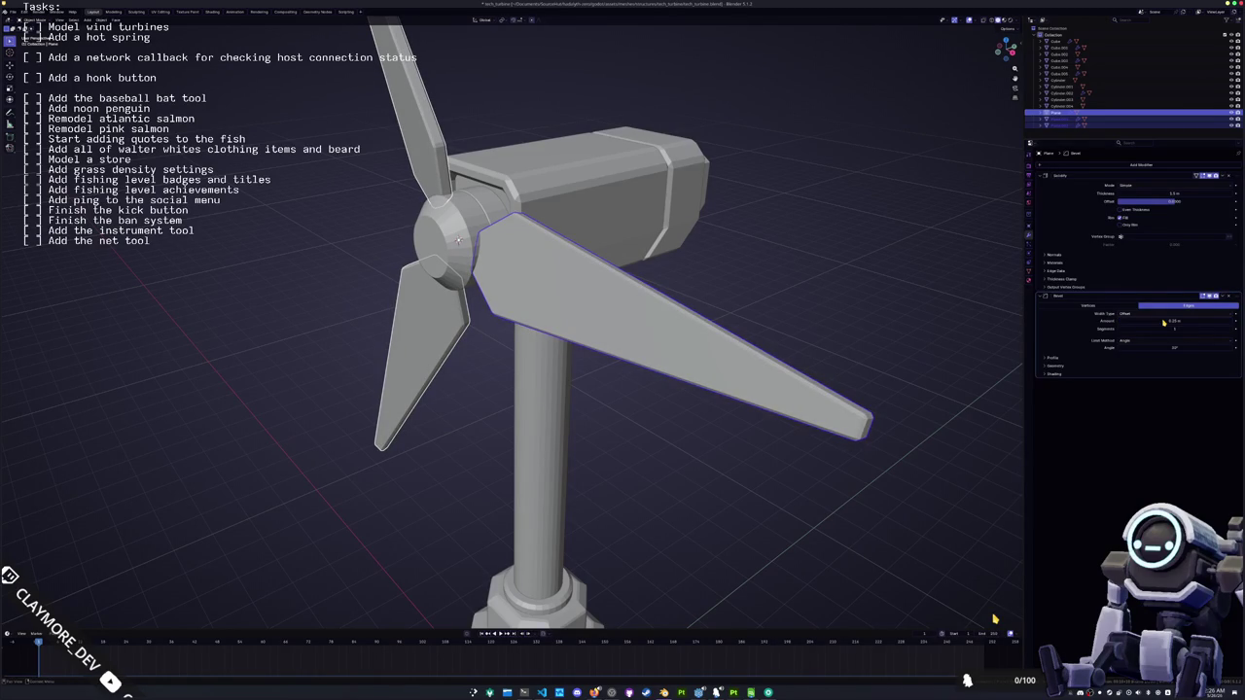
mouse_move(889, 265)
left_mouse_down()
mouse_move(669, 329)
mouse_move(464, 281)
left_mouse_up()
Step: Apply the scale of the rotor hub cylinder
left_click(501, 297)
scroll(464, 281, "up", 3)
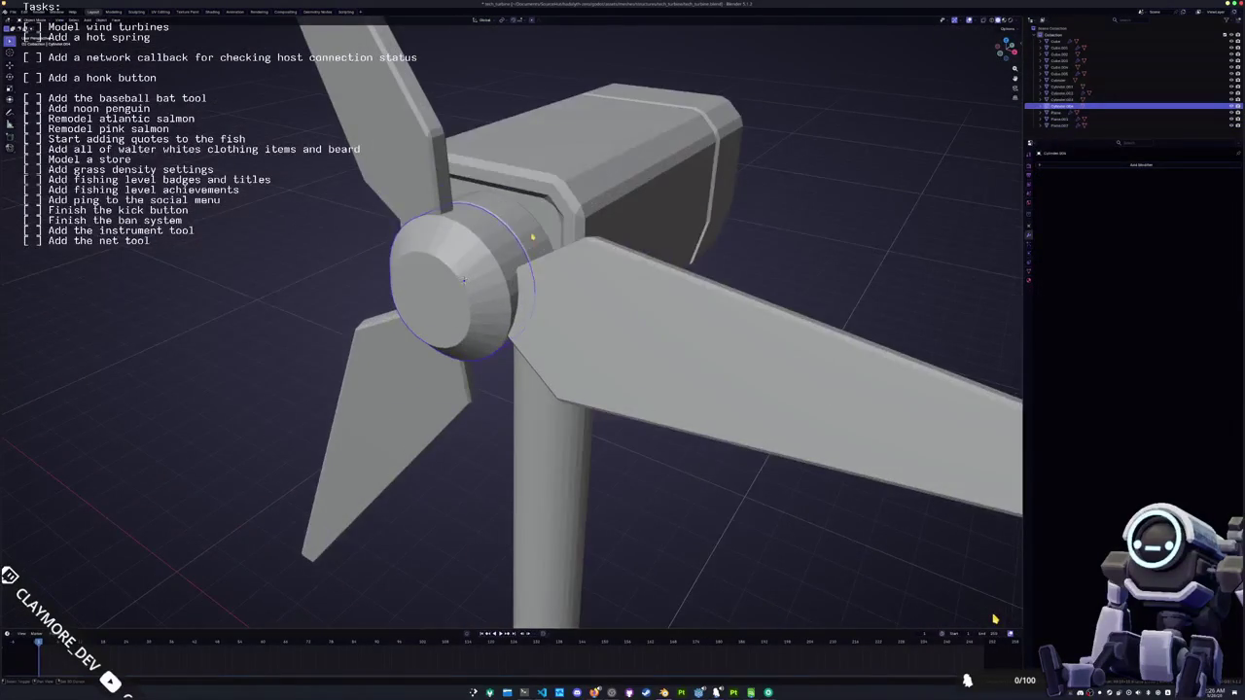
left_click(464, 281)
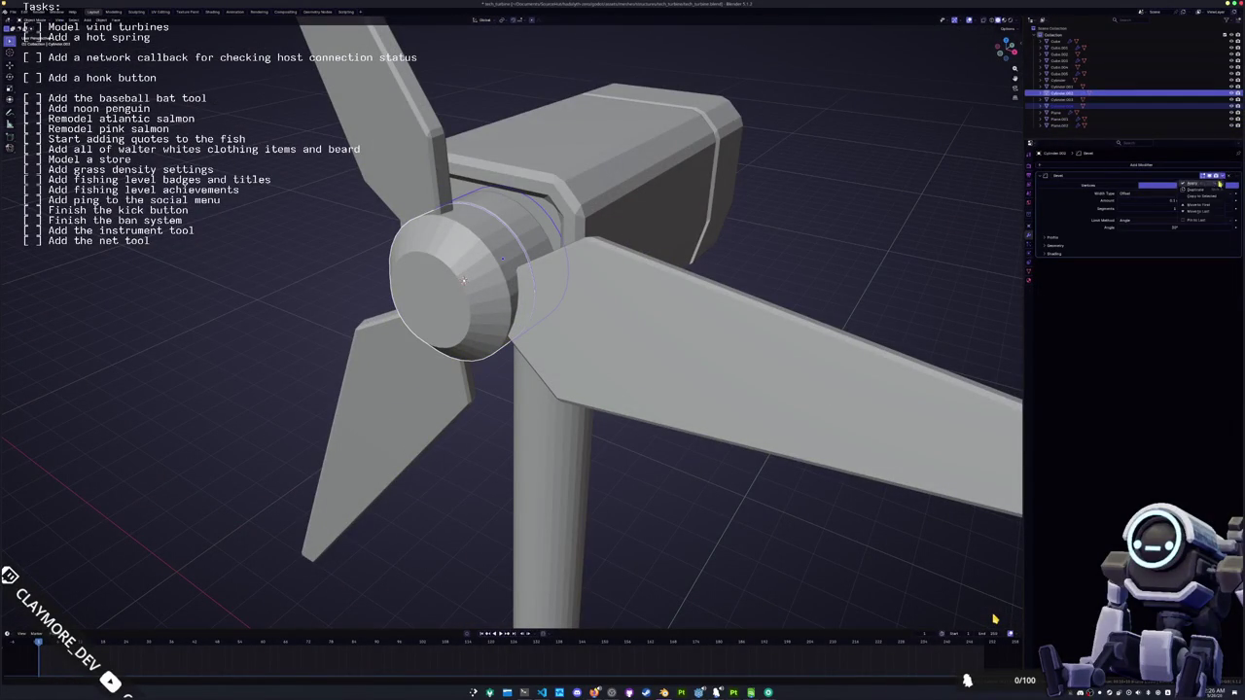
key("ctrl+a")
left_click(750, 240)
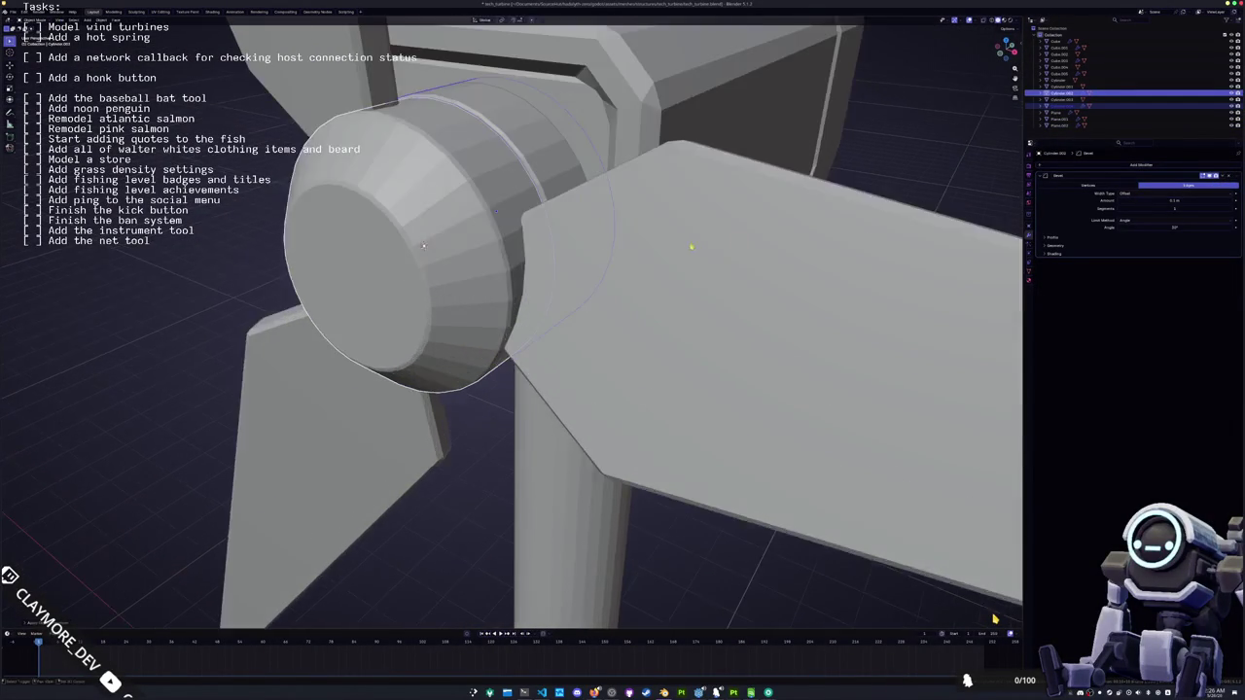
scroll(374, 356, "up", 4)
Step: Set the hub ring's Bevel amount to 0.001 m
left_click(373, 356)
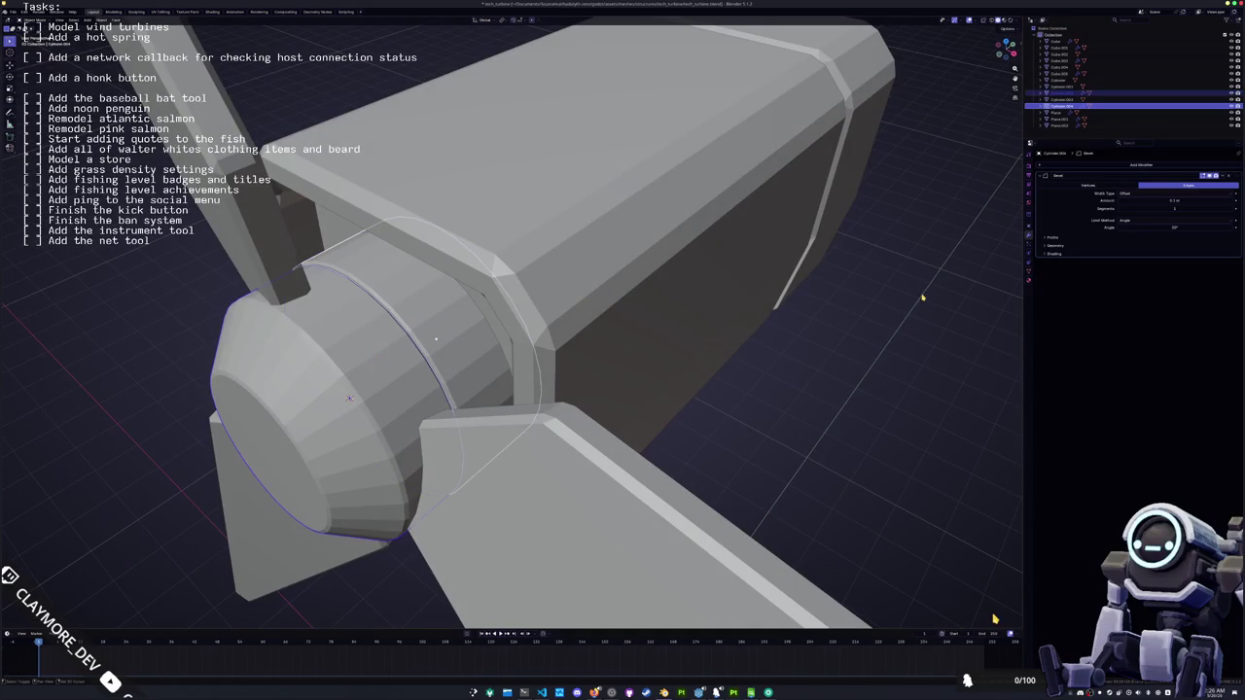
left_click(1159, 204)
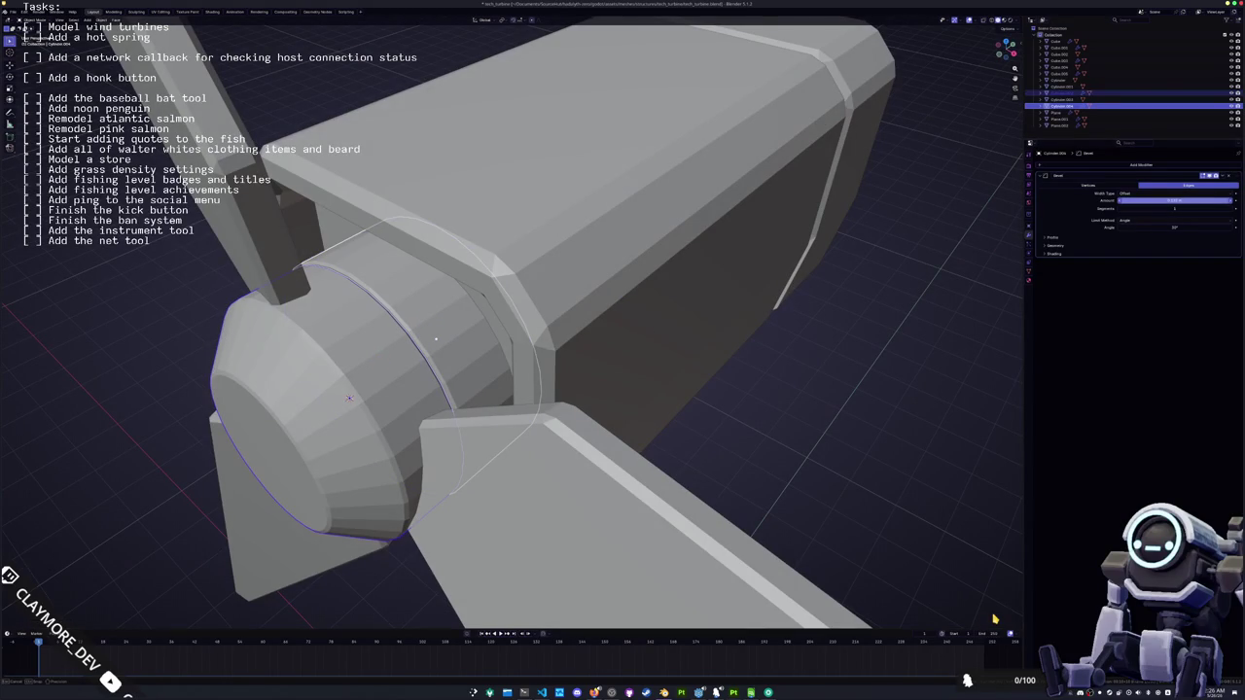
type("0.001")
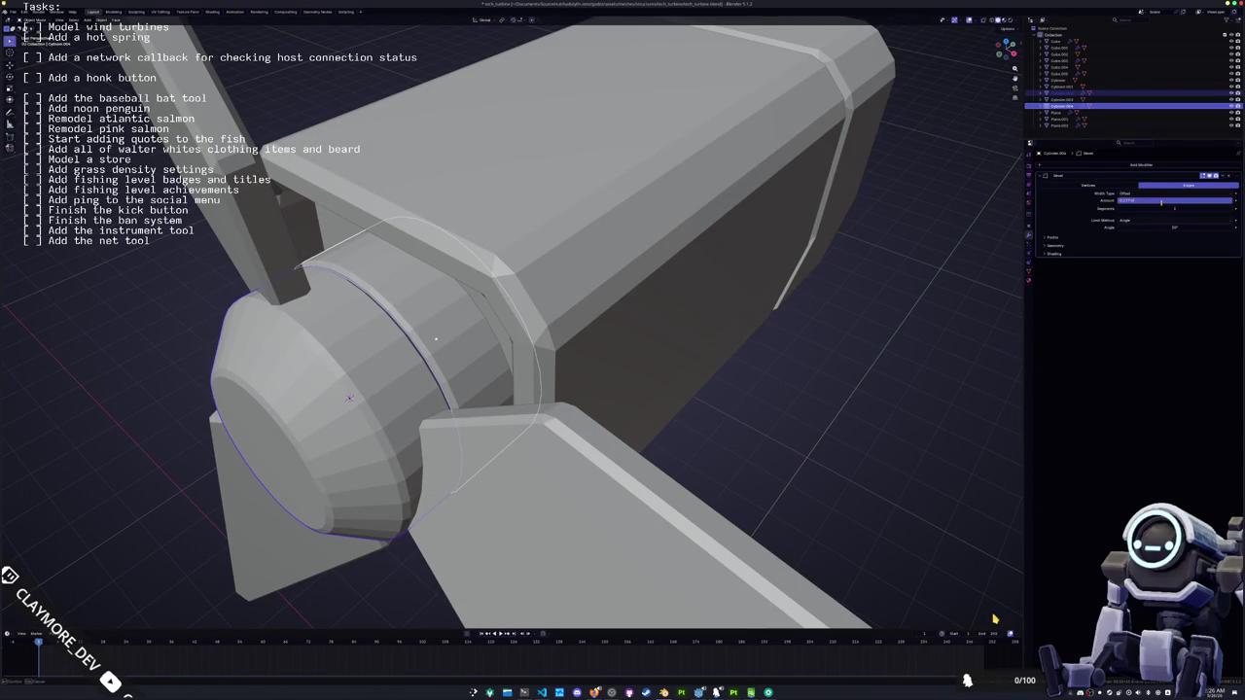
key("Return")
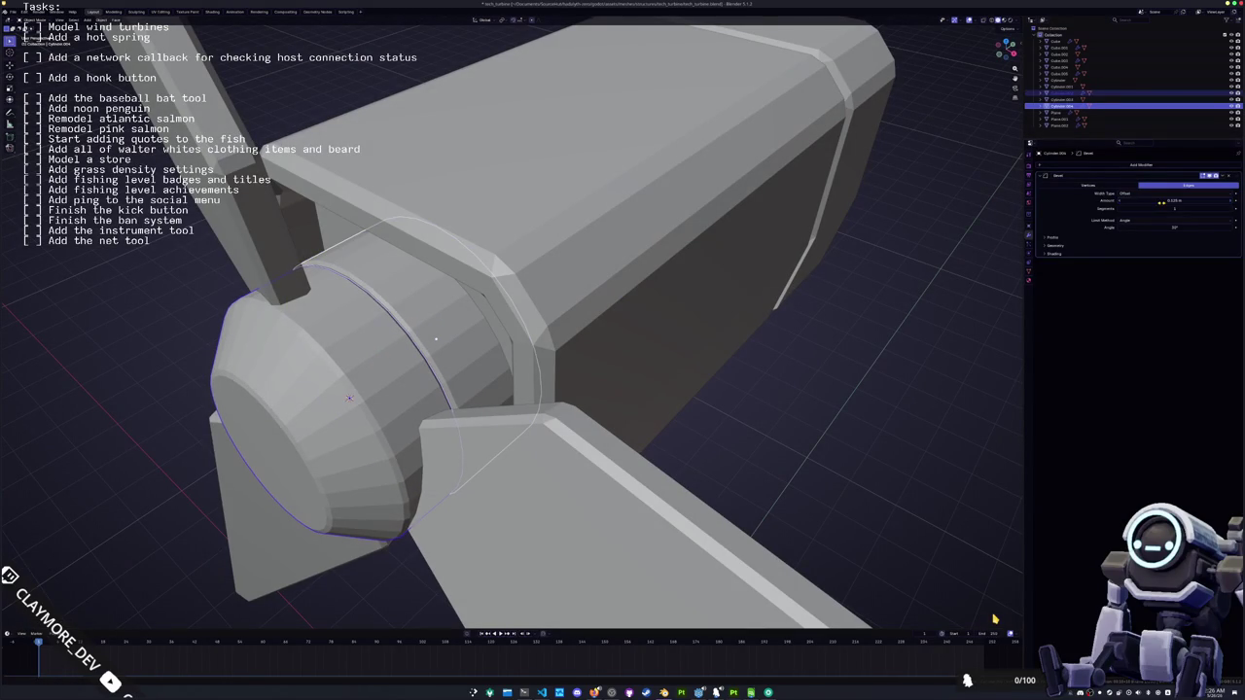
scroll(718, 295, "down", 5)
Step: Inspect the nacelle body in Edit Mode, then deselect everything
key("Tab")
left_click(667, 278)
key("Tab")
left_click(667, 278, "shift")
left_click_drag(667, 277, 616, 208)
left_click(575, 270)
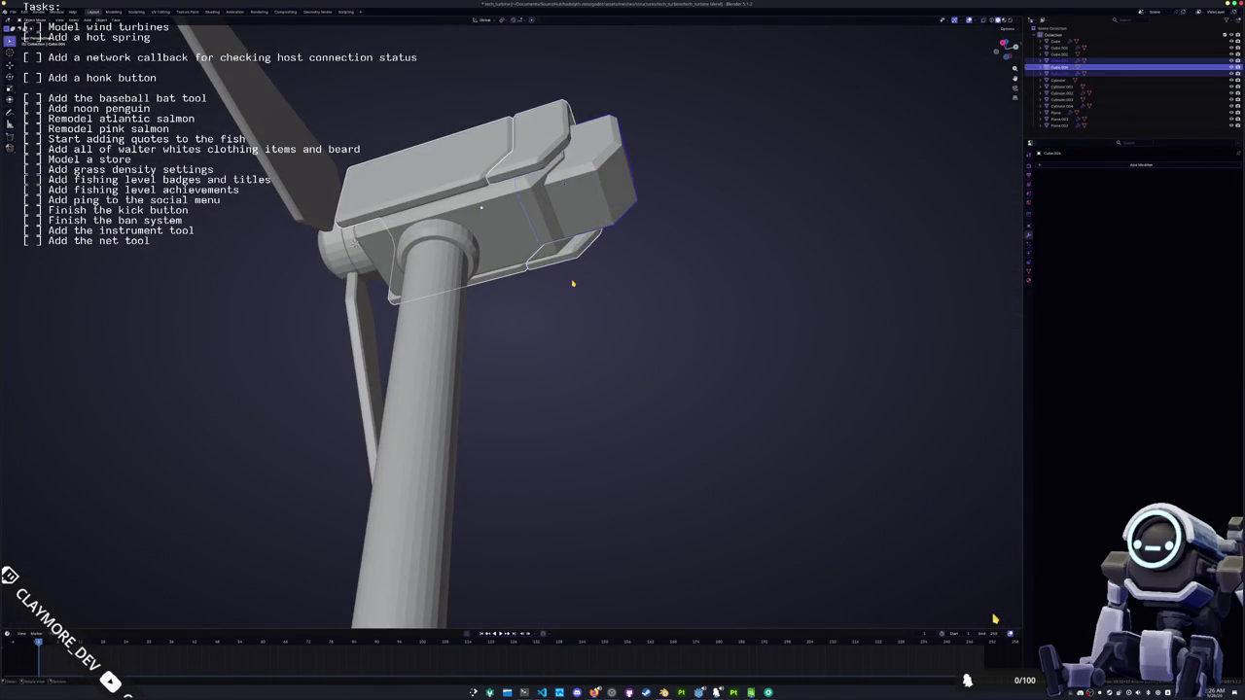
Step: Inspect the tower base block named Cube in Edit Mode
scroll(578, 306, "down", 4)
left_click_drag(559, 299, 580, 347)
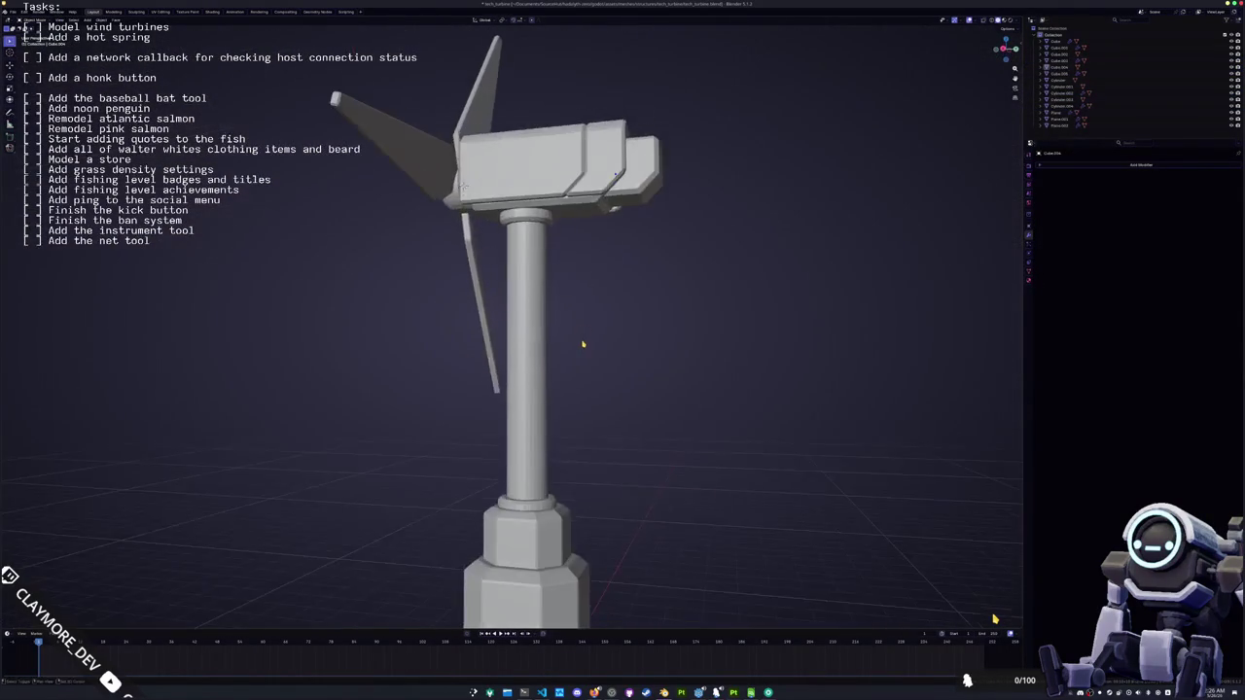
scroll(573, 325, "up", 5)
left_click(563, 405)
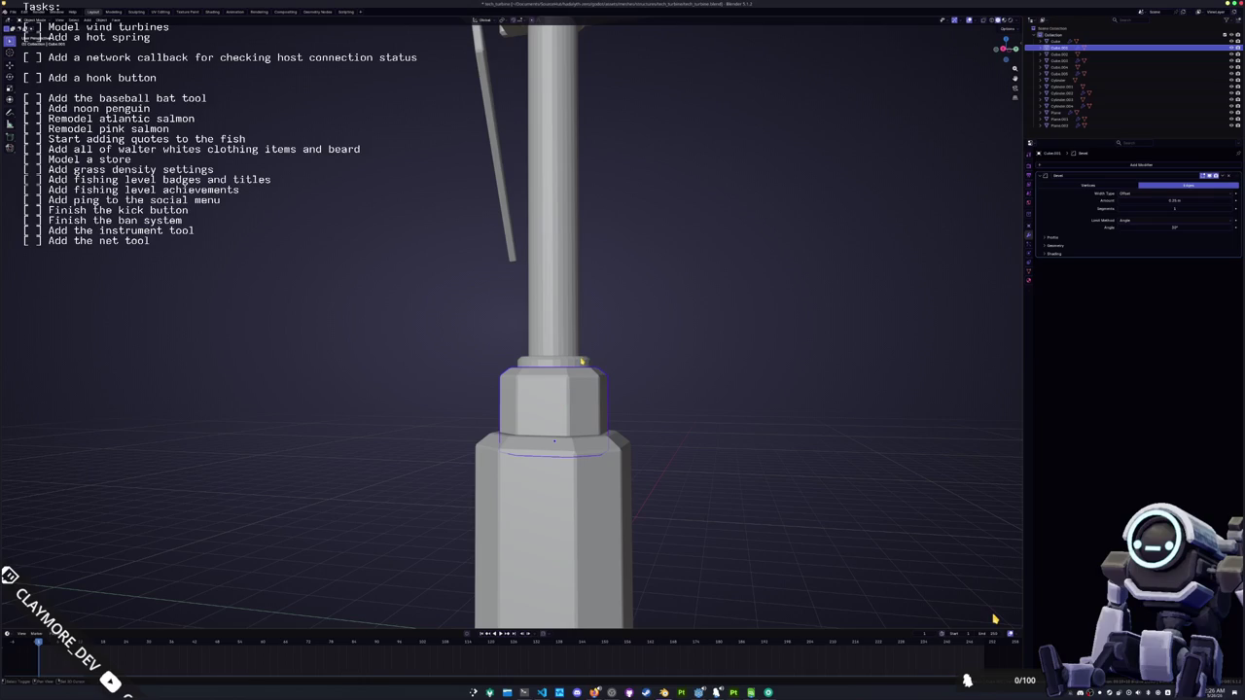
left_click(580, 361)
left_click(581, 361)
key("KP_Decimal")
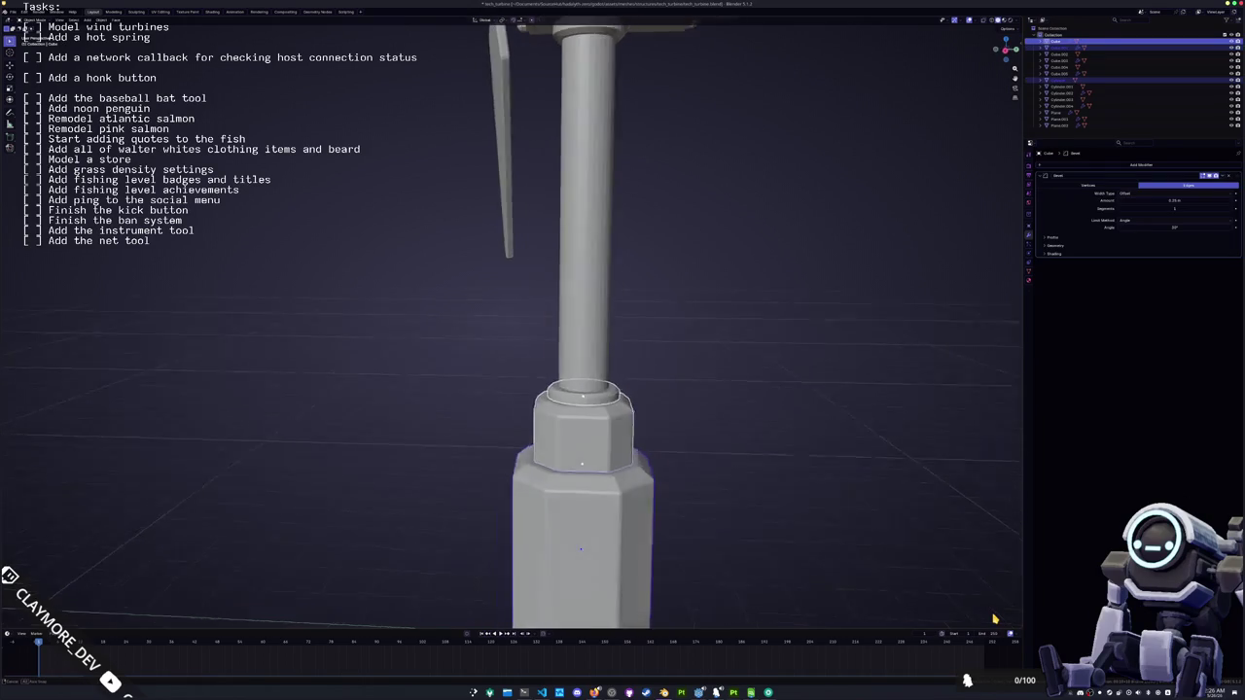
key("Tab")
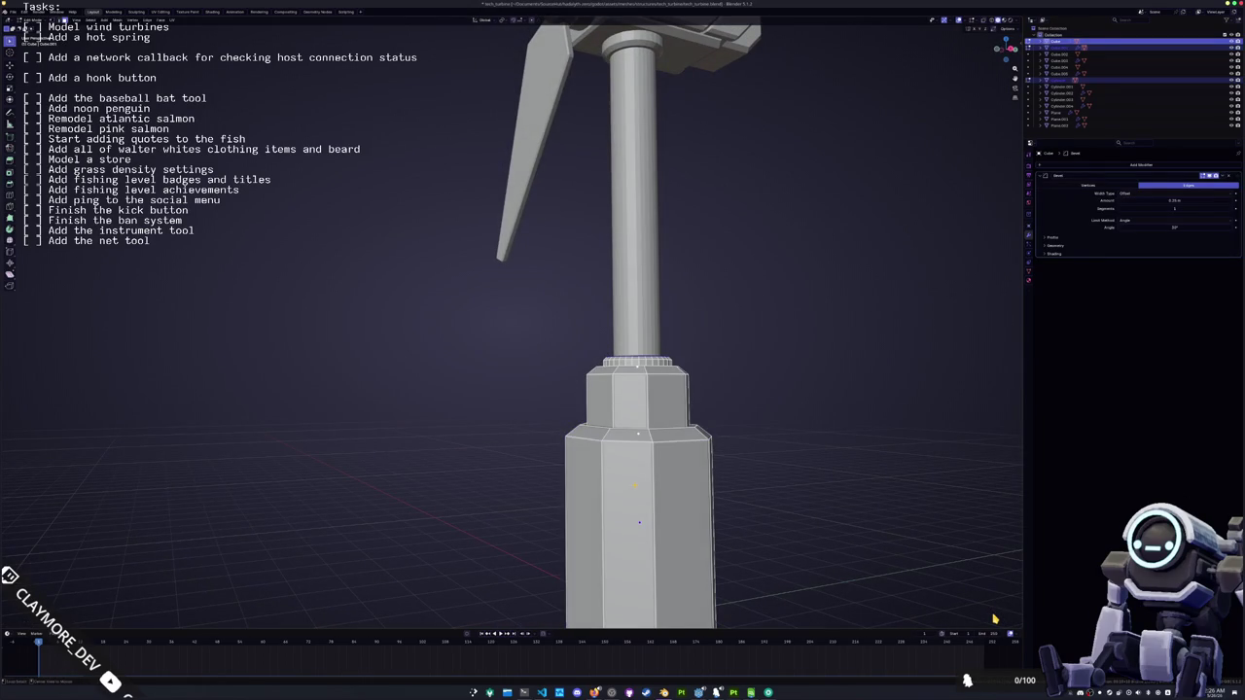
key("a")
key("Tab")
Step: Select the tower pole, frame it, and enter Edit Mode
left_click(619, 195)
key("KP_Decimal")
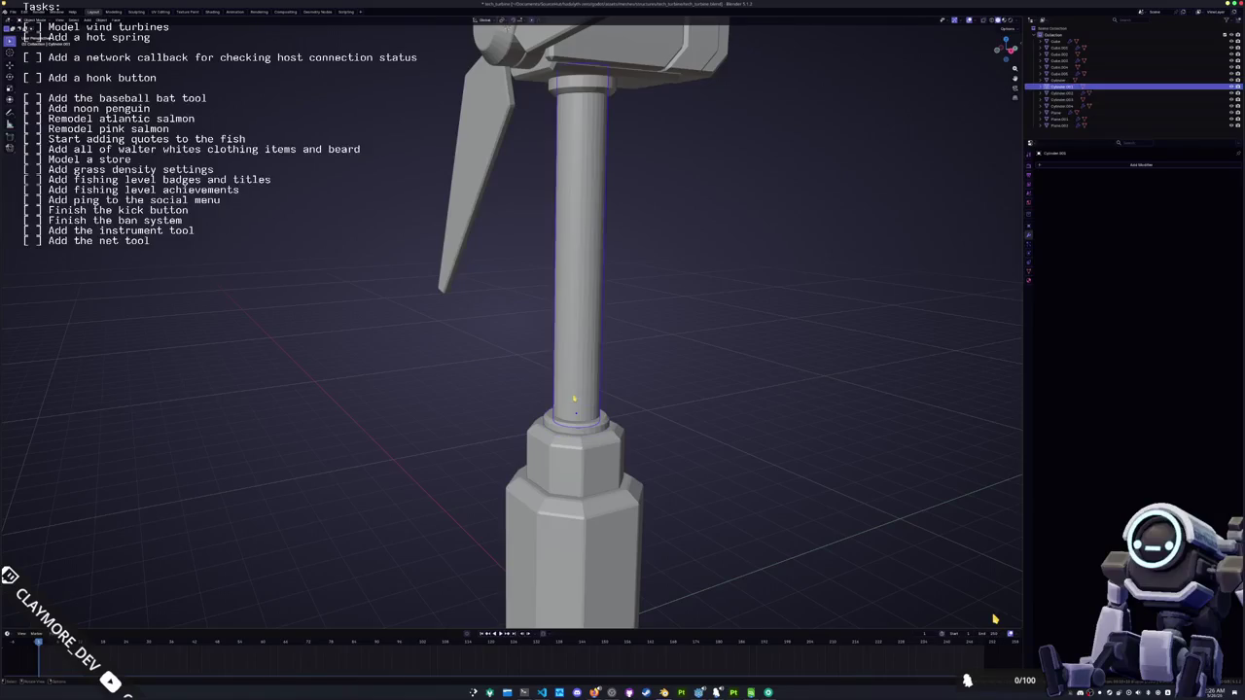
key("Tab")
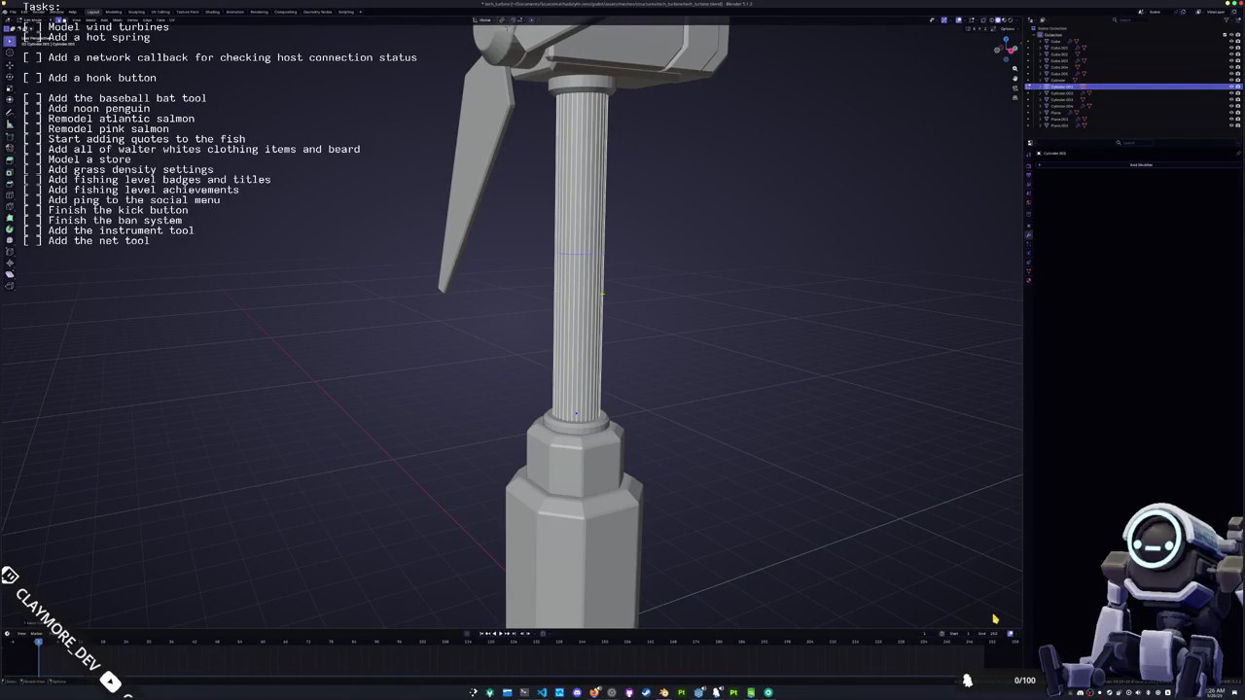
Step: Move the selected pole geometry vertically along Z
key("g")
key("z")
left_click(657, 372)
key("KP_Decimal")
Step: Separate a band of pole faces into its own object
key("3")
right_click(621, 379)
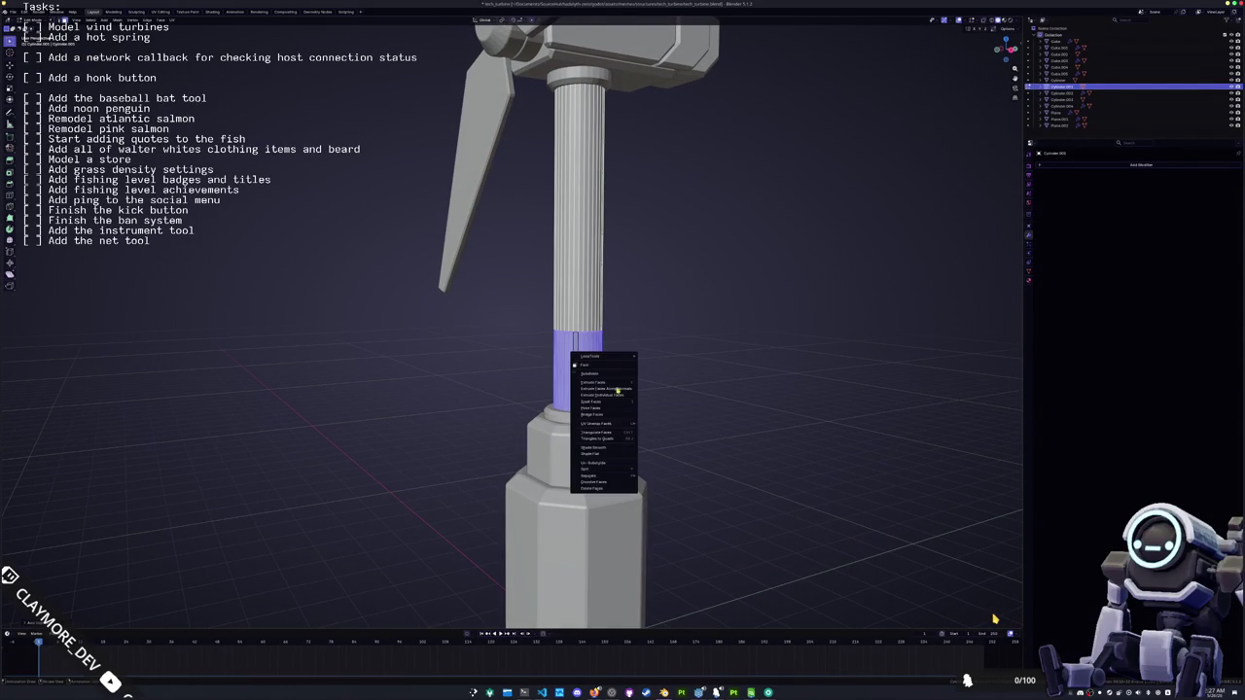
mouse_move(622, 475)
left_click(662, 477)
key("Tab")
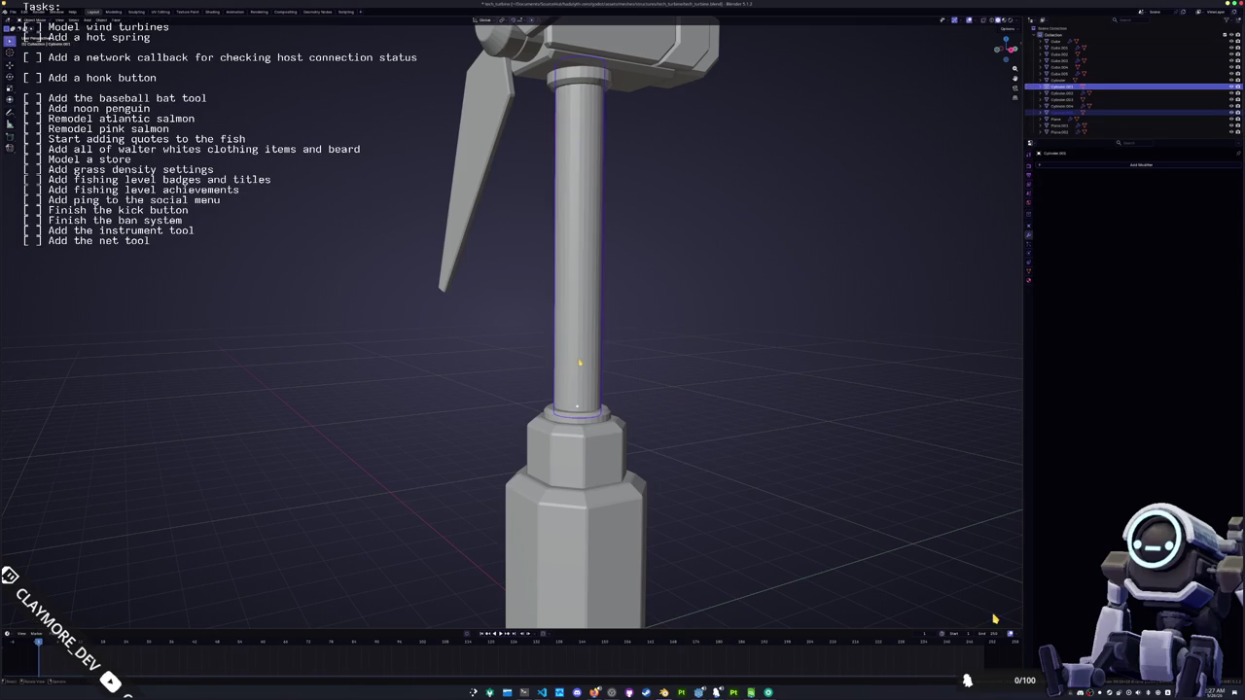
key("KP_Decimal")
Step: Slide the separated band's top edge loop to a new height
key("Tab")
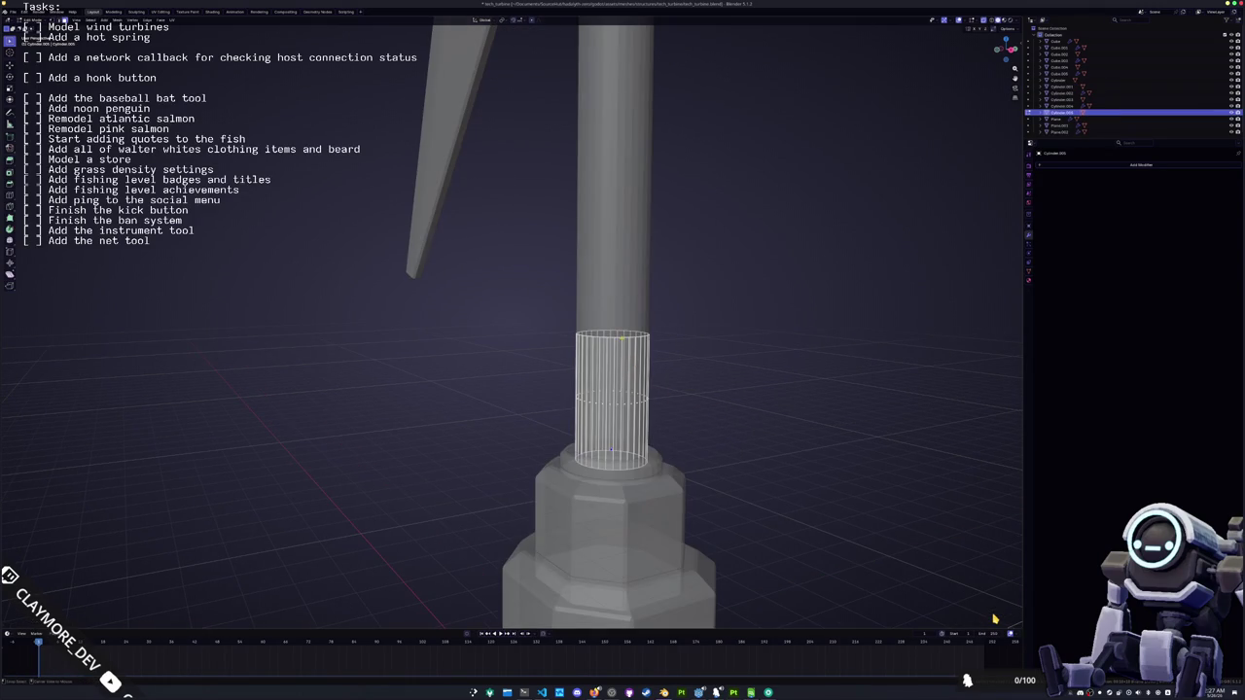
key("a")
key("KP_Decimal")
key("alt+a")
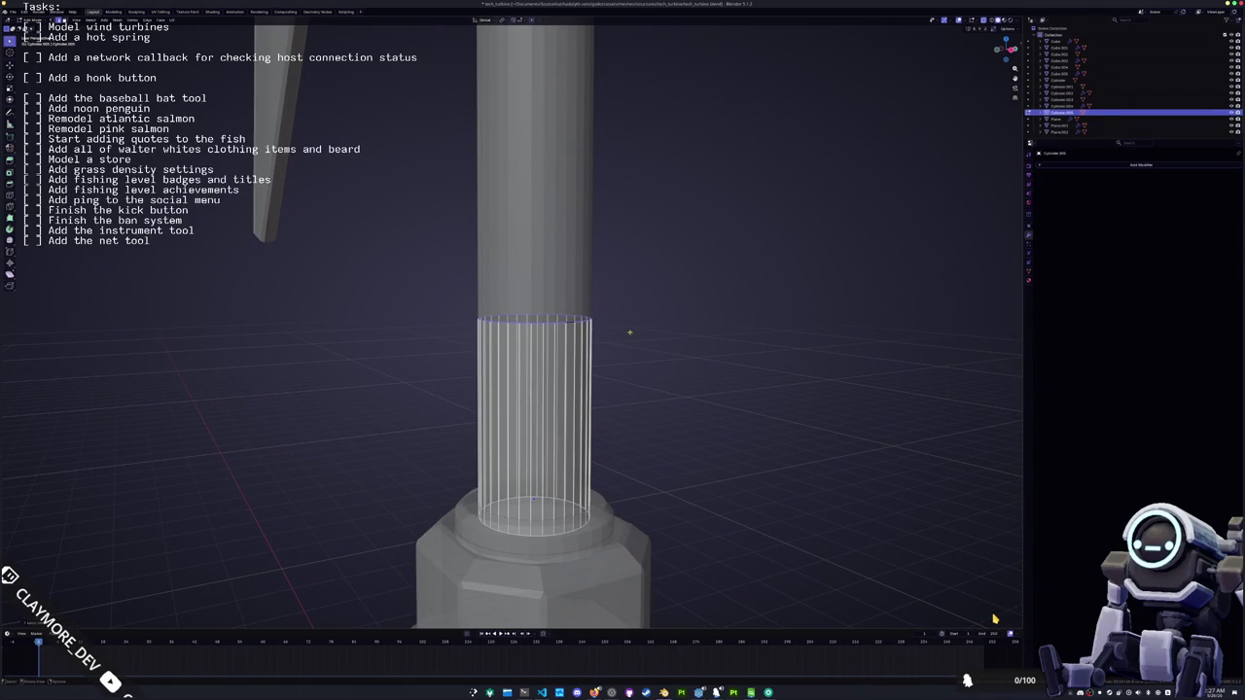
key("g")
key("g")
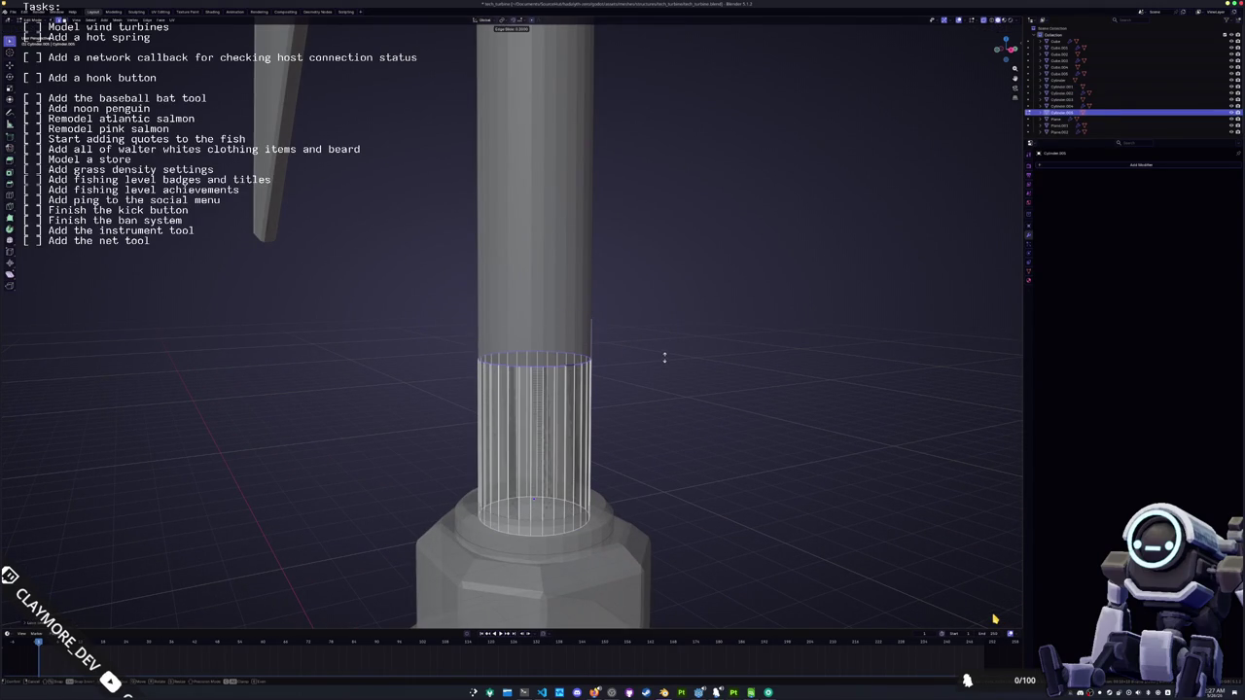
left_click(665, 353)
key("ctrl+l")
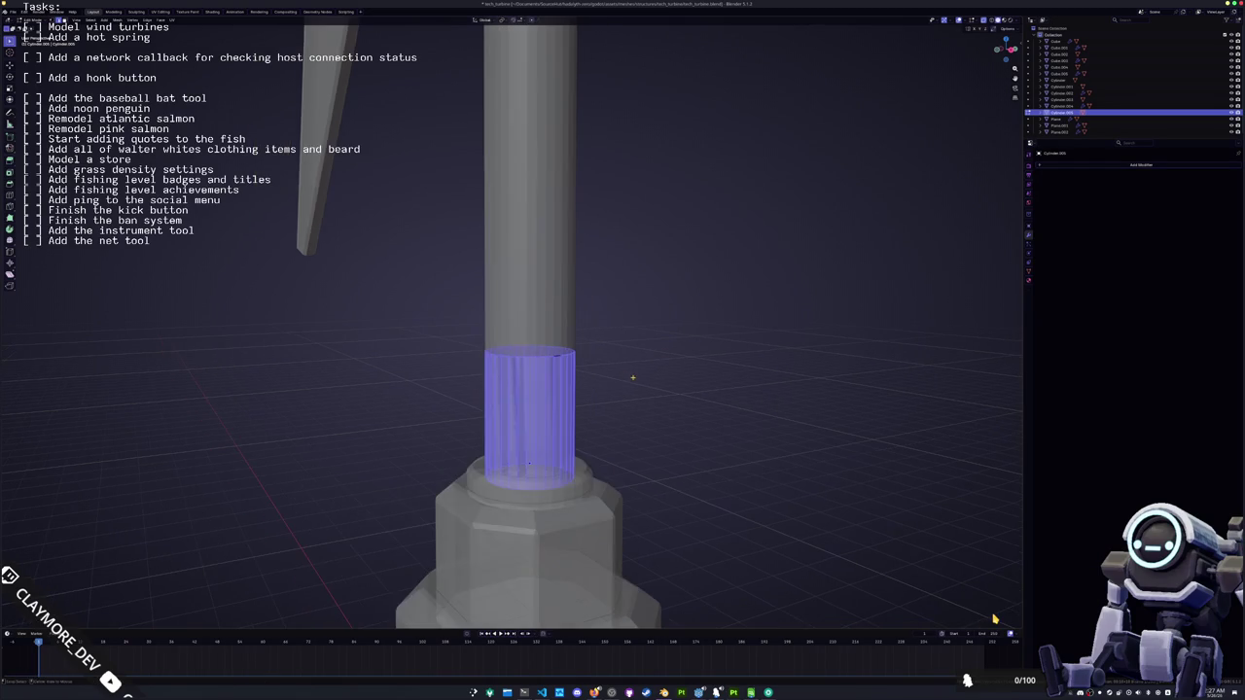
key("KP_Decimal")
Step: Give the band a Solidify modifier and adjust its thickness
left_click(1100, 167)
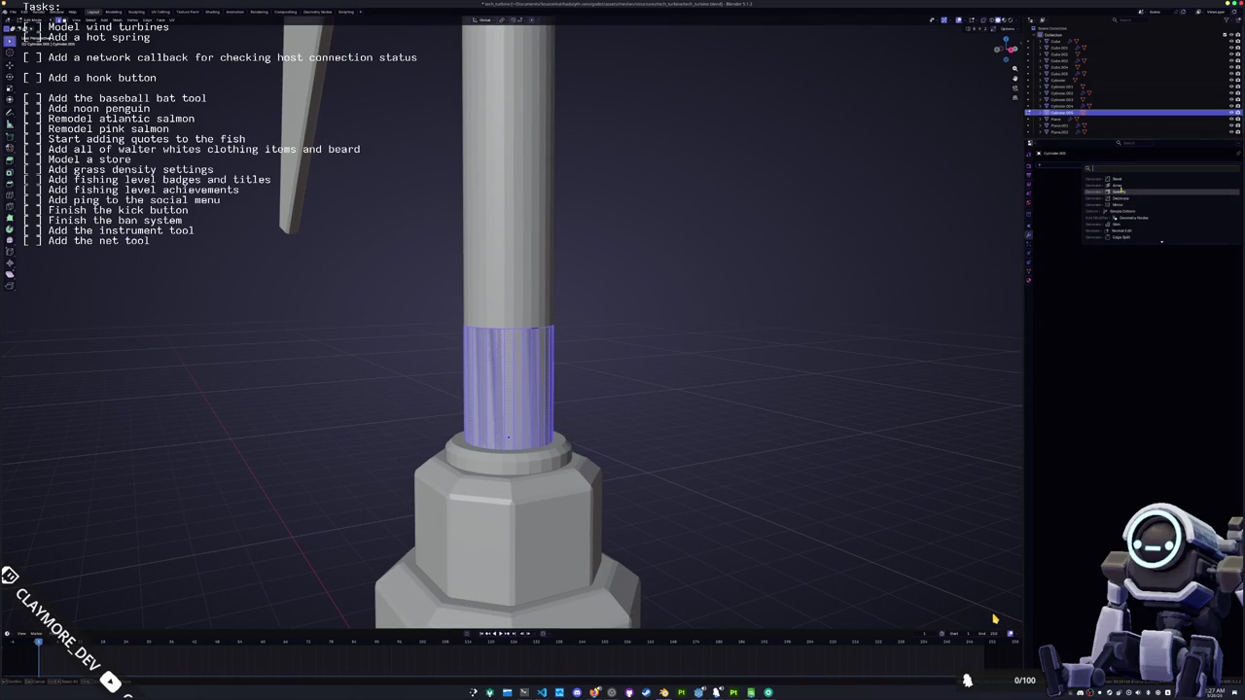
left_click(1121, 191)
left_click_drag(1155, 202, 1194, 194)
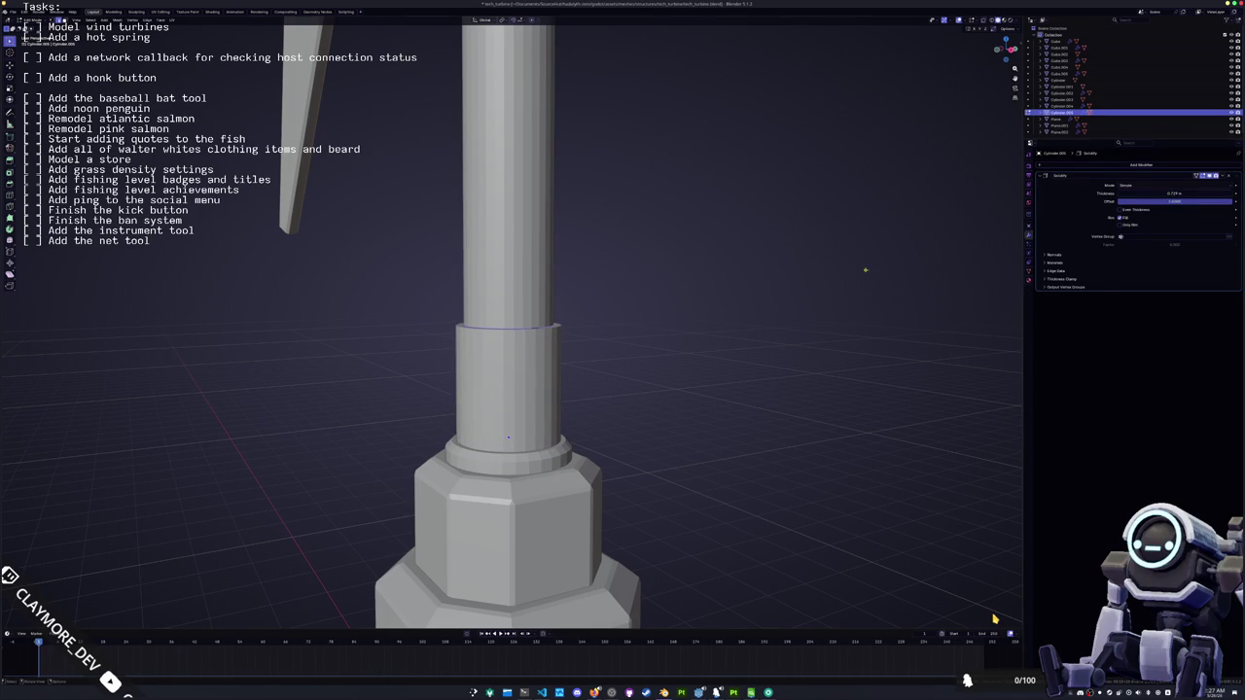
Step: Delete the band object and start editing the pole's base ring
key("x")
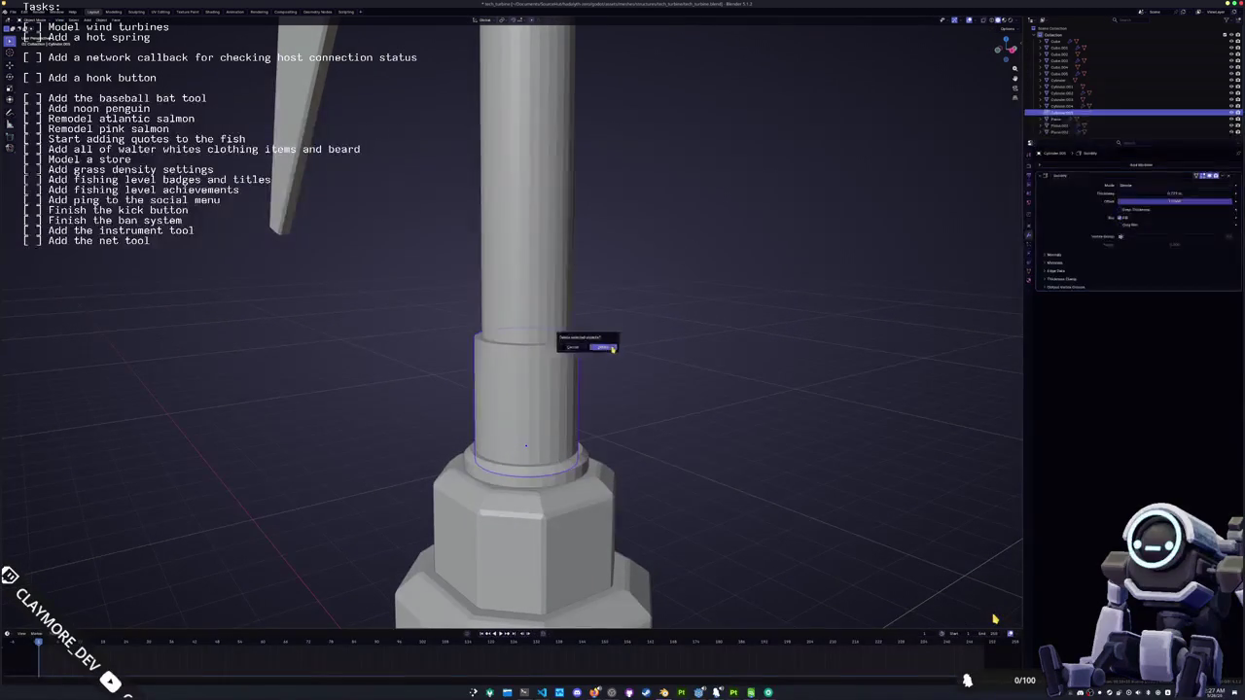
left_click(584, 347)
left_click(543, 471)
key("Tab")
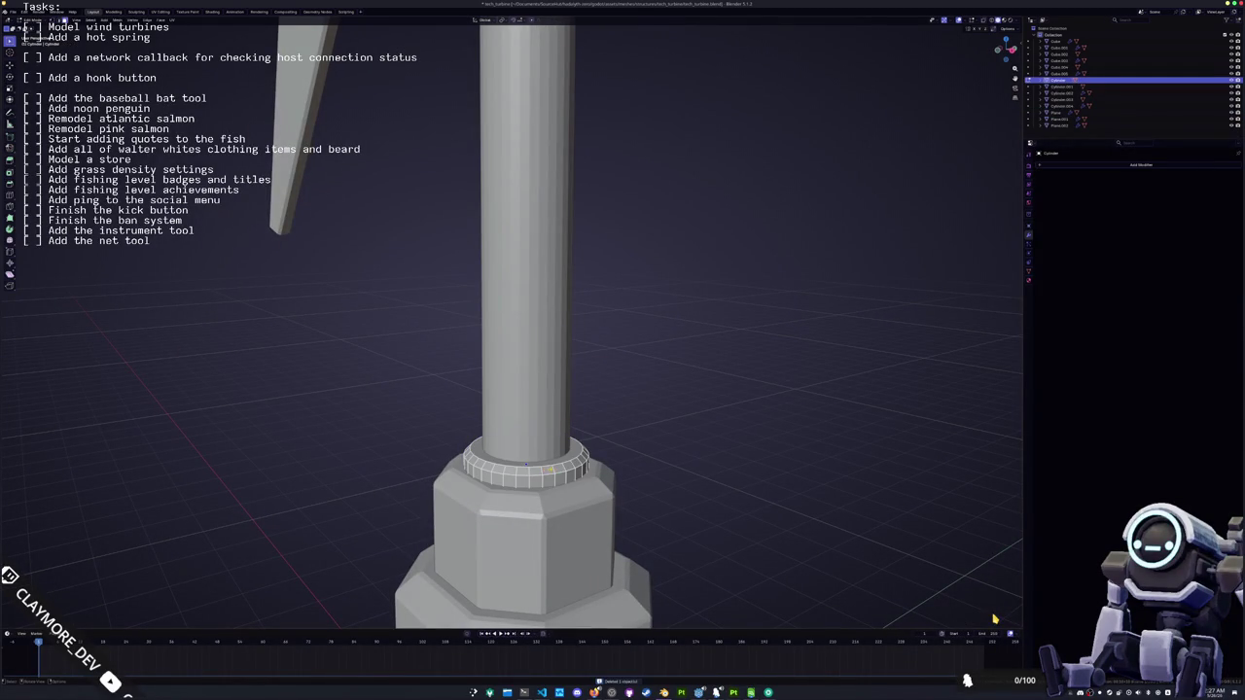
Step: Turn off see-through display, leave Edit Mode, and view the whole turbine
key("alt+z")
key("KP_Decimal")
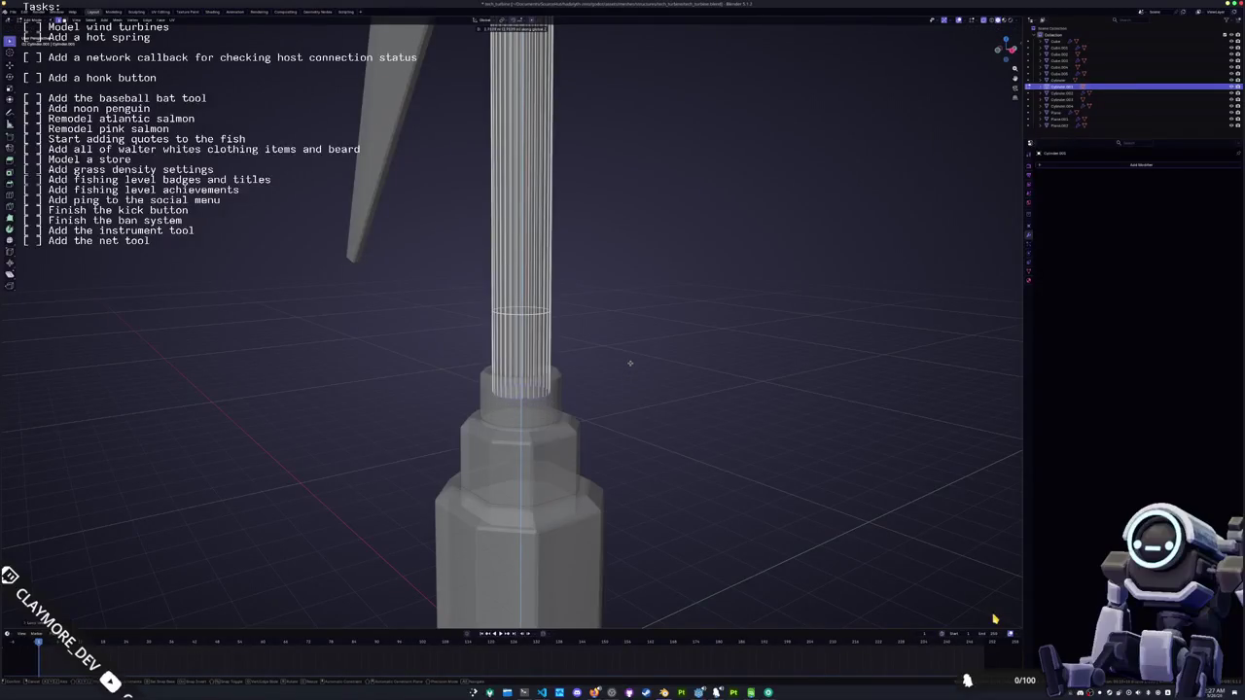
key("Tab")
key("alt+z")
scroll(631, 350, "down", 3)
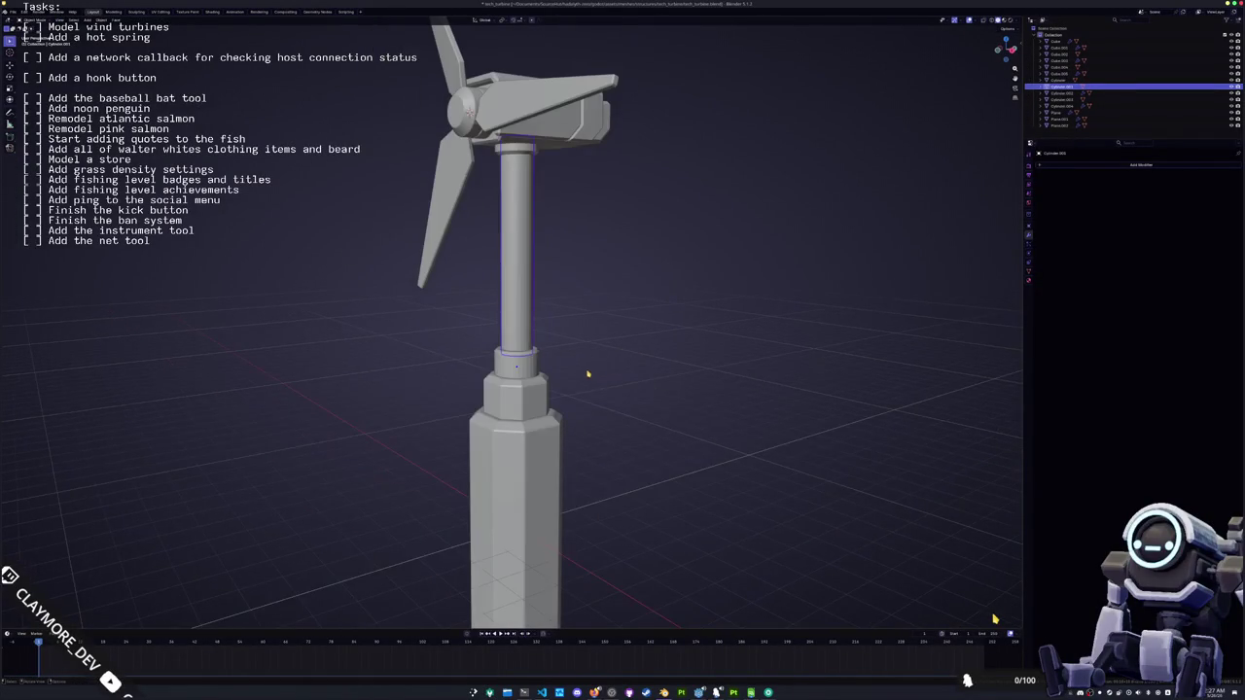
mouse_move(594, 381)
left_mouse_down()
mouse_move(564, 418)
mouse_move(564, 384)
left_mouse_up()
scroll(482, 175, "up", 4)
left_click_drag(482, 175, 512, 292)
Step: Move the top cap down along Z onto the pole
left_click(513, 292)
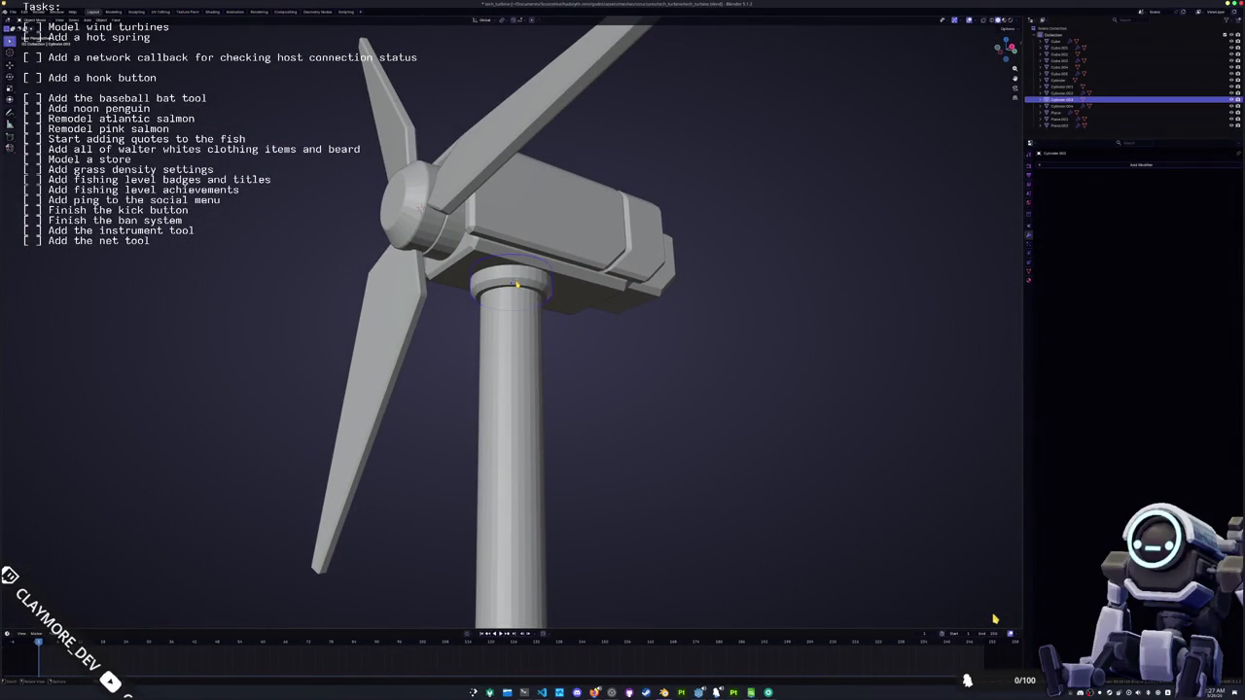
key("g")
key("z")
left_click(515, 294)
Step: Lower the plate under the nacelle along Z in side view
left_click(505, 257)
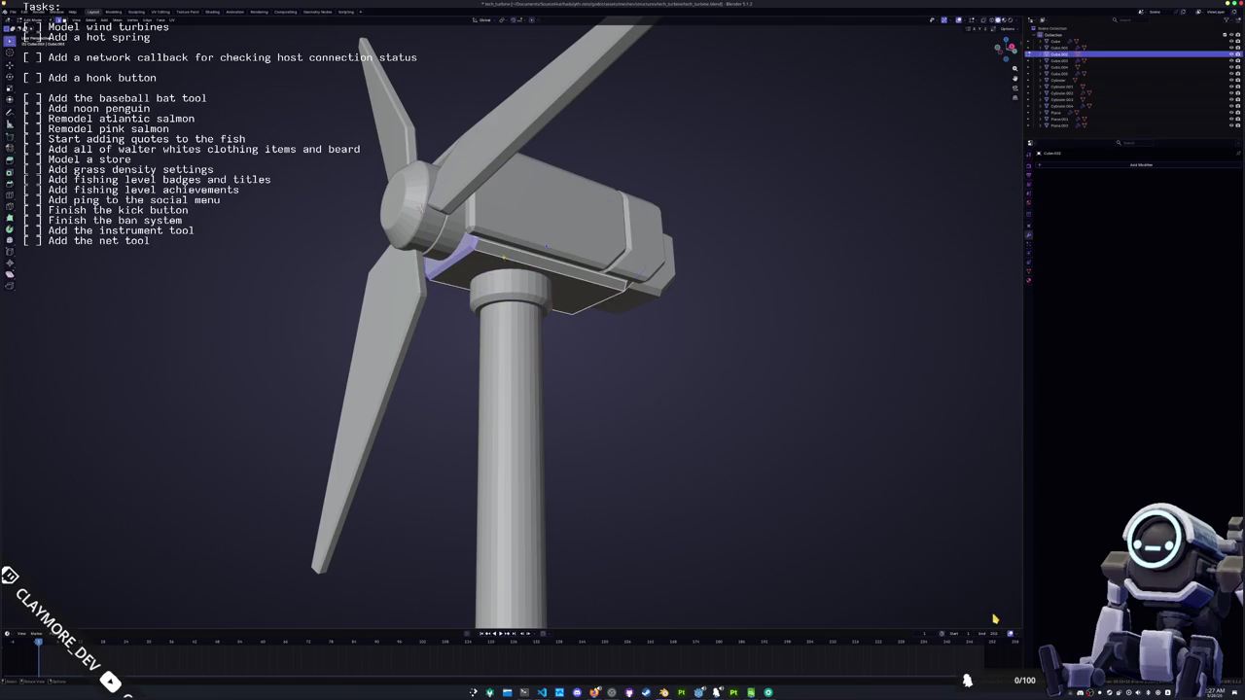
left_click_drag(995, 619, 994, 618)
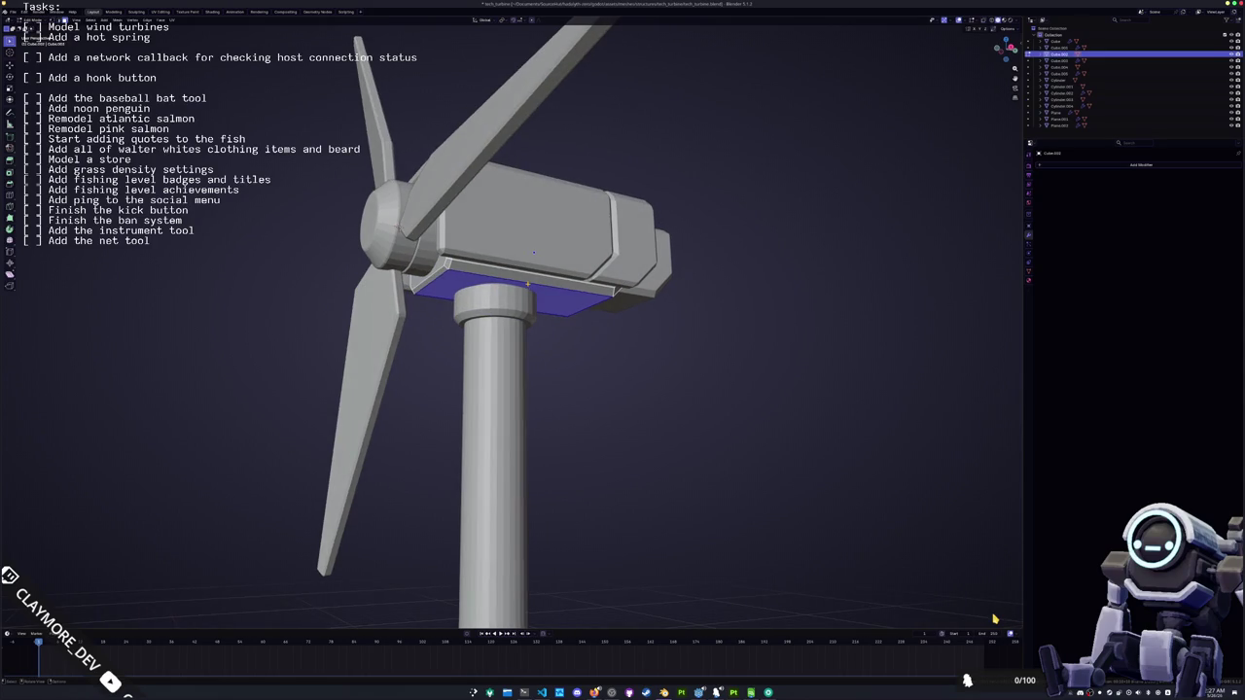
key("KP_3")
scroll(994, 619, "up", 5)
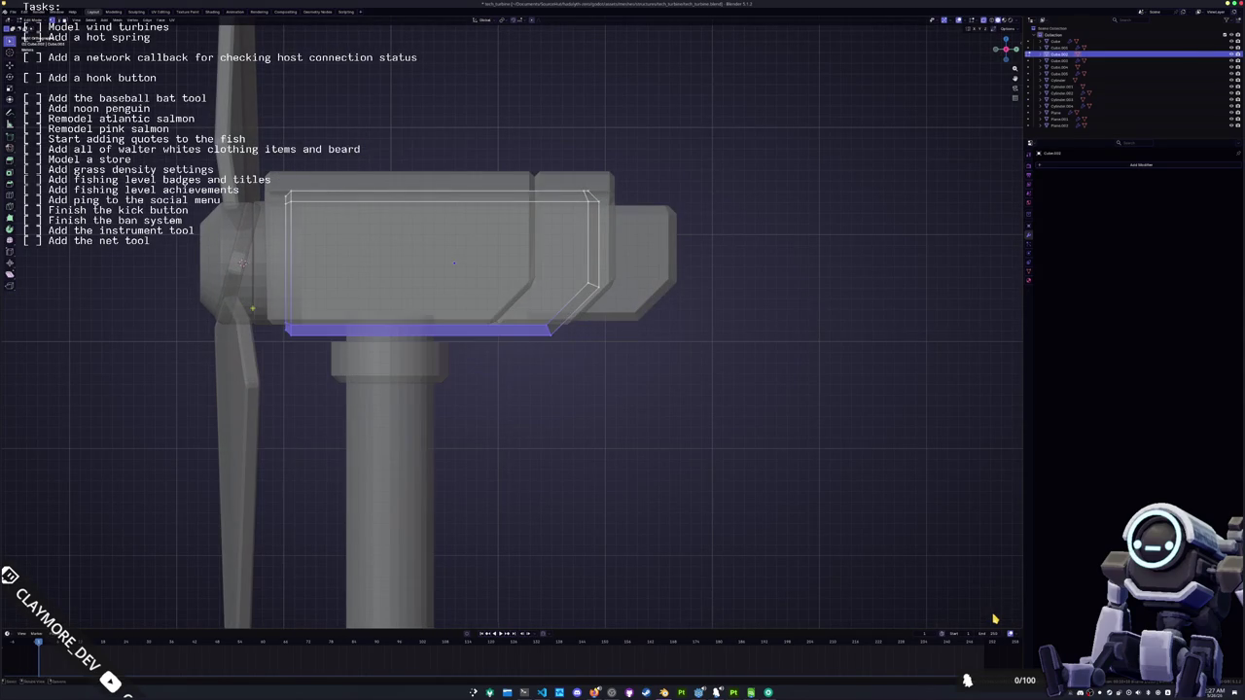
left_click(564, 306, "shift")
key("g")
key("z")
mouse_move(560, 323)
key("Return")
key("Tab")
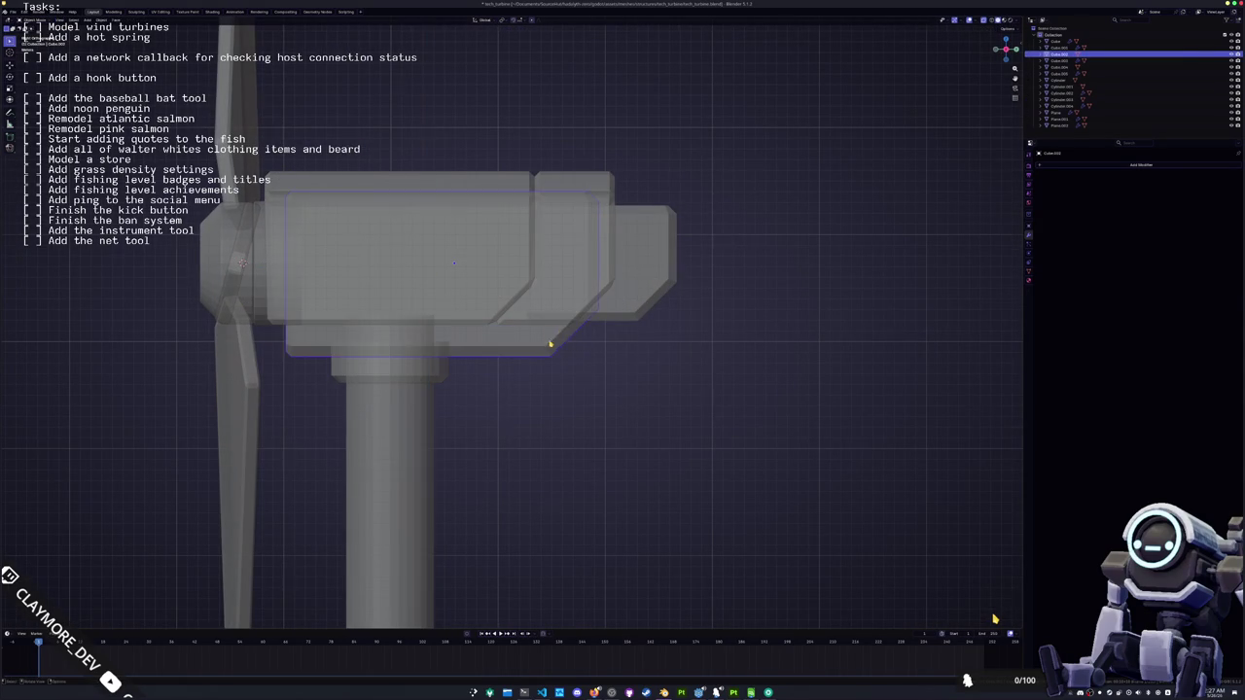
scroll(515, 365, "down", 3)
left_click(545, 292)
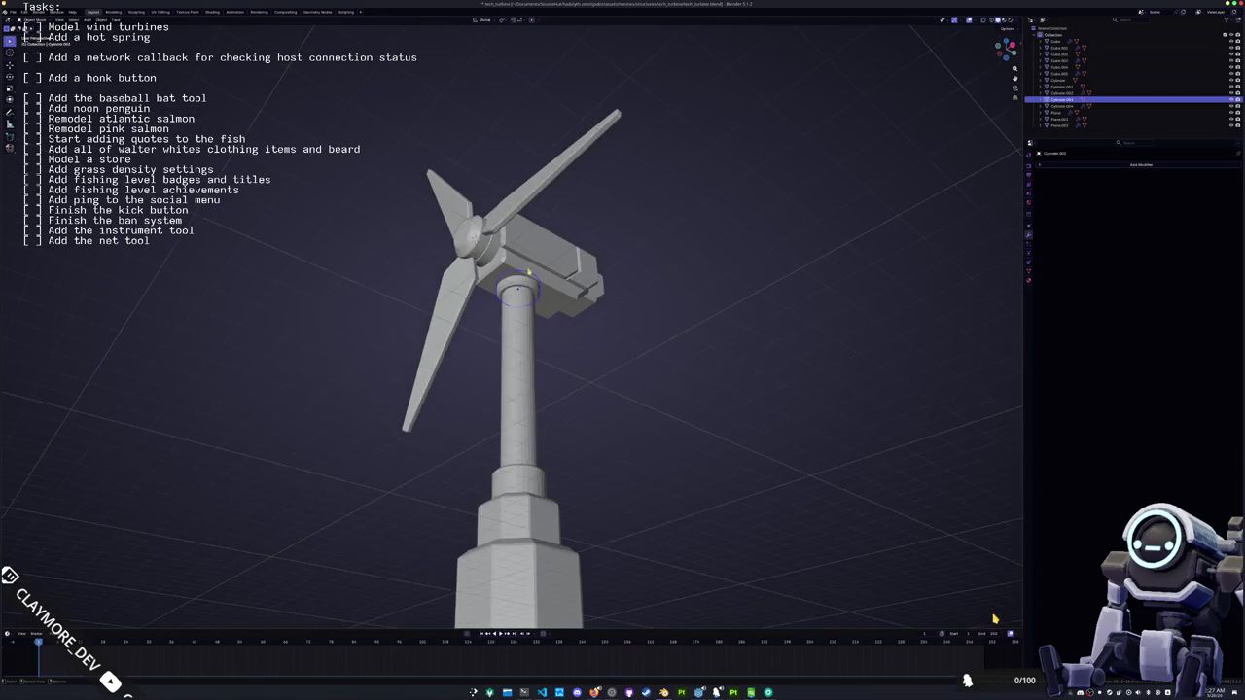
Step: Inspect the tower's base column in see-through Edit Mode
mouse_move(533, 308)
left_mouse_down()
mouse_move(487, 353)
mouse_move(569, 343)
mouse_move(608, 353)
mouse_move(616, 395)
mouse_move(592, 397)
mouse_move(569, 454)
left_mouse_up()
left_click(503, 345)
left_click(498, 544)
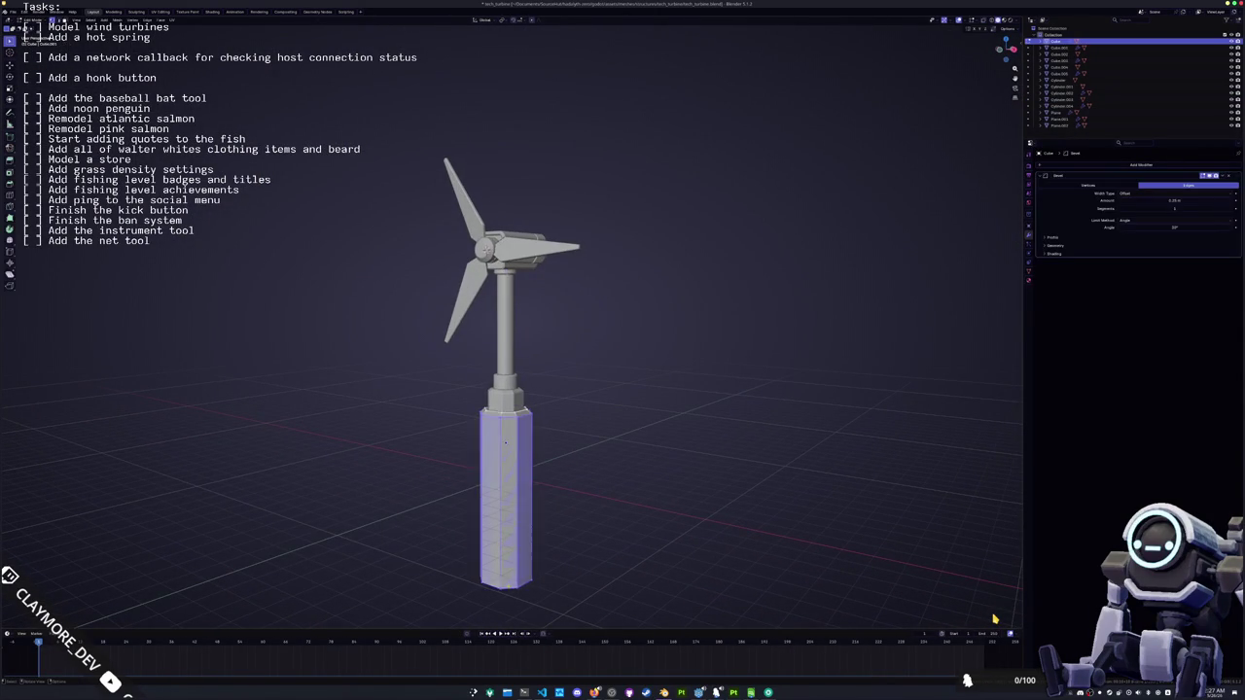
key("Tab")
key("alt+z")
scroll(505, 586, "down", 2)
left_click_drag(505, 586, 540, 557)
key("alt+z")
key("Tab")
scroll(589, 367, "up", 4)
left_click_drag(590, 350, 592, 395)
scroll(591, 395, "down", 2)
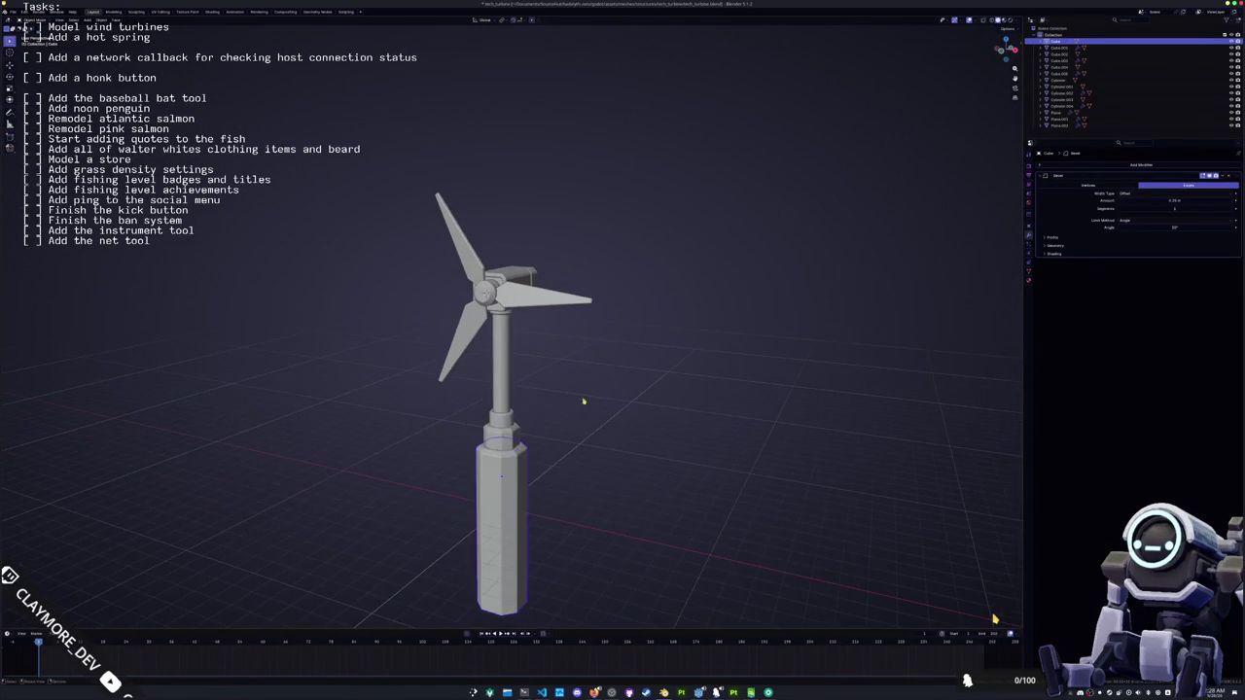
Step: Check the upper and lower blades, then select all objects
left_click(458, 233)
left_click(466, 333)
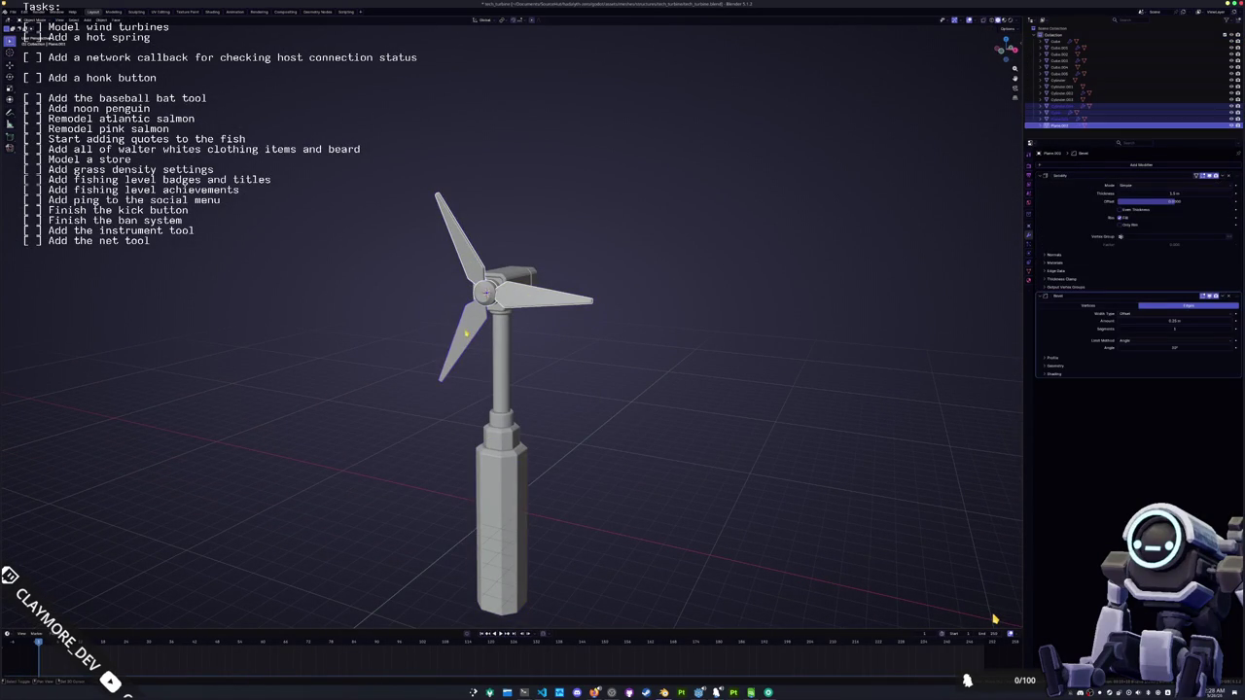
scroll(623, 344, "up", 1)
key("a")
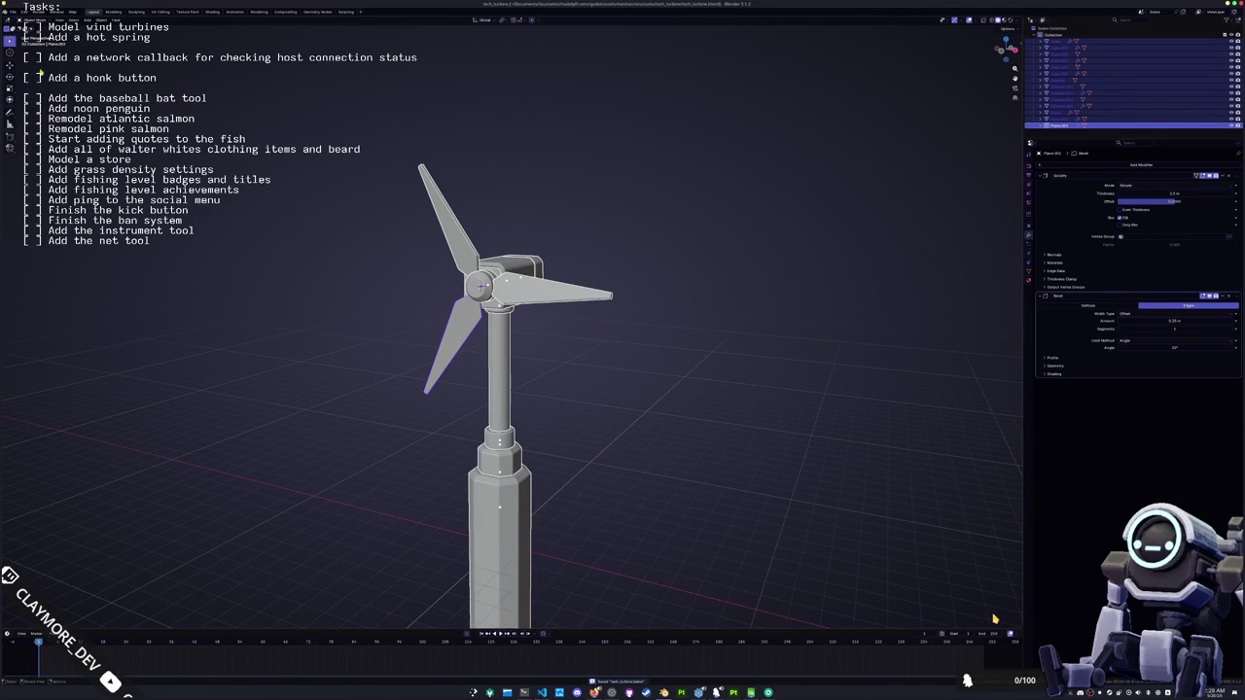
Step: Convert all selected objects to meshes, applying their modifiers
right_click(313, 314)
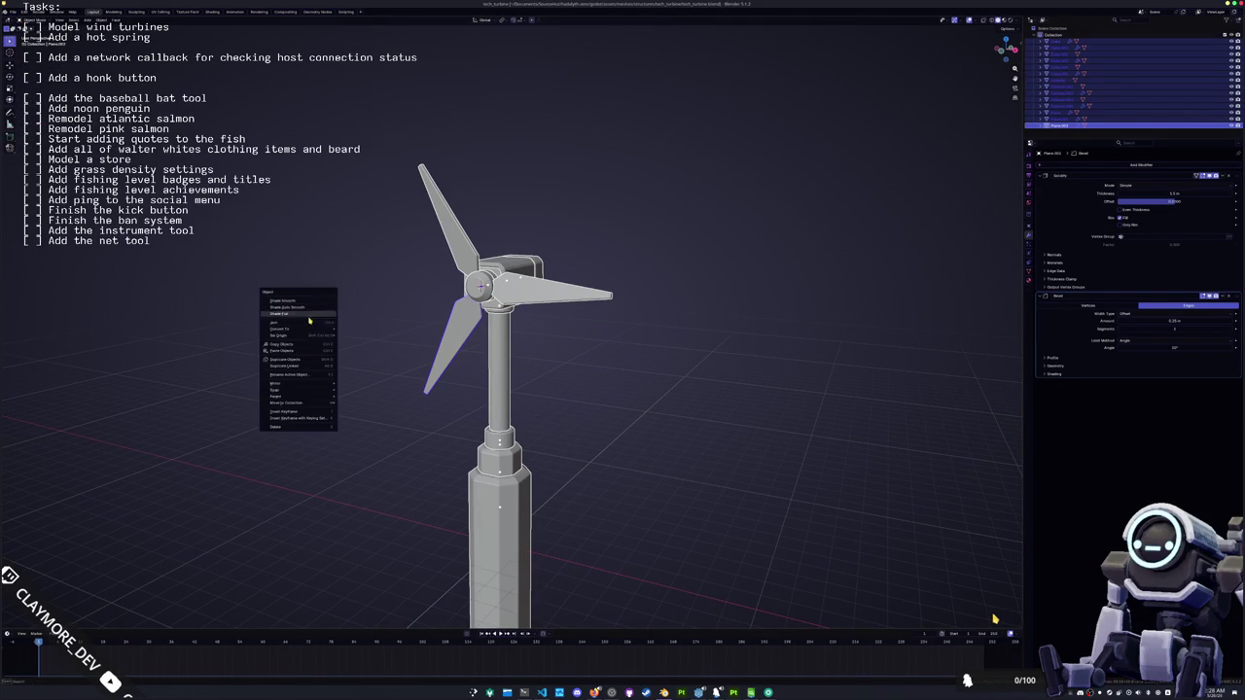
mouse_move(316, 329)
left_click(360, 331)
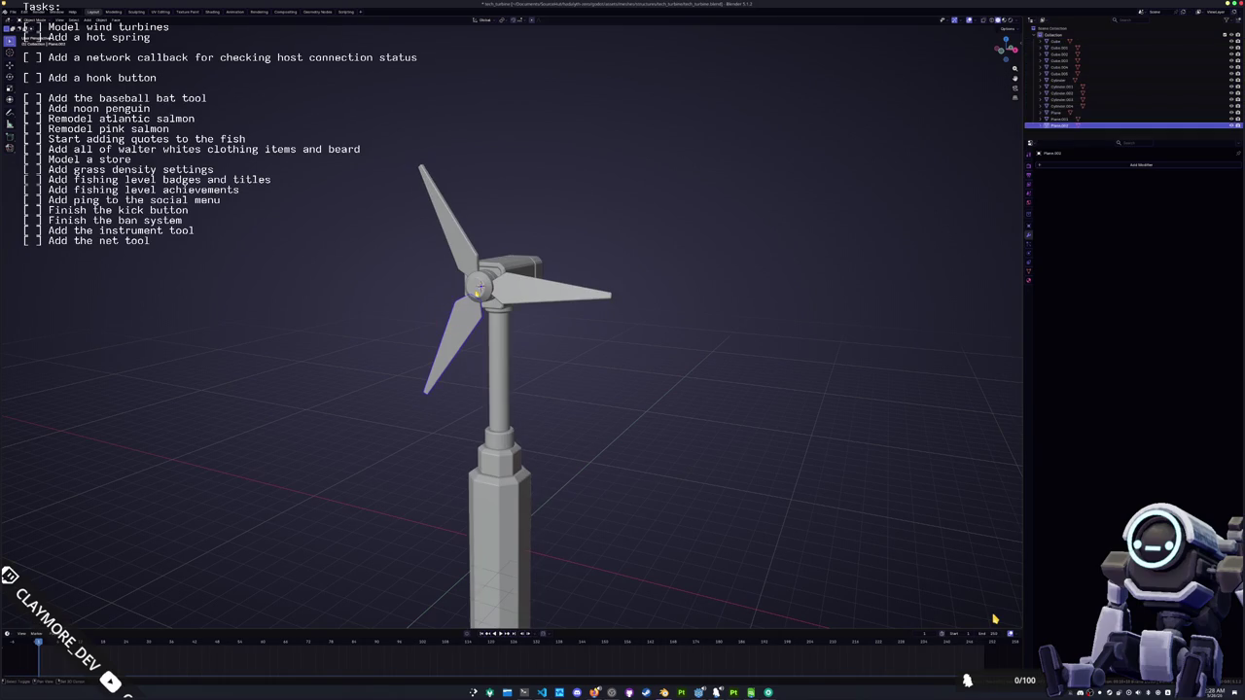
Step: Join the nacelle, hub and tower parts into one body object with Ctrl+J
left_click(535, 329)
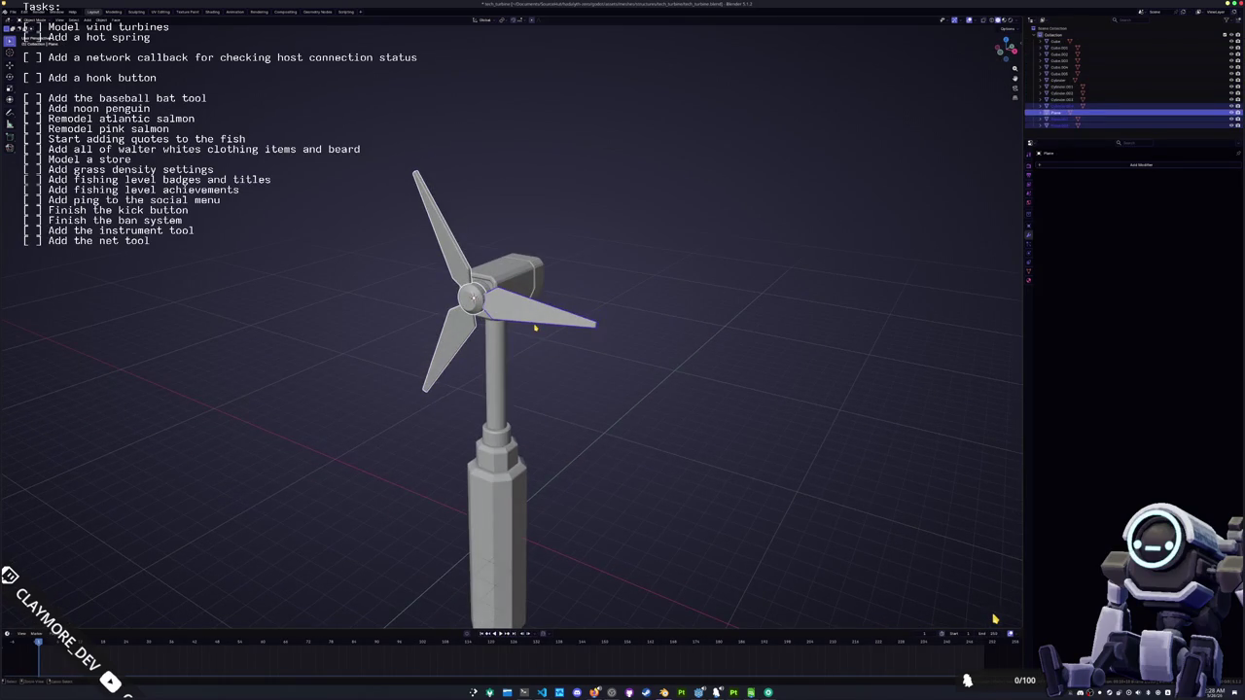
scroll(505, 292, "up", 4)
left_click(489, 269)
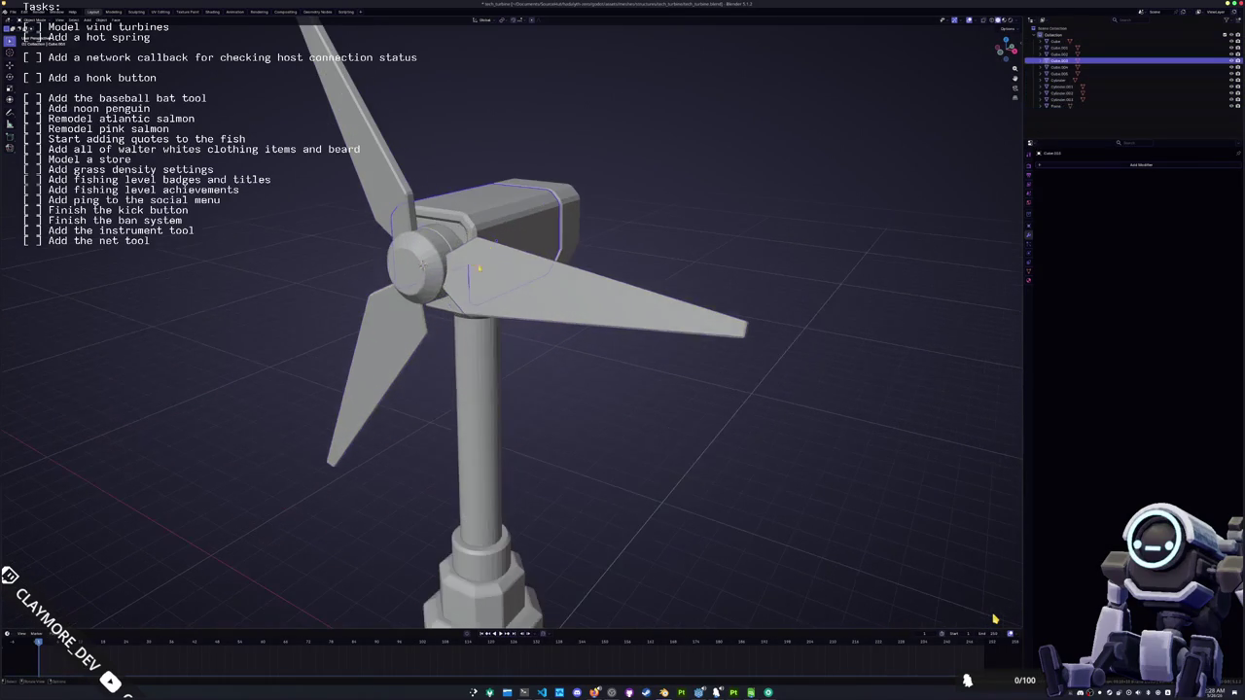
left_click(450, 239)
left_click(476, 226, "shift")
left_click_drag(613, 309, 564, 274)
scroll(501, 311, "down", 3)
left_click(457, 321, "shift")
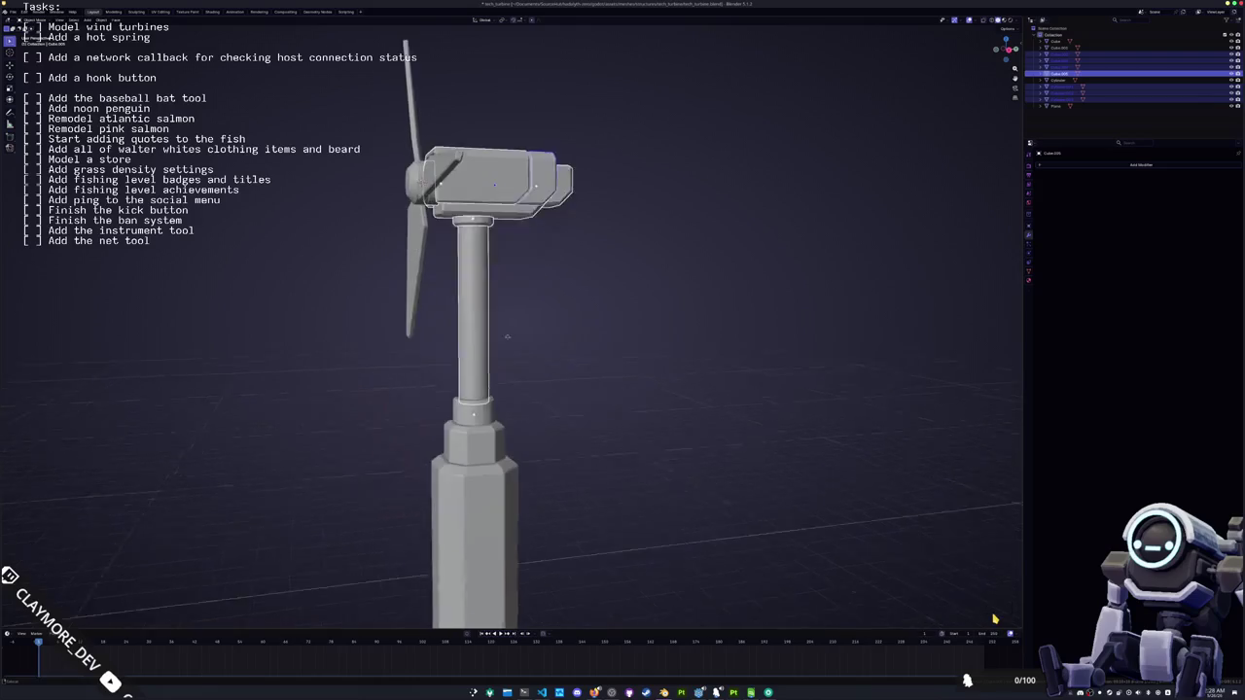
left_click_drag(551, 430, 440, 307)
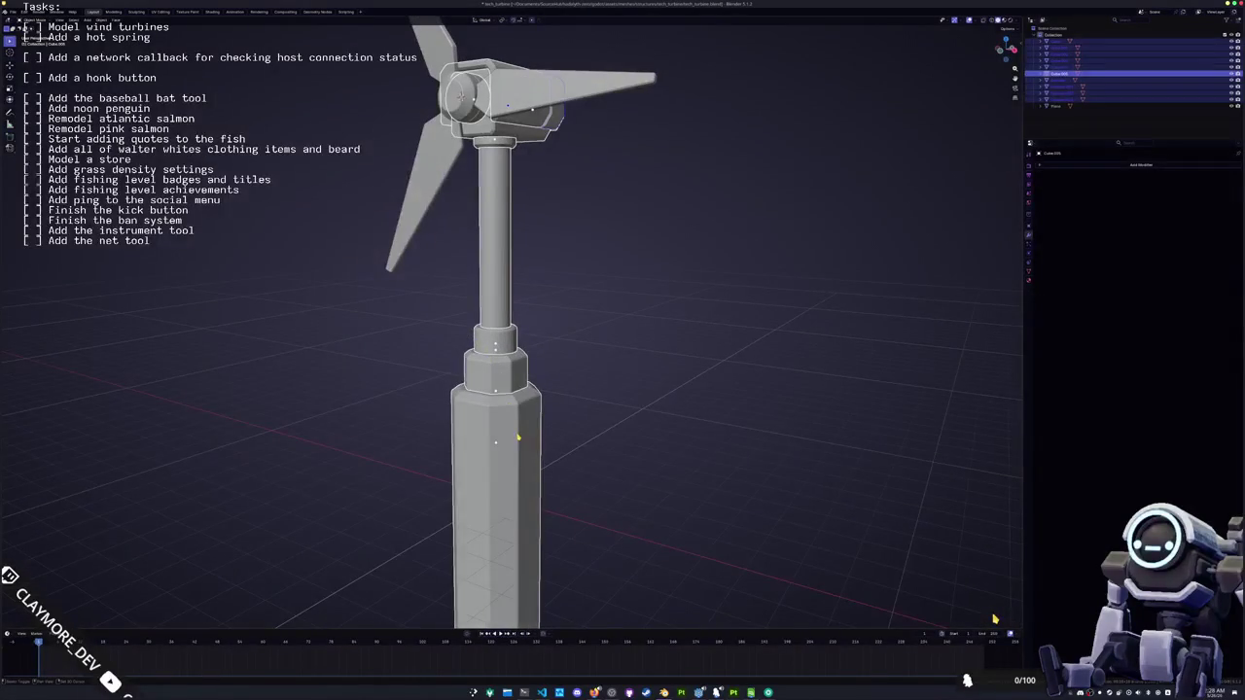
key("ctrl+j")
Step: Set the body's origin and give it Smooth by Angle shading at 30°
right_click(518, 438)
left_click(530, 429)
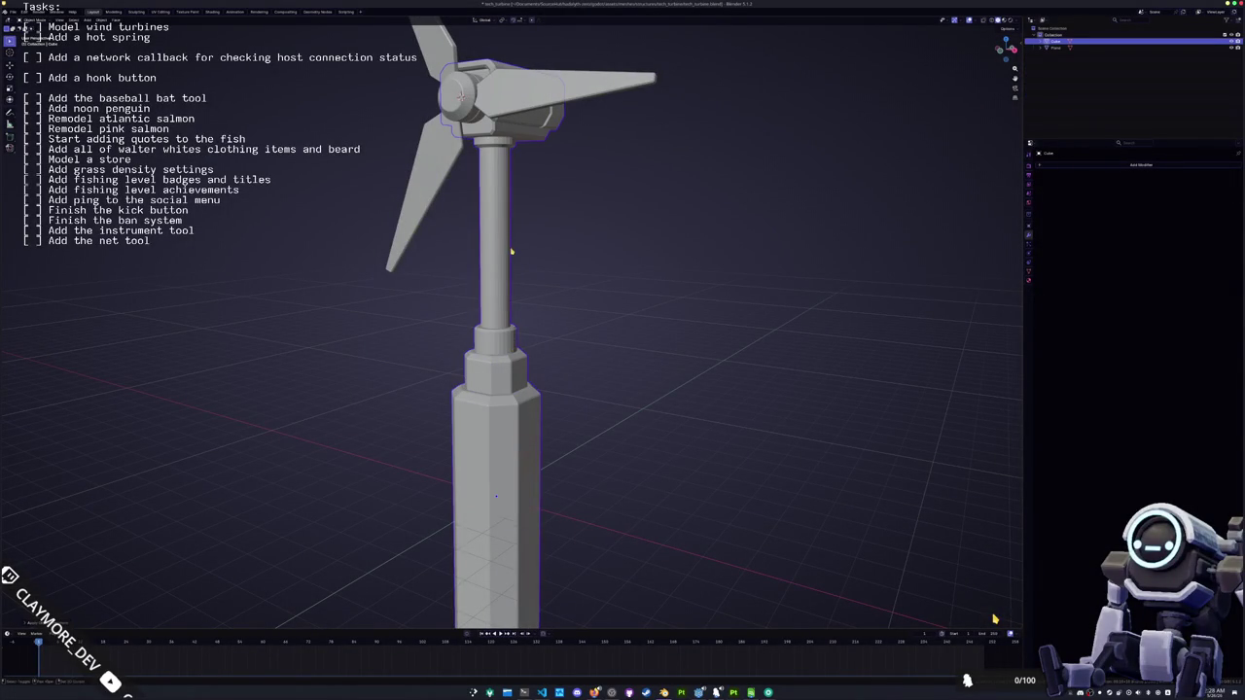
left_click_drag(511, 246, 496, 364)
right_click(492, 366)
left_click(492, 366)
key("ctrl+a")
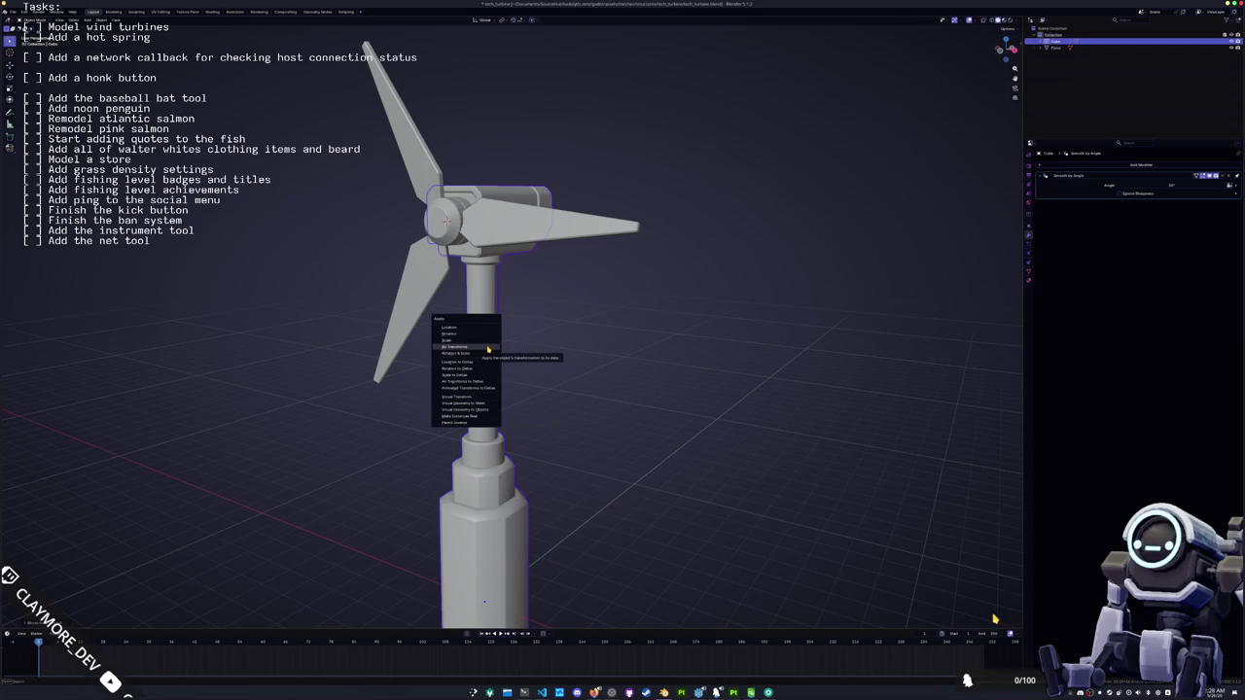
Step: Smooth the blades' shading by angle and apply Shade Auto Smooth to the tower
left_click(487, 348)
scroll(564, 347, "up", 3)
left_click(577, 299)
right_click(614, 313)
left_click(614, 313)
mouse_move(614, 313)
left_mouse_down()
mouse_move(501, 387)
mouse_move(550, 387)
left_mouse_up()
left_click(501, 386)
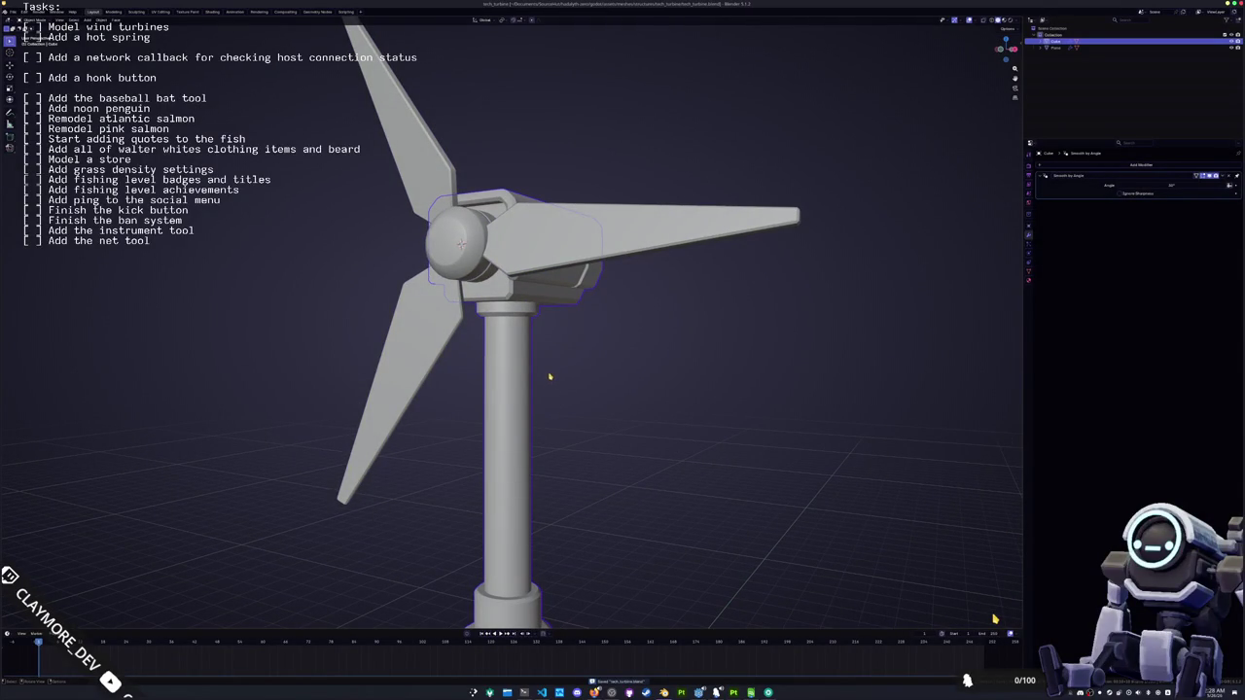
right_click(522, 386)
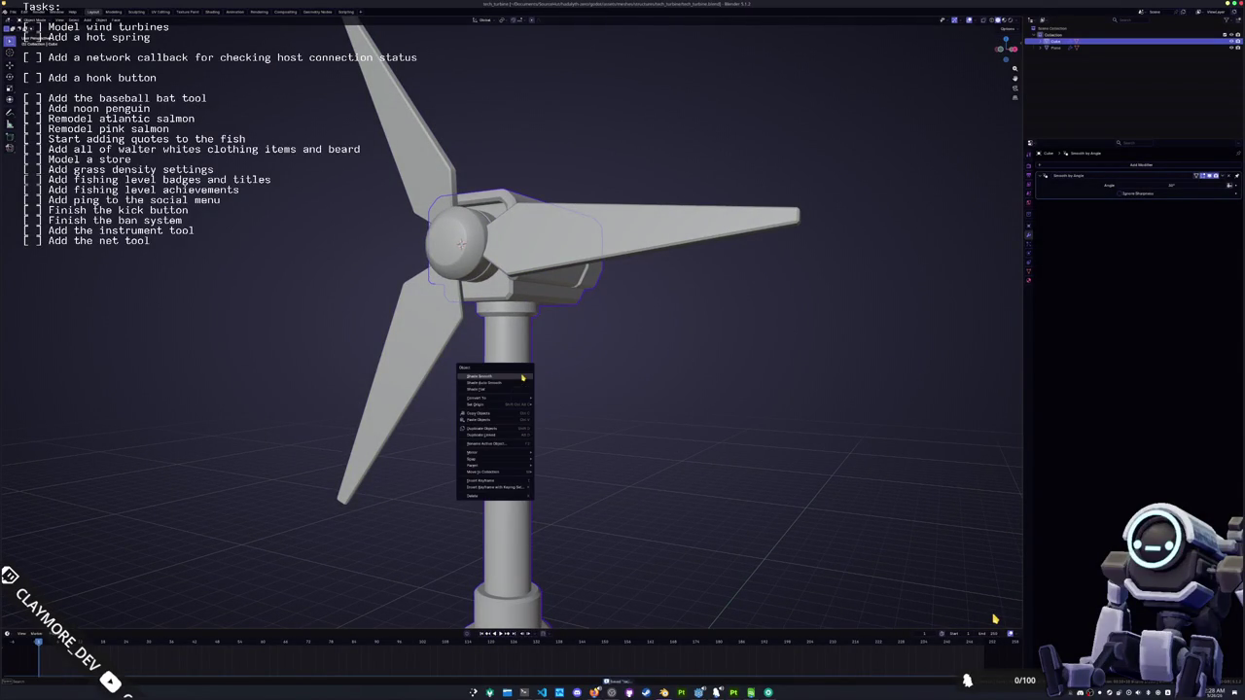
left_click(521, 382)
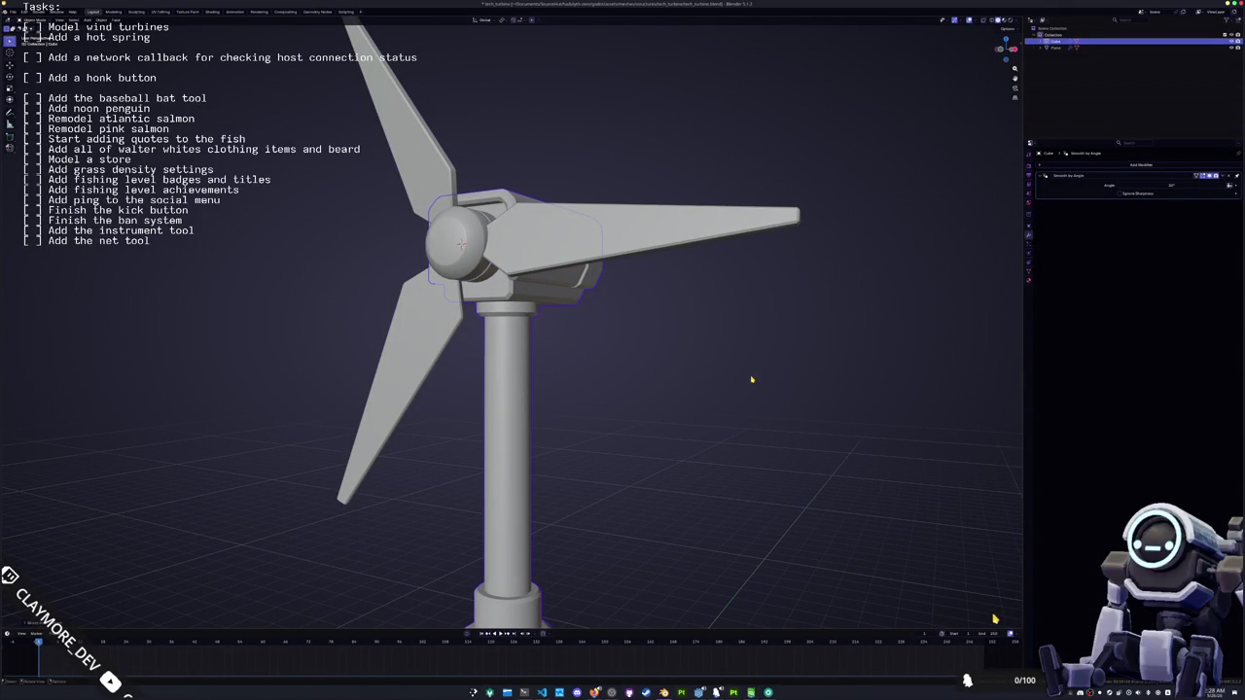
Step: Rename the tower tech_turbine and the blade object Plane tech_turbine.001
key("F2")
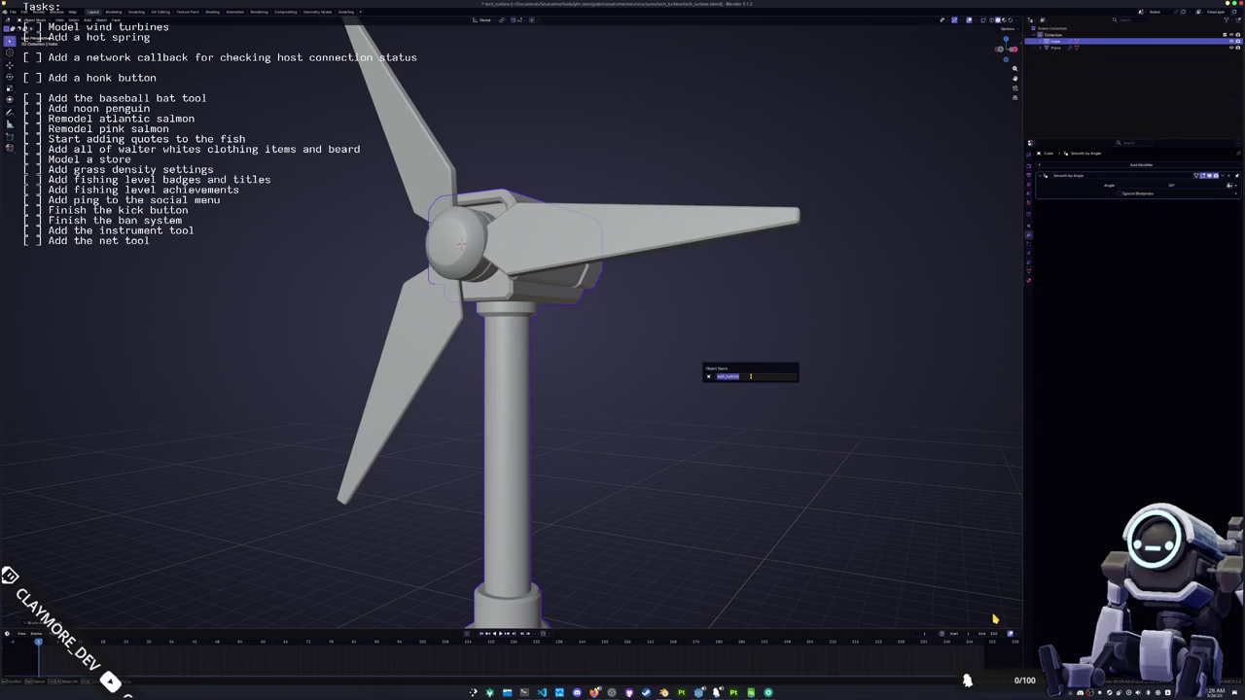
key("Return")
left_click(602, 244)
key("F2")
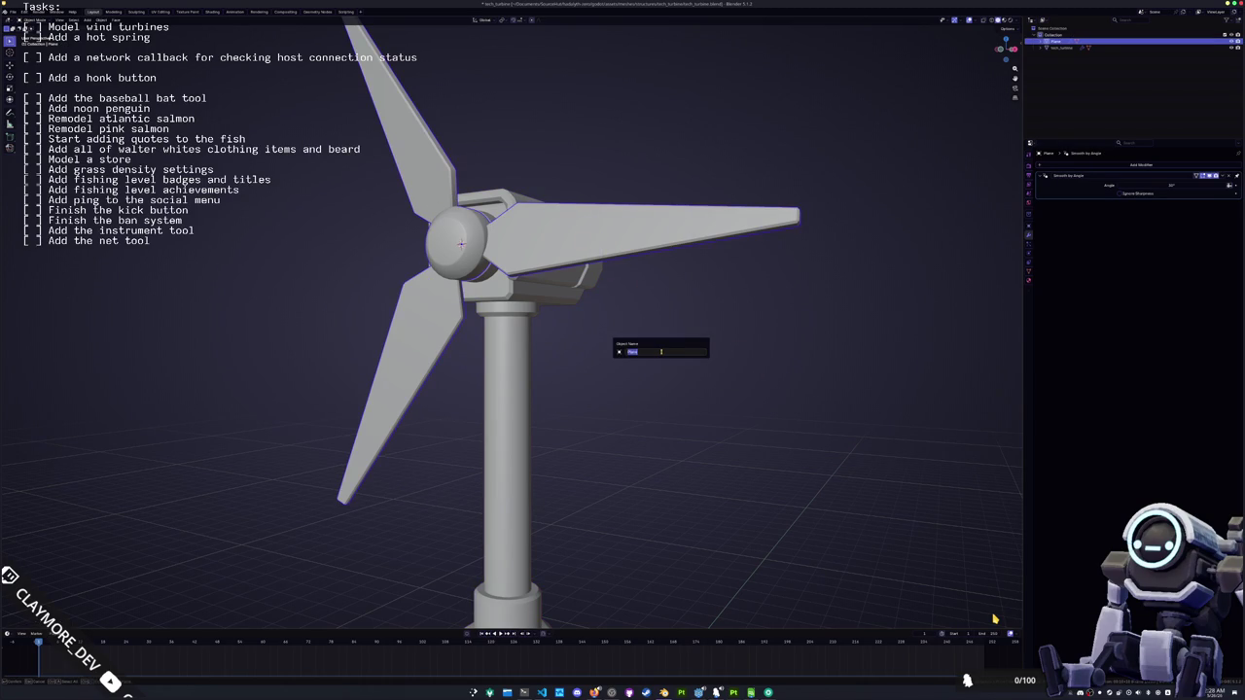
key("Return")
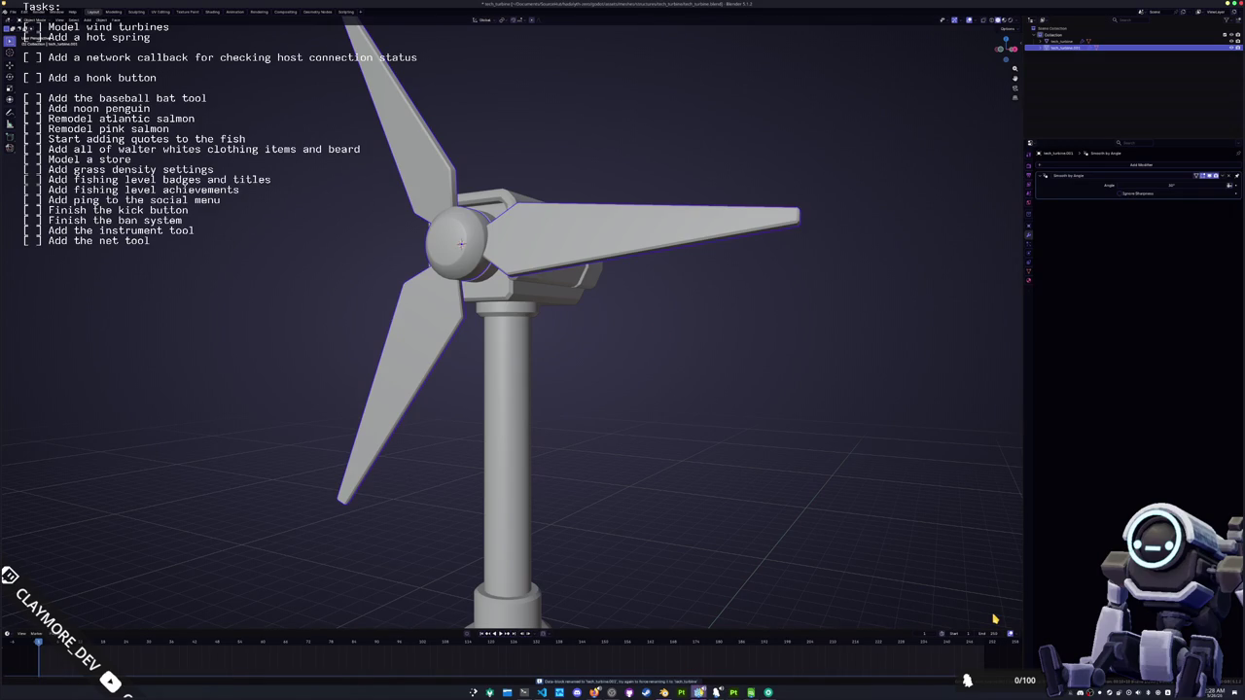
mouse_move(700, 693)
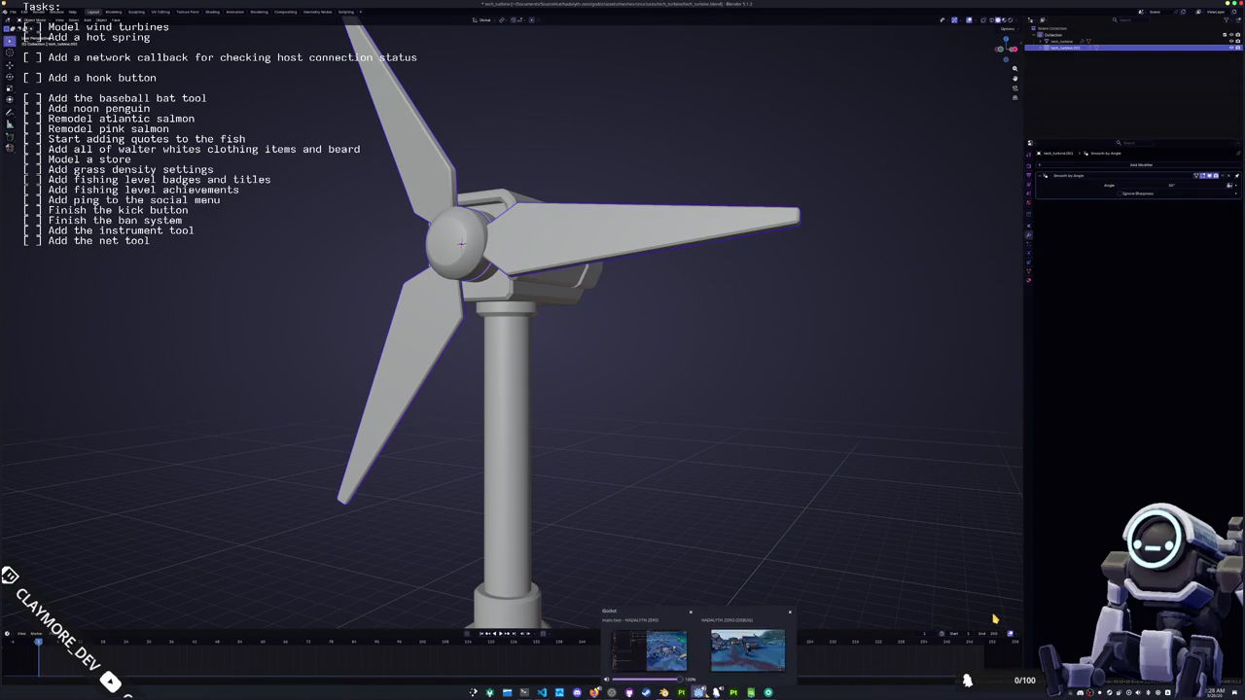
left_click(666, 650)
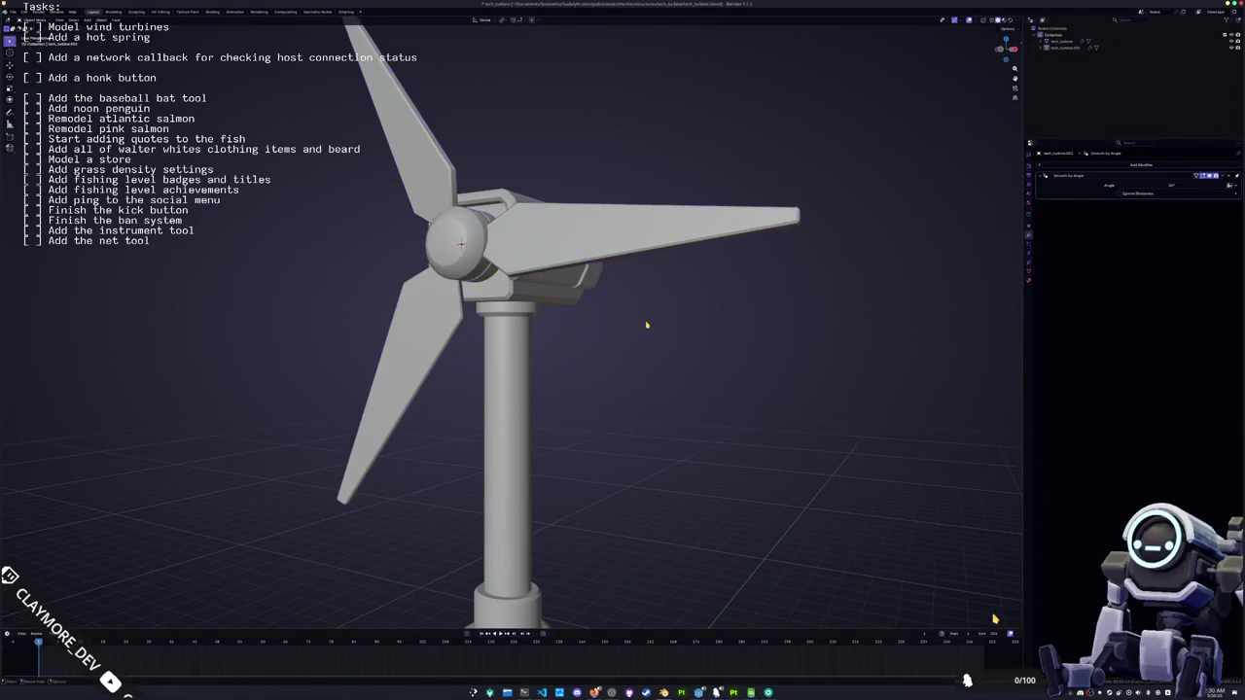
scroll(646, 330, "up", 5)
left_click(628, 317)
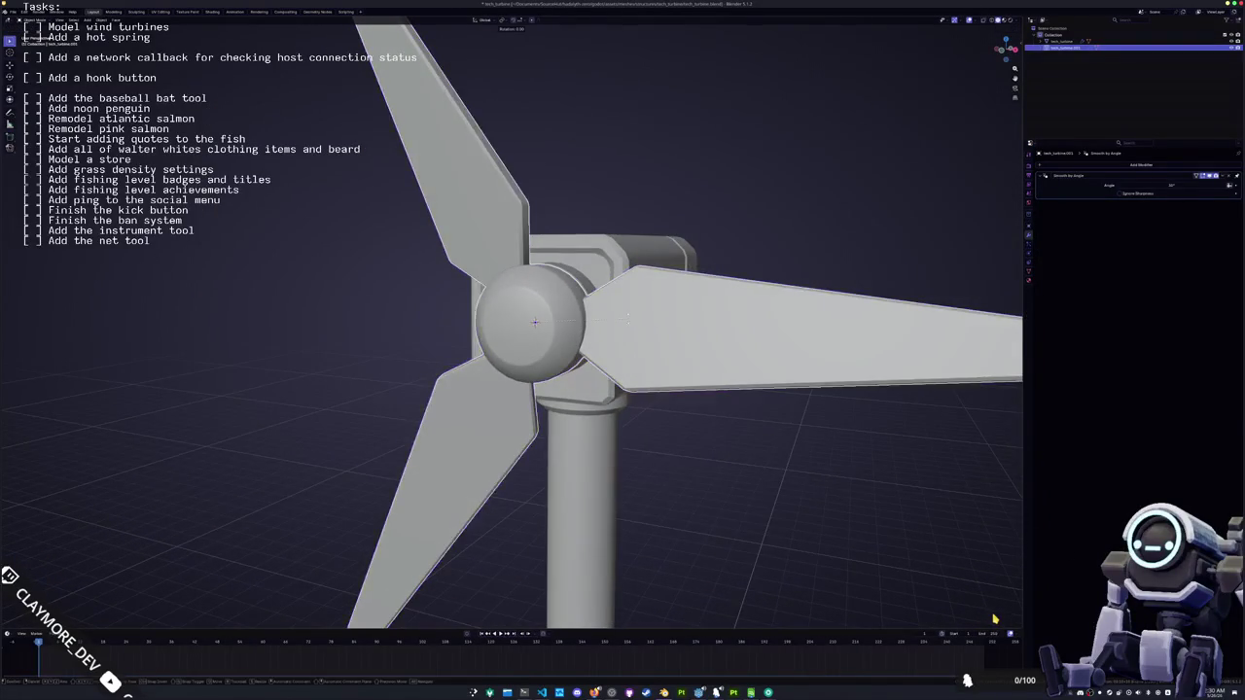
scroll(622, 442, "down", 5)
left_click(535, 438)
right_click(533, 391)
left_click(533, 394)
left_click_drag(533, 389, 586, 380)
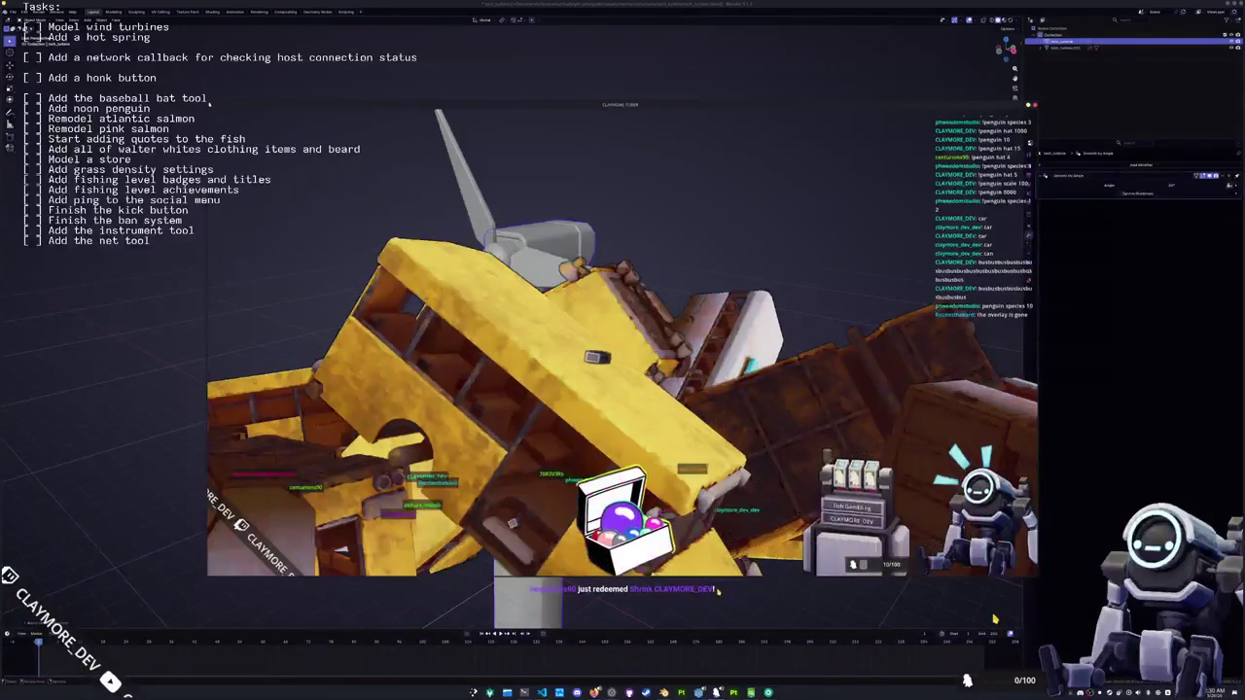
Step: Deselect the turbine in Blender and bring OBS Studio to the front
key("alt+a")
left_click(611, 693)
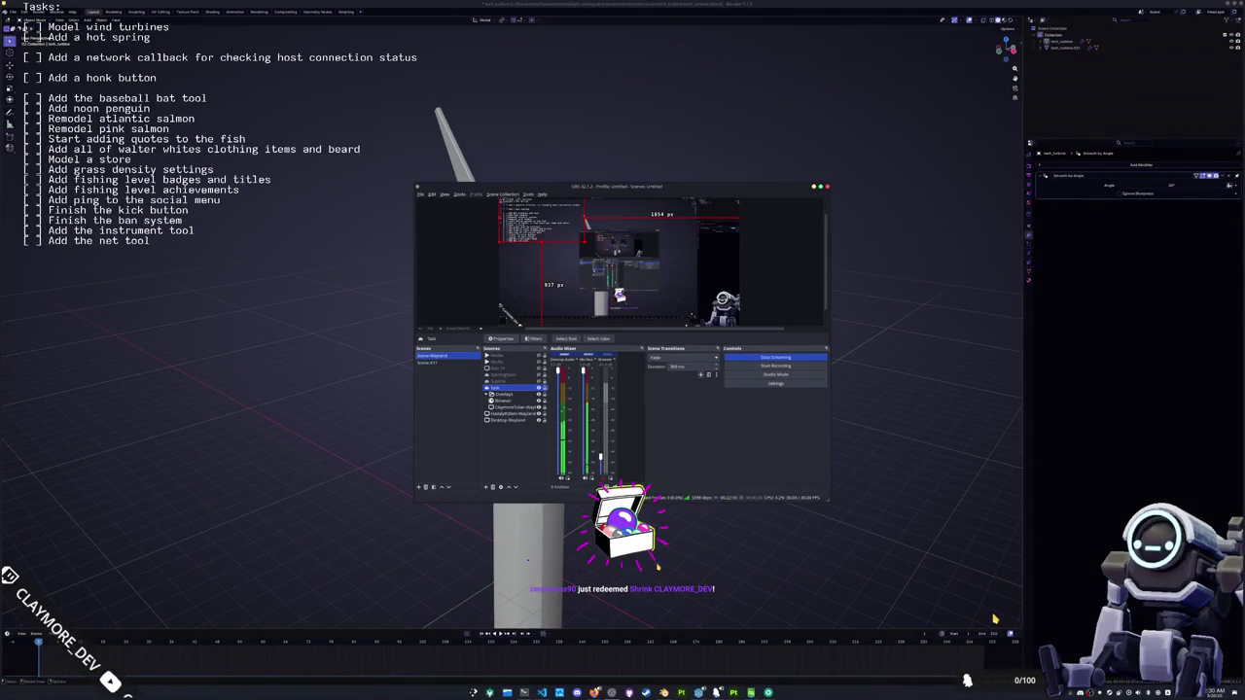
double_click(508, 390)
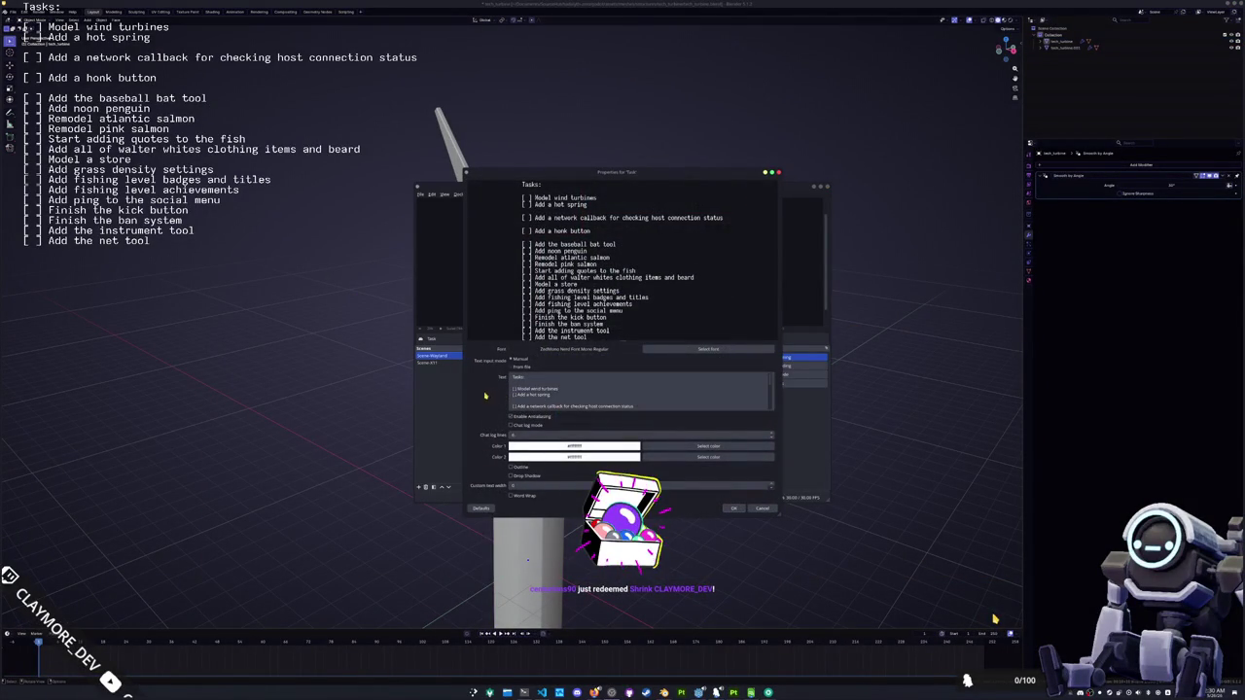
key("Escape")
Step: Open the game overlay capture source's settings and start choosing a new window to capture
left_click(510, 413)
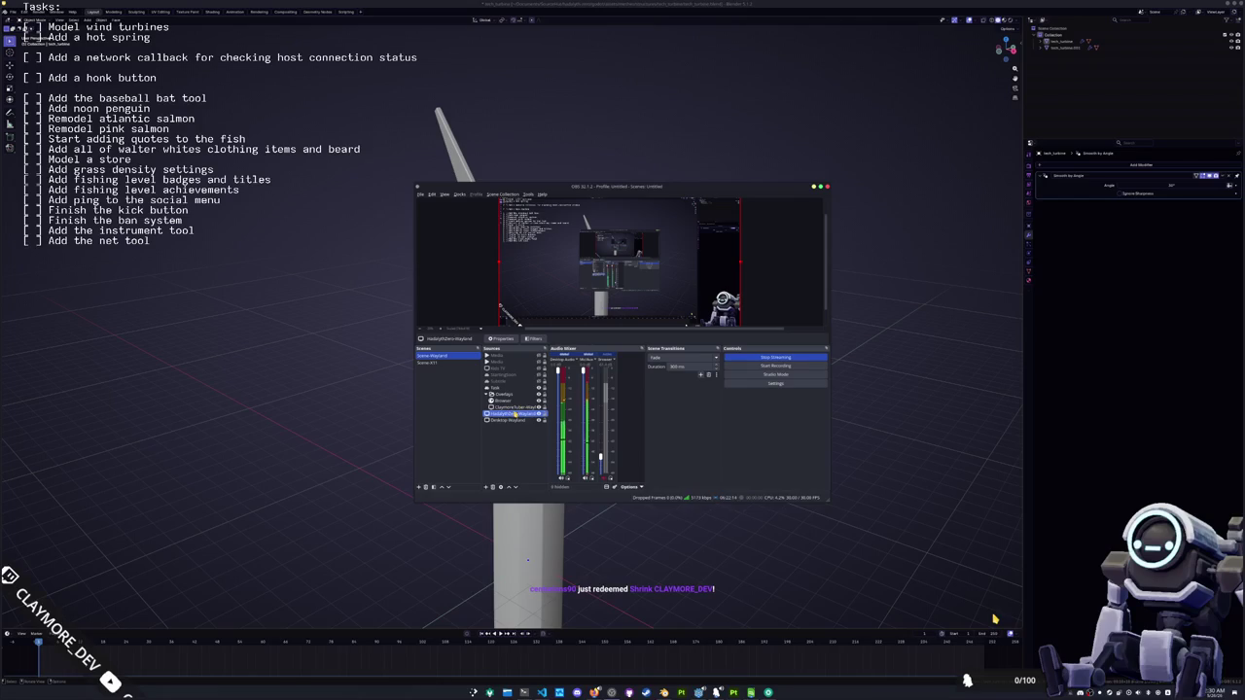
double_click(514, 414)
left_click(503, 350)
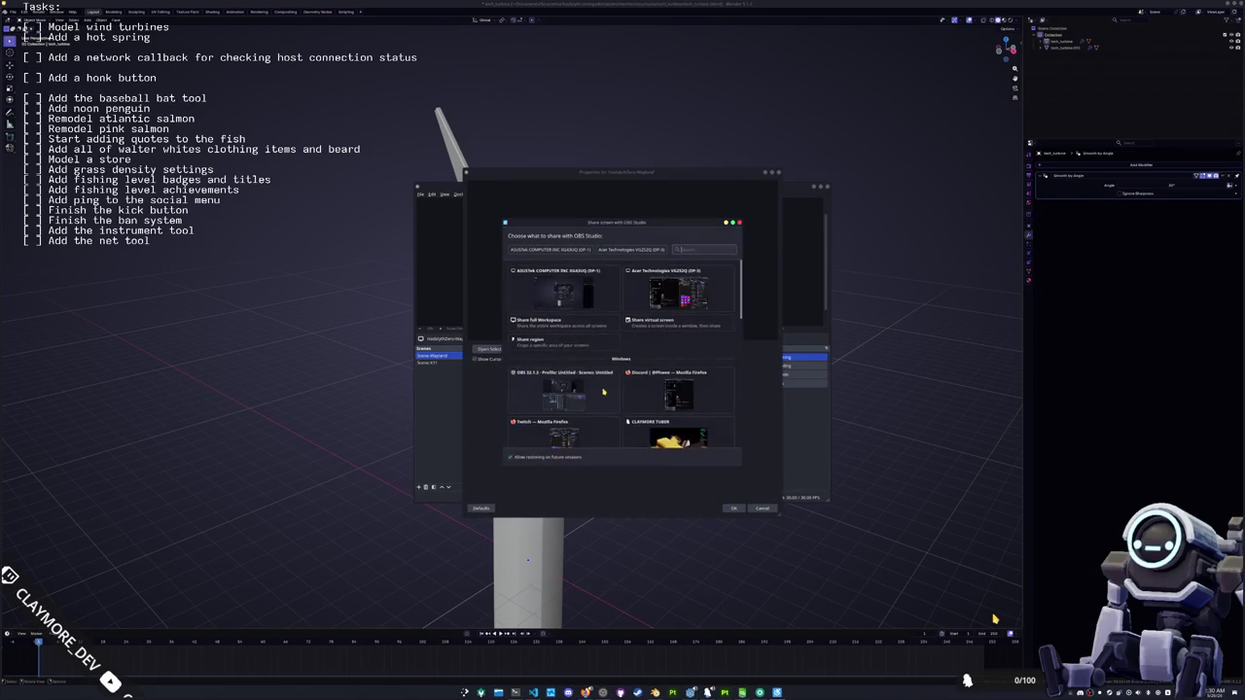
scroll(627, 339, "down", 10)
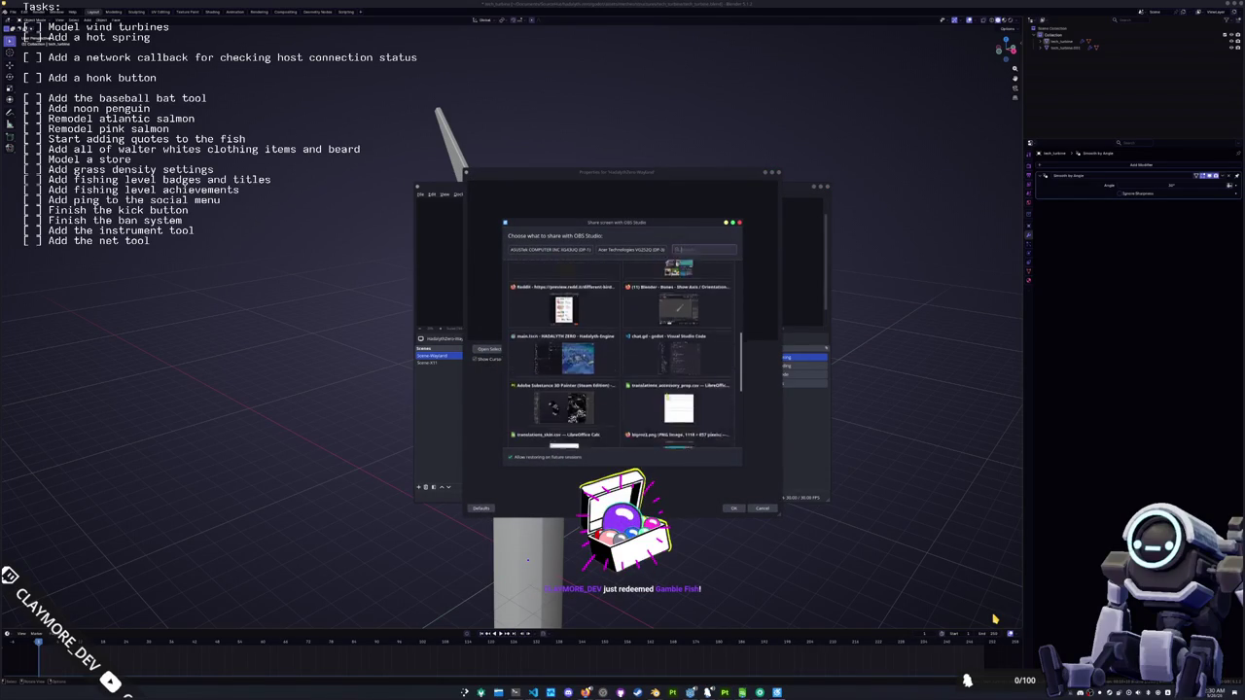
scroll(623, 408, "down", 2)
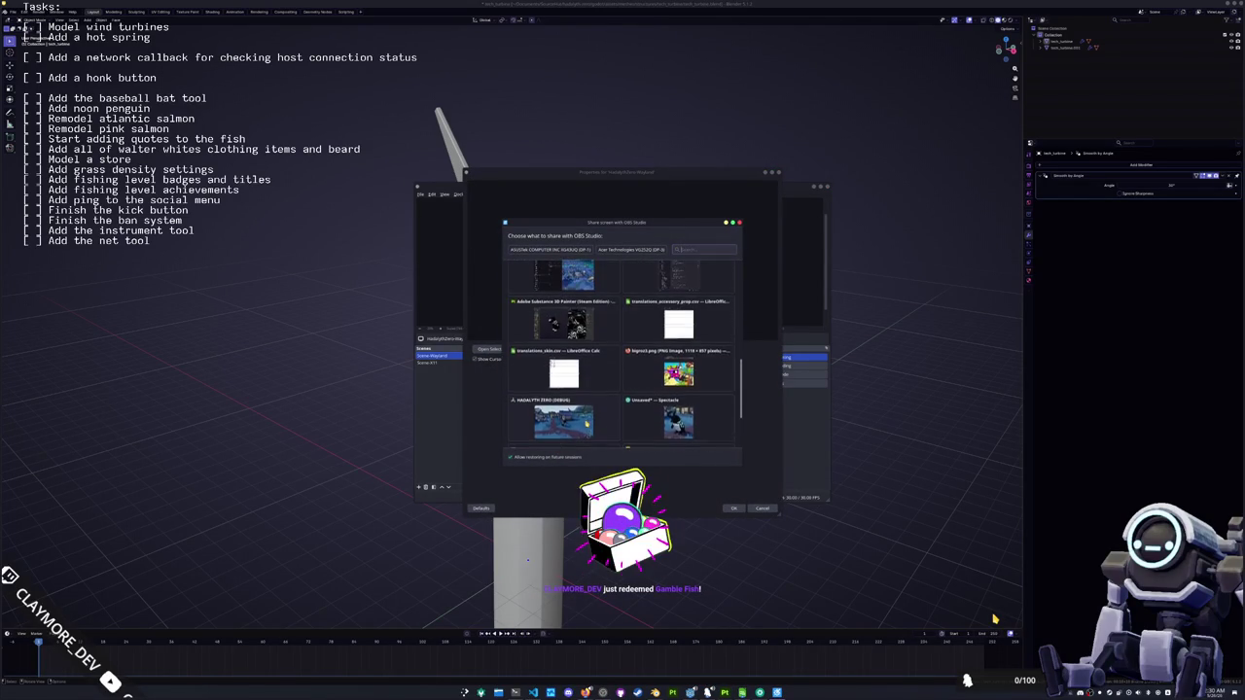
scroll(627, 350, "up", 5)
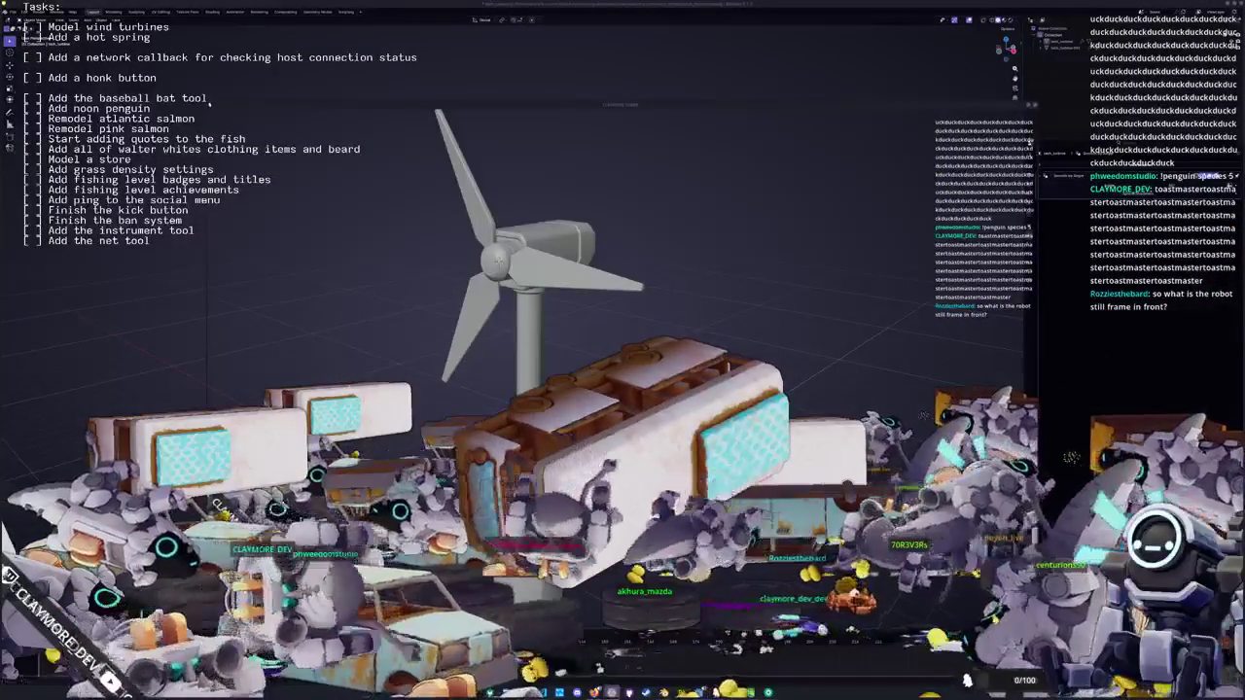
key("alt+Tab")
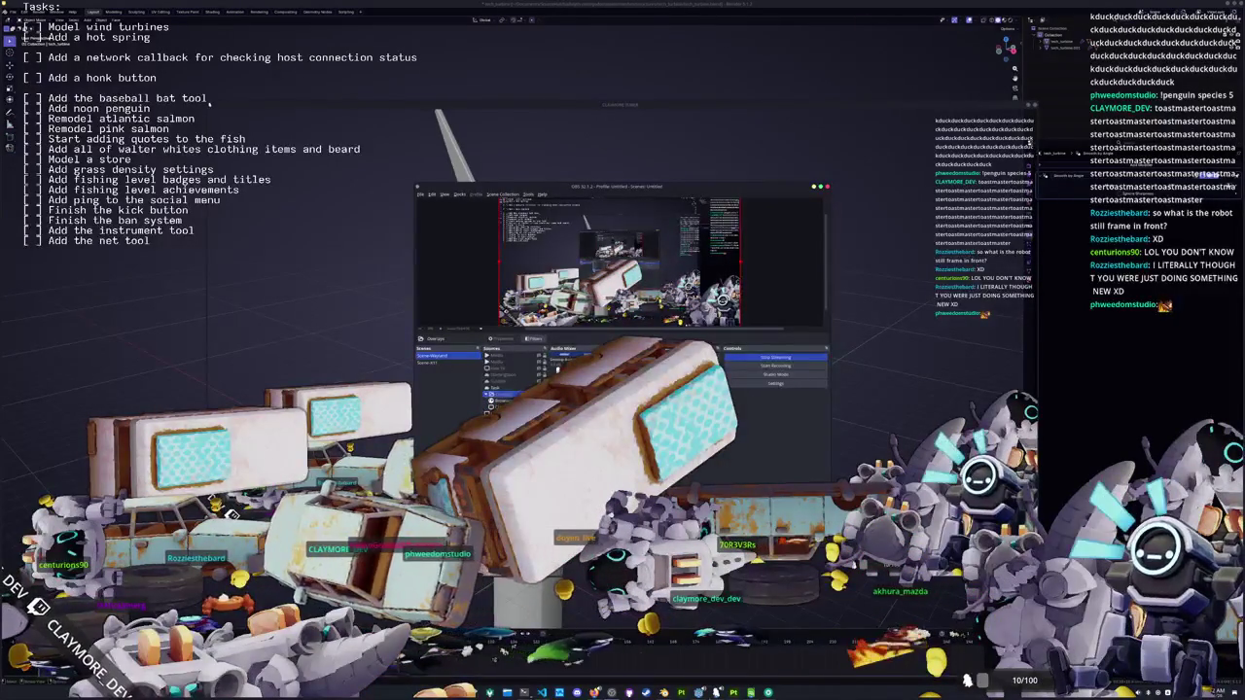
left_click(698, 692)
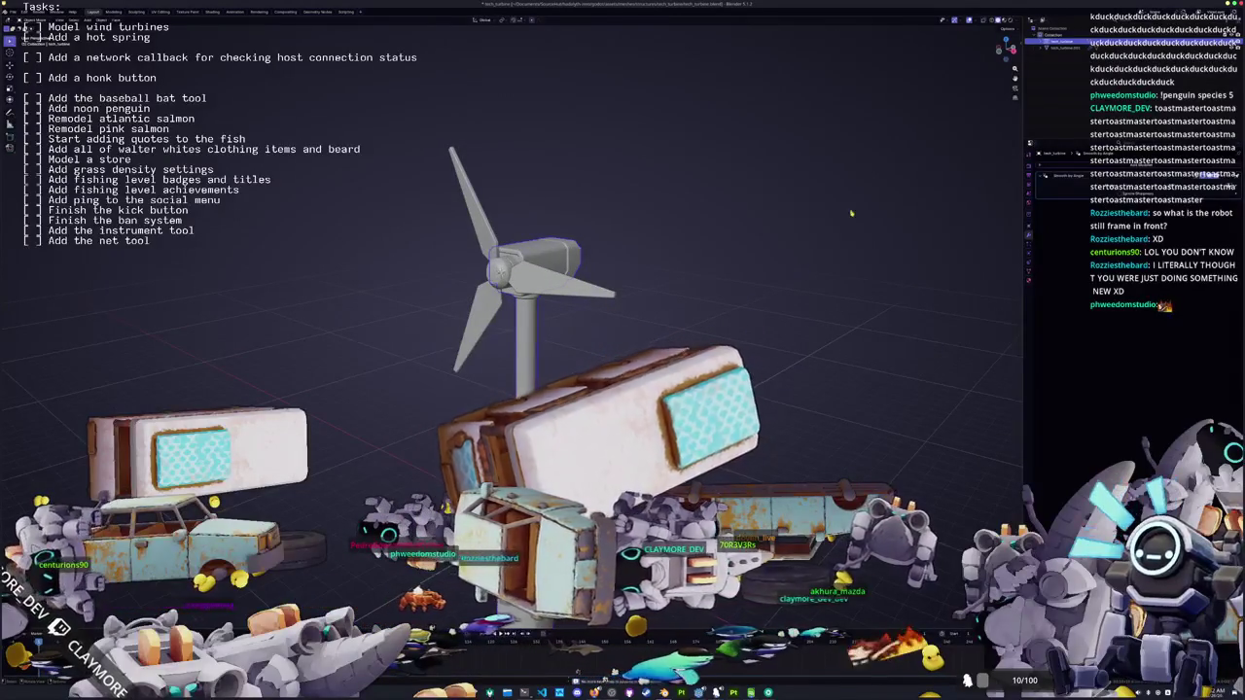
Step: Rename the blade object tech_turbine_fan
key("F2")
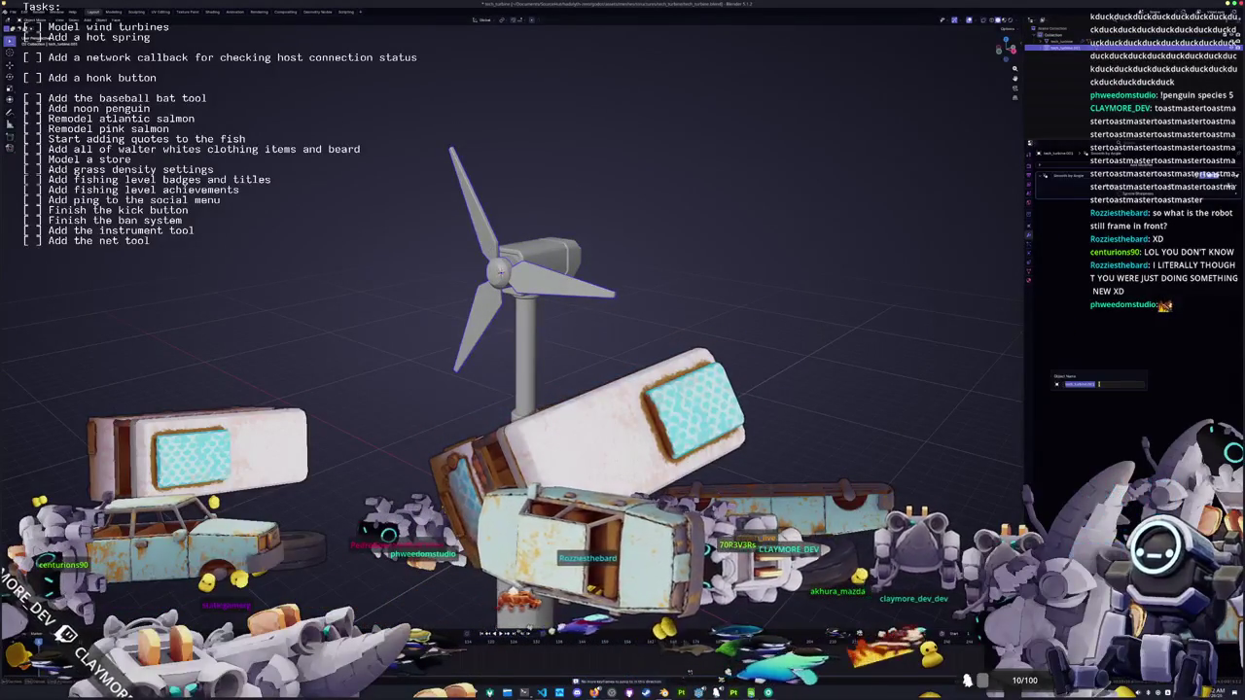
type("tech_tu")
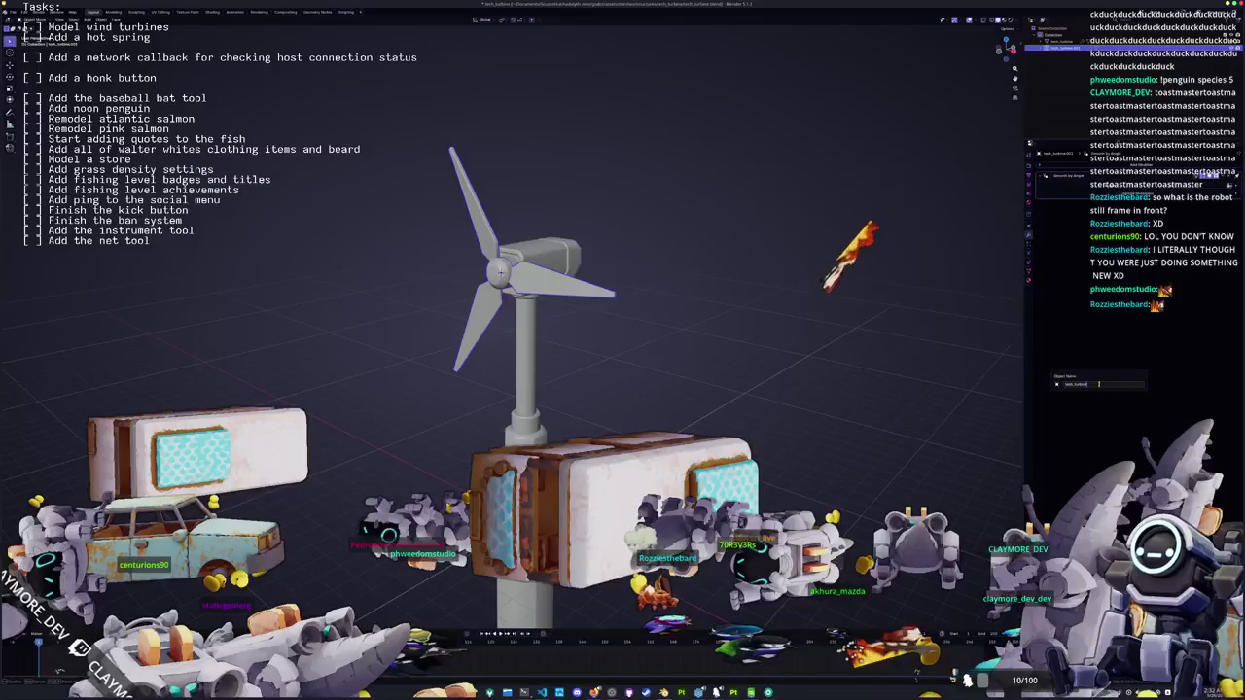
key("Return")
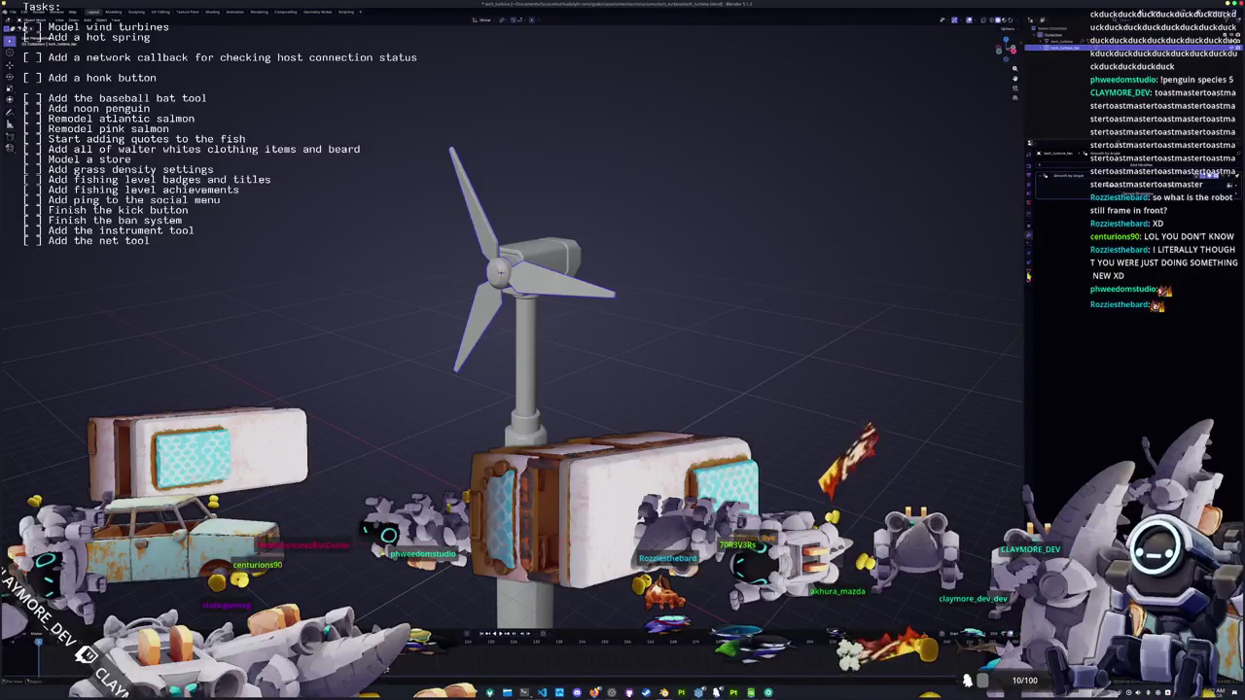
Step: Check the Data and Material settings, select tech_turbine_fan, and switch to the UV Editing workspace
left_click(1029, 257)
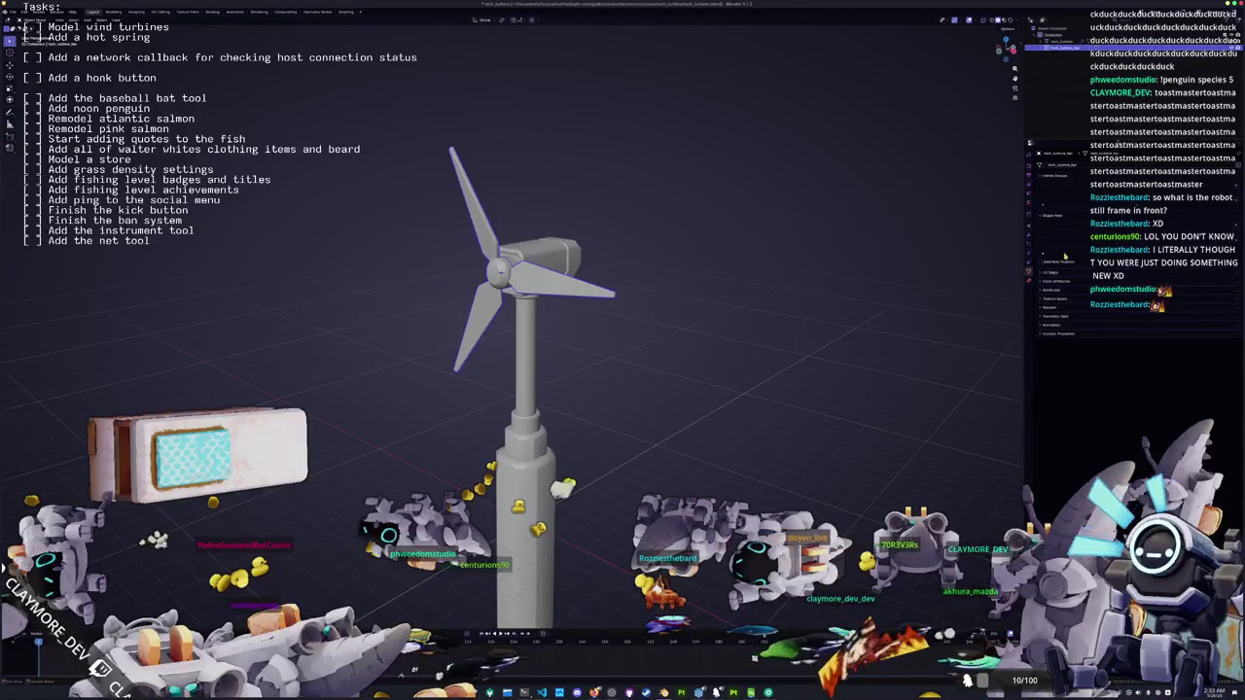
left_click(1060, 41)
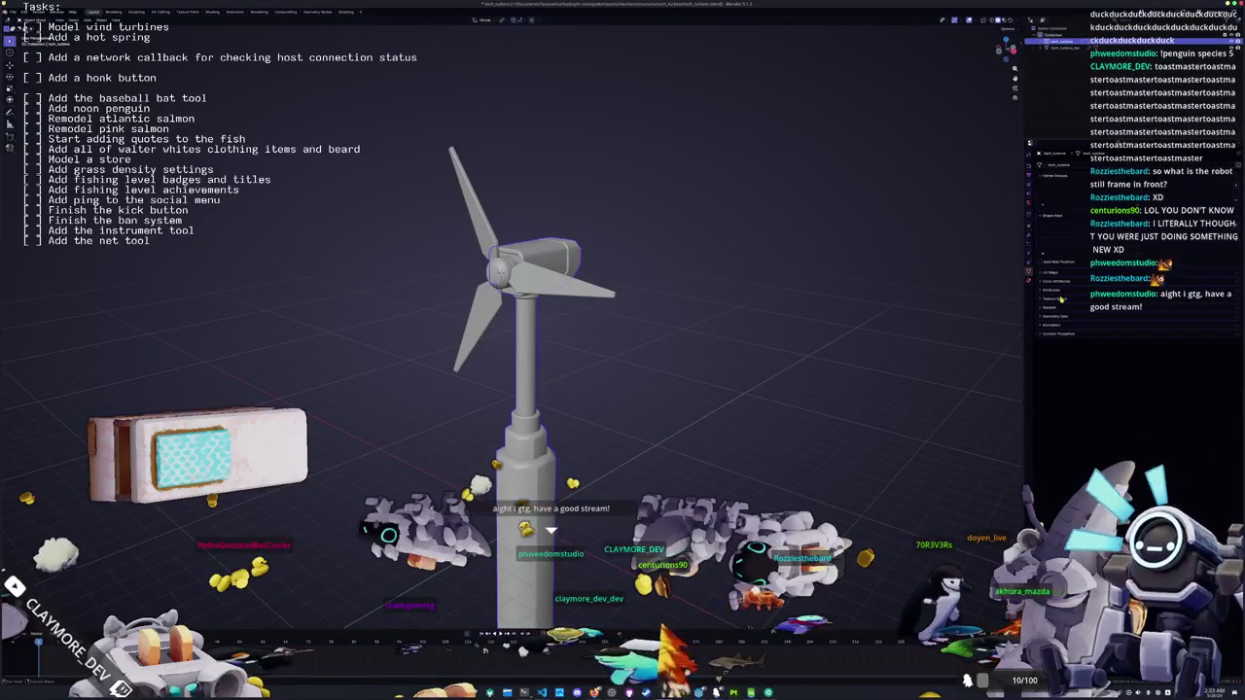
left_click(1030, 280)
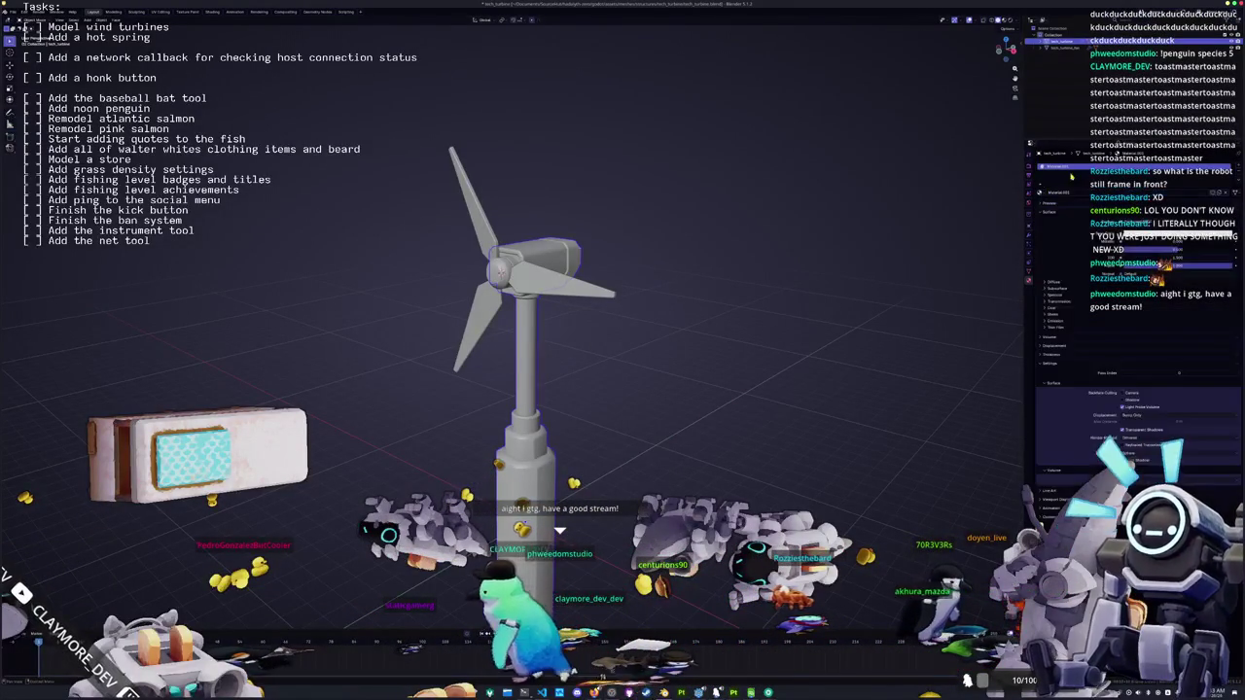
left_click(1073, 48)
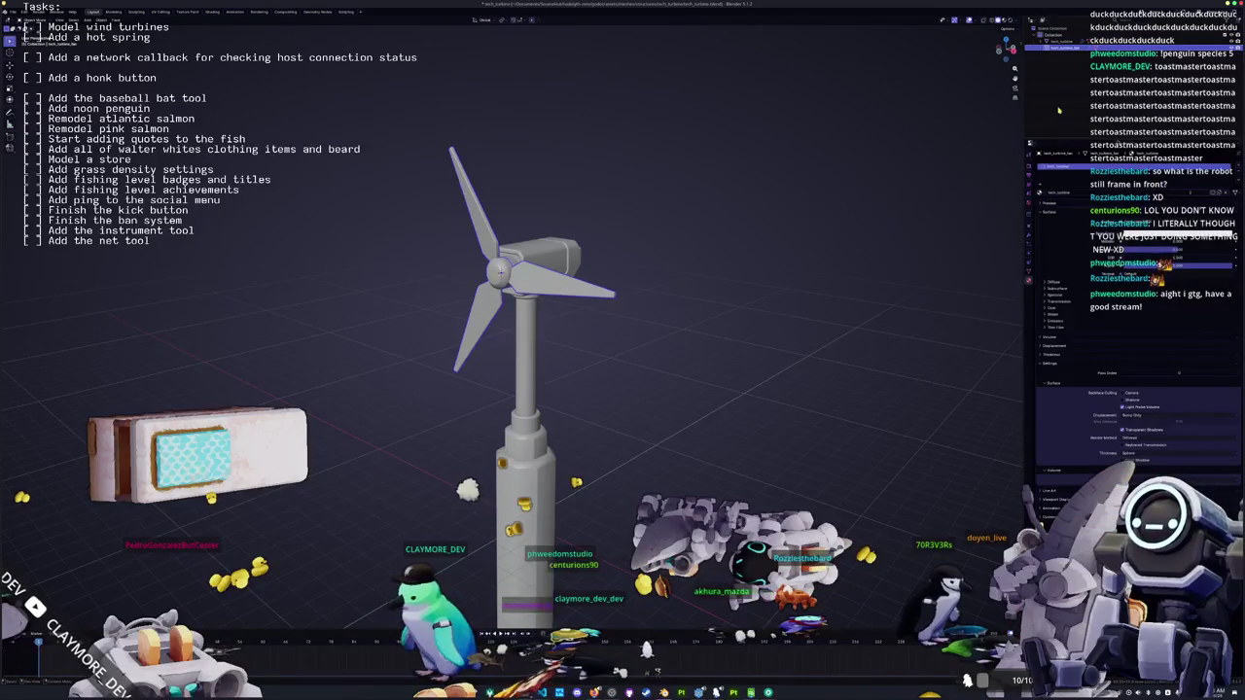
left_click(1070, 42)
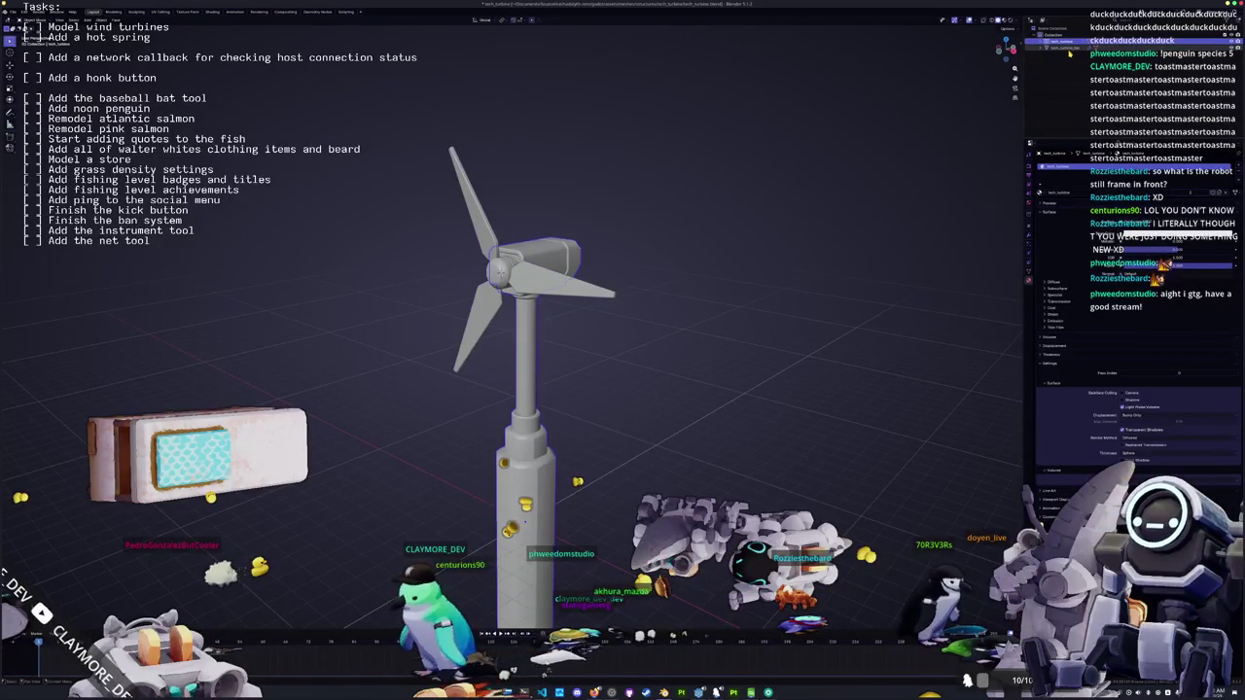
left_click(1070, 47)
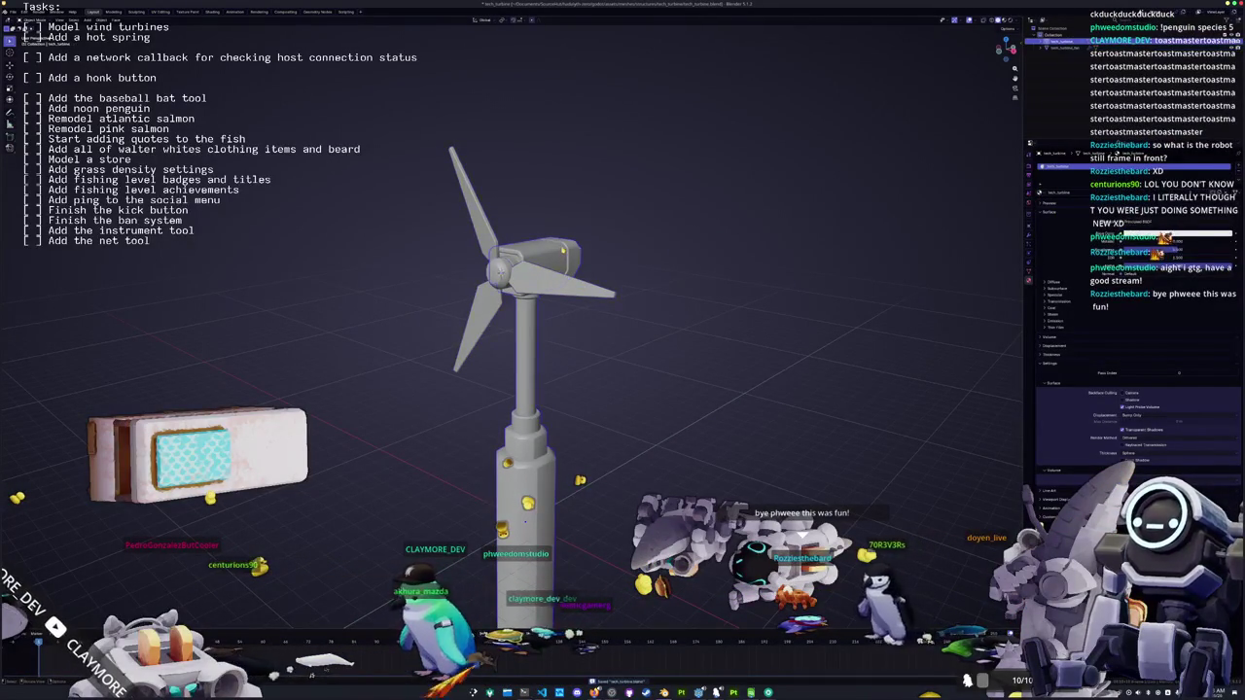
left_click(164, 14)
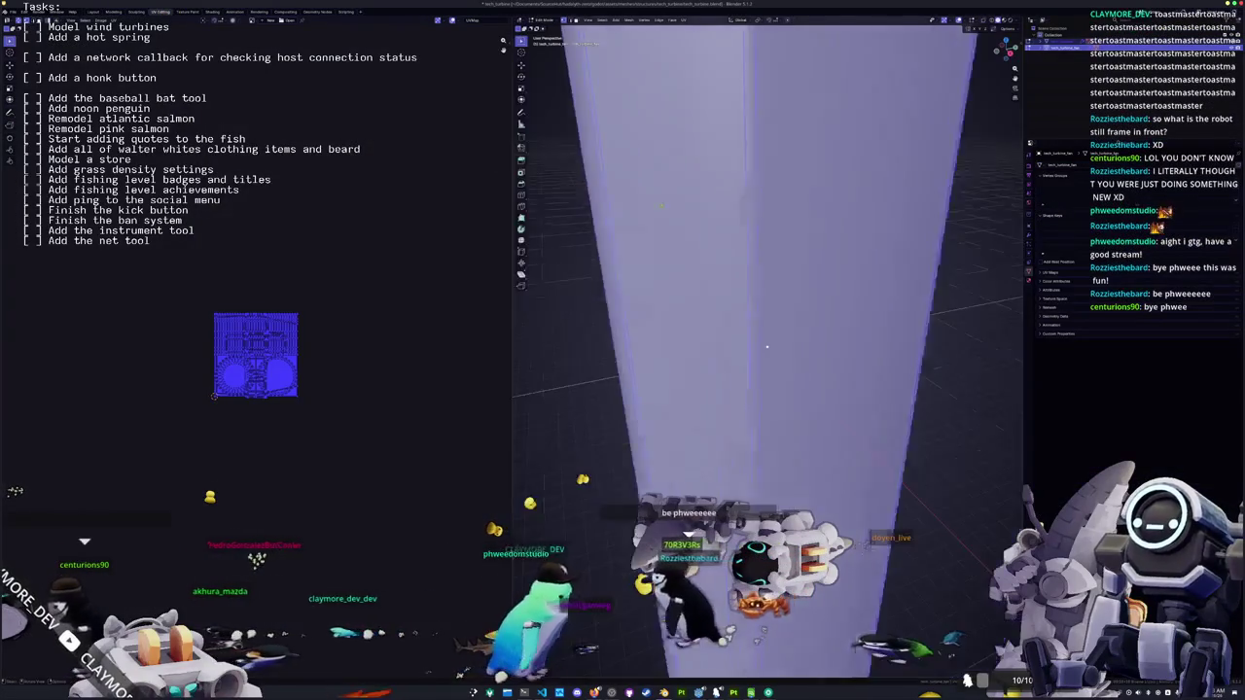
Step: Unwrap the fan with Smart UV Project
left_click(690, 16)
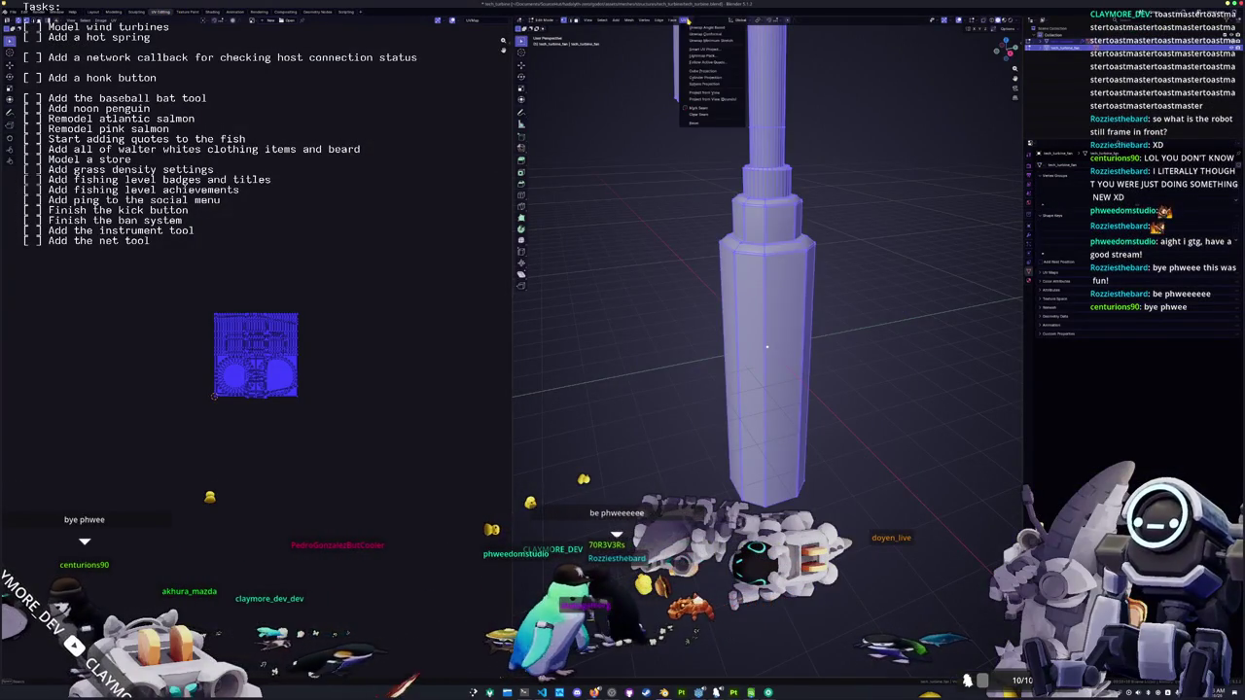
left_click(705, 44)
left_click(685, 109)
scroll(483, 137, "up", 5)
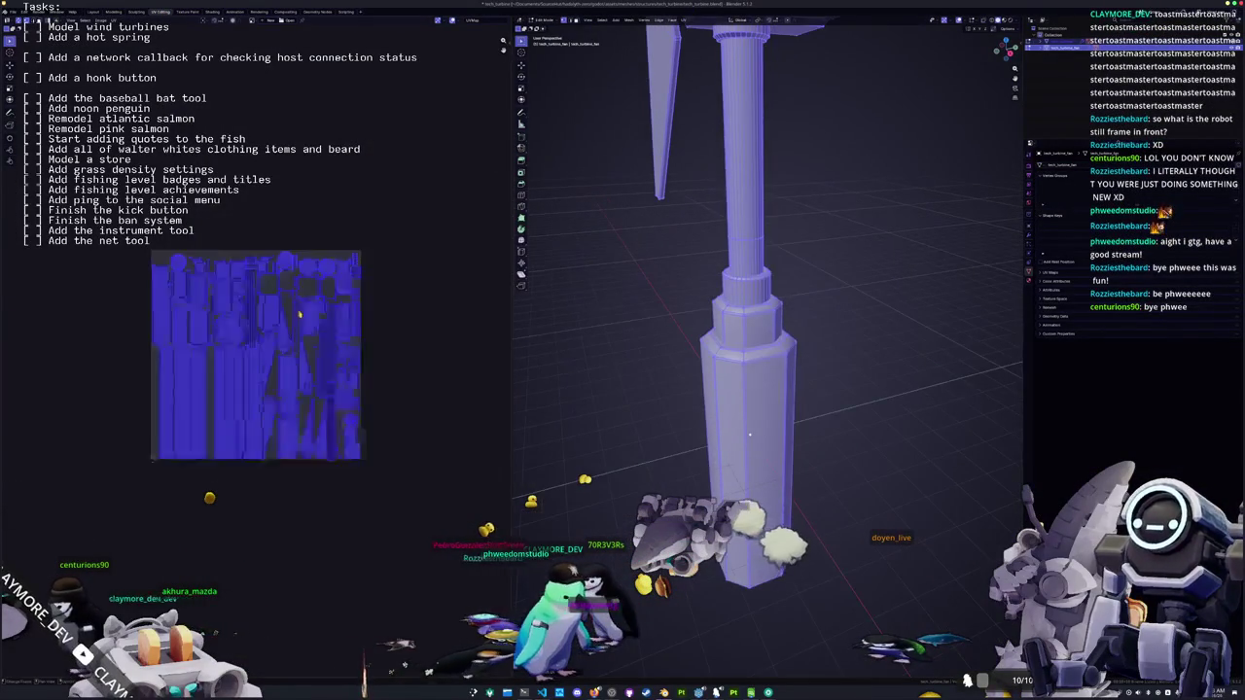
Step: Repack the turbine's UV islands with UVPackmaster3, then switch to the Shading workspace
left_click(507, 101)
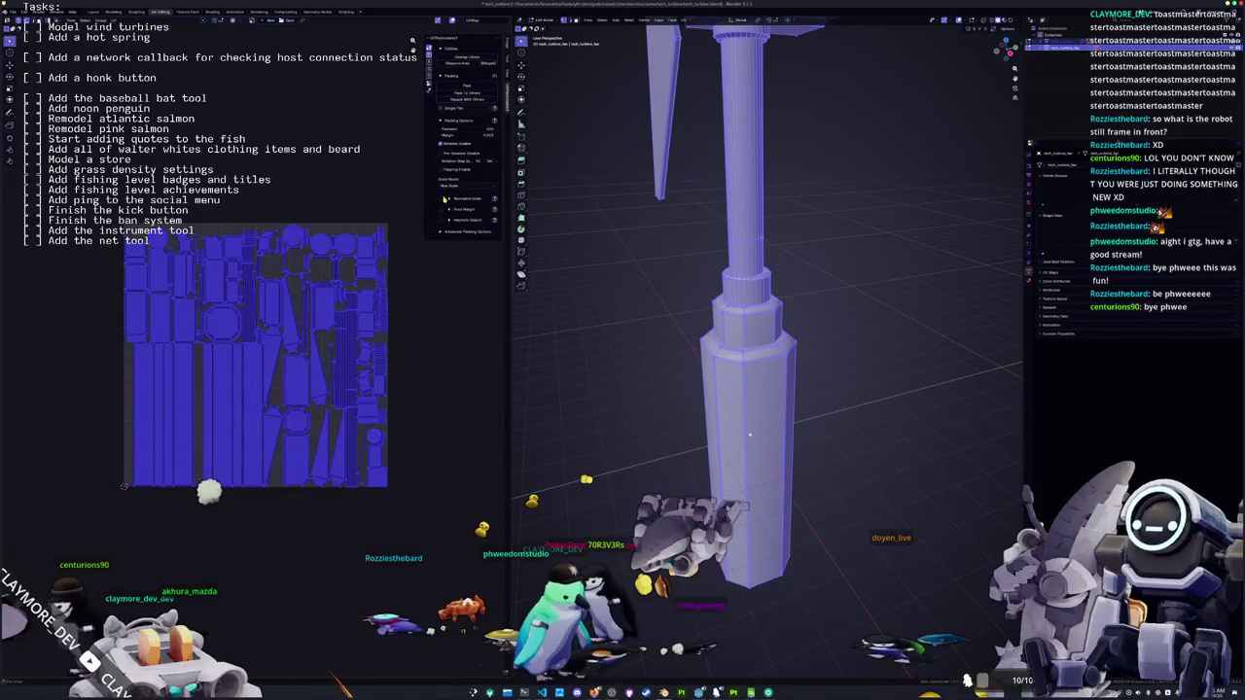
left_click(454, 85)
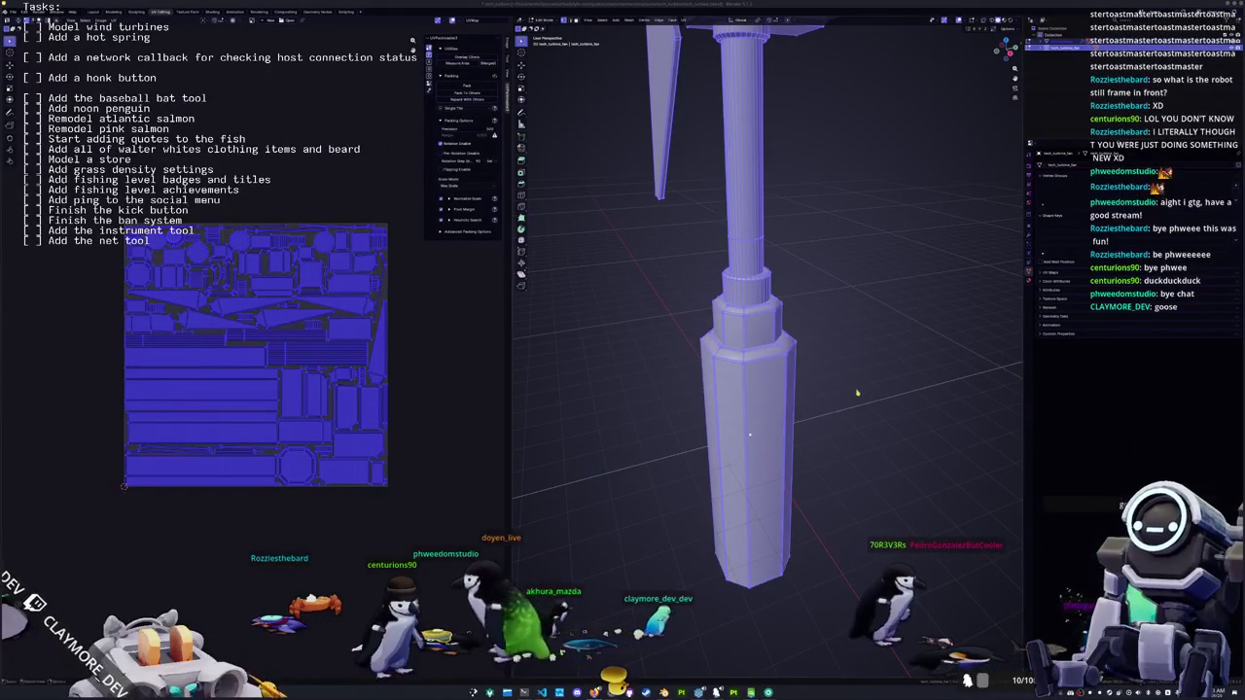
key("Tab")
key("Tab")
scroll(696, 294, "down", 4)
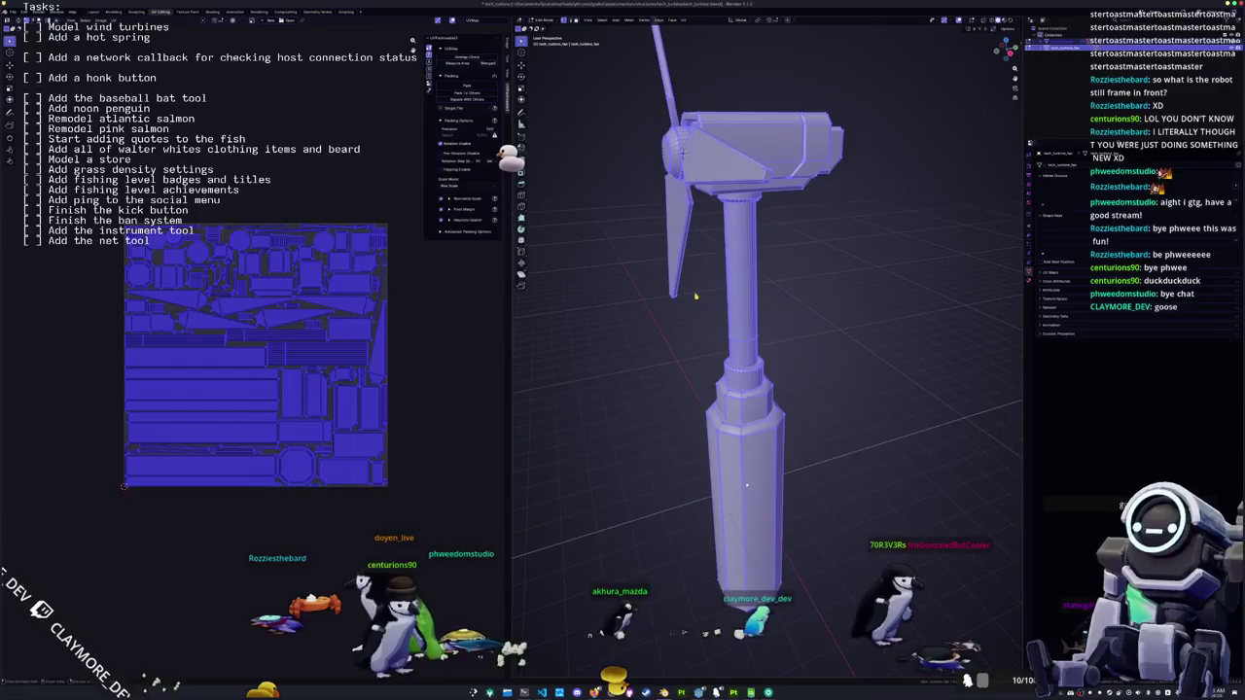
left_click_drag(695, 295, 671, 292)
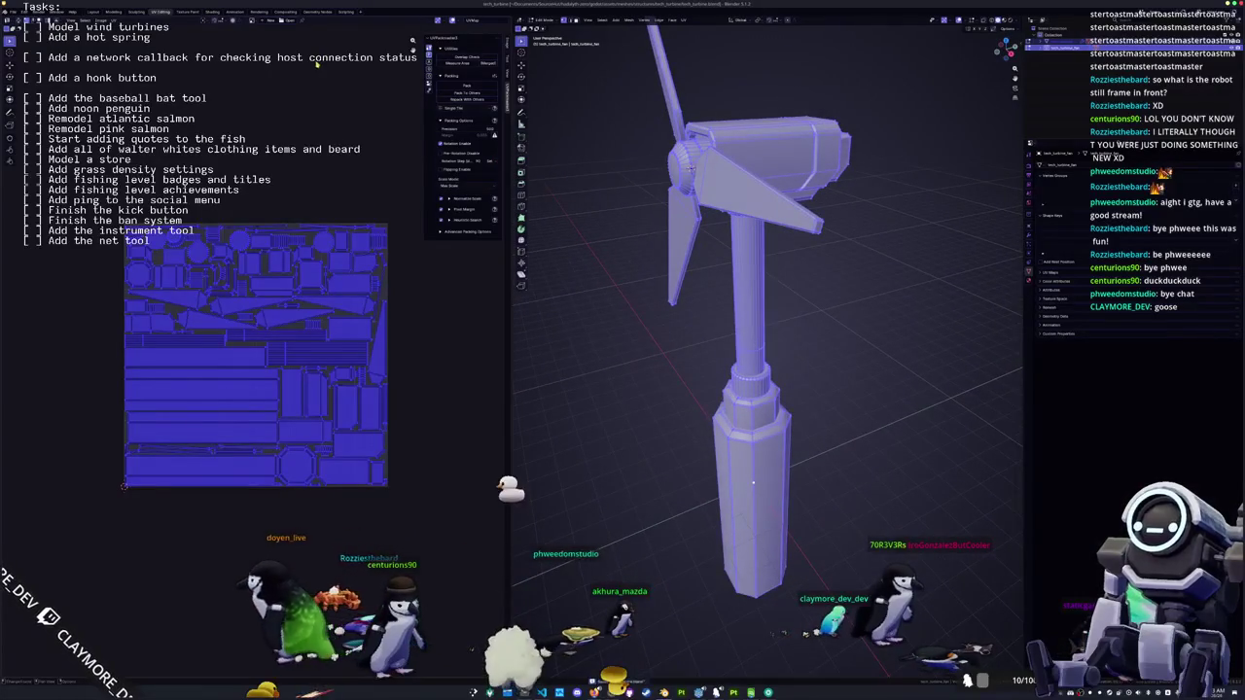
left_click(212, 12)
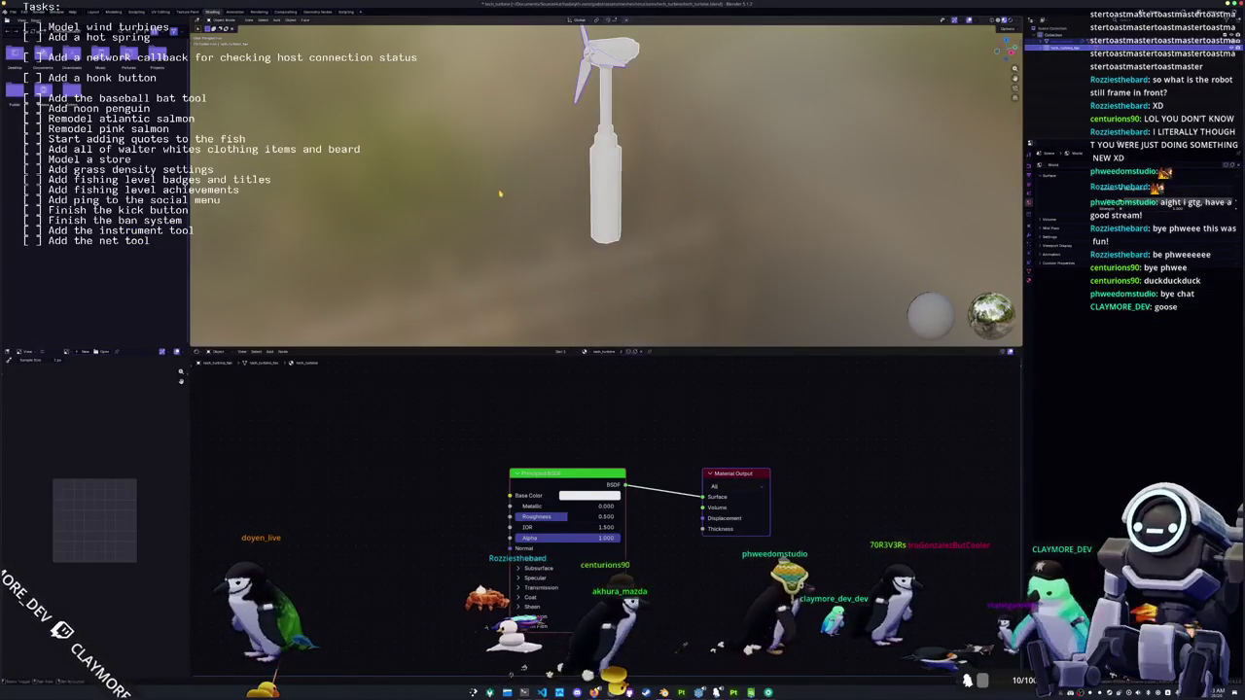
Step: Export the wind turbine as FBX into the project's export subfolder
scroll(525, 248, "up", 2)
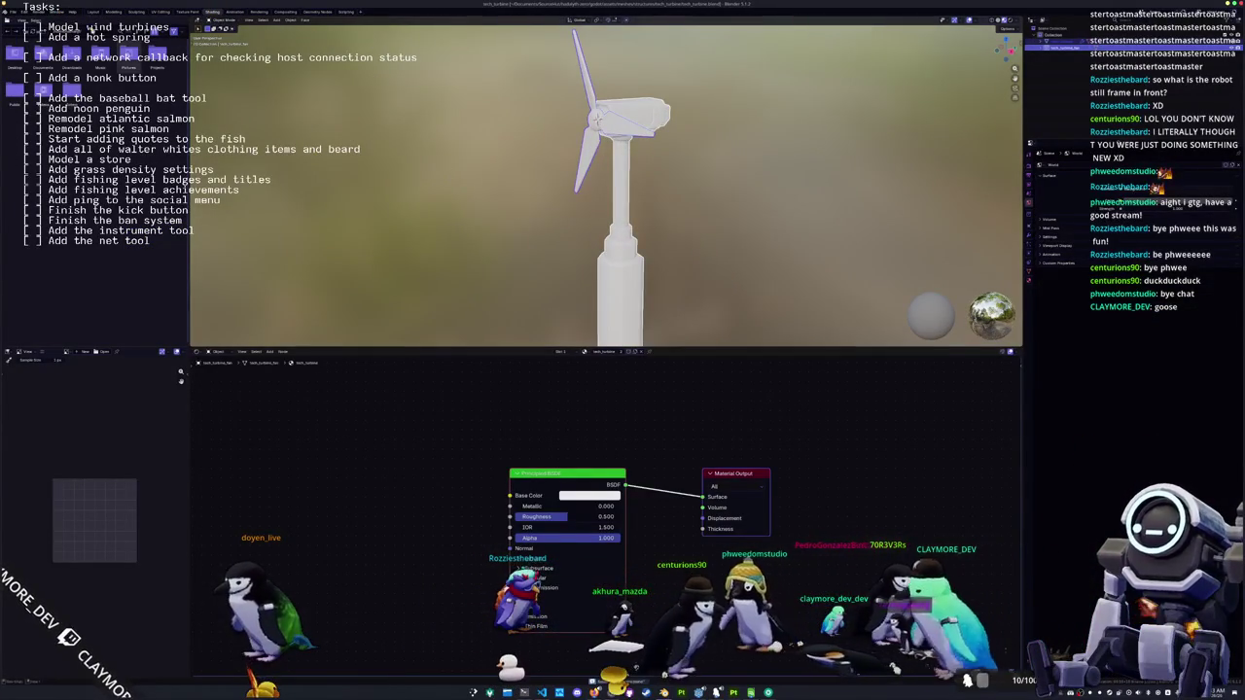
left_click(10, 12)
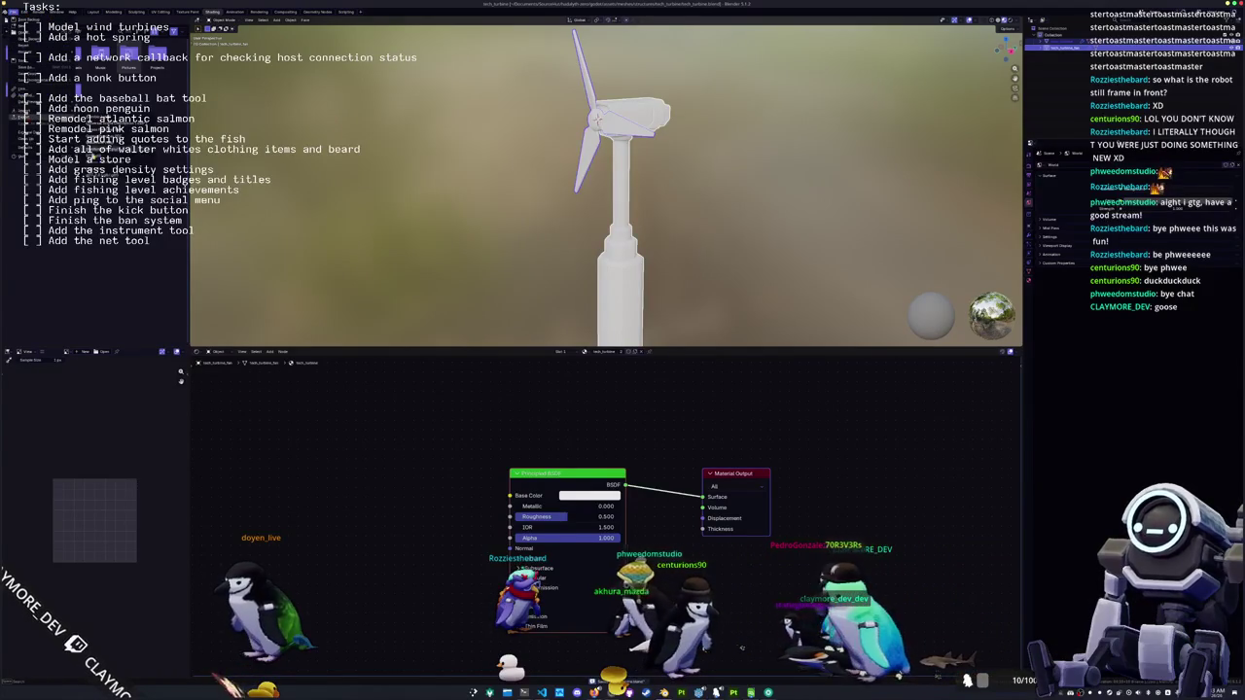
left_click(97, 169)
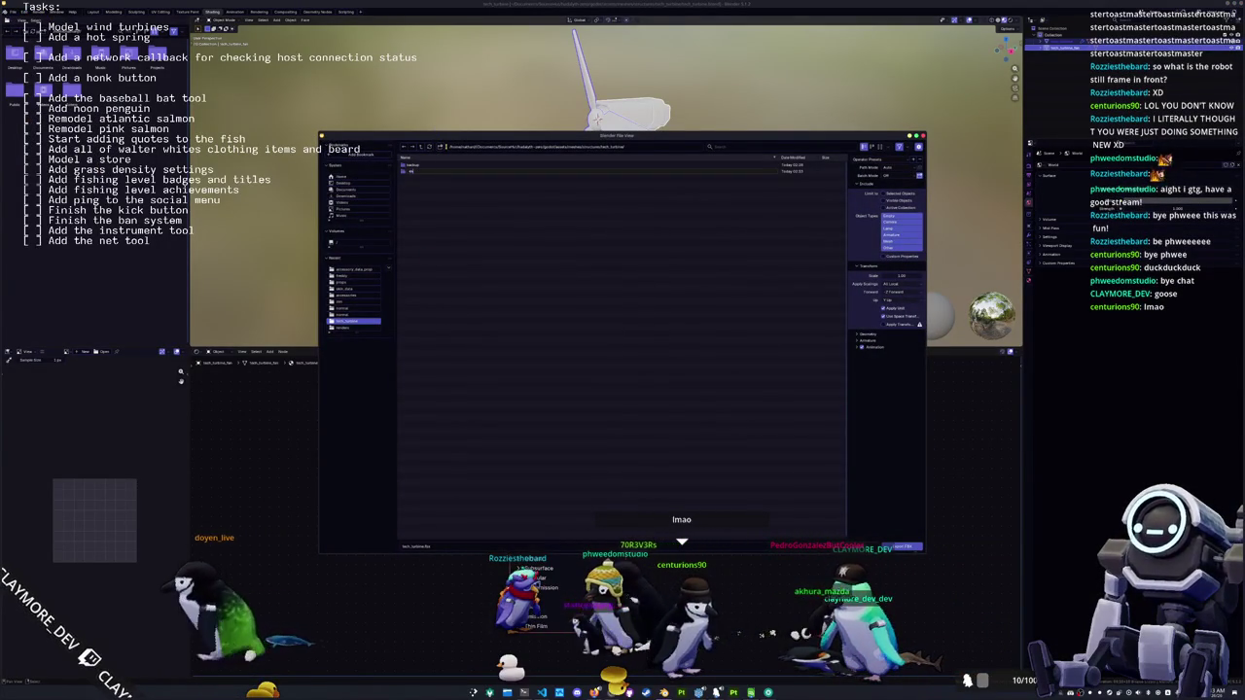
double_click(458, 171)
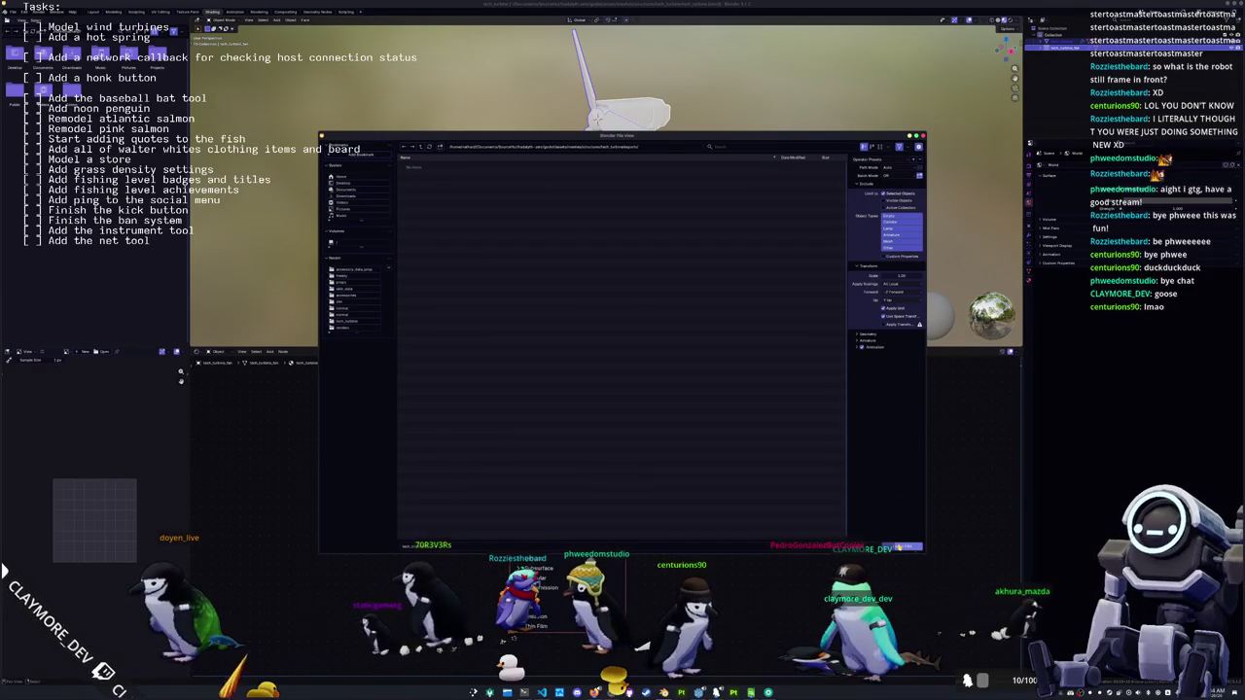
left_click(899, 548)
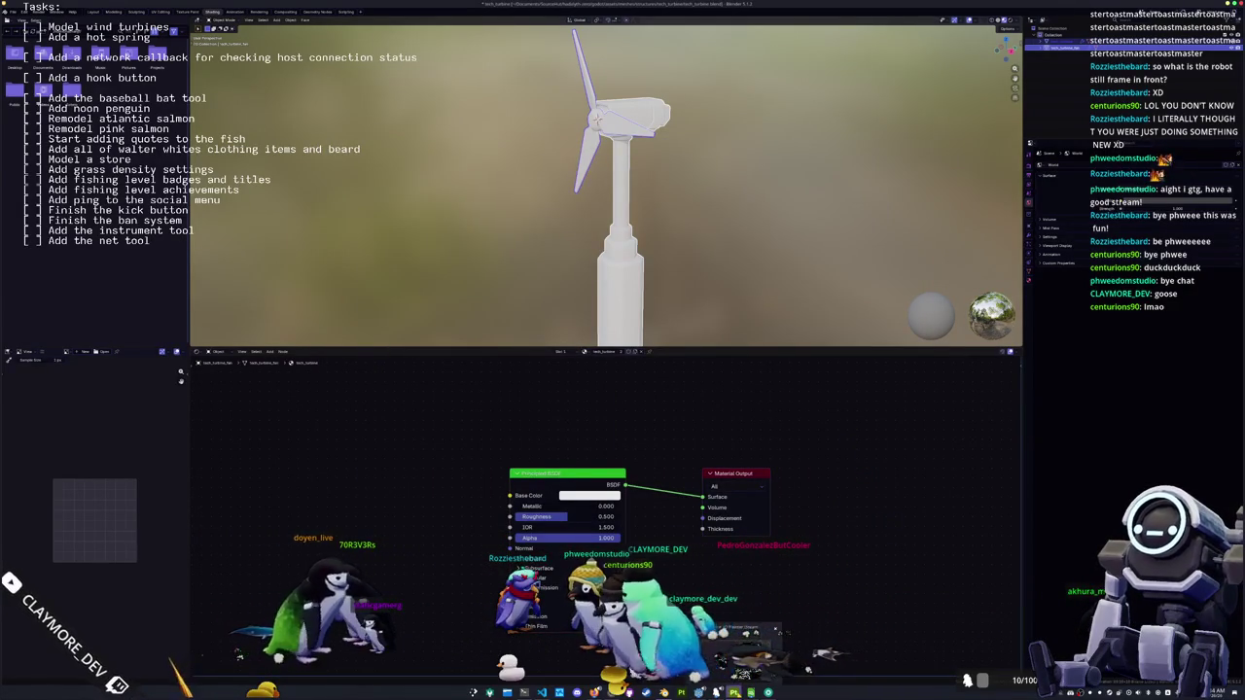
key("alt+Tab")
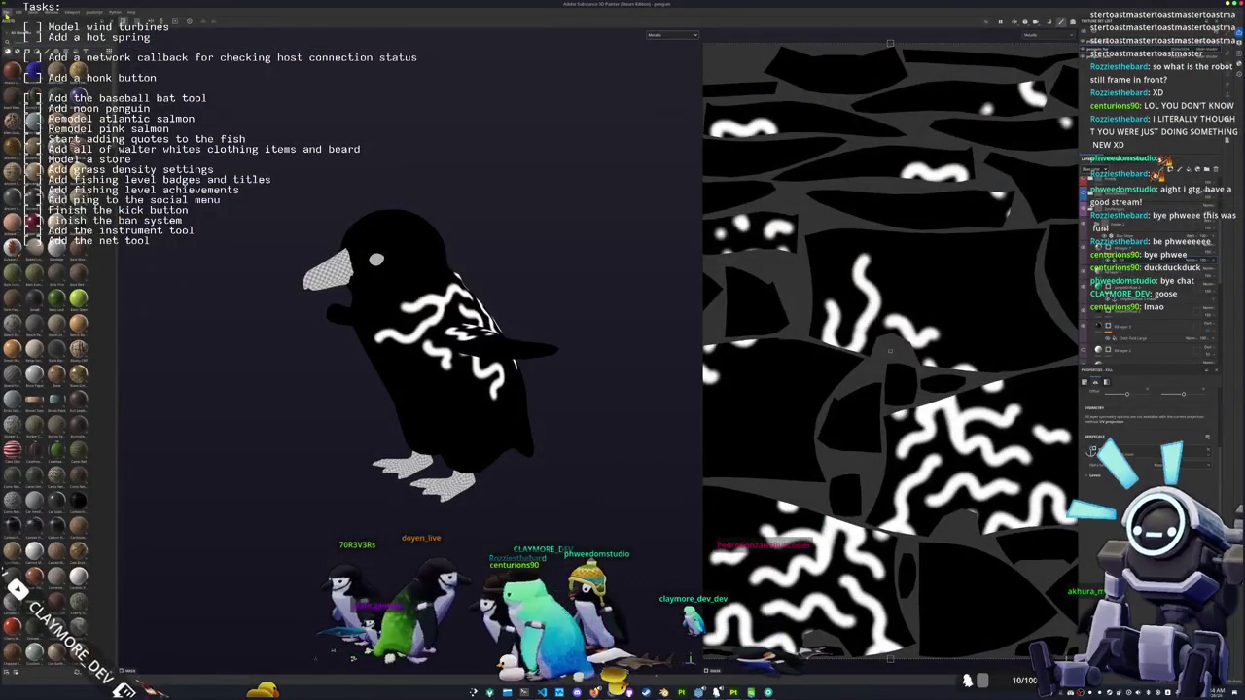
Step: Create a new Painter project from the exported wind turbine FBX mesh
left_click(8, 12)
left_click(18, 20)
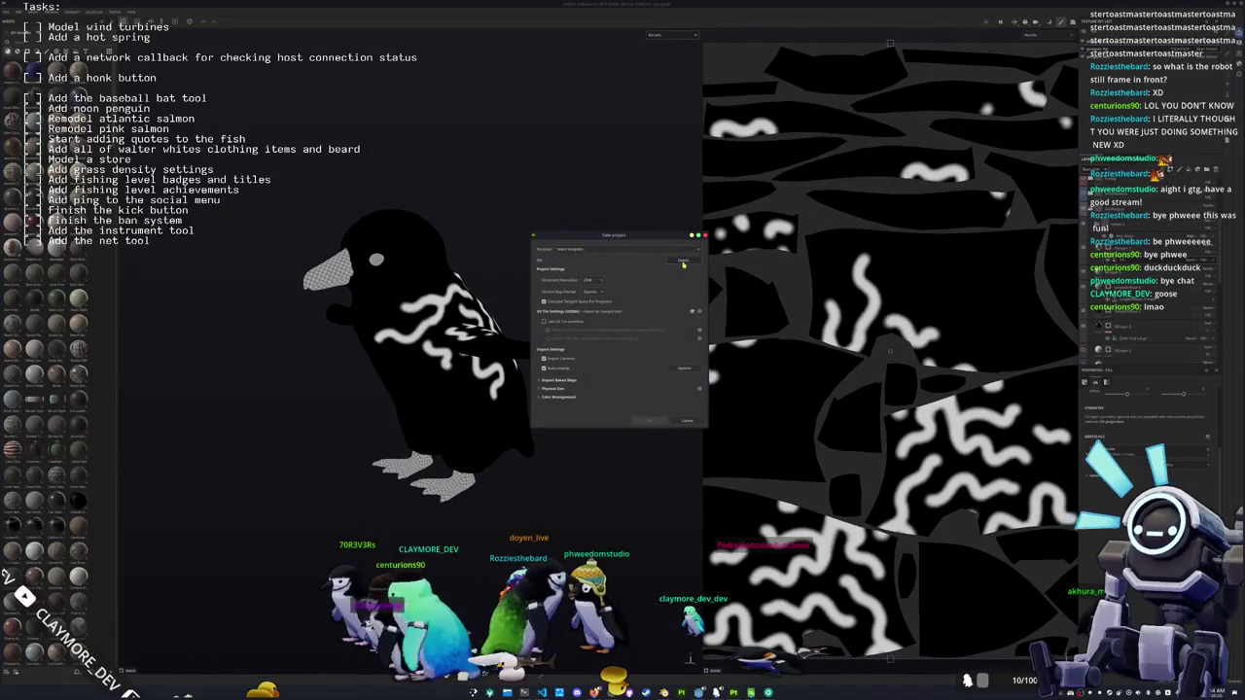
left_click(682, 263)
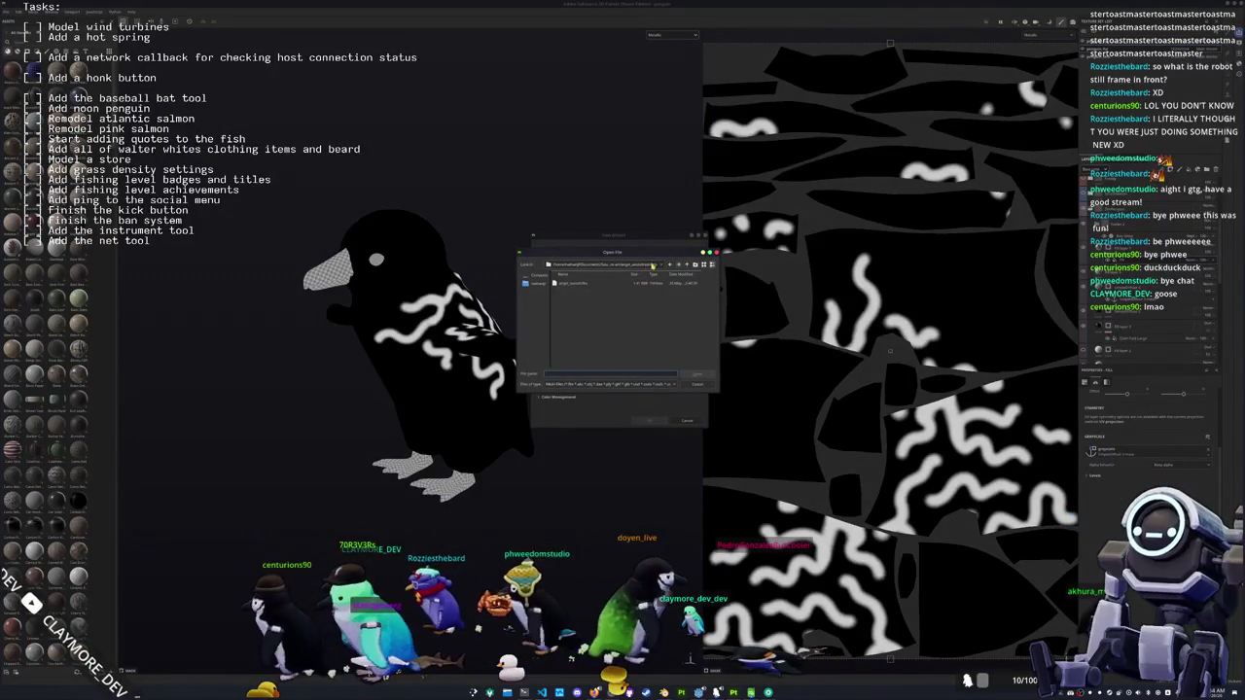
left_click(687, 265)
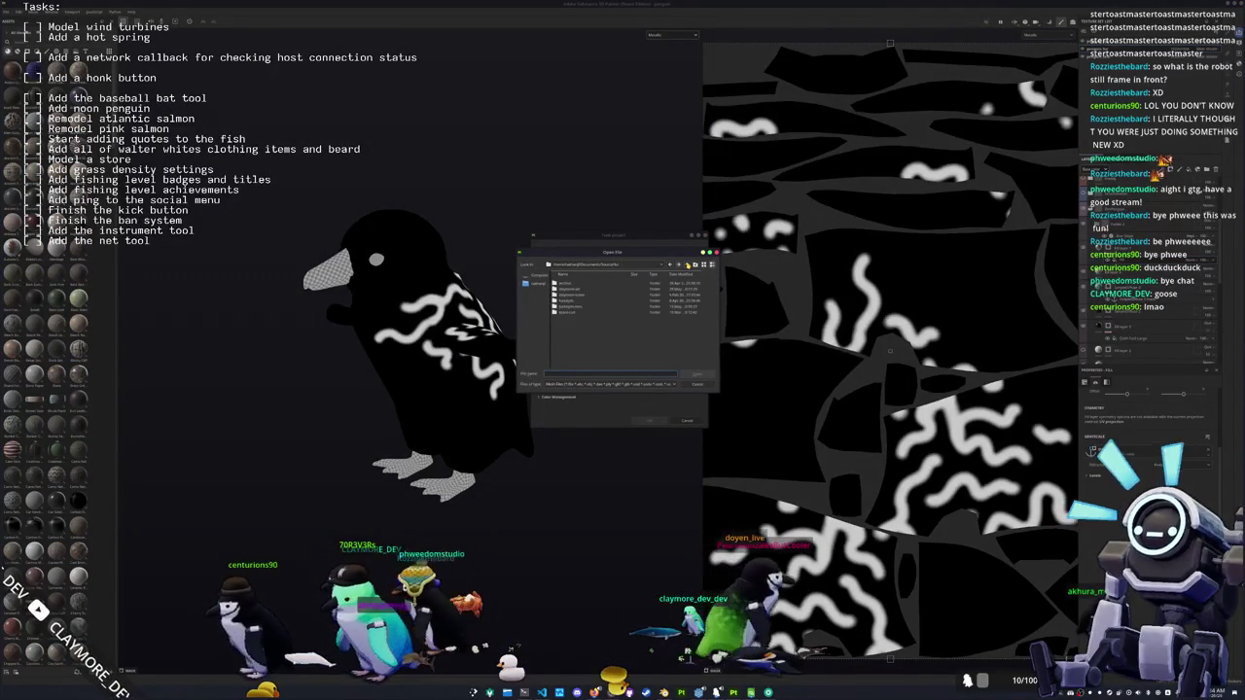
double_click(574, 307)
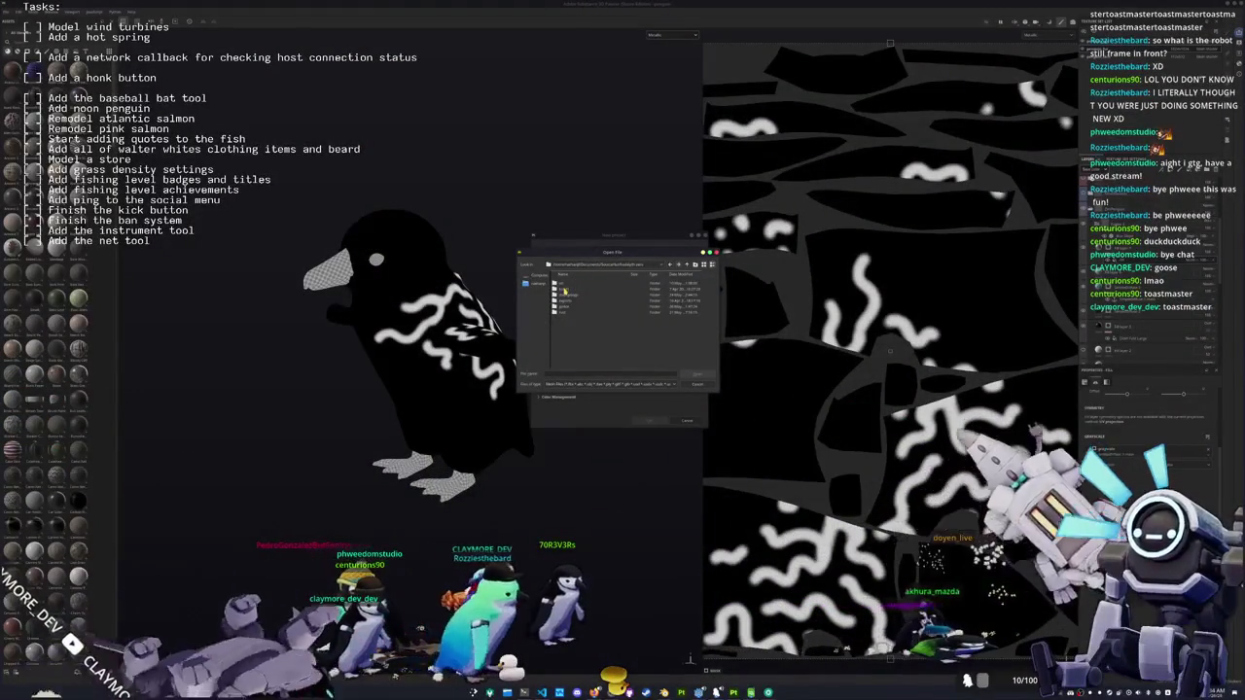
double_click(564, 304)
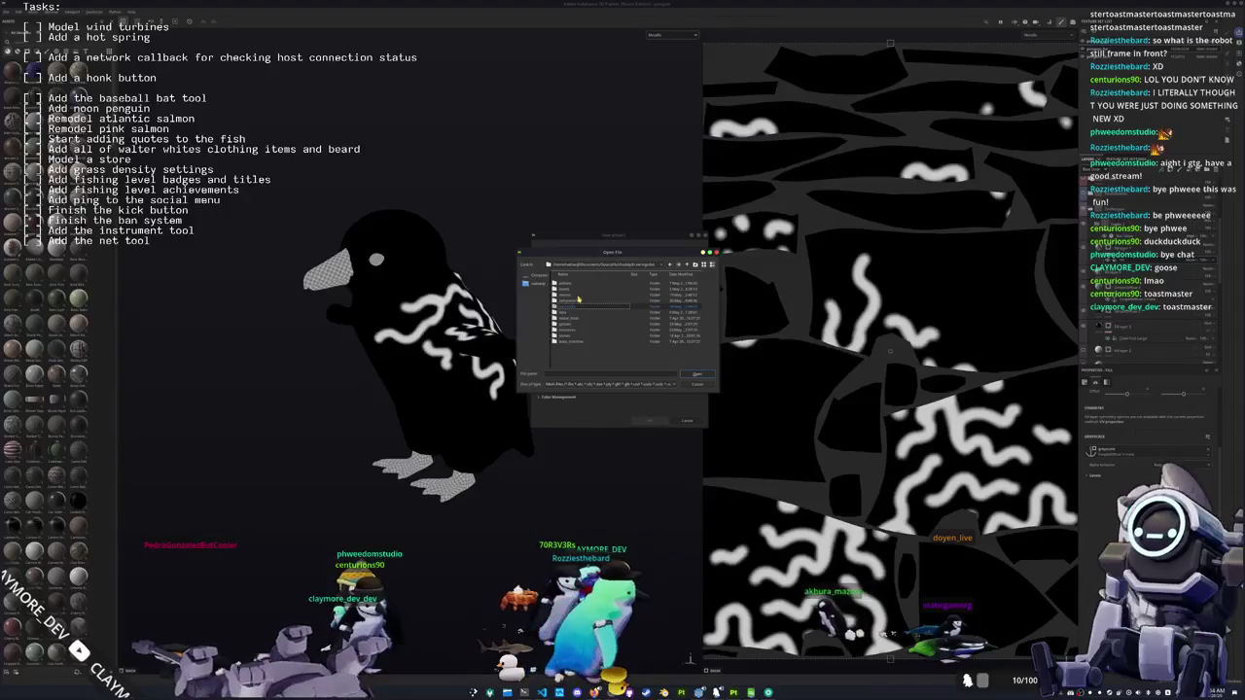
double_click(577, 294)
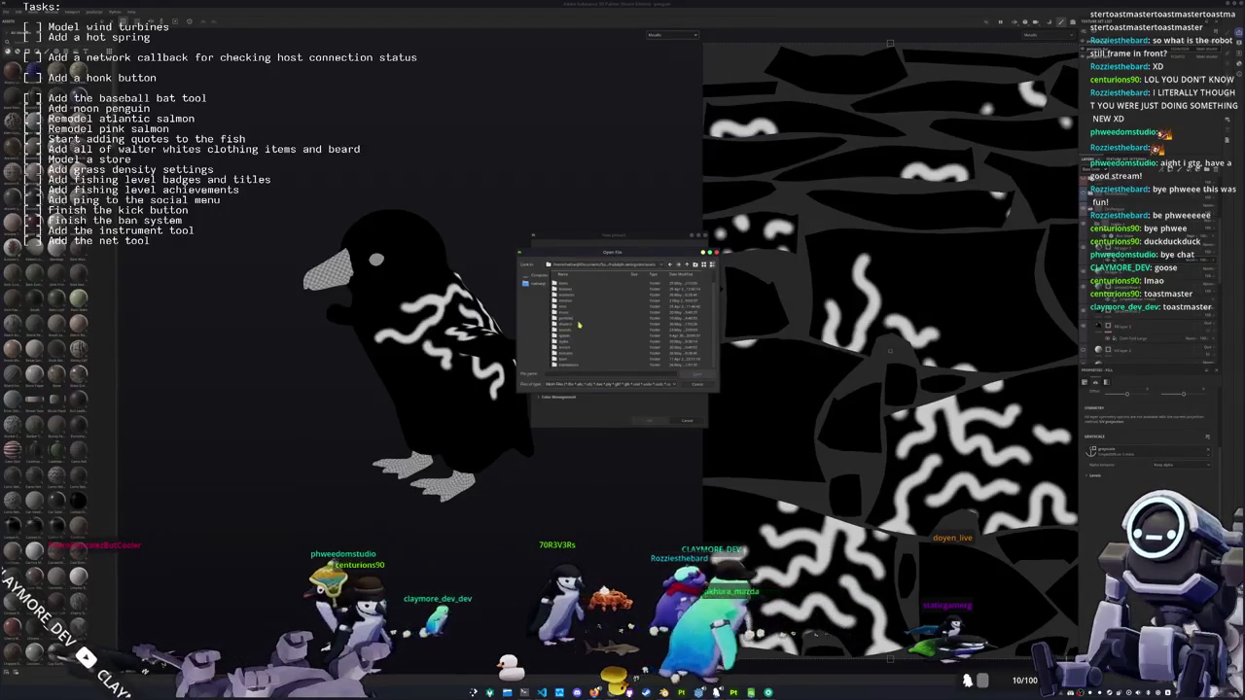
double_click(574, 307)
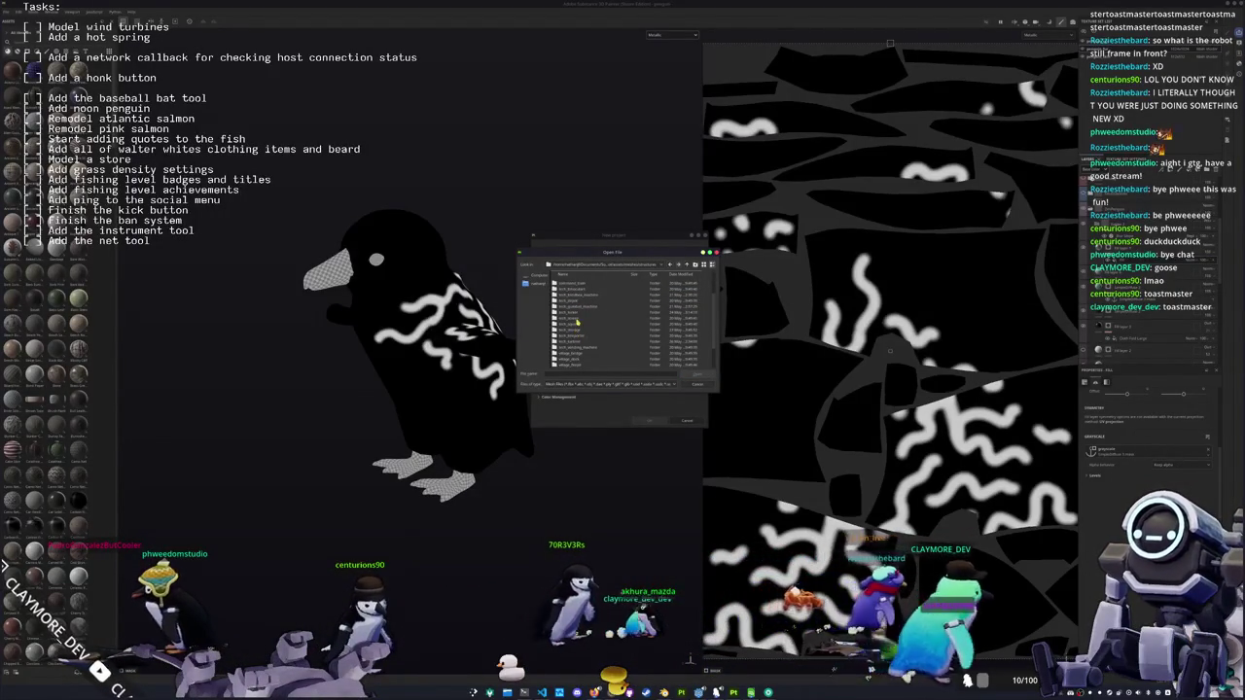
double_click(574, 342)
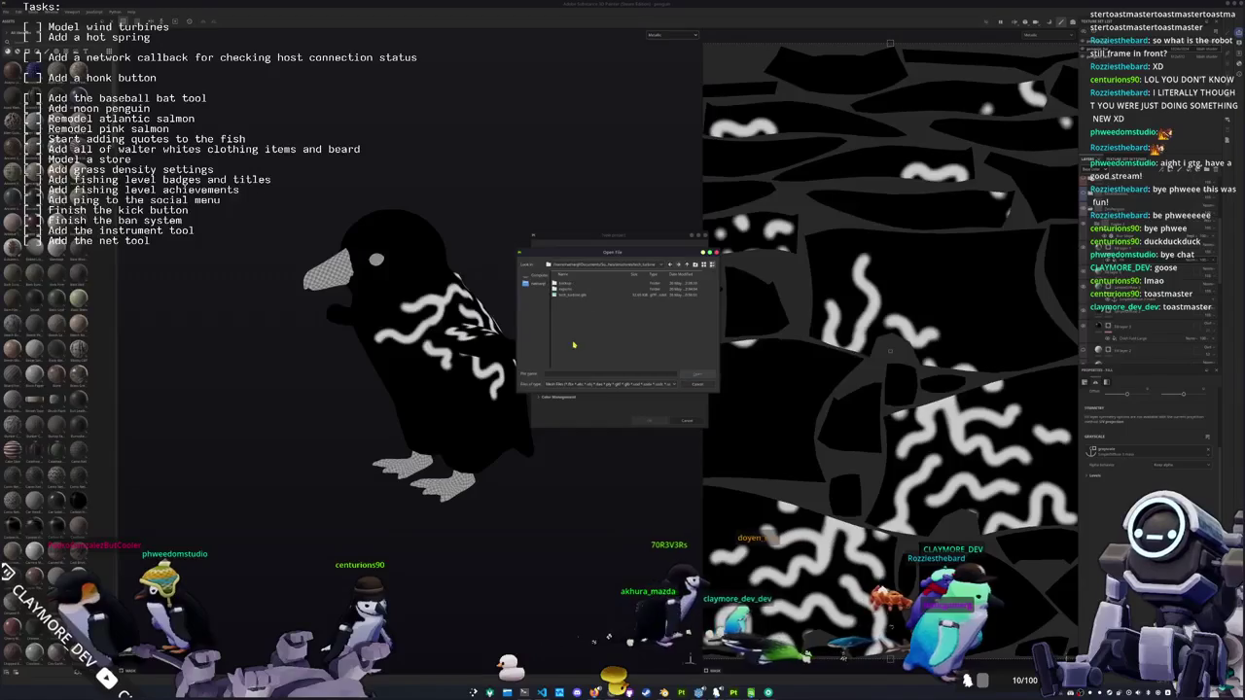
double_click(576, 284)
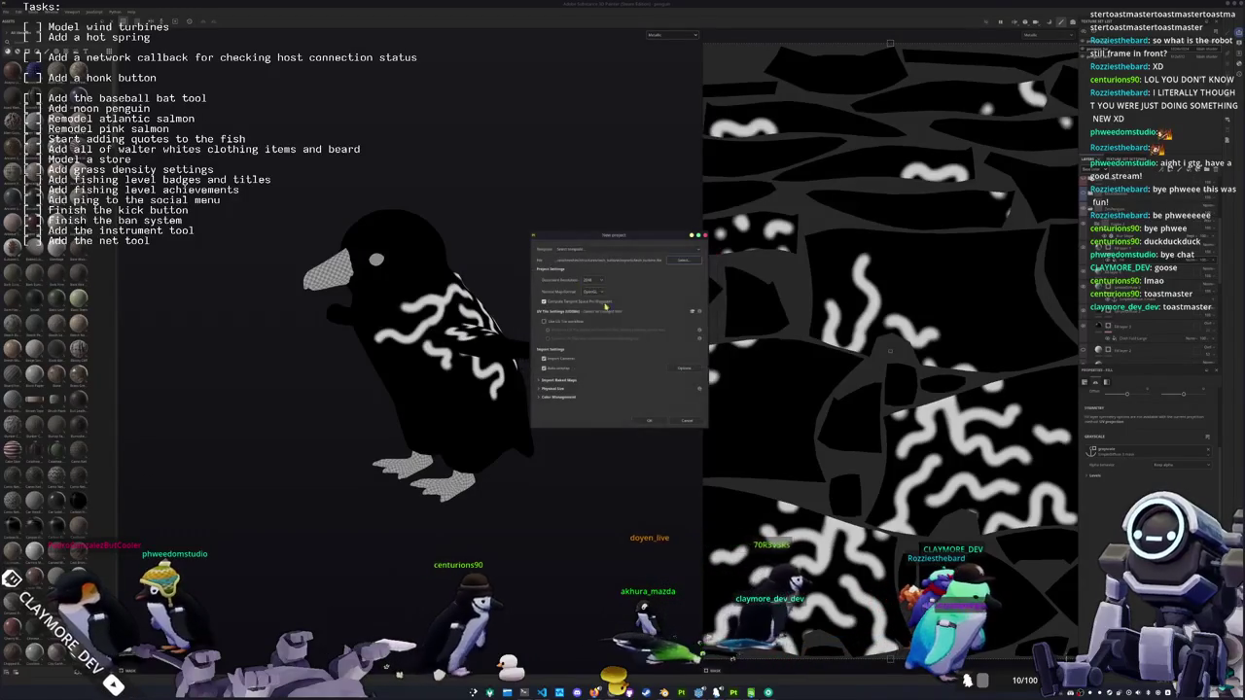
left_click(654, 422)
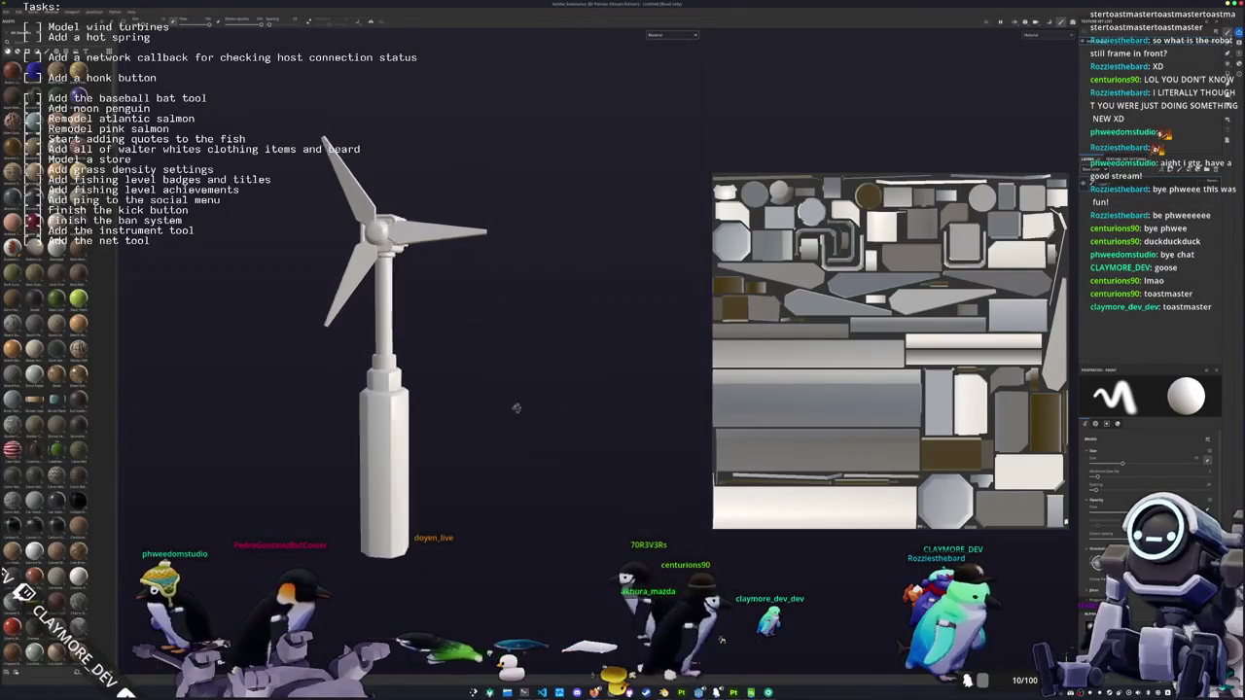
key("ctrl+shift+b")
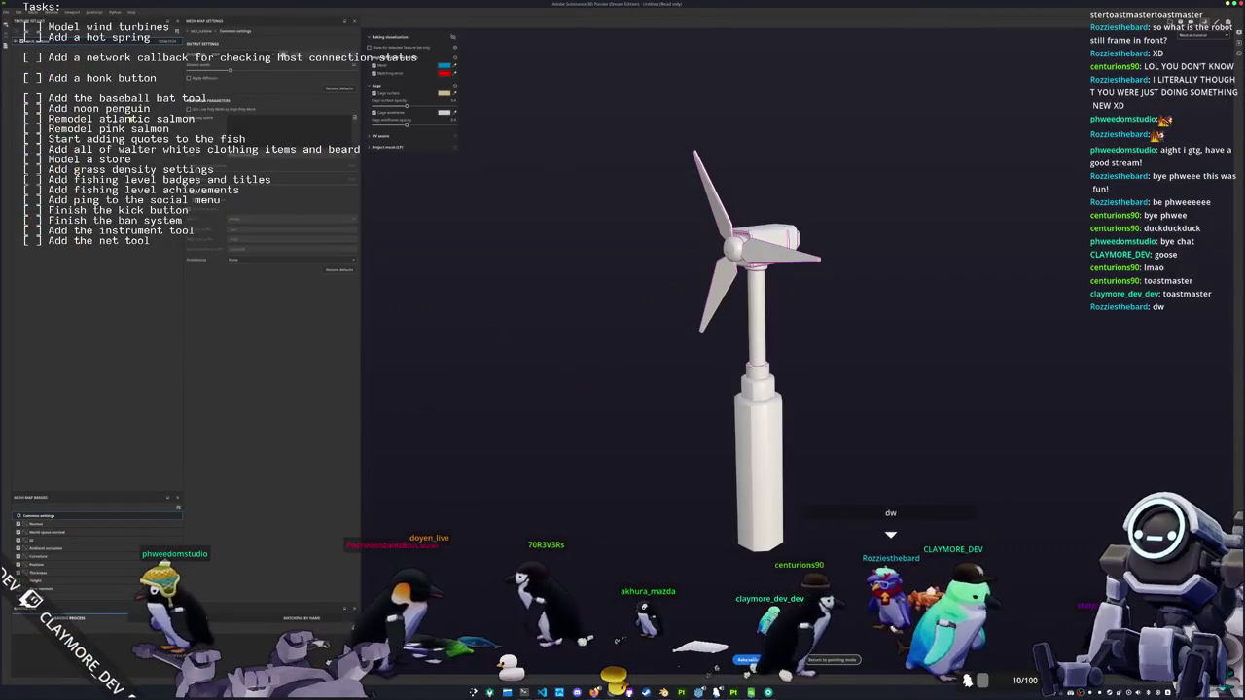
left_click(761, 661)
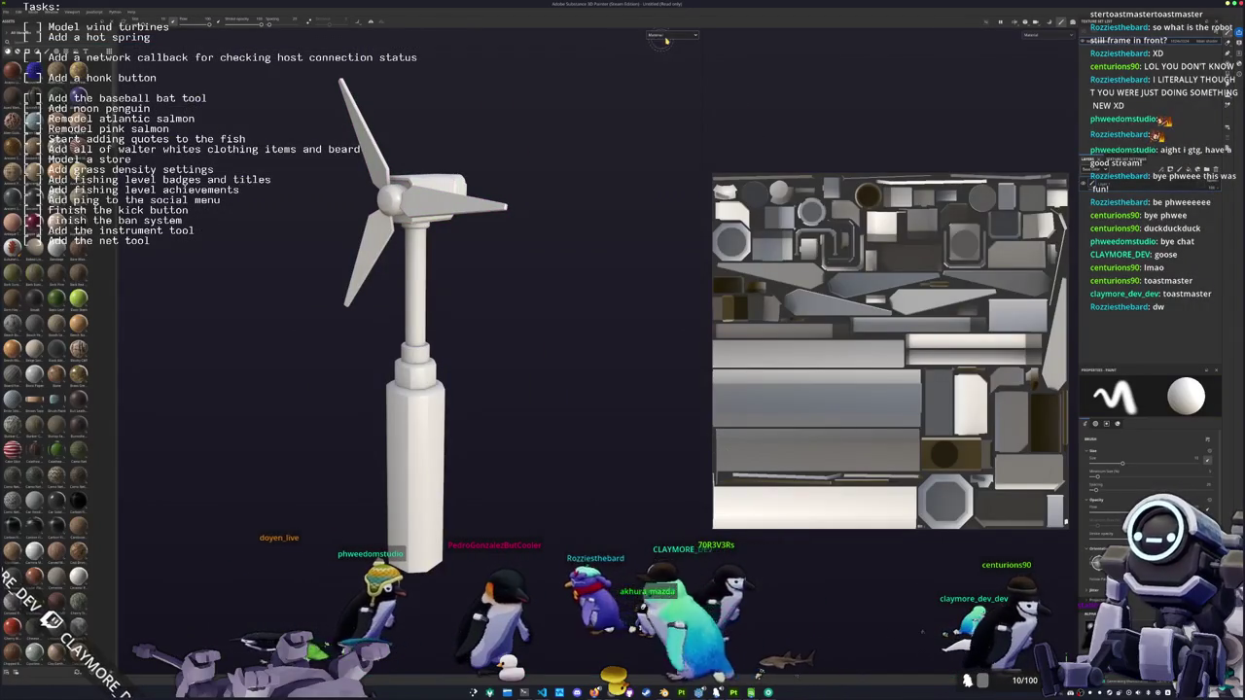
key("c")
left_click_drag(545, 175, 526, 215)
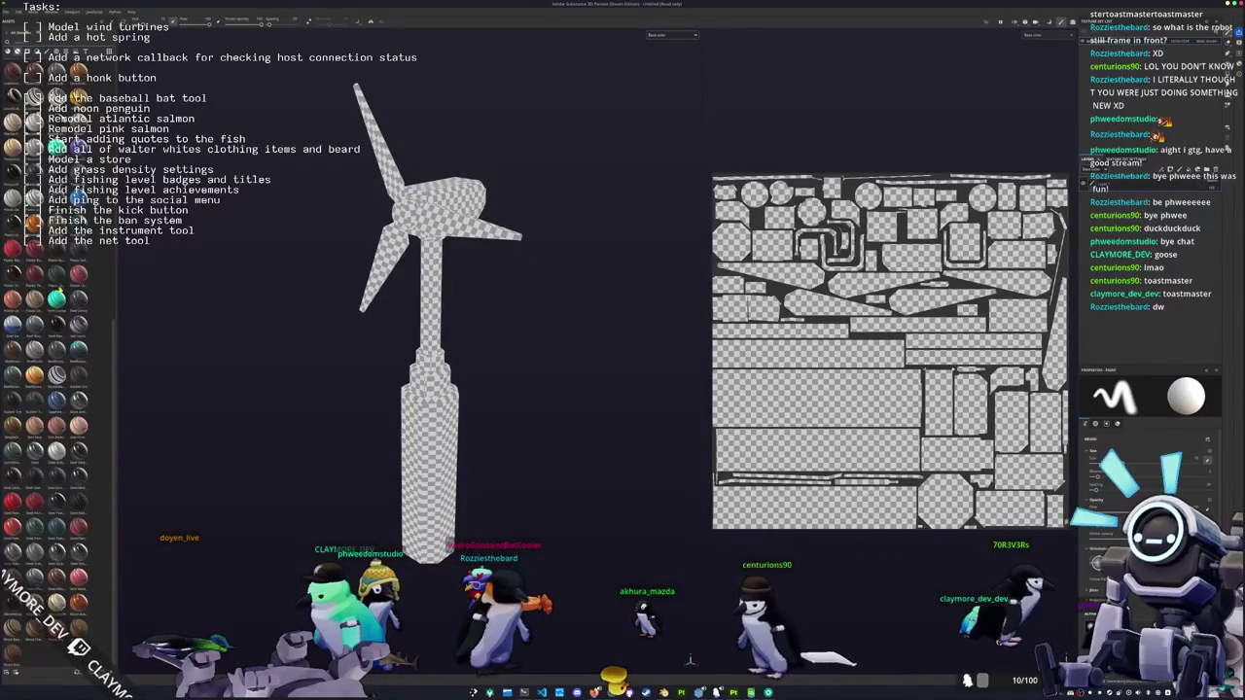
mouse_move(60, 288)
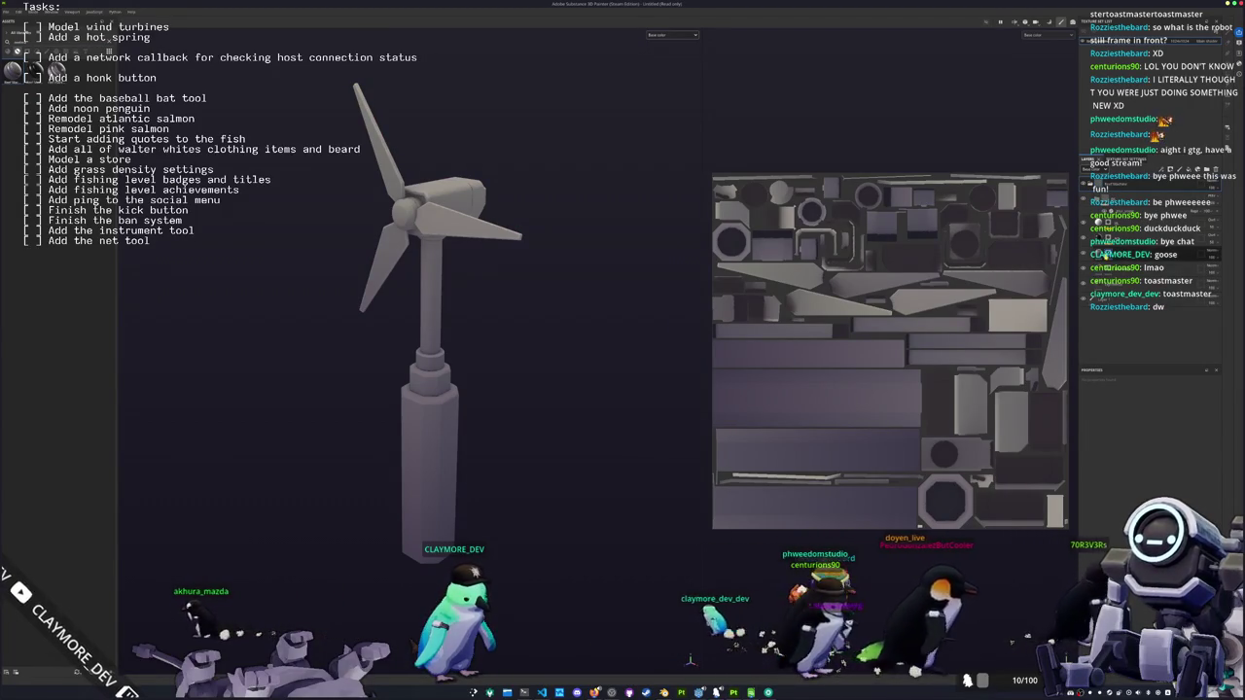
left_click_drag(592, 307, 611, 199)
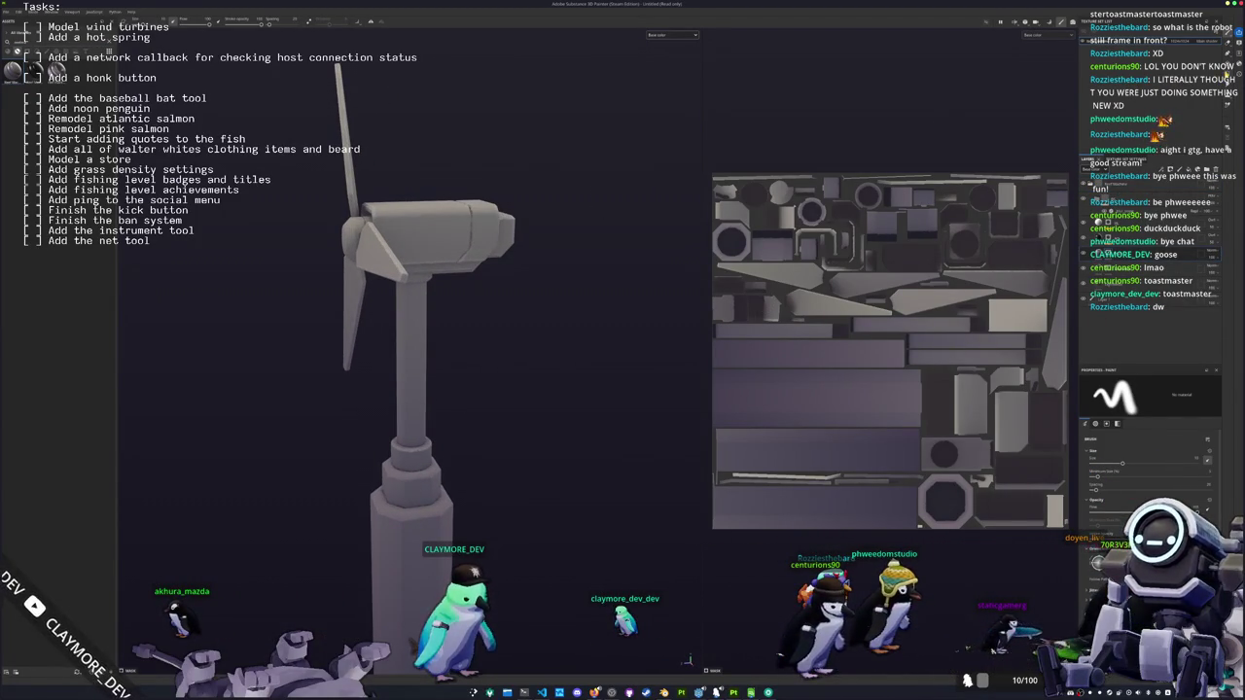
key("4")
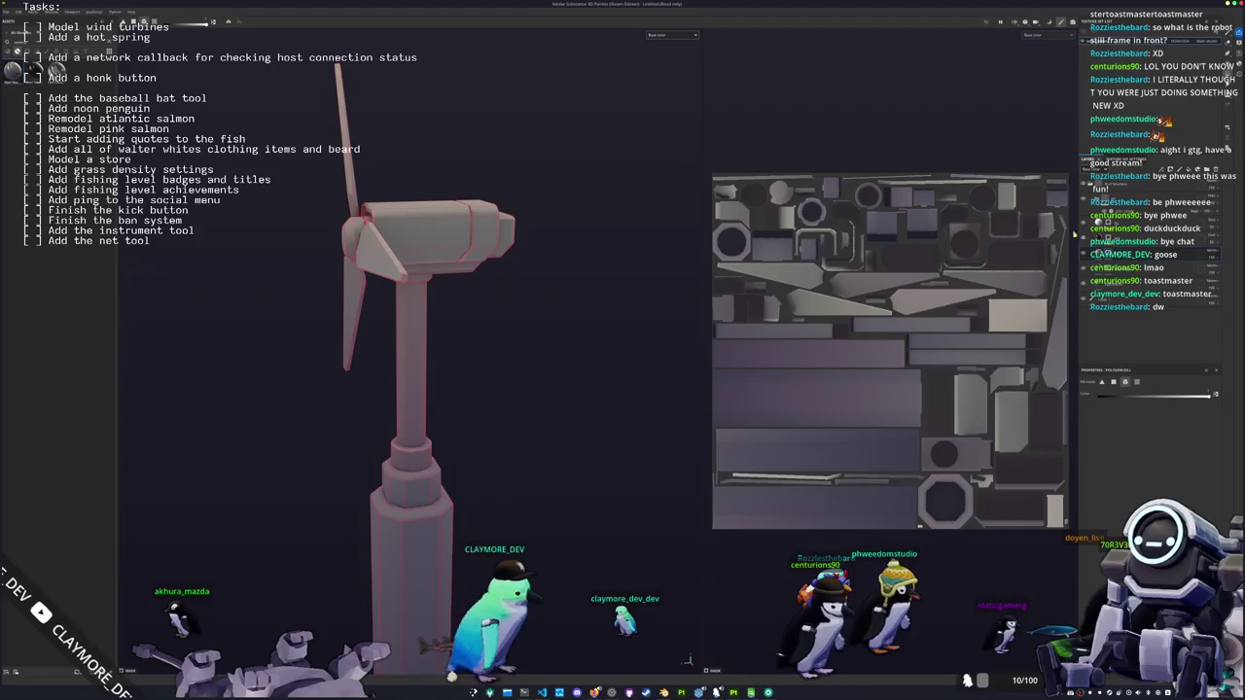
left_click(479, 230)
mouse_move(480, 311)
left_mouse_down()
mouse_move(443, 297)
mouse_move(396, 528)
mouse_move(394, 443)
left_mouse_up()
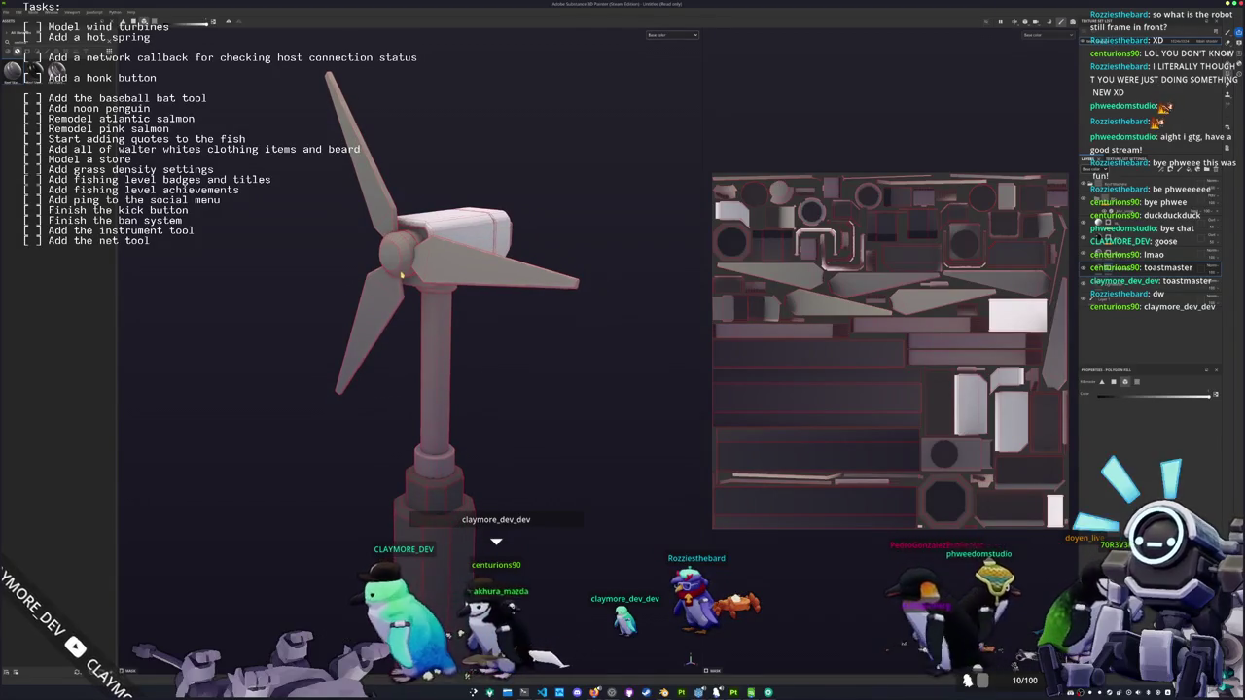
left_click_drag(395, 257, 417, 253)
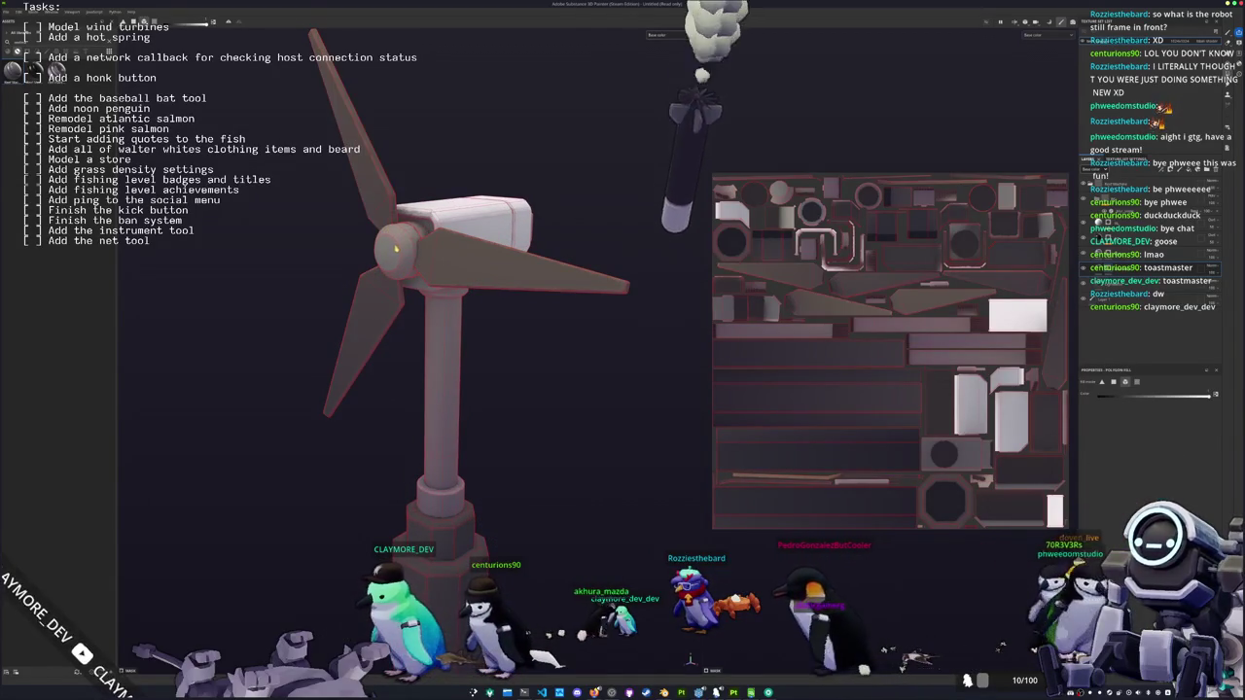
mouse_move(409, 245)
left_mouse_down()
mouse_move(445, 317)
mouse_move(354, 301)
mouse_move(380, 335)
mouse_move(411, 353)
mouse_move(523, 358)
left_mouse_up()
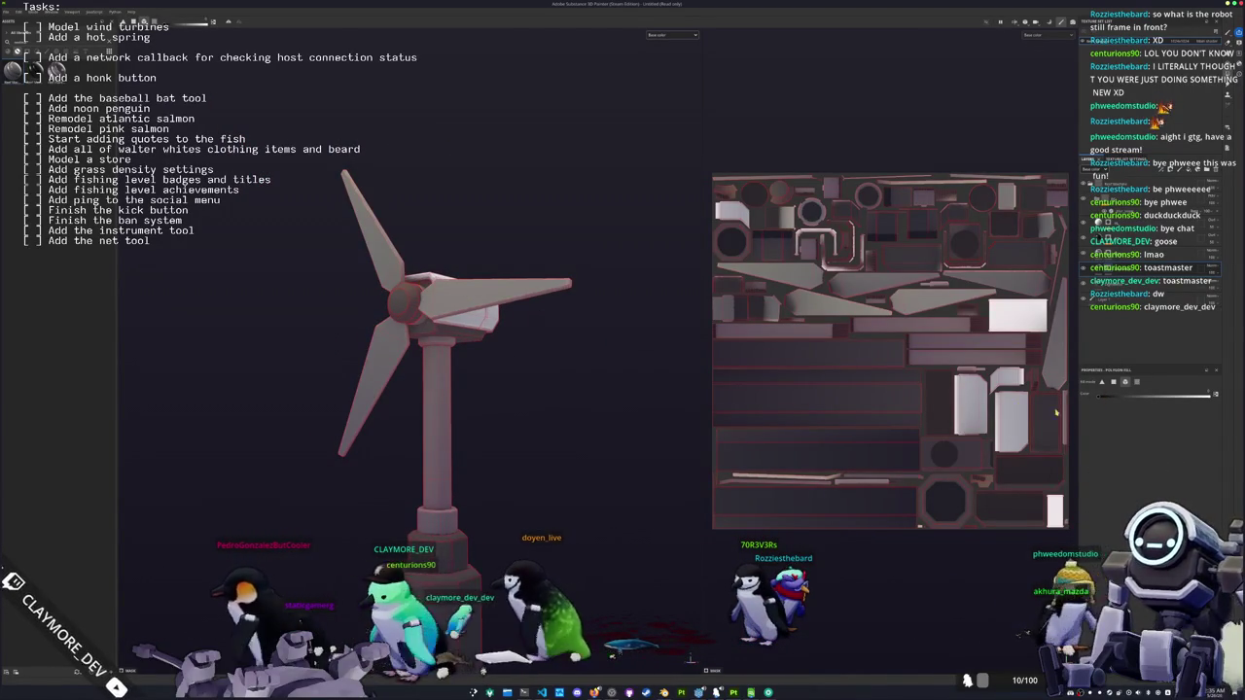
scroll(396, 388, "up", 4)
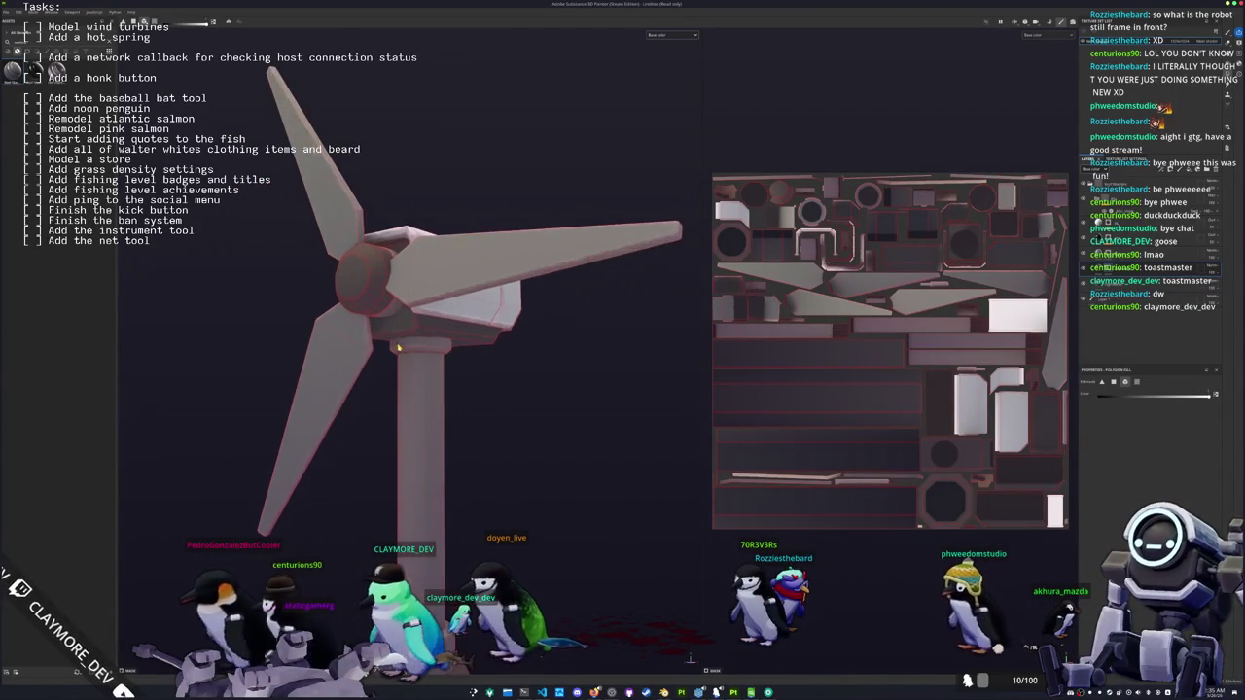
scroll(413, 353, "down", 3)
left_click_drag(413, 354, 410, 503)
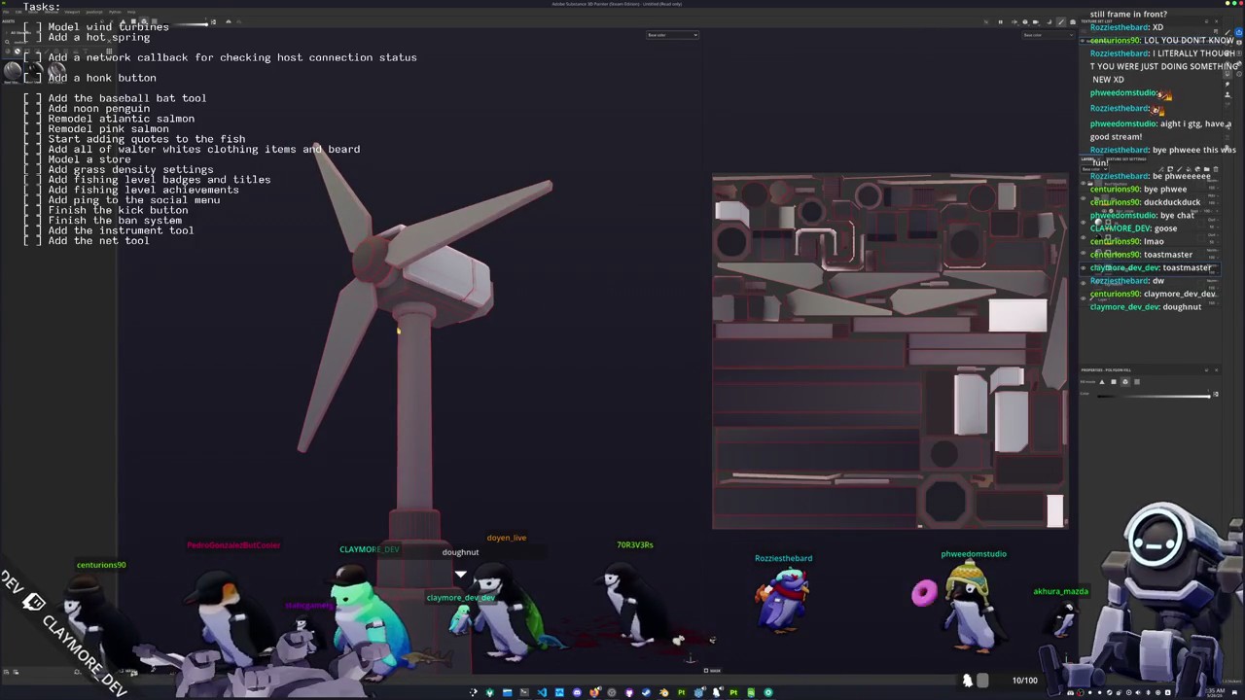
scroll(389, 272, "up", 2)
left_click_drag(389, 279, 584, 269)
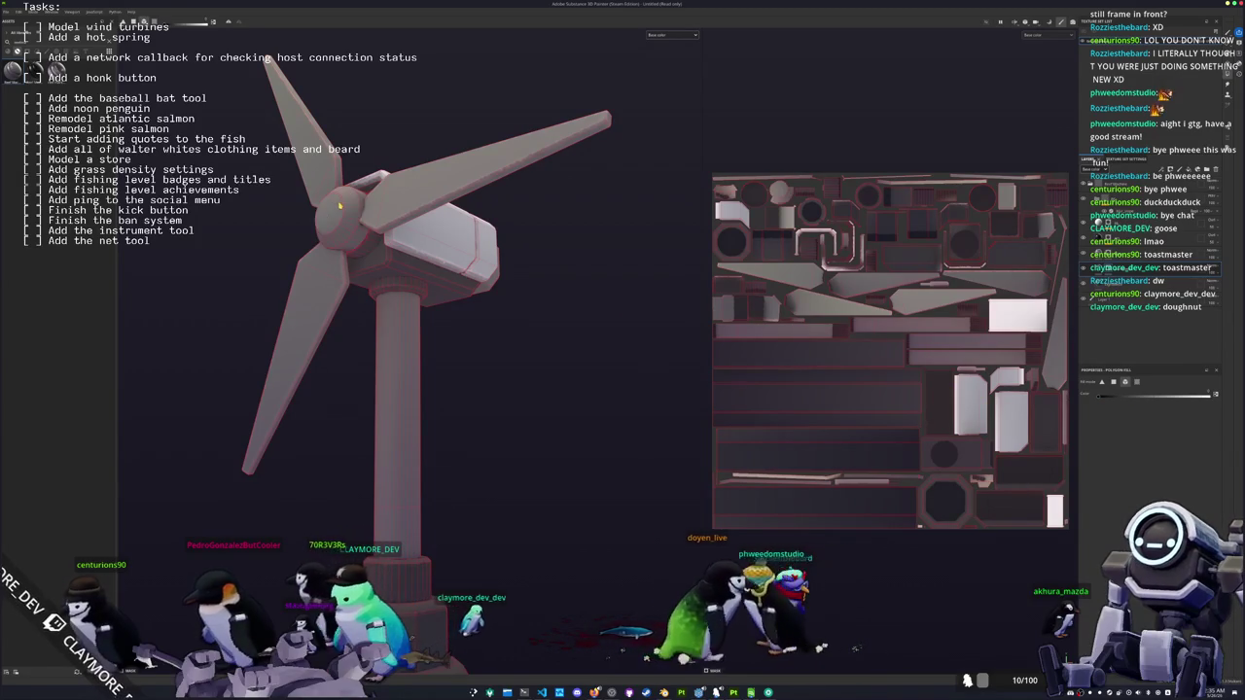
mouse_move(340, 205)
left_mouse_down()
mouse_move(323, 325)
mouse_move(516, 269)
left_mouse_up()
Step: Save the turbine project into the chosen folder with Ctrl+S
key("ctrl+s")
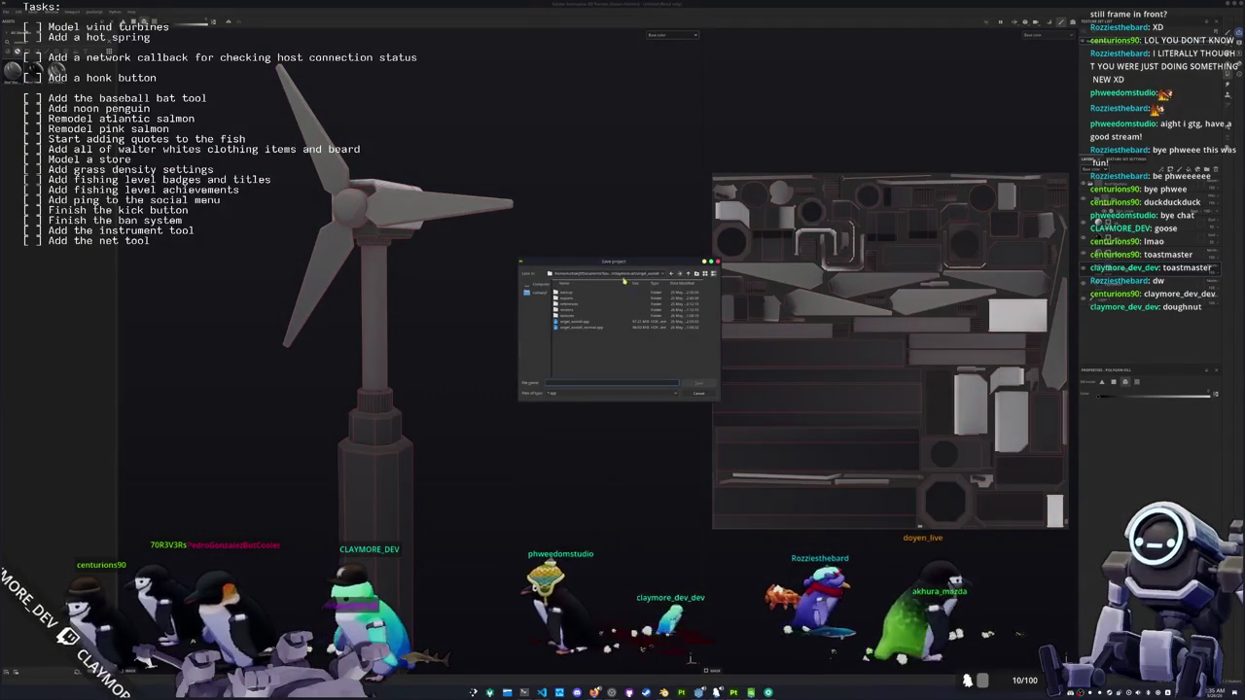
double_click(584, 309)
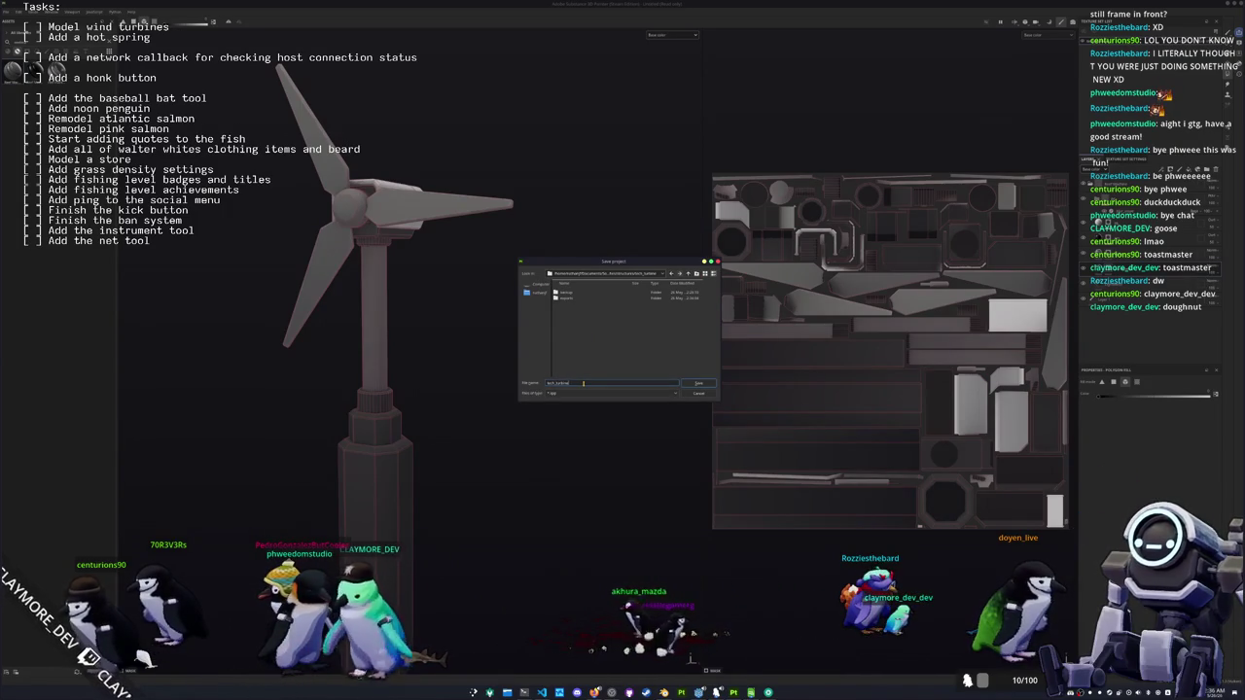
key("Return")
Step: Export the tech_turbine texture maps to the recent turbine project folder
key("ctrl+shift+e")
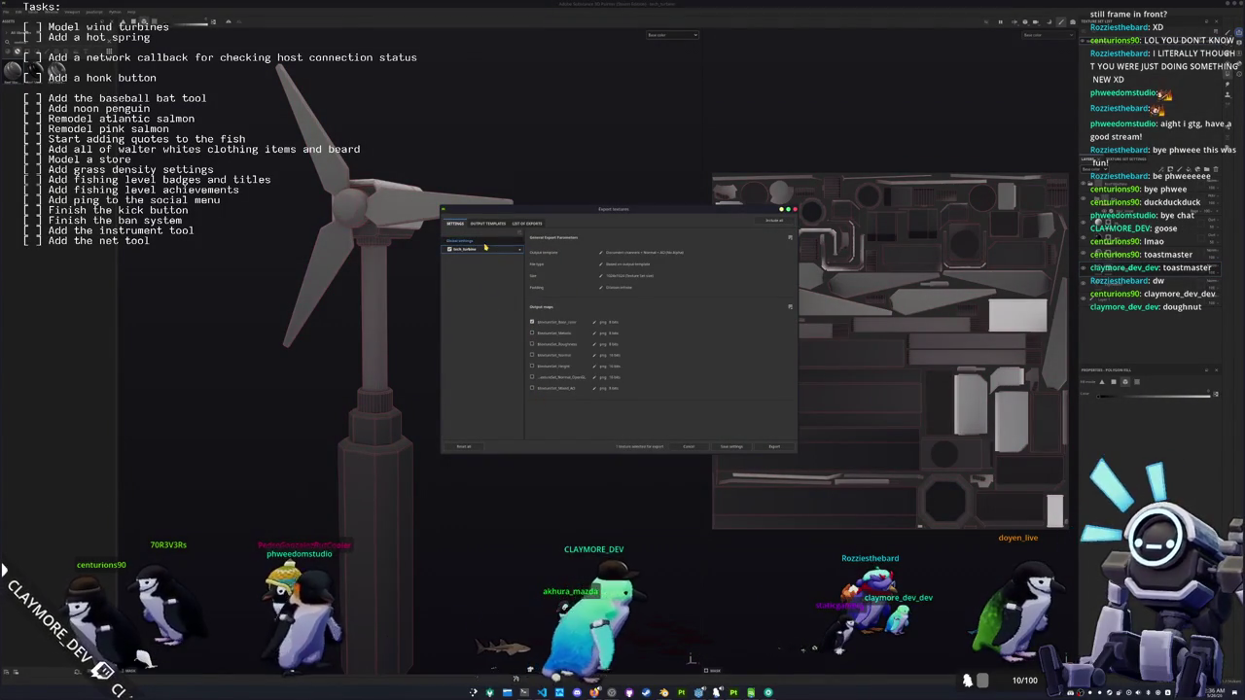
left_click(477, 241)
left_click(664, 252)
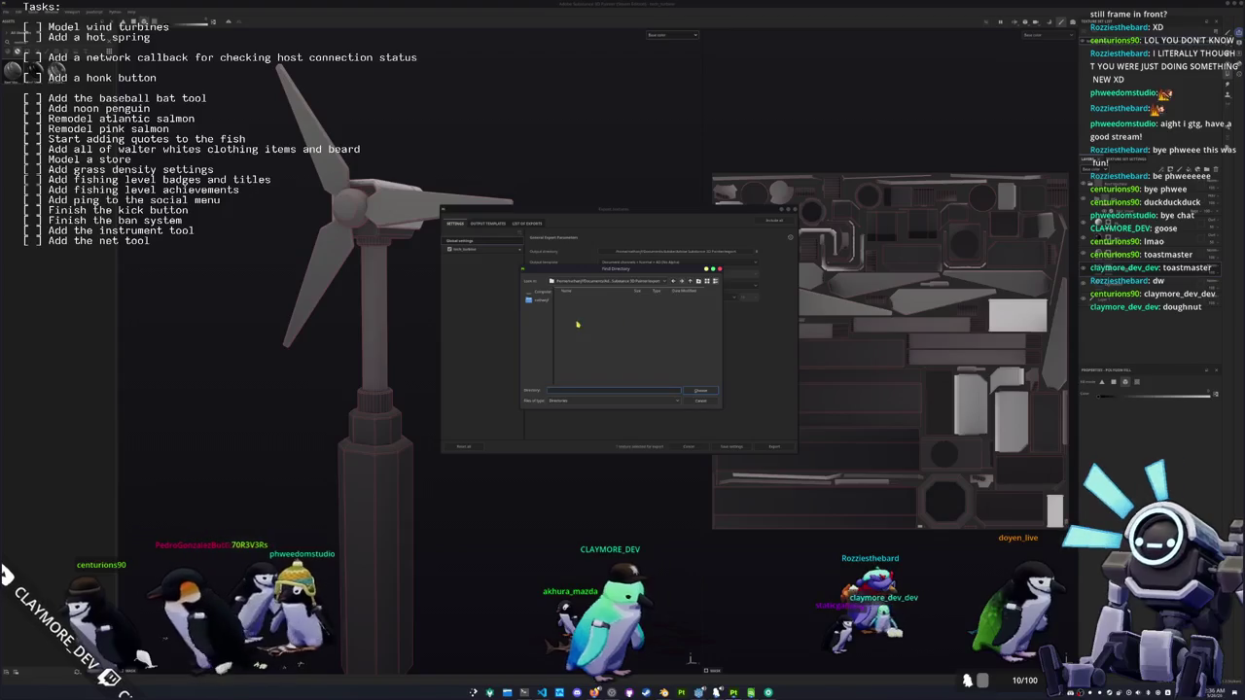
left_click(663, 282)
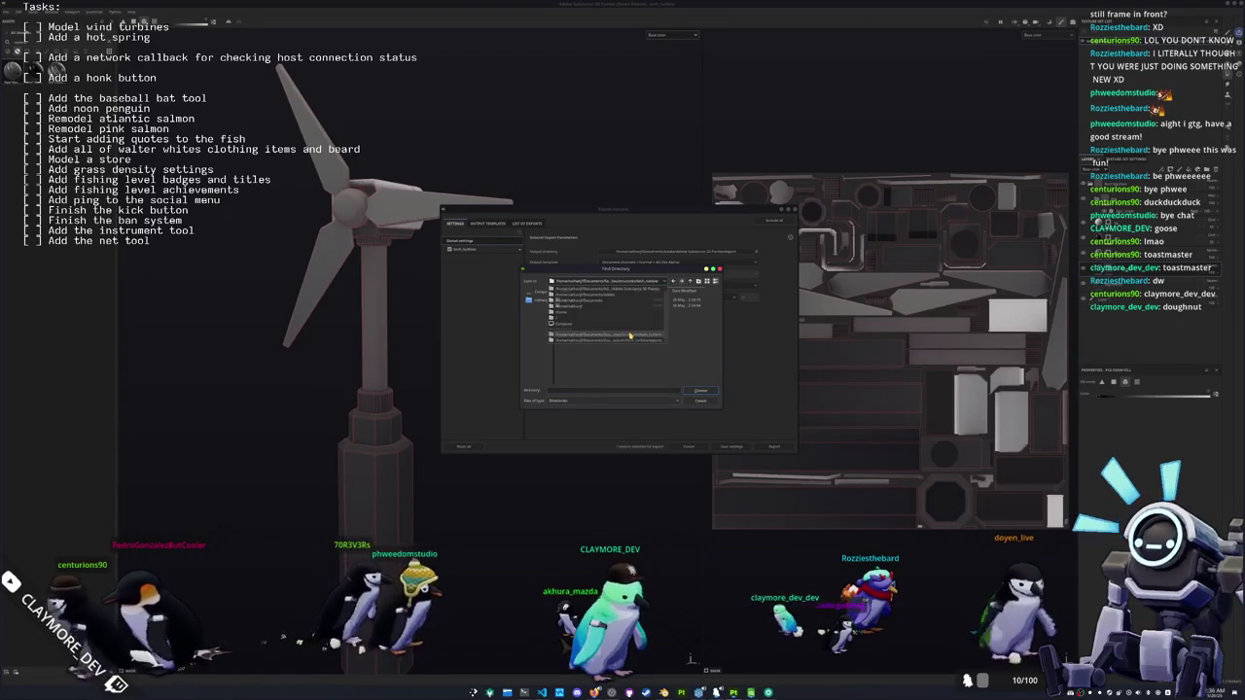
left_click(631, 334)
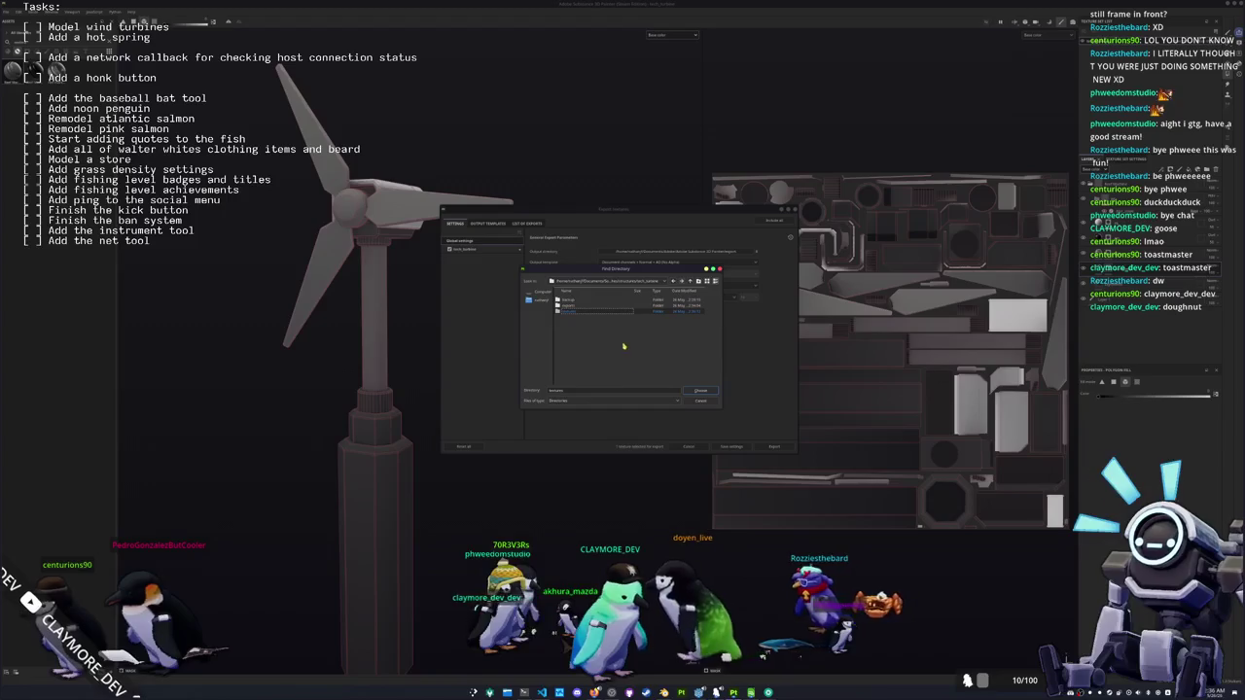
left_click(701, 391)
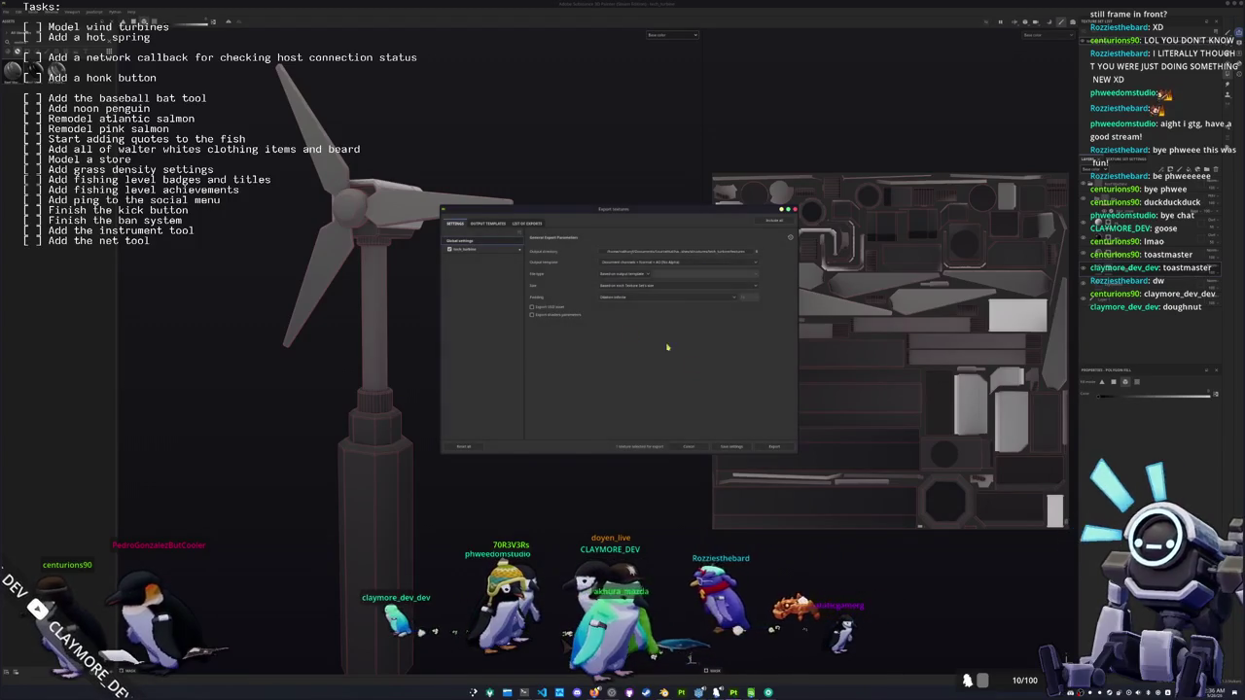
left_click(494, 245)
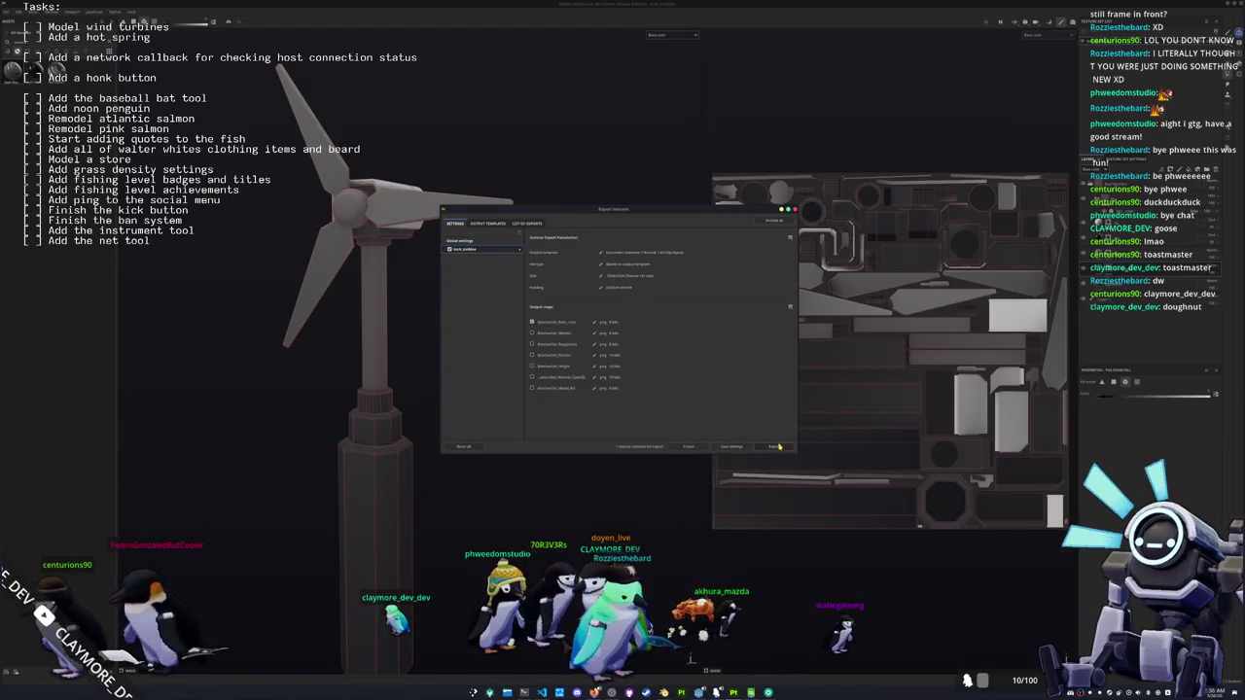
left_click(779, 447)
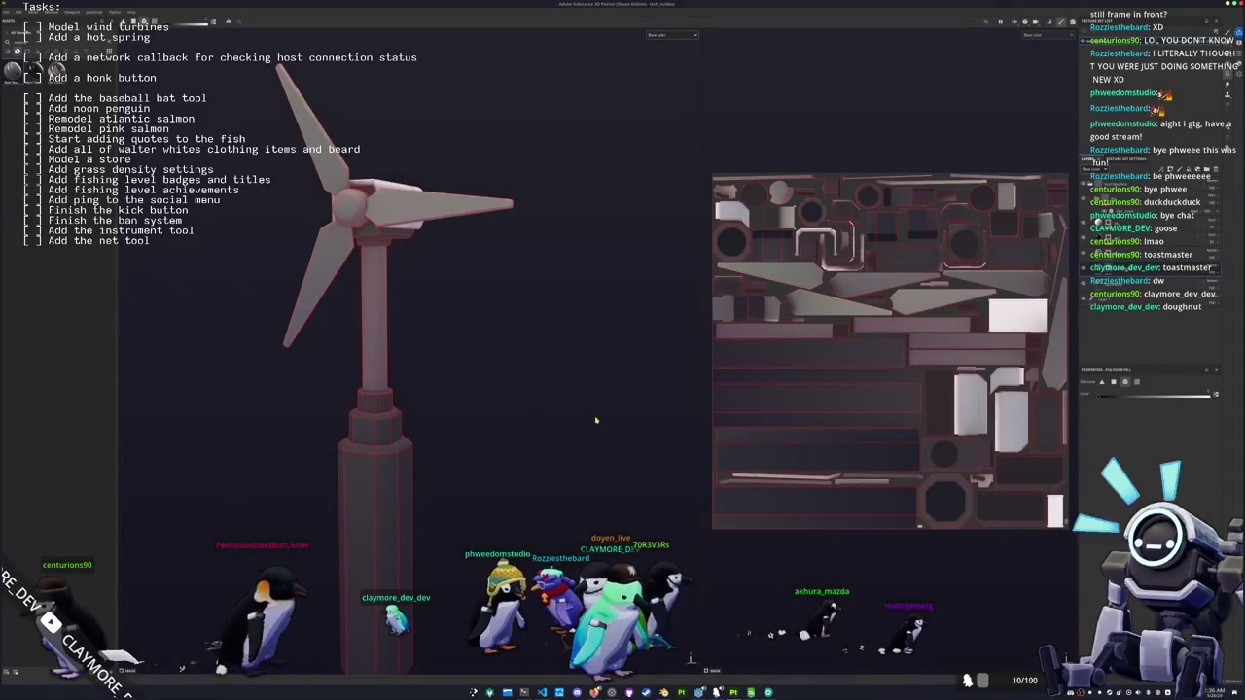
left_click_drag(589, 418, 616, 491)
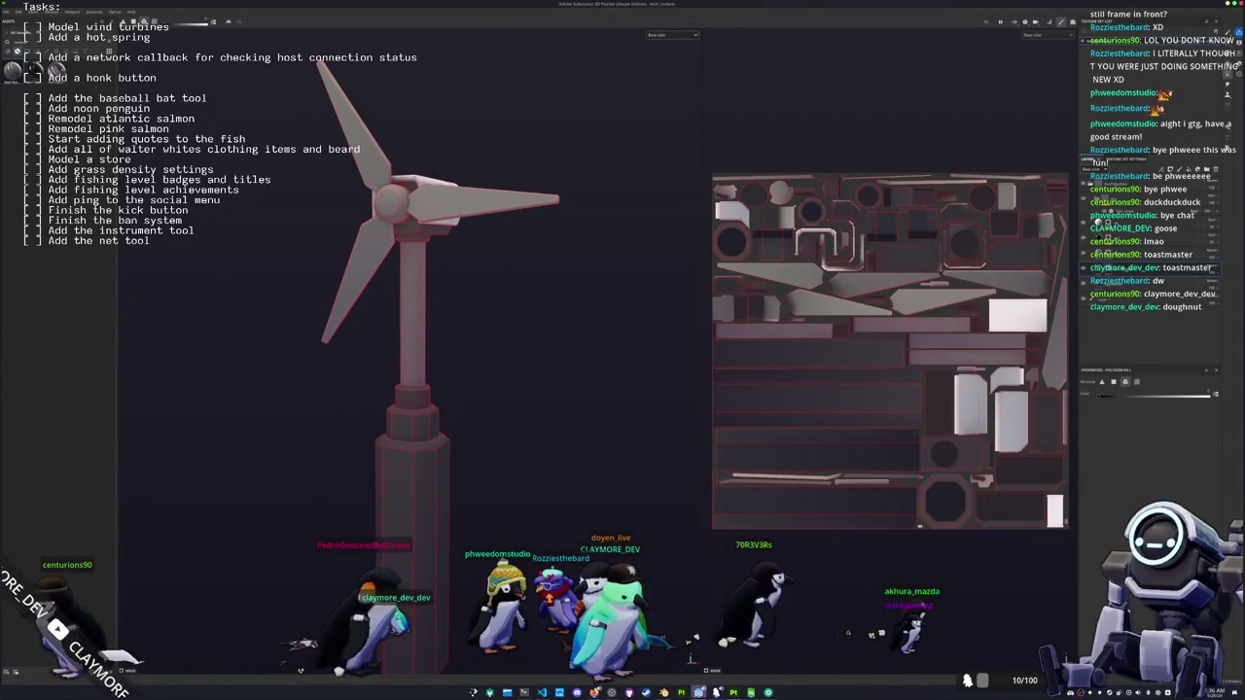
Step: Select the TechTurbine node in Godot and centre the view on it
key("alt+Tab")
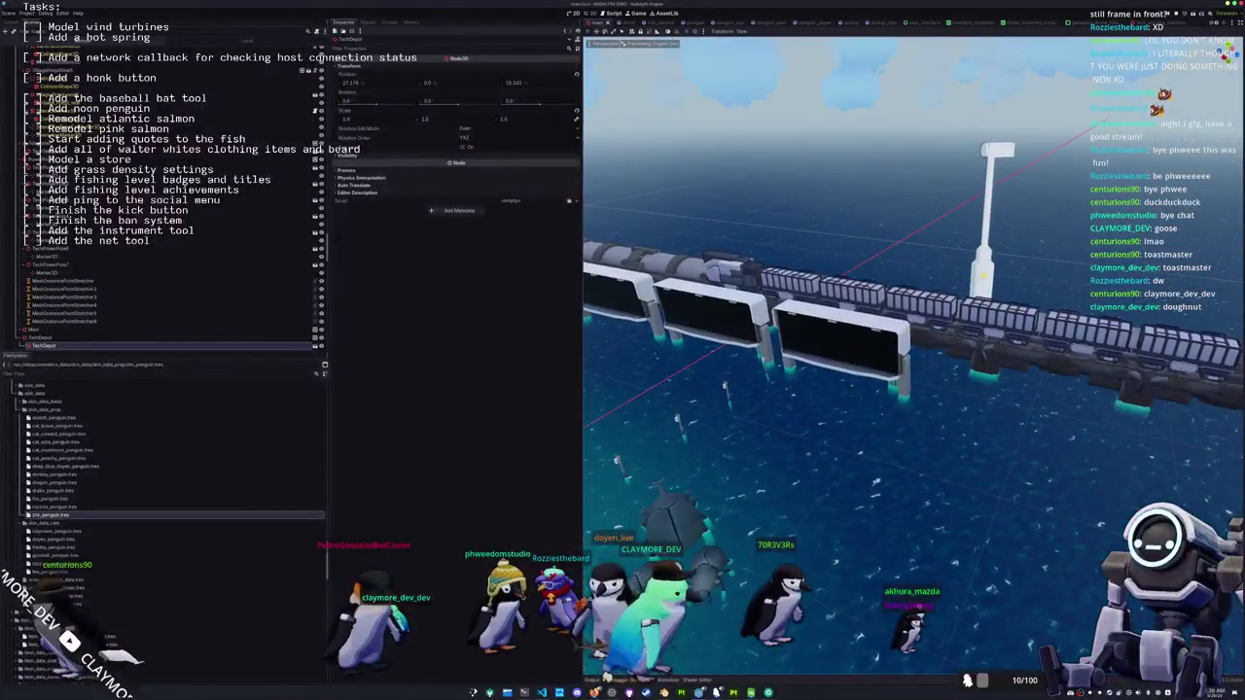
left_click(988, 224)
key("f")
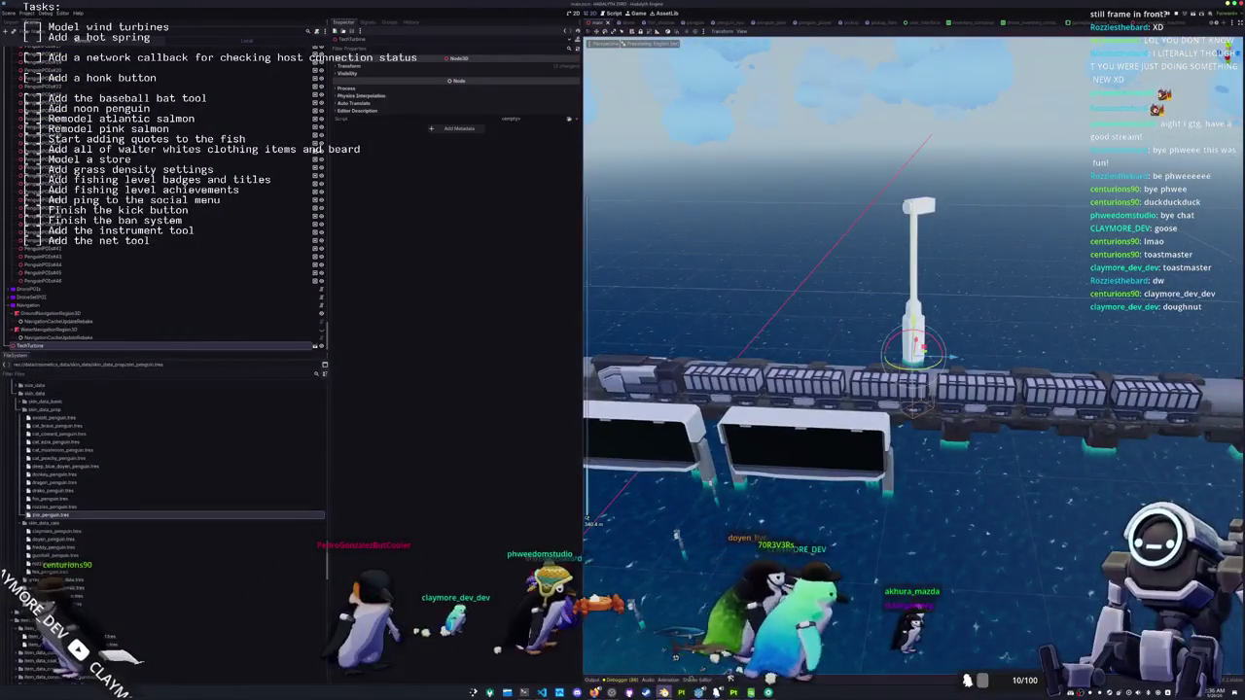
Step: Box-select the whole turbine model back in Blender
key("alt+Tab")
scroll(613, 194, "down", 2)
mouse_move(611, 206)
left_mouse_down()
mouse_move(702, 300)
mouse_move(605, 202)
left_mouse_up()
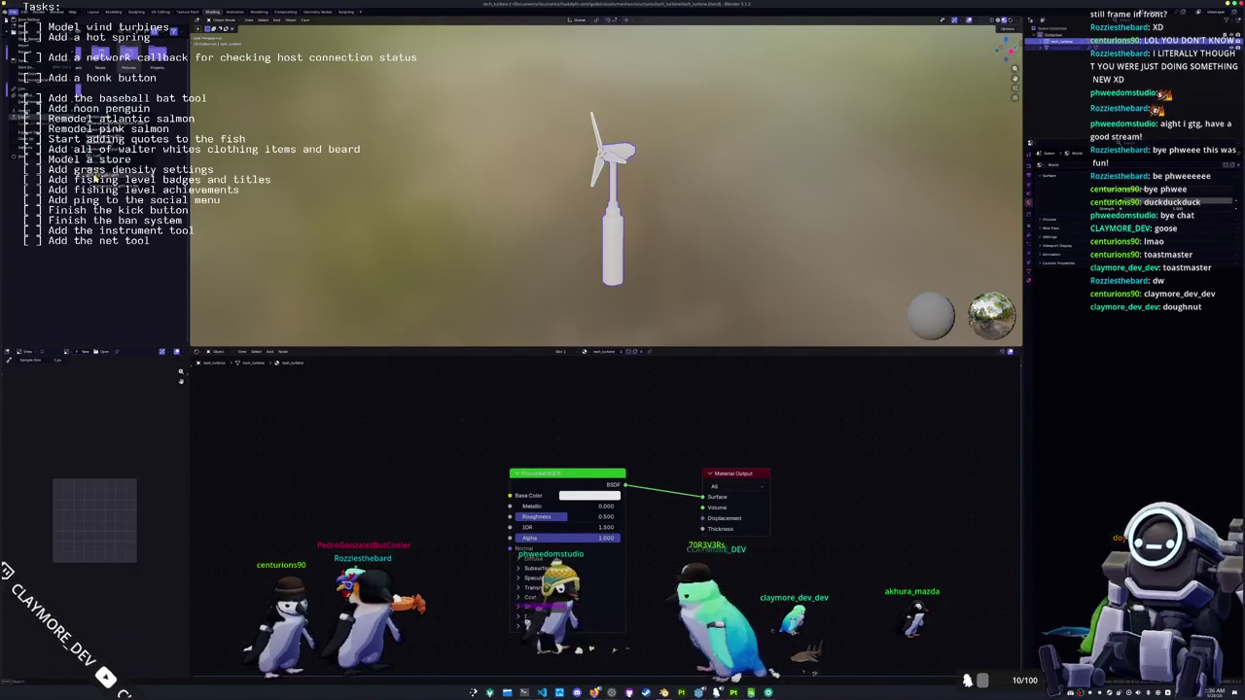
Step: Export the turbine as glTF 2.0, overwriting tech_turbine.glb after reviewing Include, Data and Material options
key("ctrl+e")
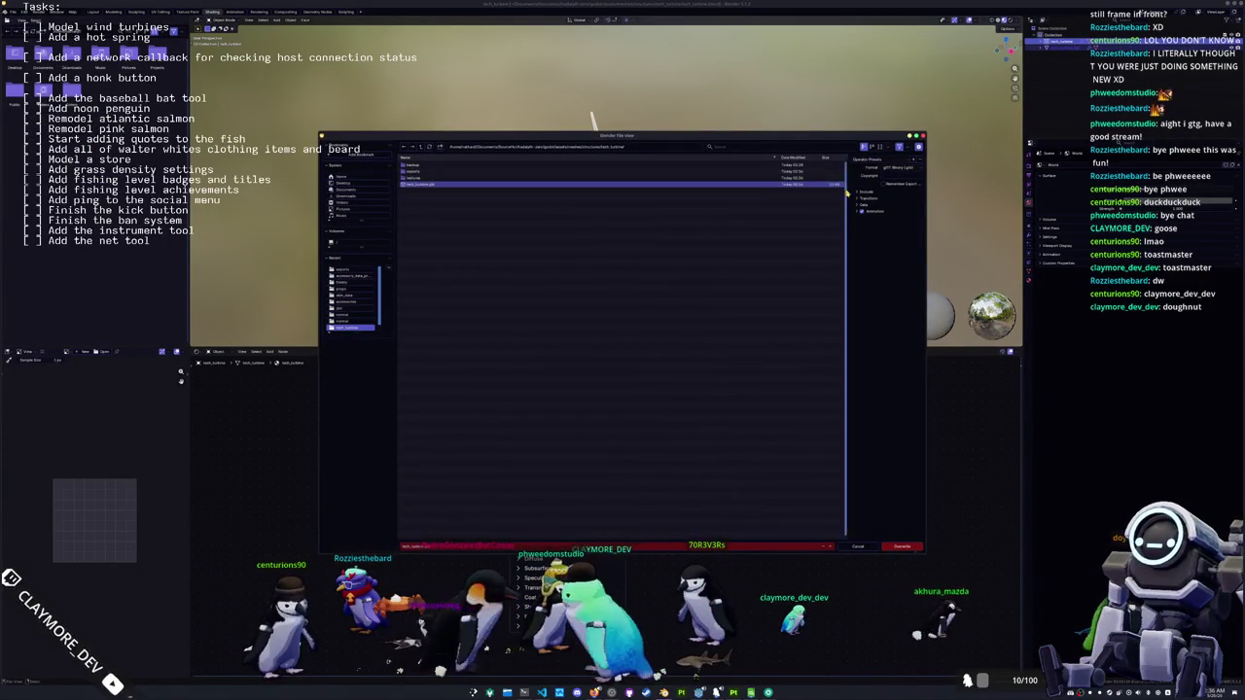
left_click(852, 191)
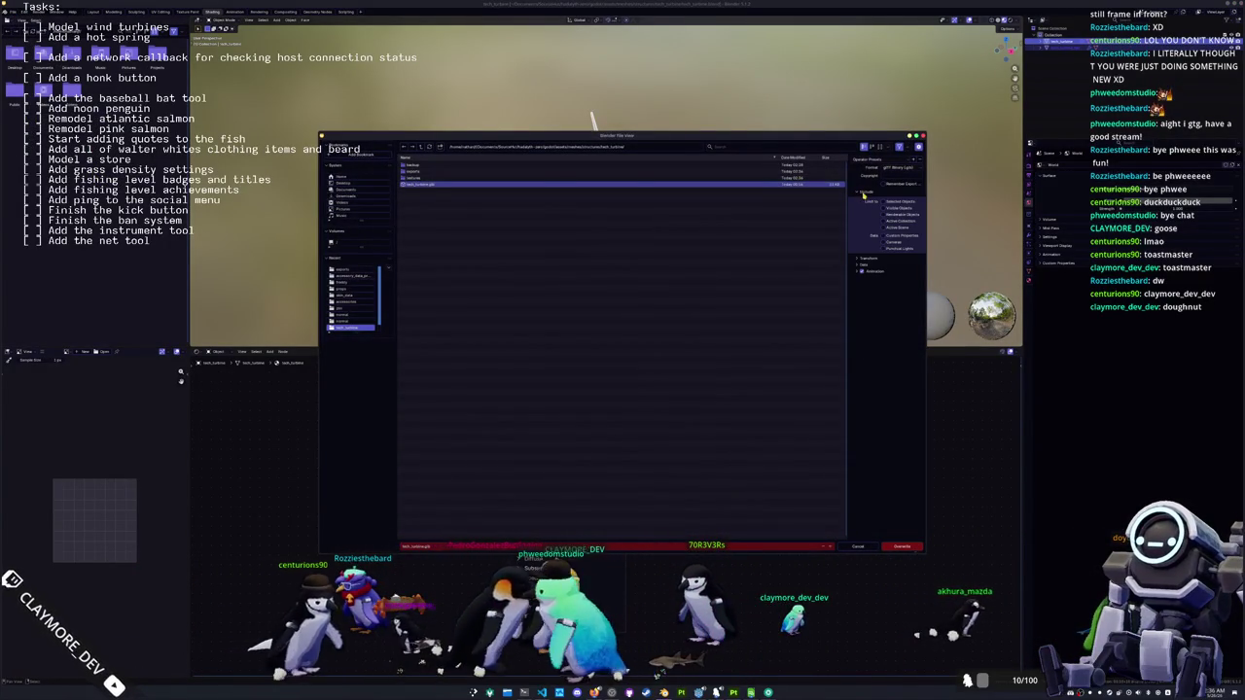
left_click(876, 272)
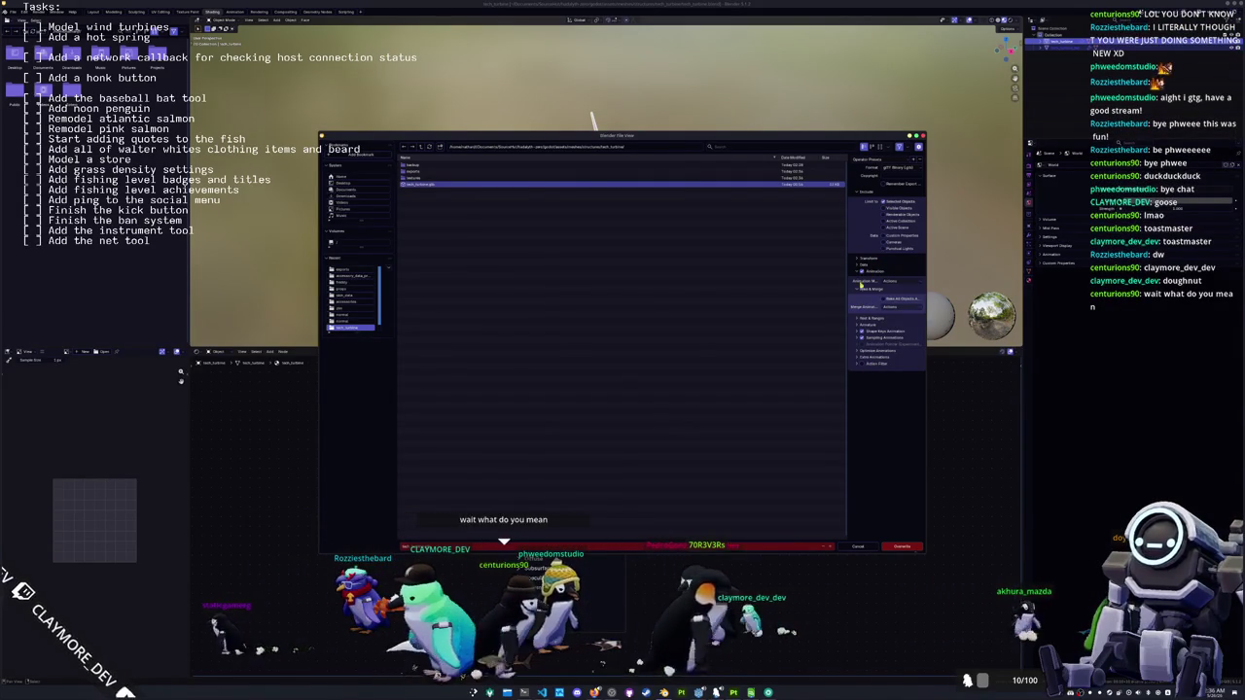
left_click(863, 267)
left_click(869, 288)
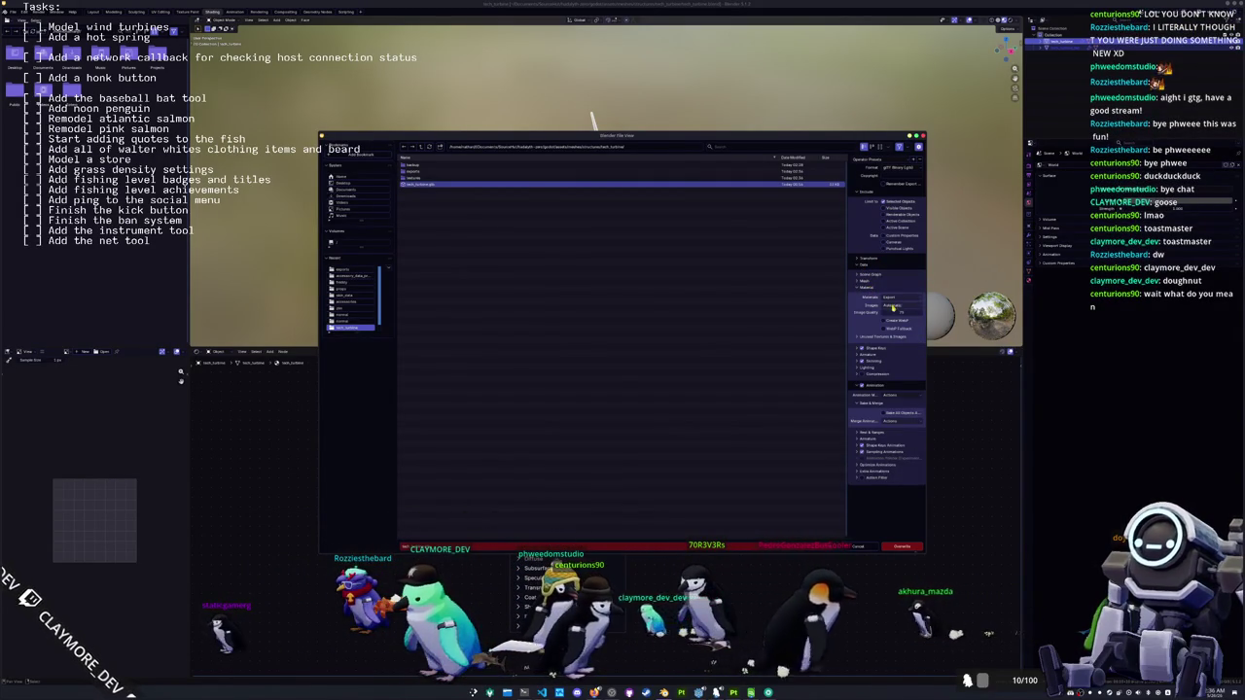
left_click(880, 335)
left_click(866, 288)
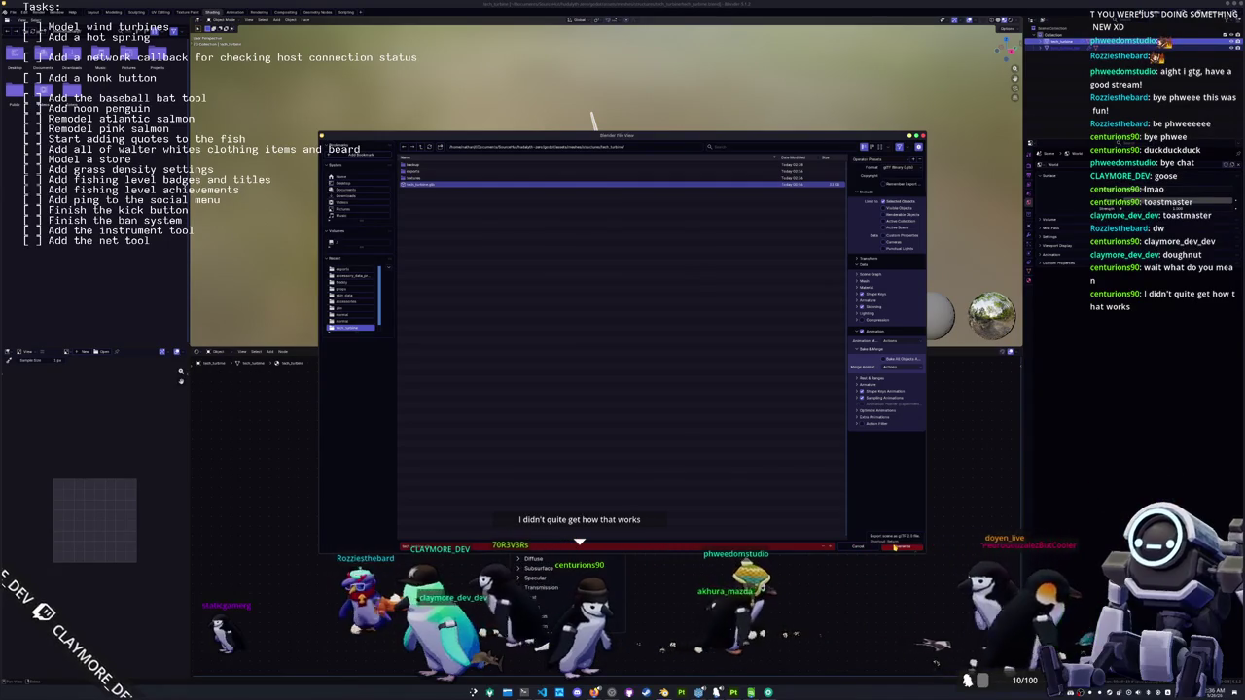
left_click(897, 548)
scroll(695, 226, "up", 4)
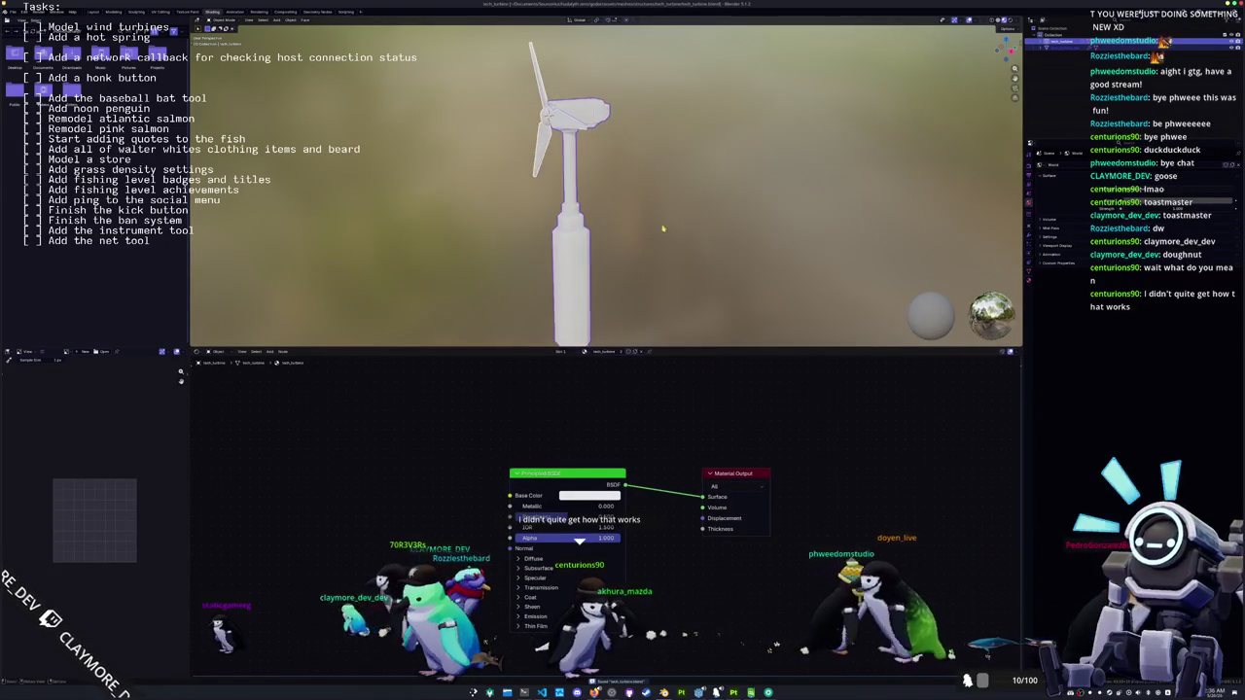
scroll(693, 224, "right", 2)
scroll(723, 238, "right", 1)
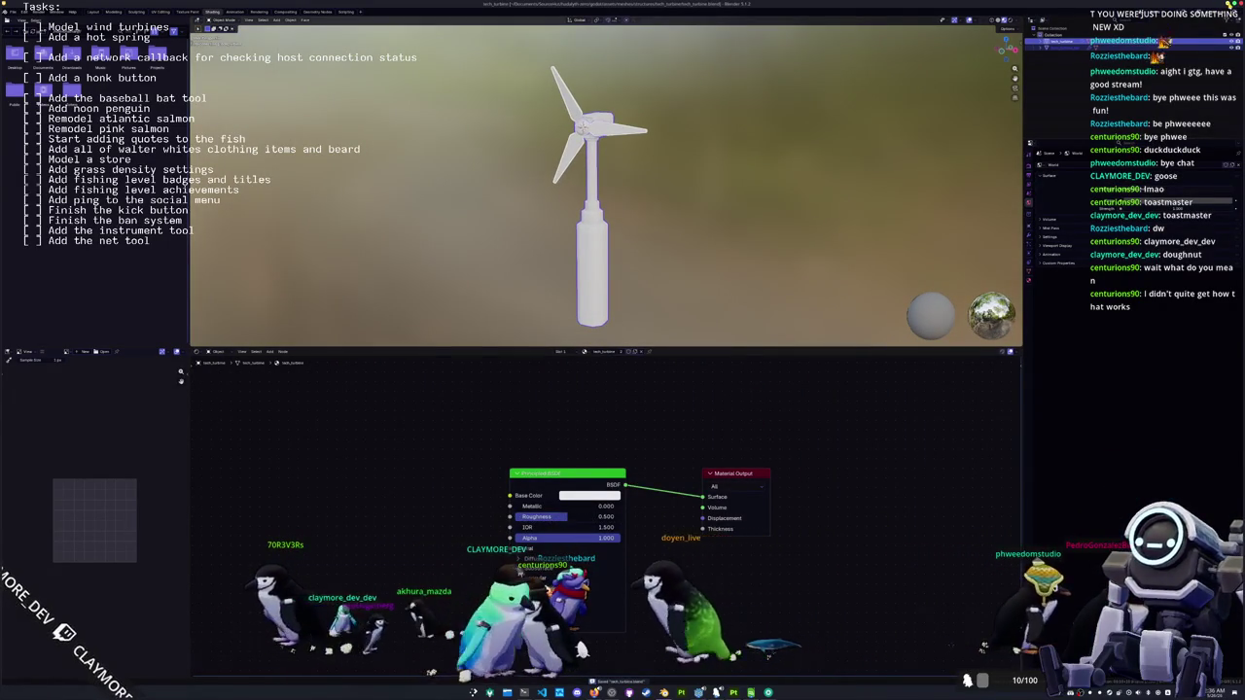
Step: Return to Godot to view the updated TechTurbine in the scene
key("alt+Tab")
scroll(852, 281, "up", 3)
scroll(852, 282, "up", 1)
scroll(116, 476, "up", 5)
left_click(34, 503)
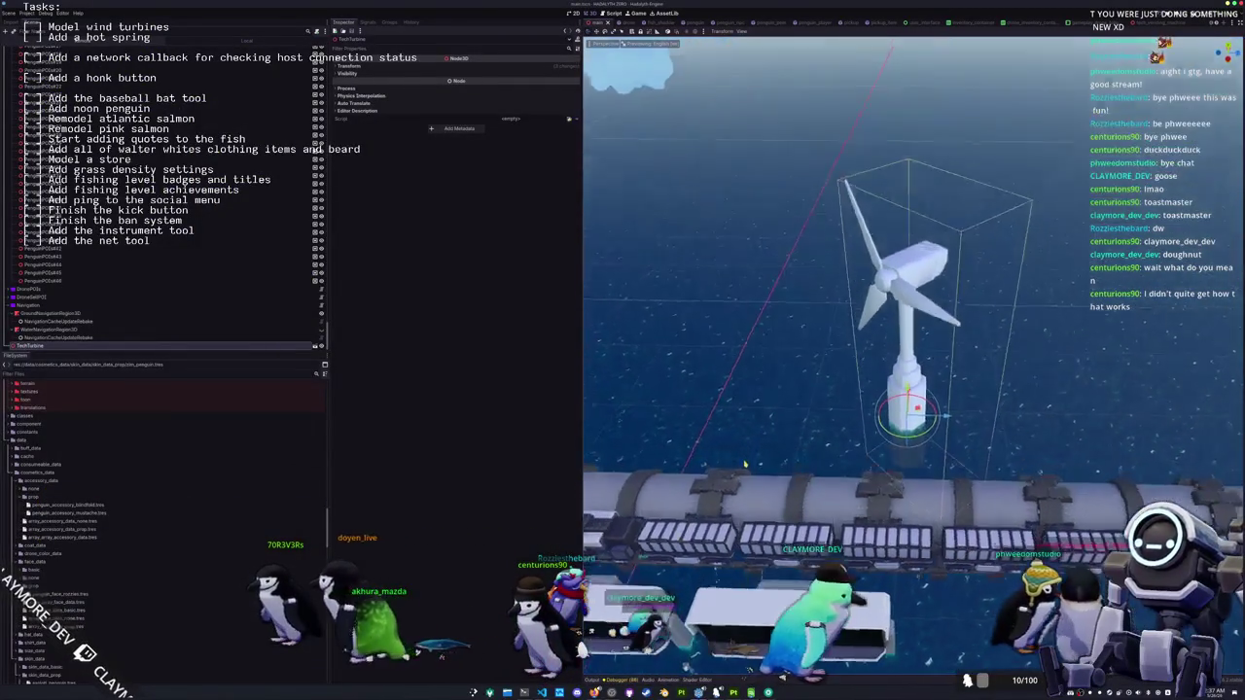
Step: Duplicate the turbine twice as TechTurbine2 and TechTurbine3, moving each copy further left
key("ctrl+d")
mouse_move(945, 415)
left_mouse_down()
mouse_move(841, 413)
mouse_move(856, 414)
left_mouse_up()
left_click(422, 66)
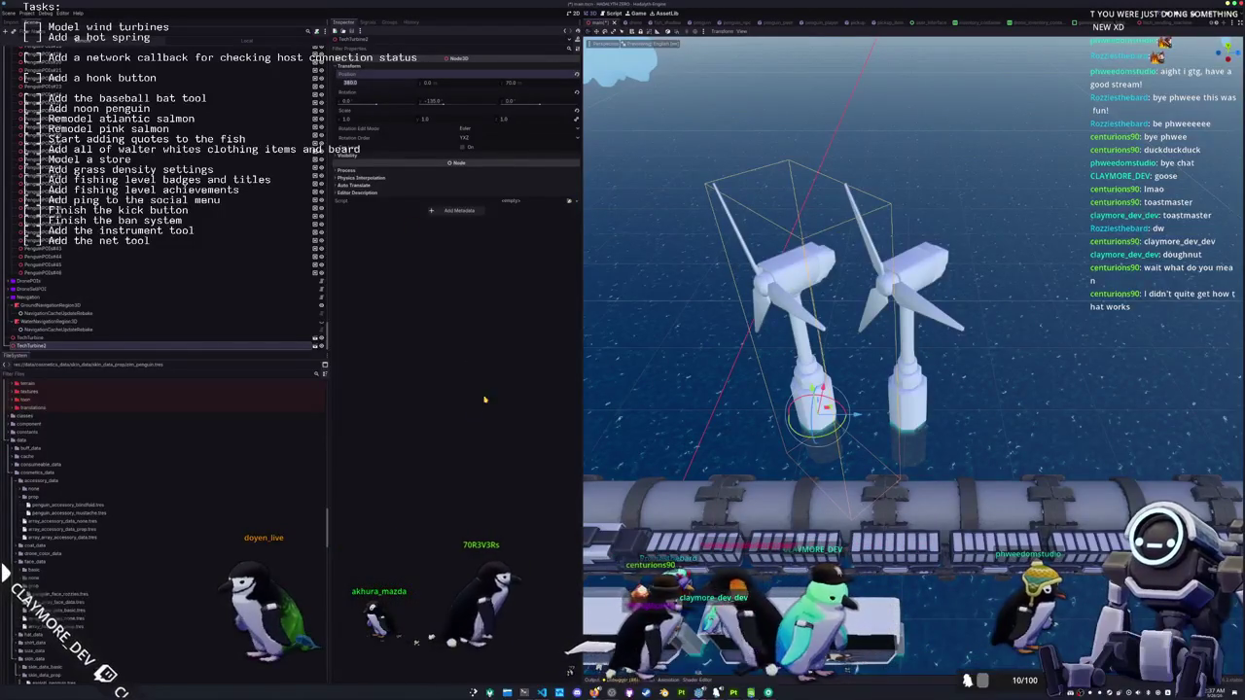
key("ctrl+d")
left_click_drag(856, 413, 759, 414)
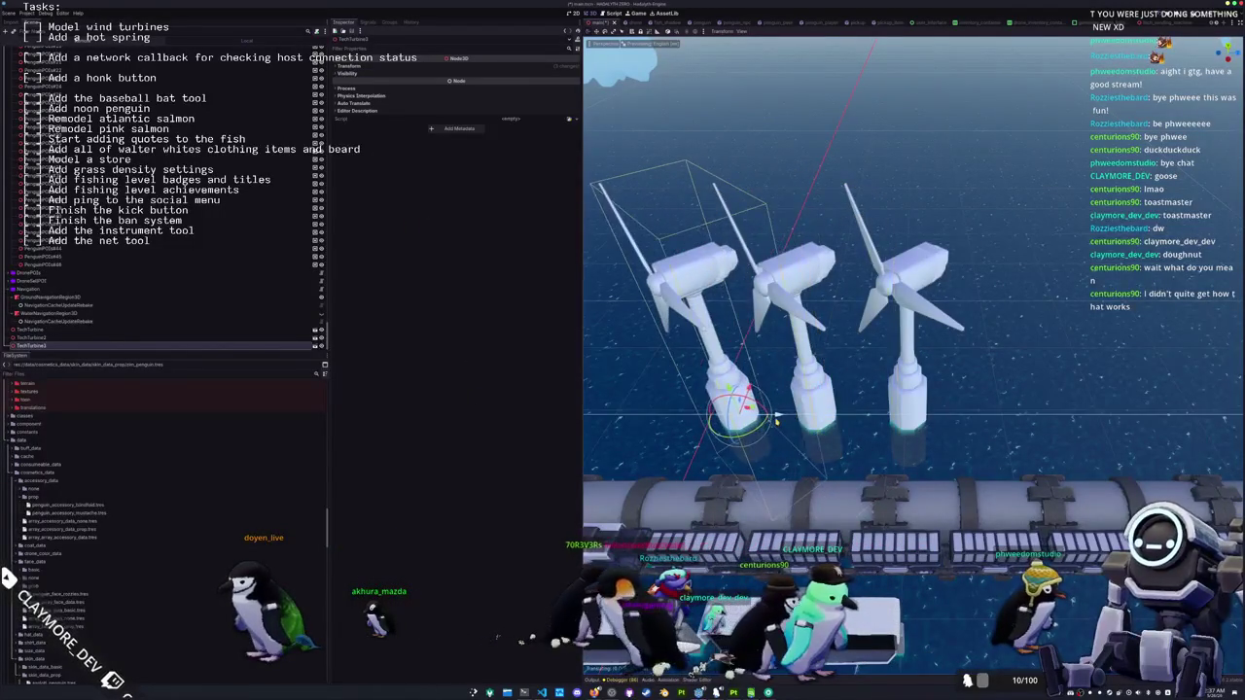
scroll(733, 254, "up", 2)
left_click(380, 65)
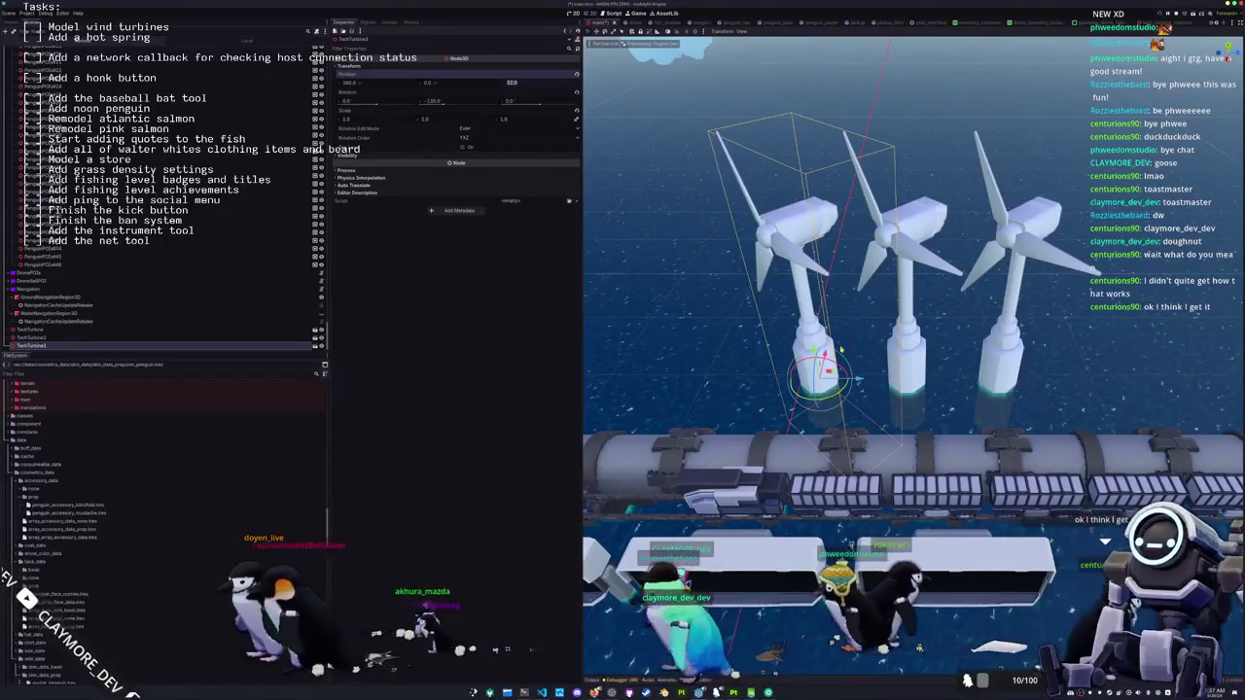
Step: Commit TechTurbine2's position and try 210 for TechTurbine3, then undo it
left_click(66, 338)
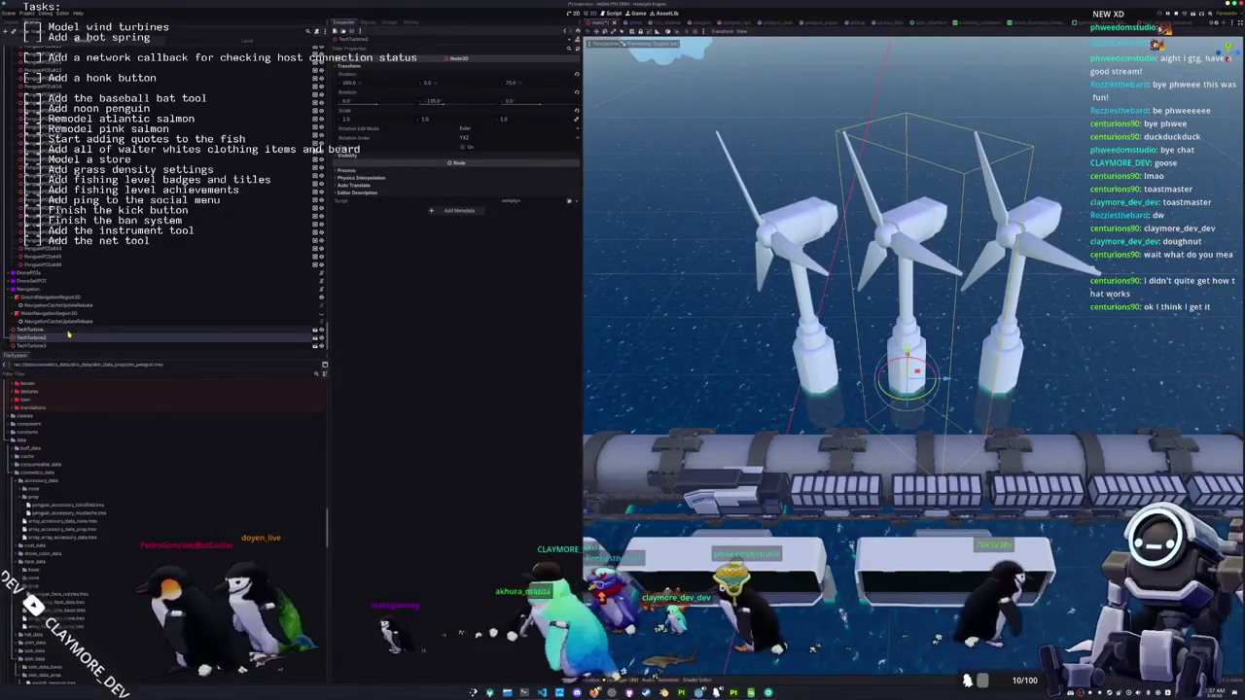
left_click(65, 345)
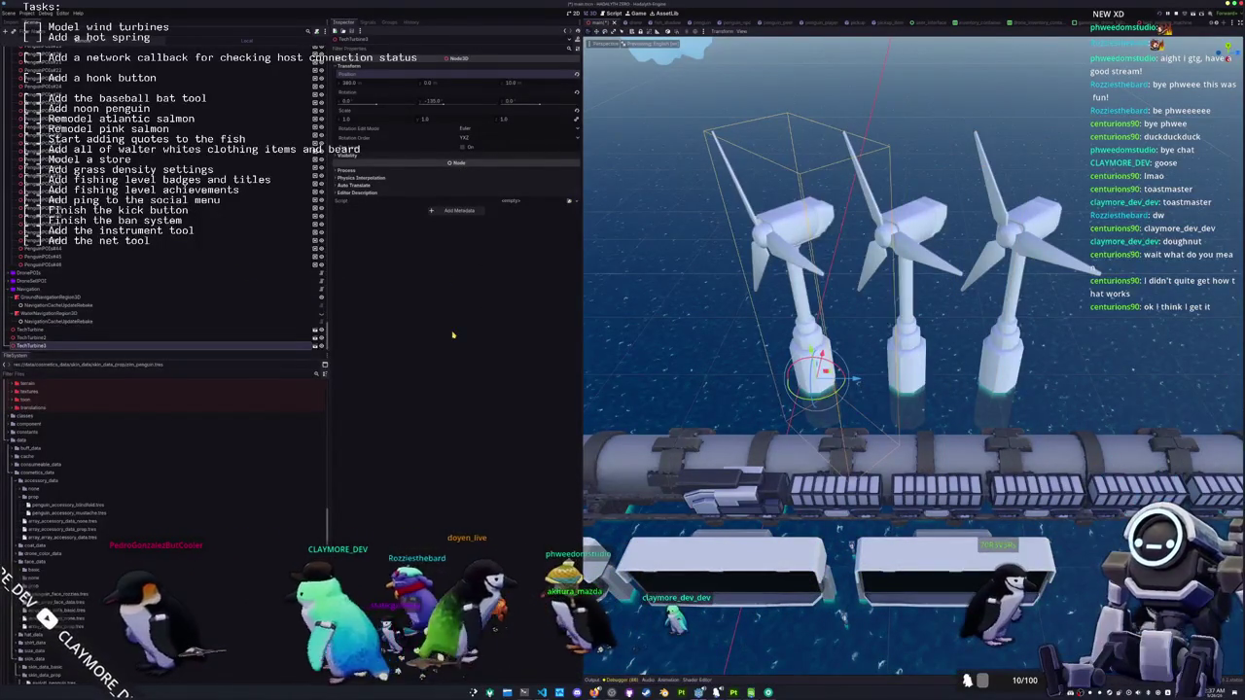
key("Up")
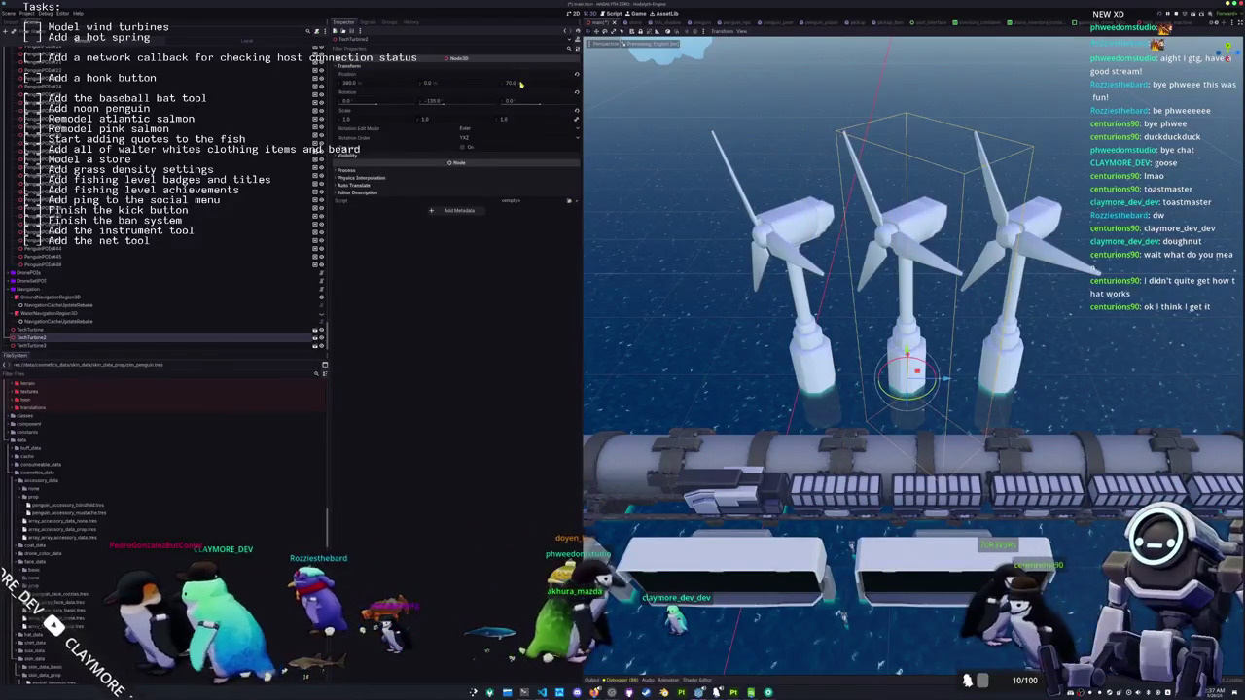
key("Return")
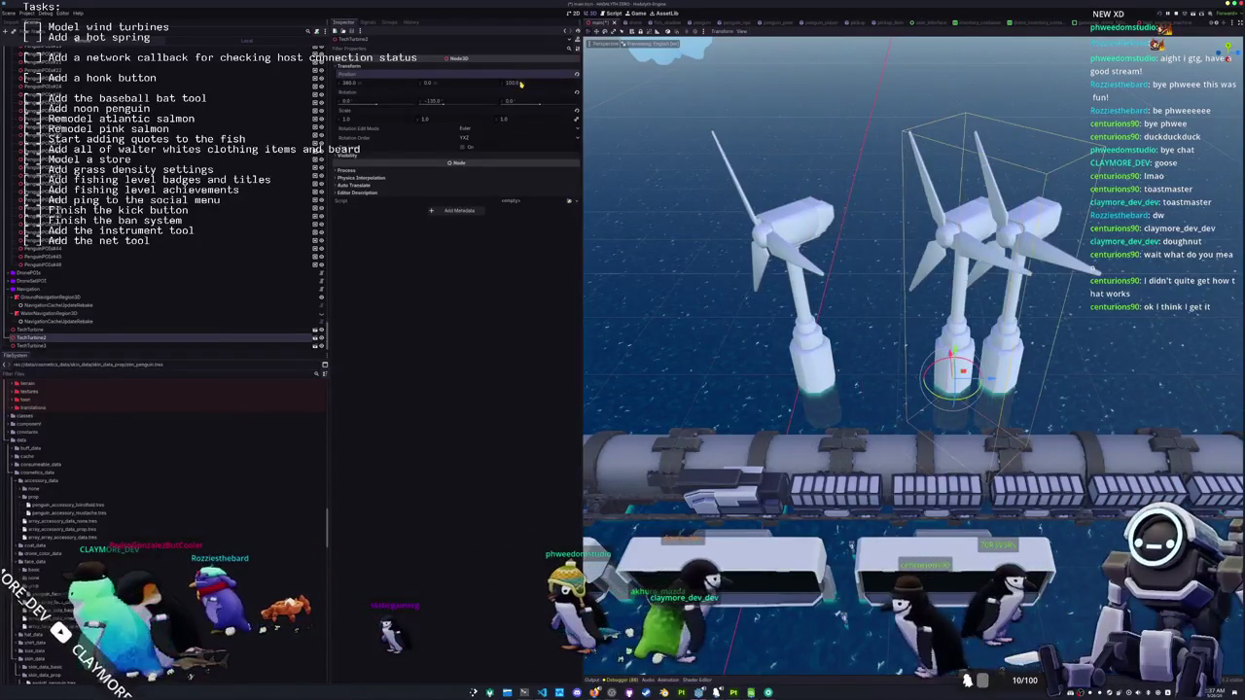
left_click(62, 347)
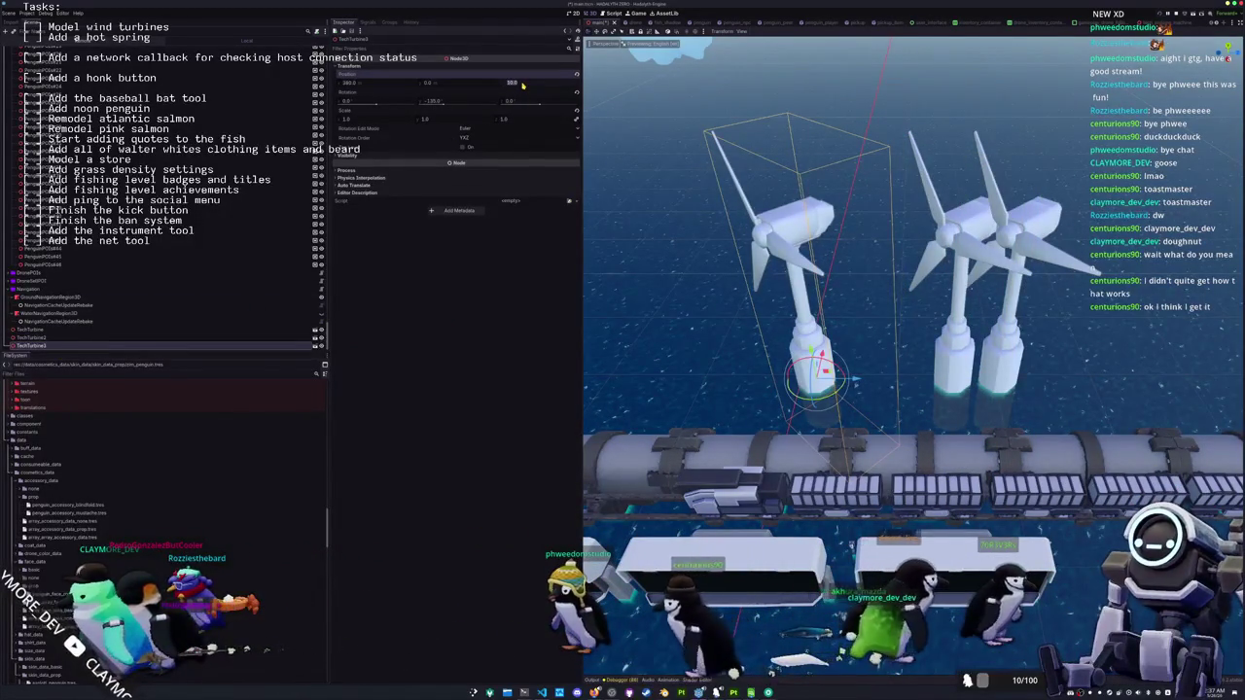
type("210")
key("Return")
key("ctrl+z")
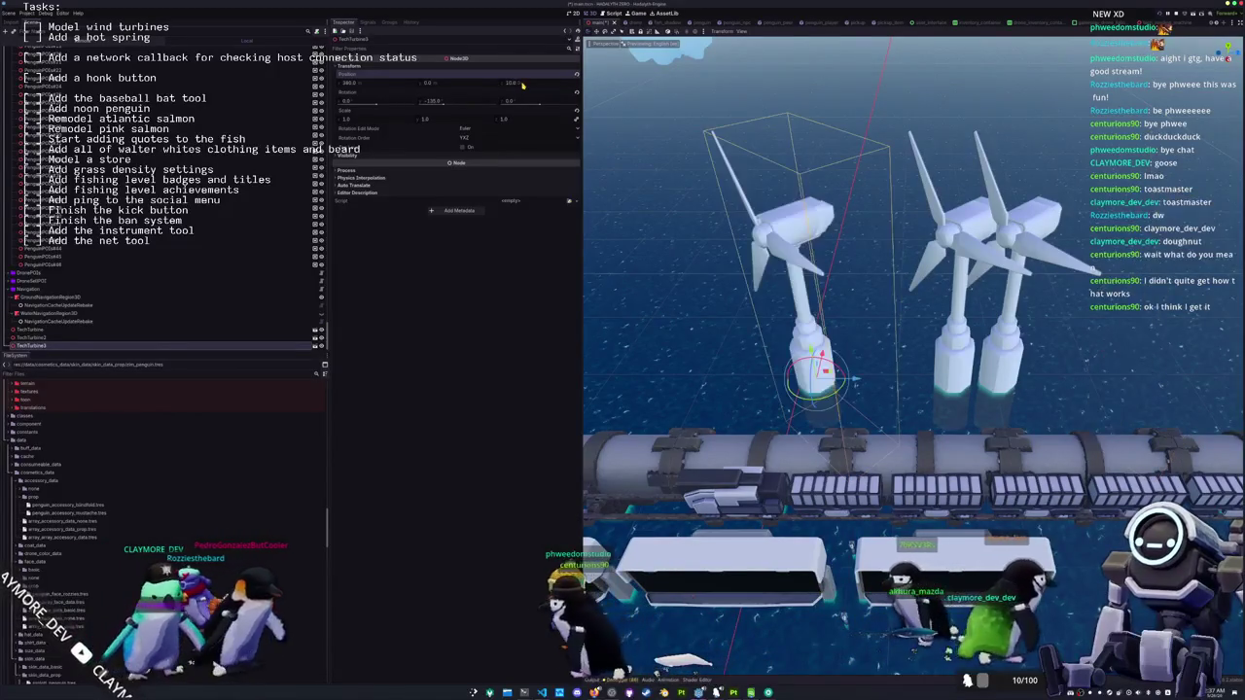
Step: Set the first turbine's position to 200 and compare the other two turbines' positions
left_click(76, 331)
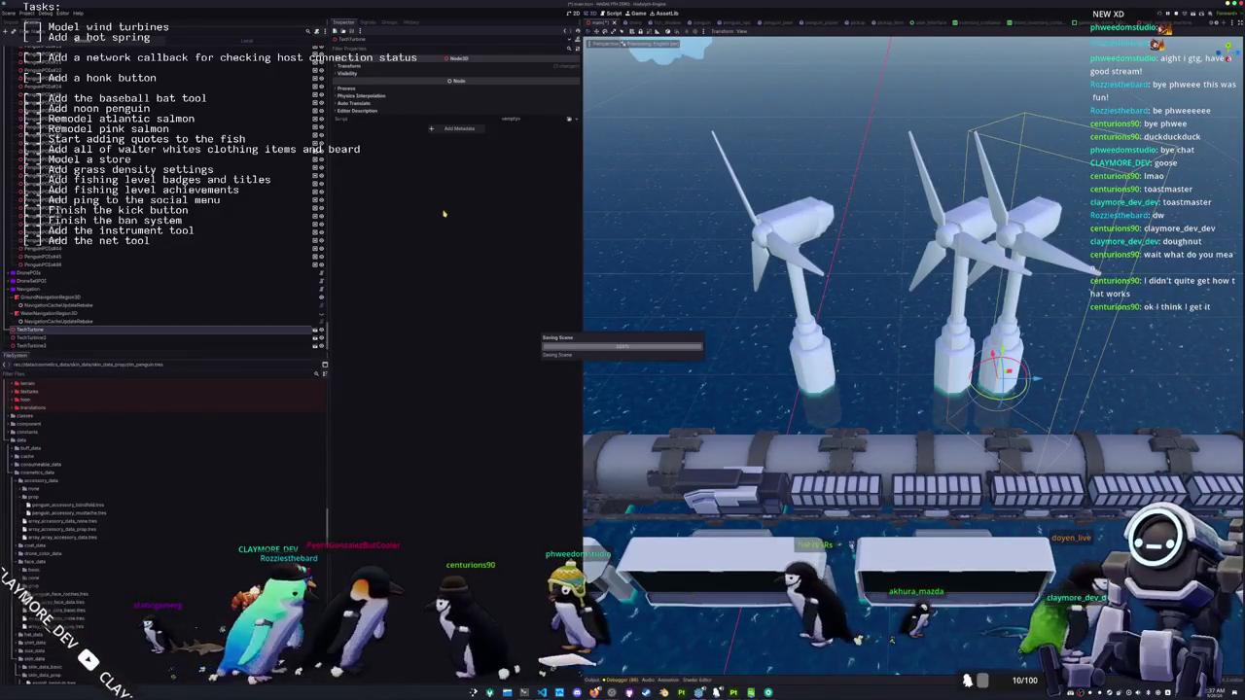
left_click(528, 66)
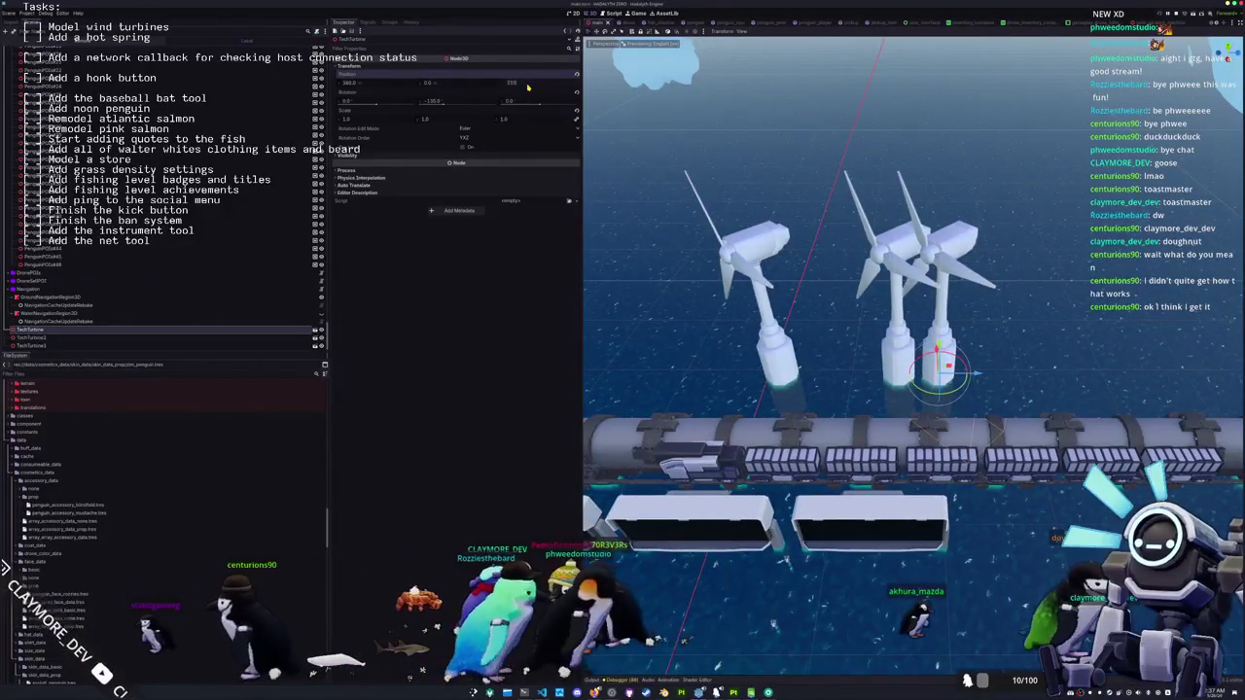
left_click_drag(528, 88, 528, 87)
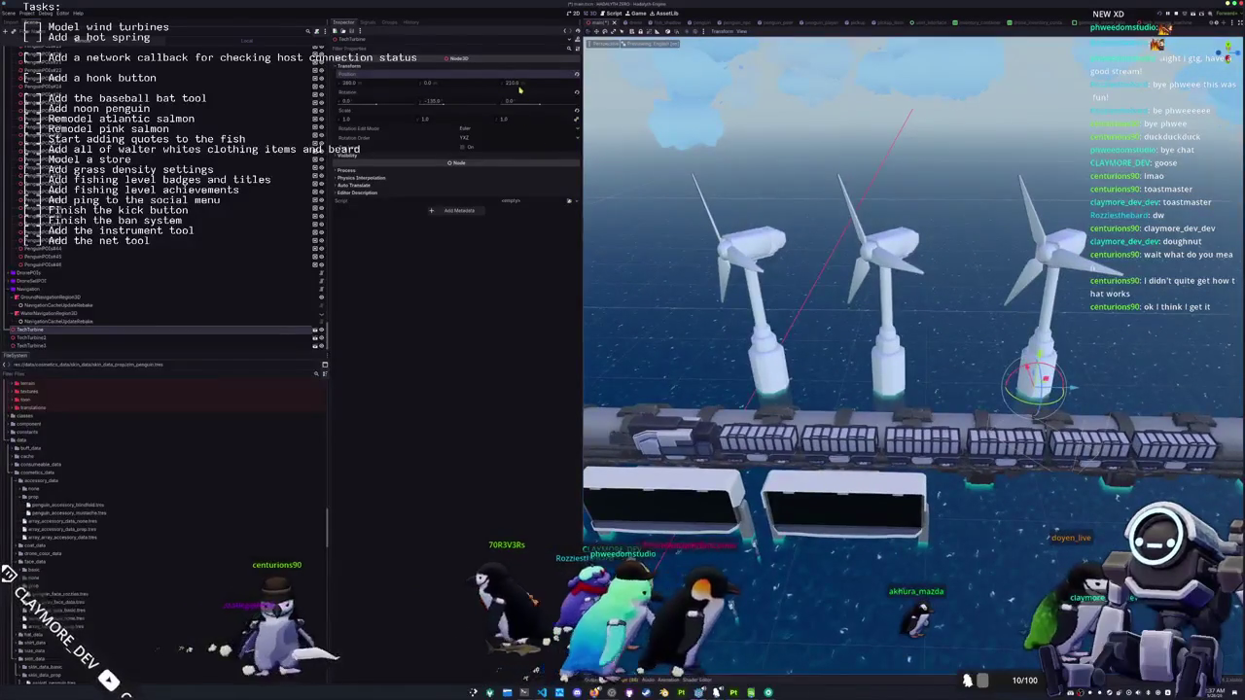
type("200")
key("Return")
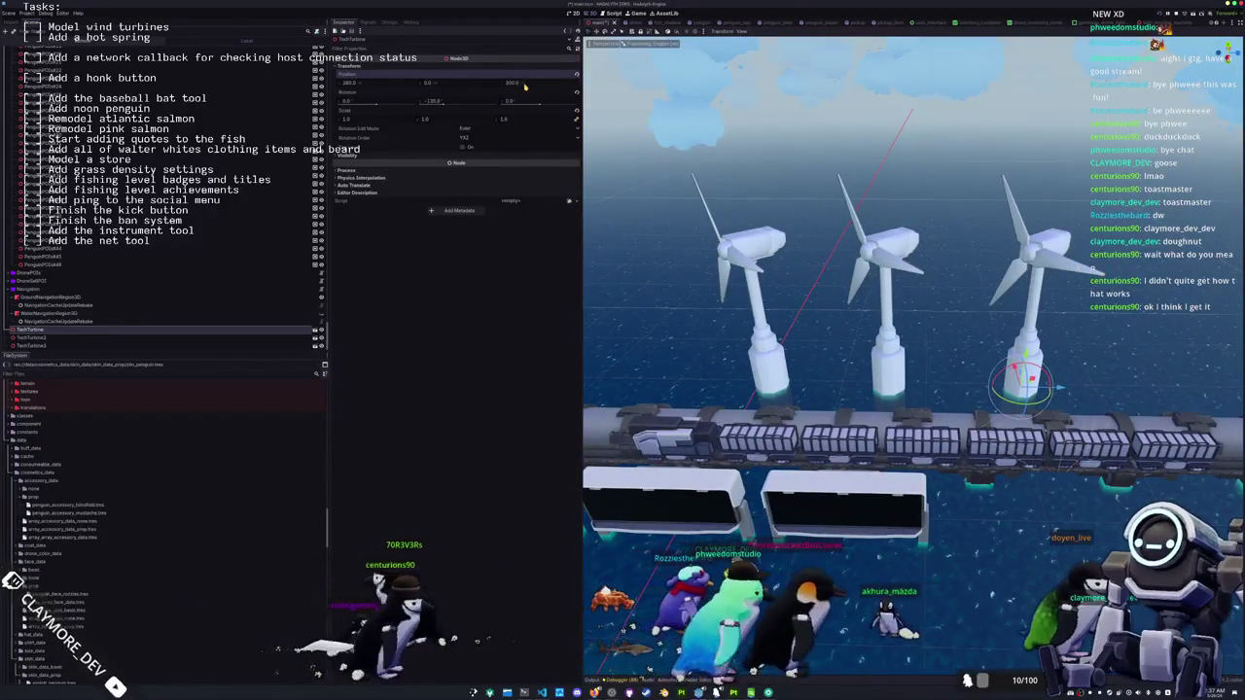
left_click(92, 338)
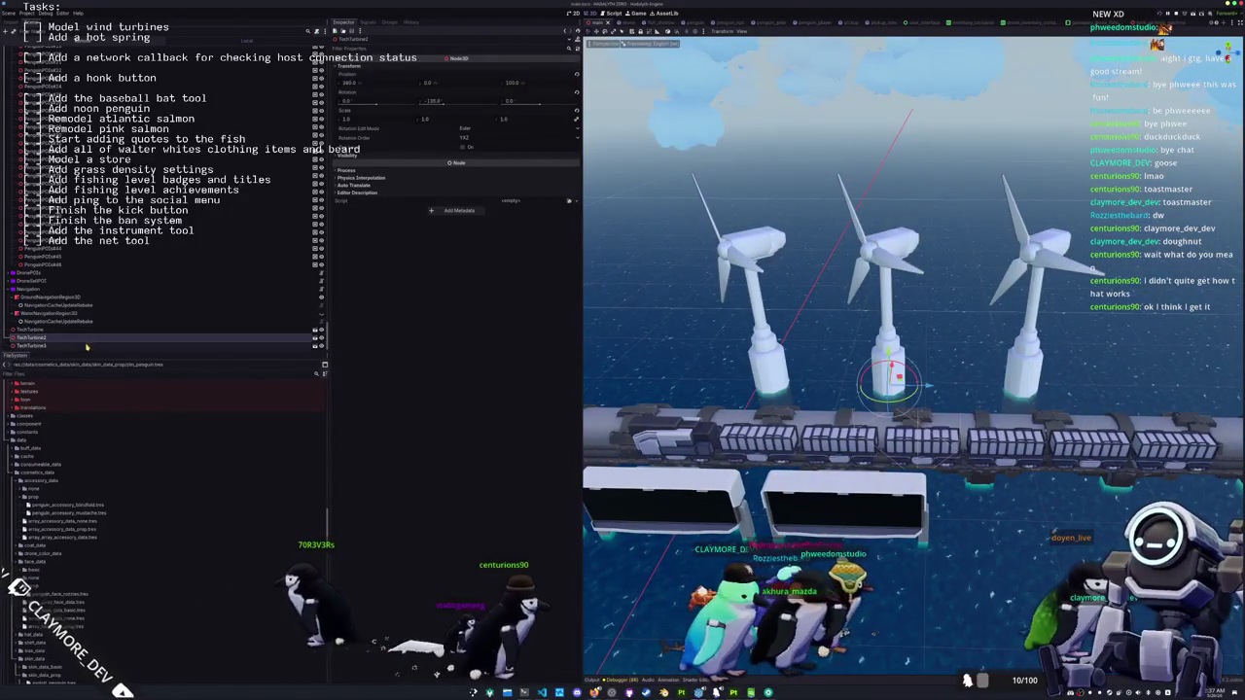
left_click(88, 343)
key("Up")
key("Up")
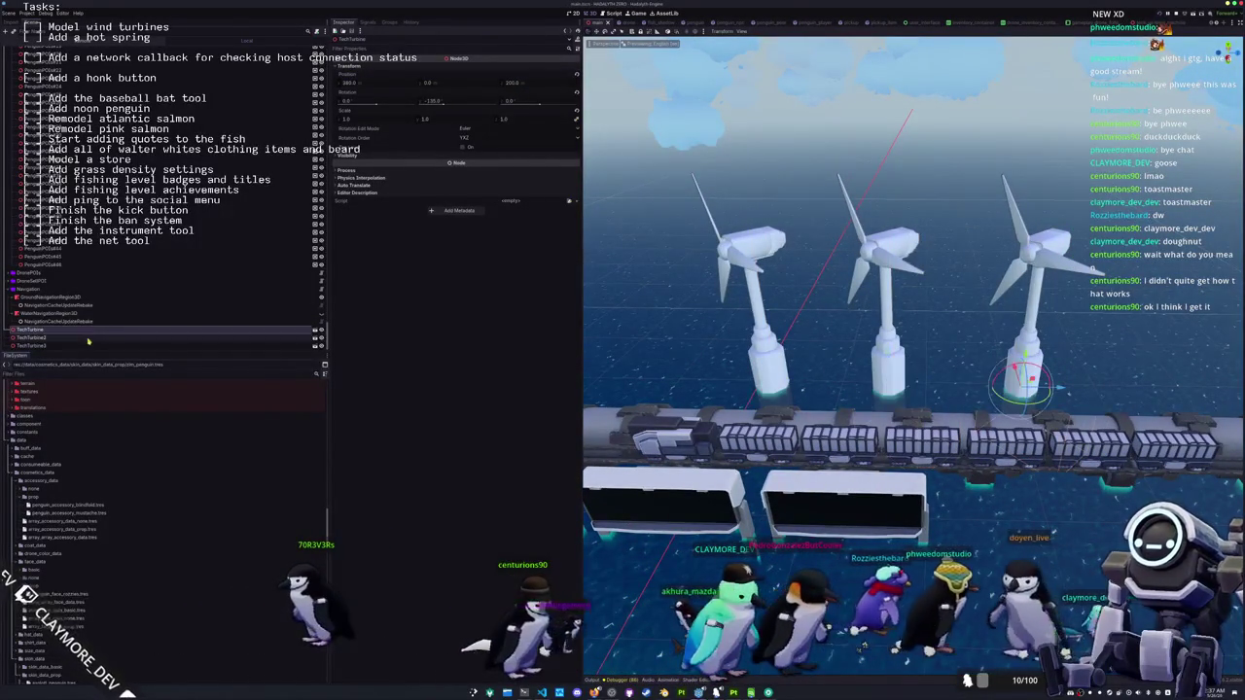
left_click(87, 340)
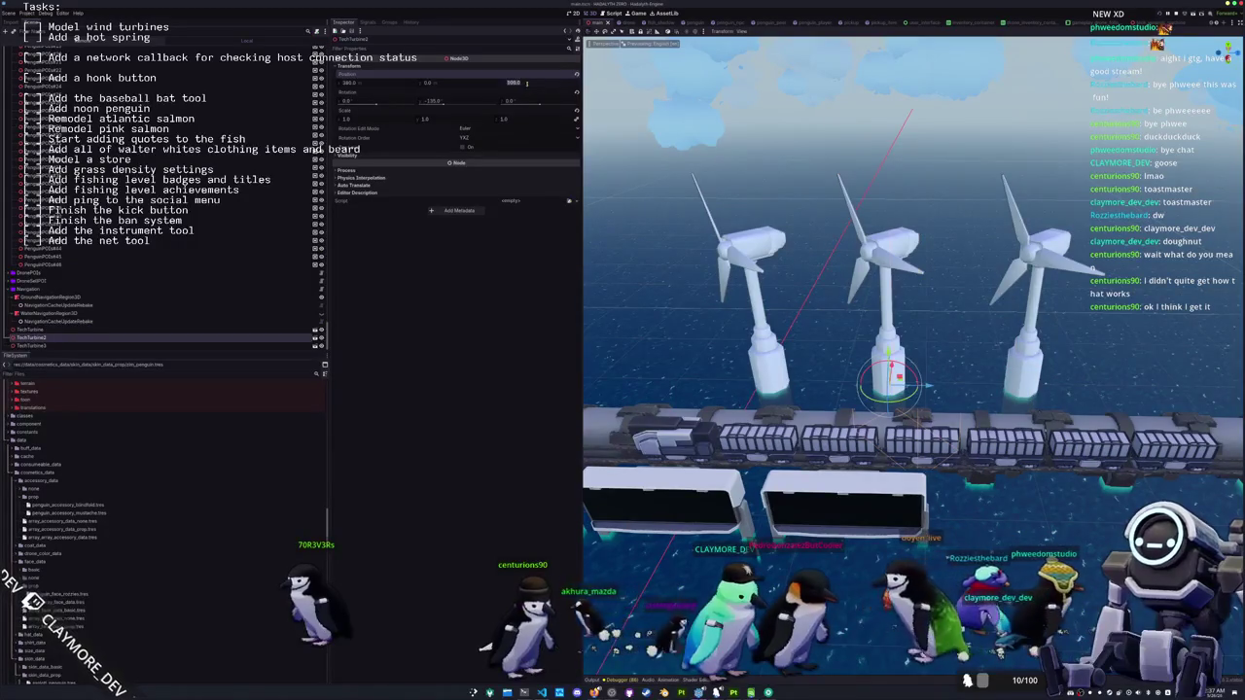
left_click(69, 345)
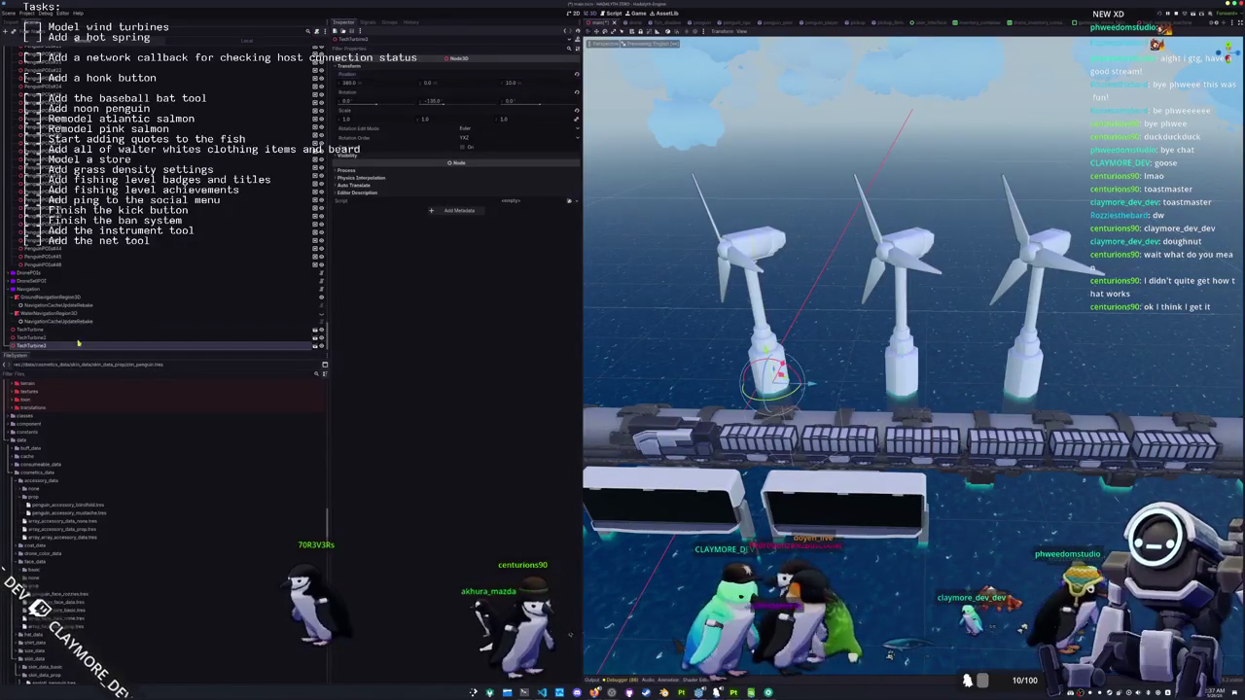
left_click(71, 330)
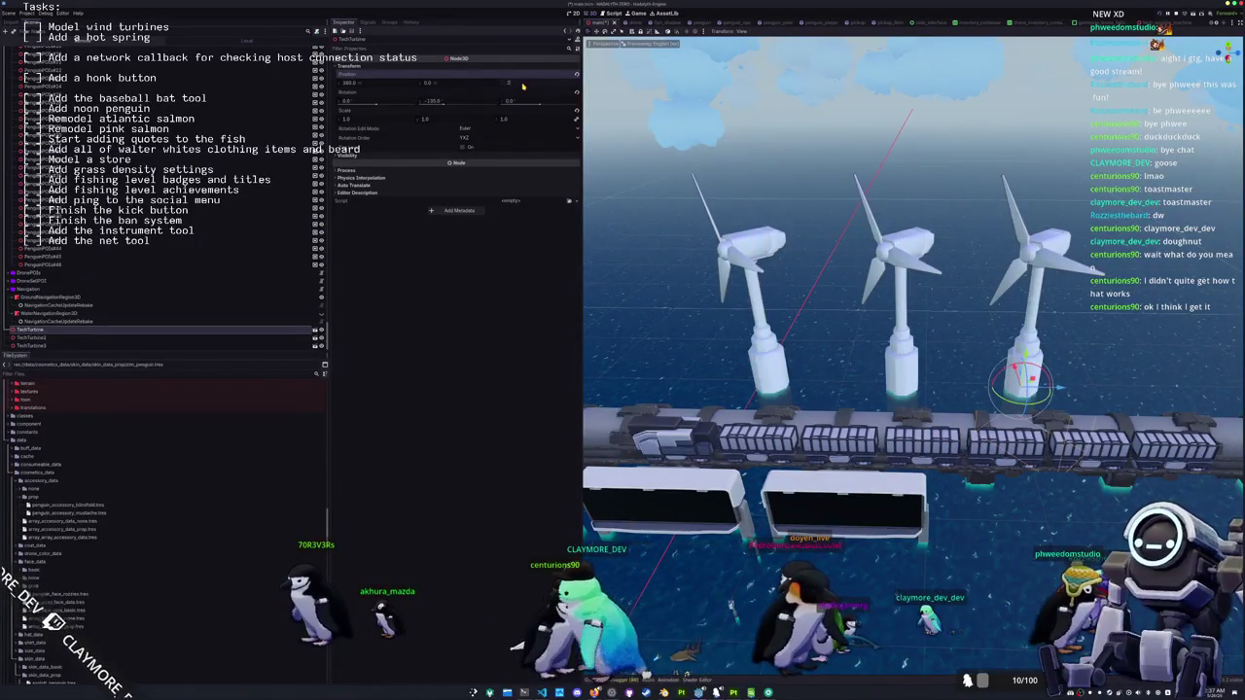
Step: Open tech_turbine.tscn from the scene tree
scroll(704, 312, "down", 3)
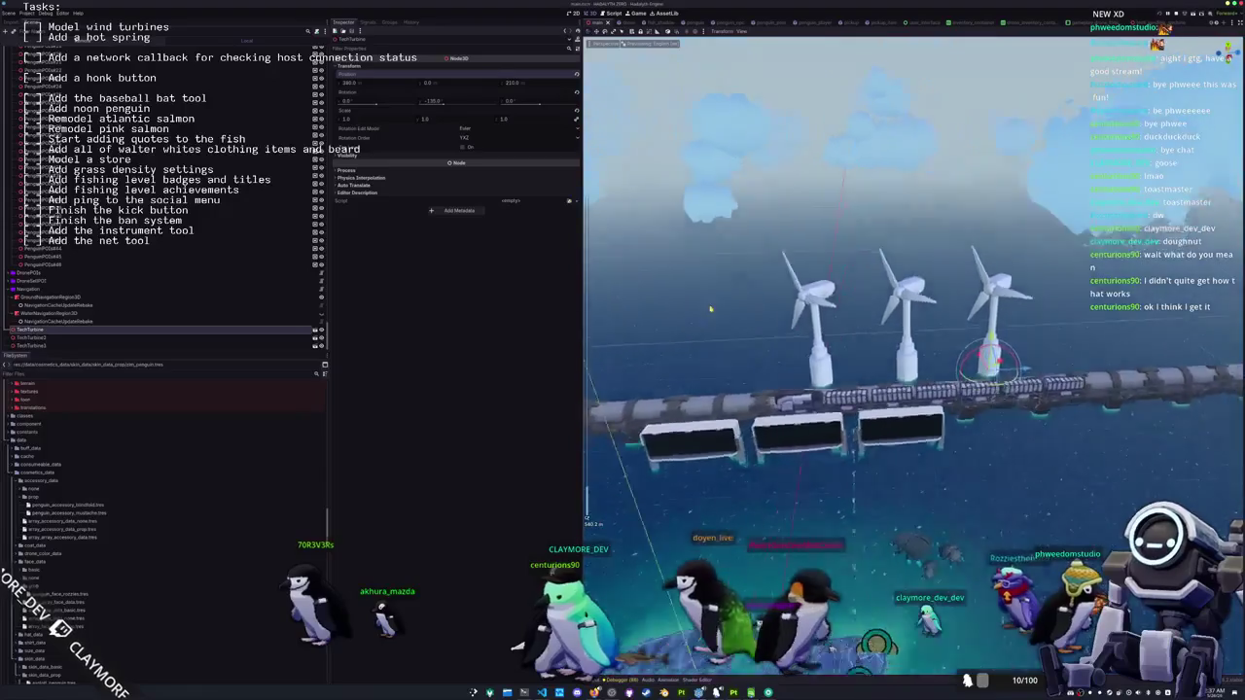
left_click_drag(703, 312, 759, 321)
scroll(681, 340, "up", 3)
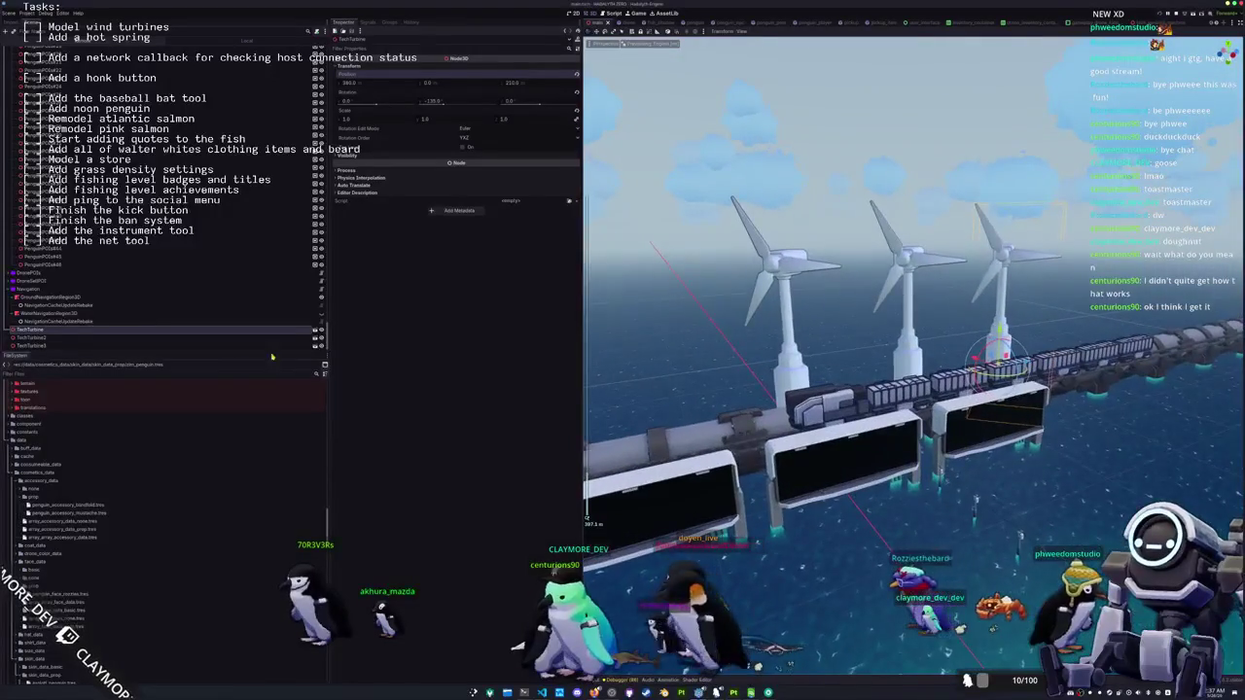
left_click(314, 333)
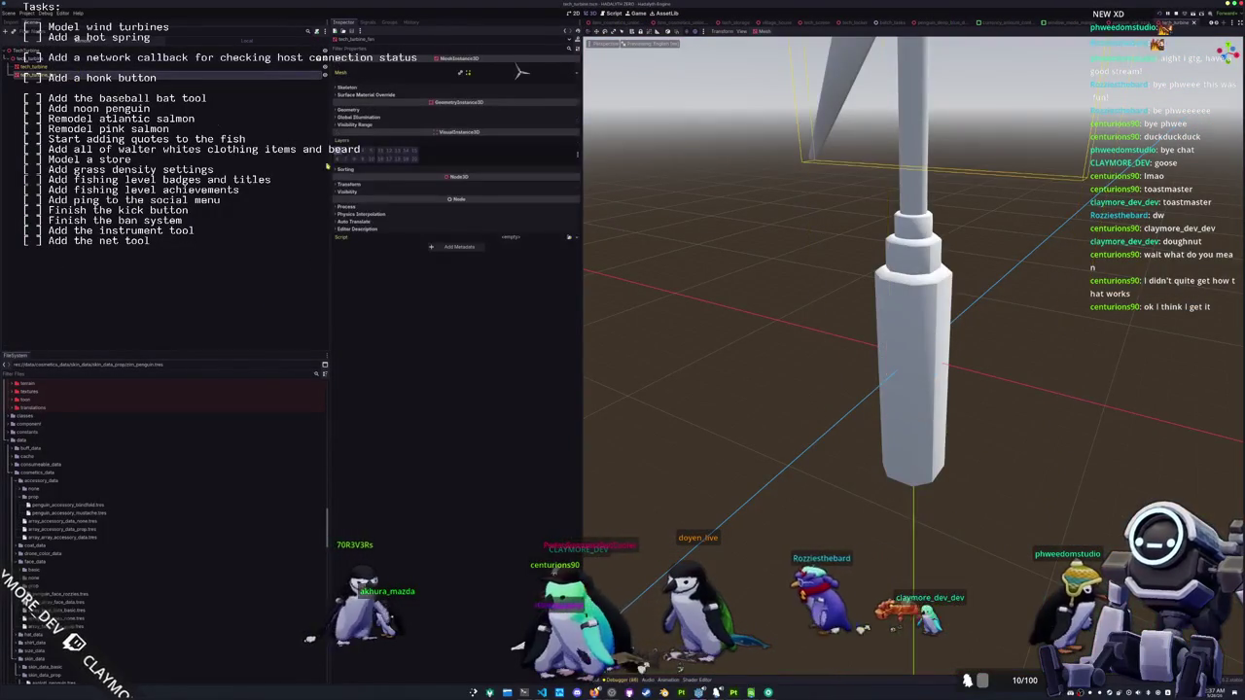
Step: Create a new folder named materials inside the tech_turbine folder
scroll(695, 244, "down", 3)
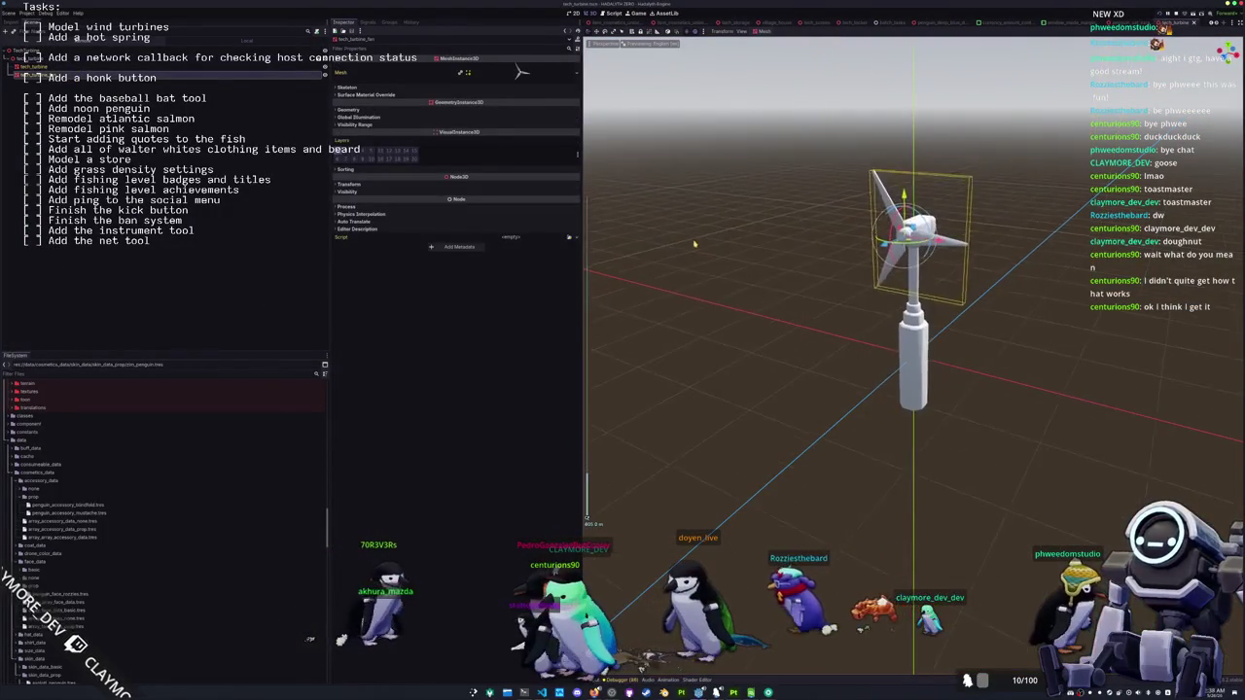
right_click(278, 60)
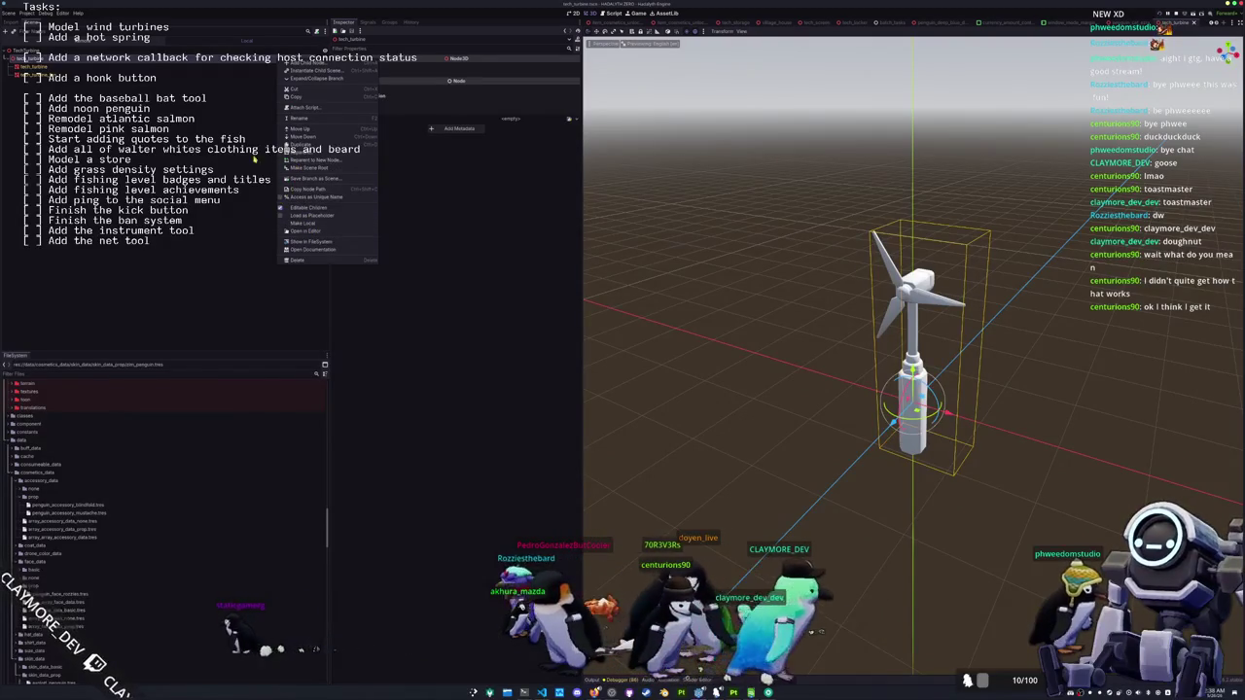
left_click(29, 455)
scroll(96, 486, "down", 5)
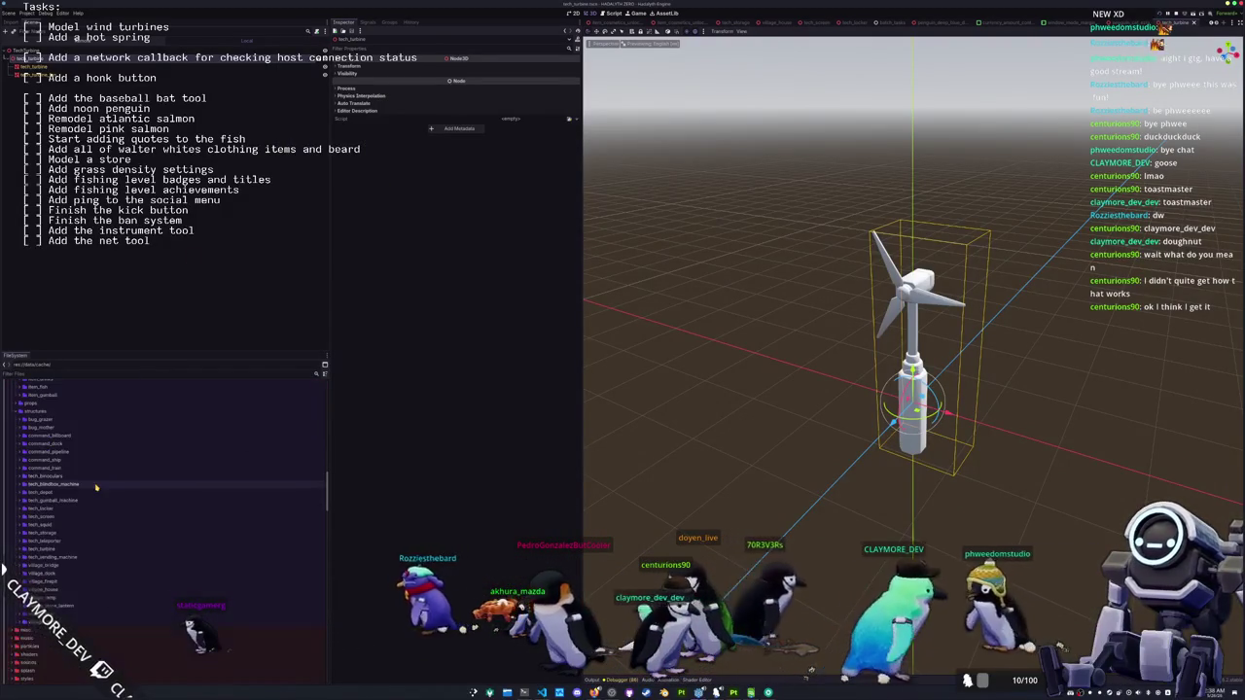
double_click(76, 548)
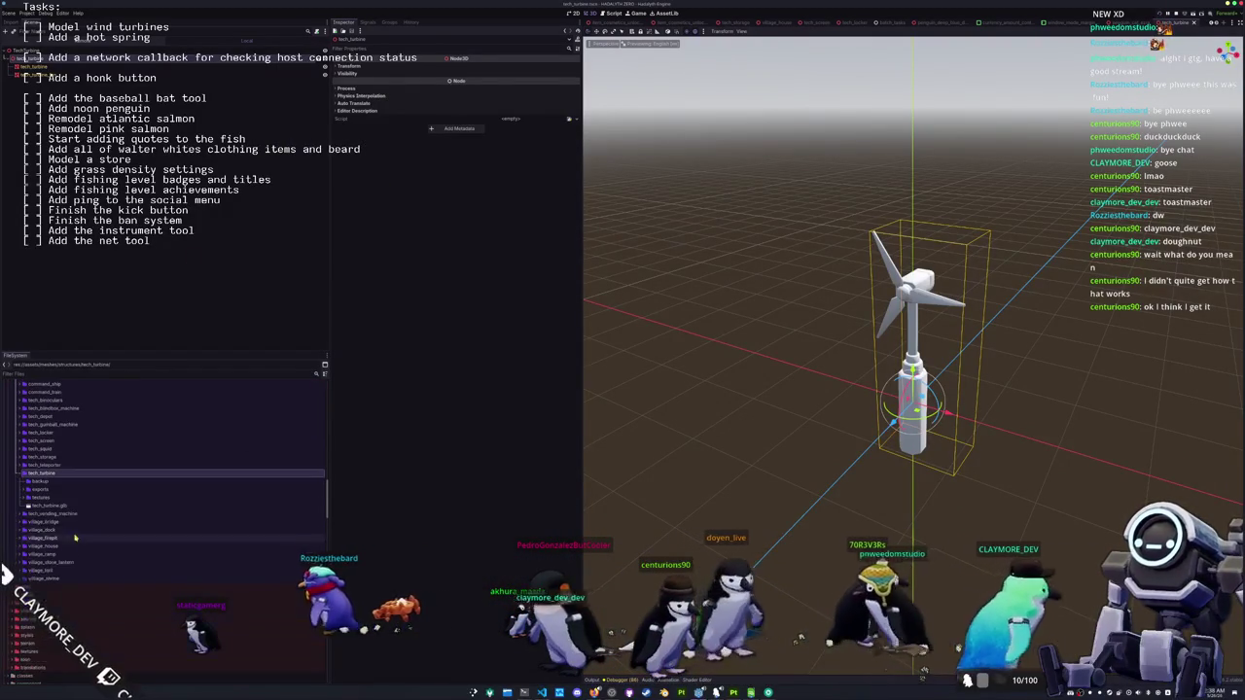
right_click(56, 474)
left_click(161, 480)
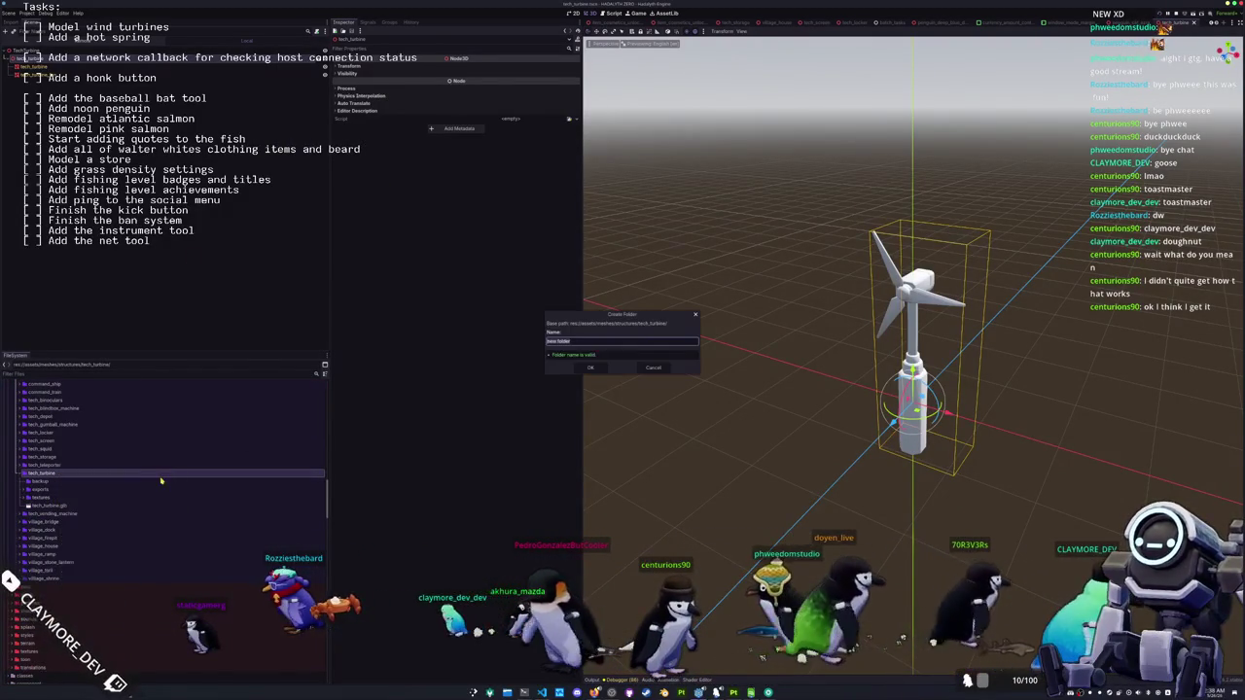
key("Return")
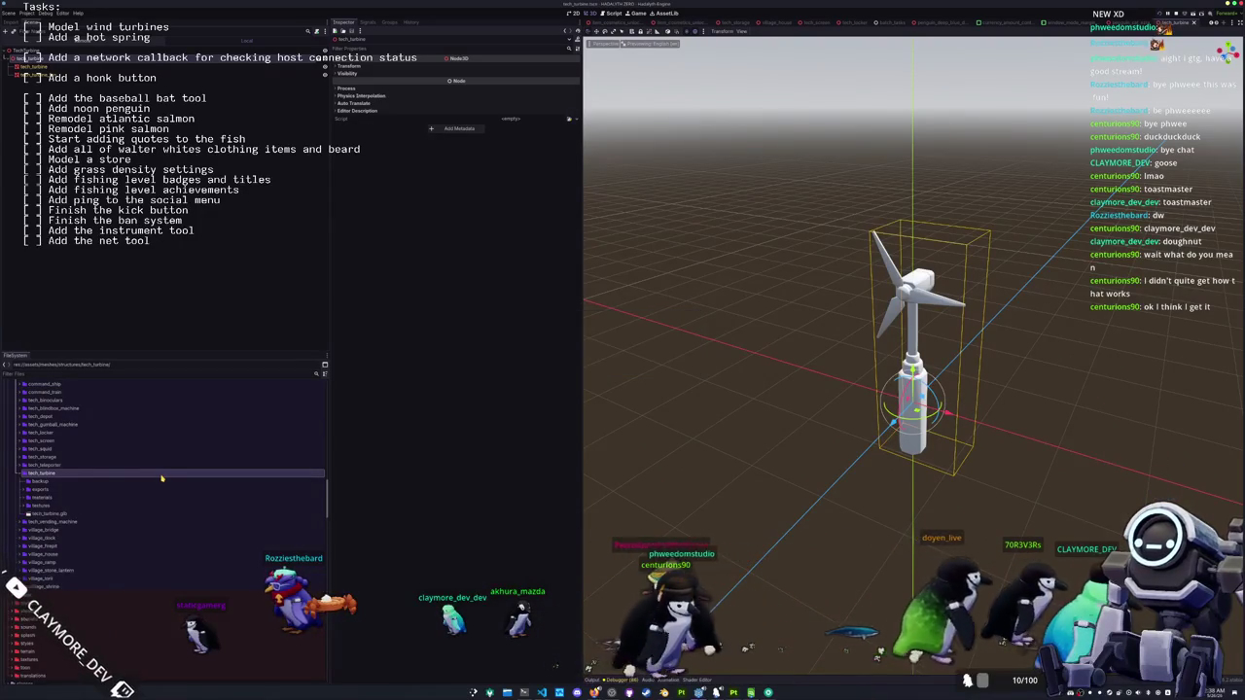
Step: Start a new StandardMaterial3D resource in the materials folder
right_click(69, 498)
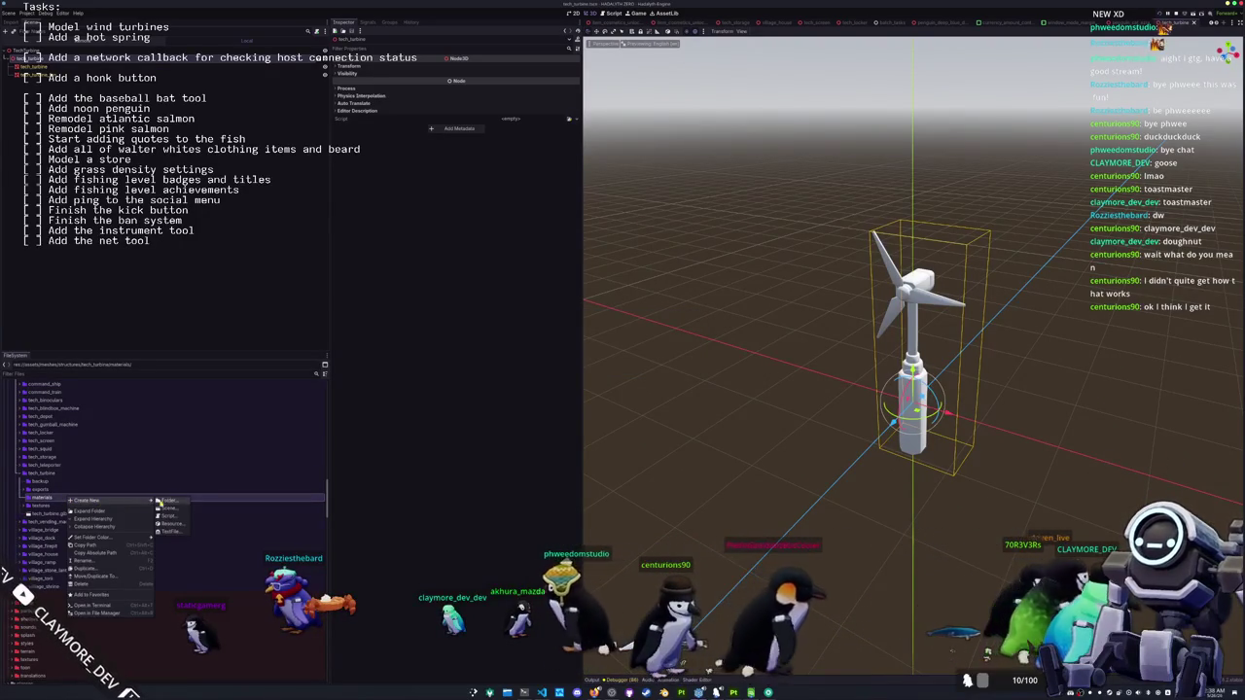
left_click(165, 523)
left_click(501, 362)
left_click(568, 453)
Step: Save the material as tech_turbine_standard_material and set Specular Mode to Disabled
type("tech_turbine")
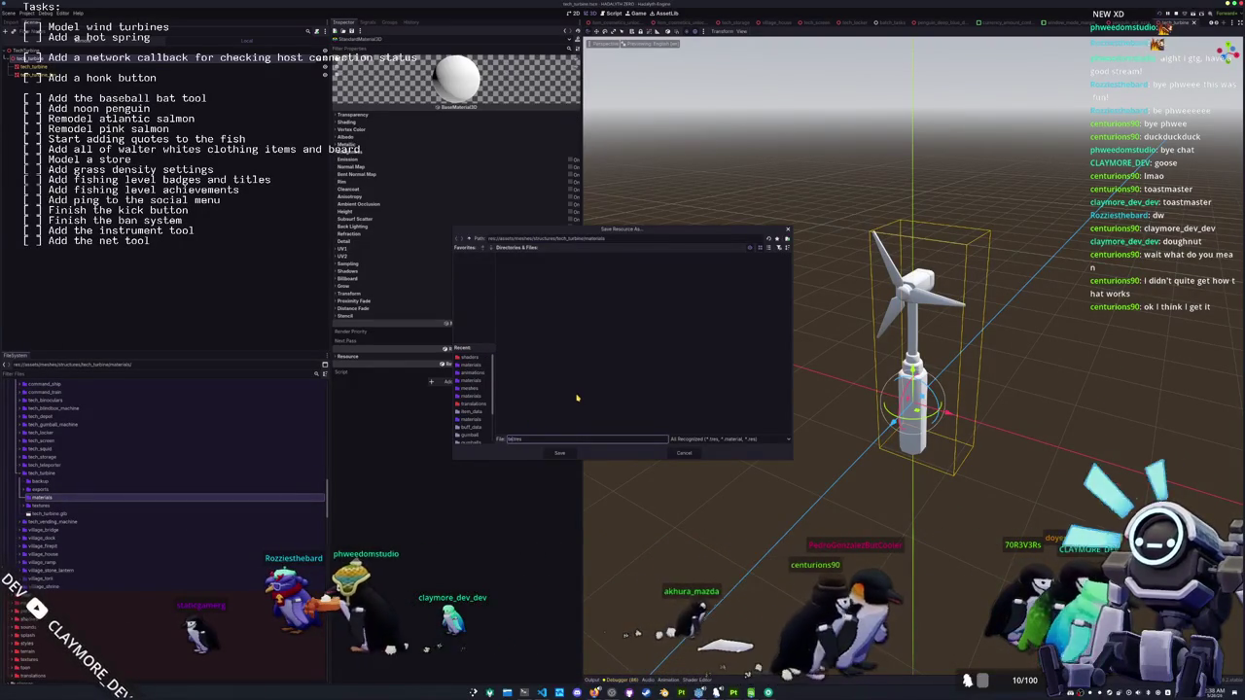
type("_standard_material")
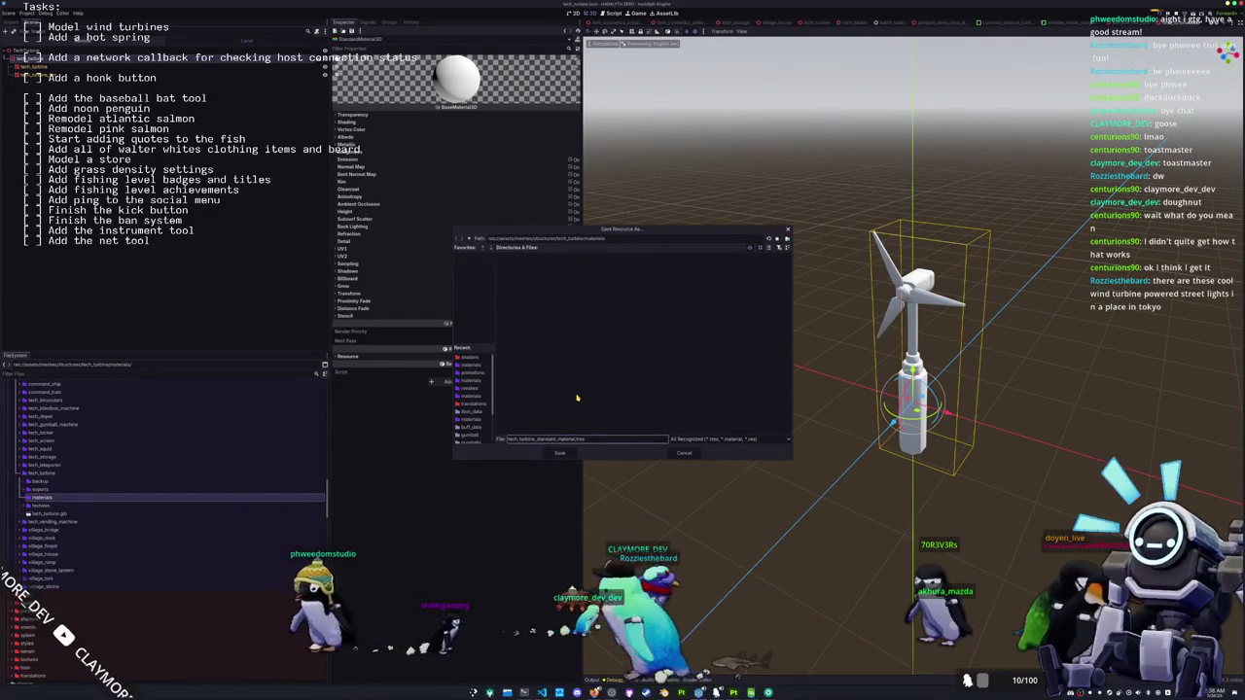
key("Return")
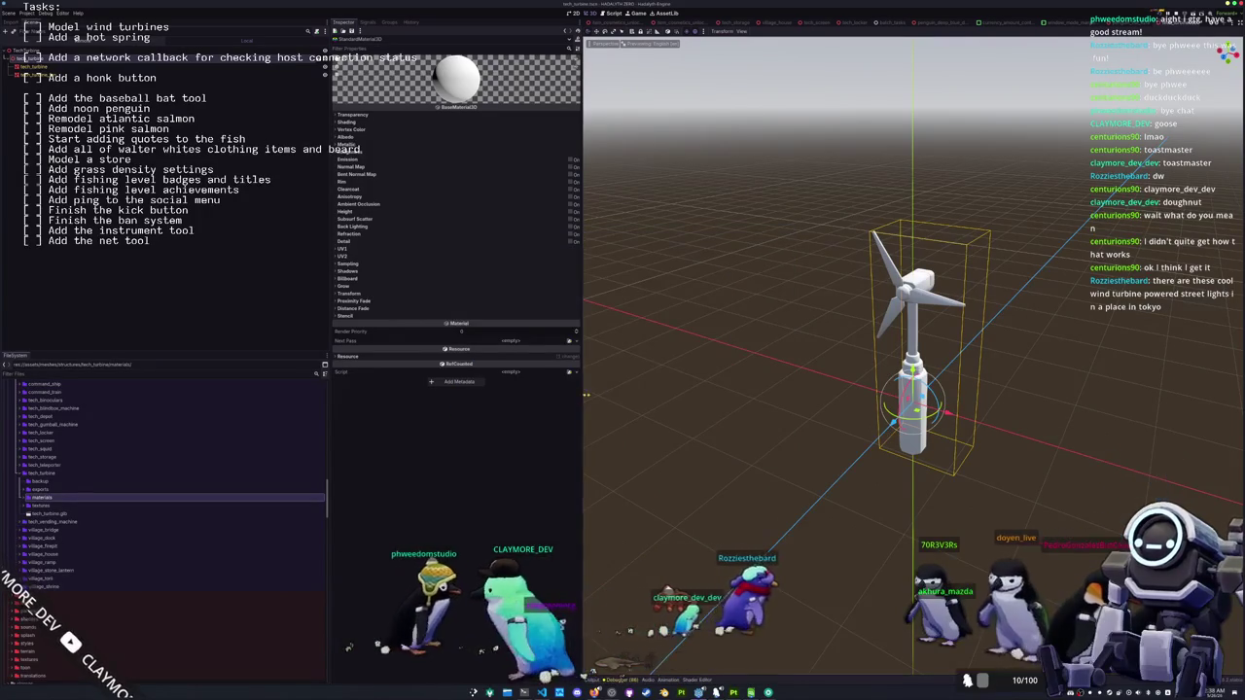
left_click(374, 124)
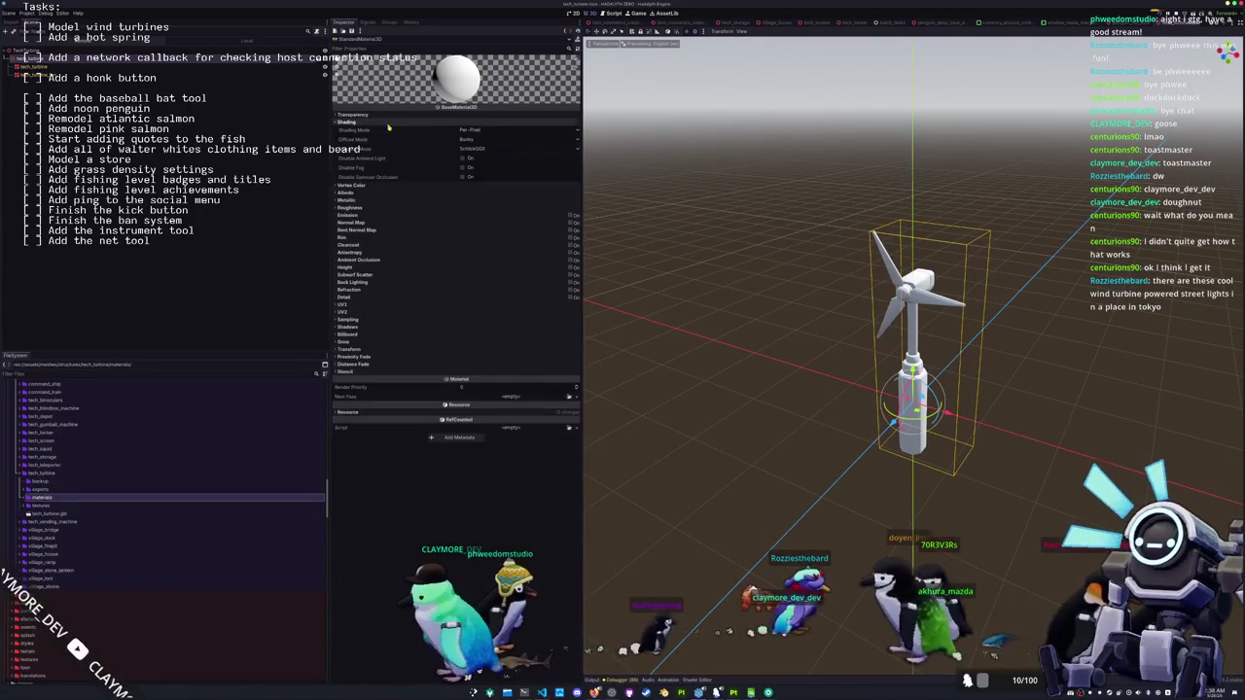
left_click(477, 149)
left_click(471, 173)
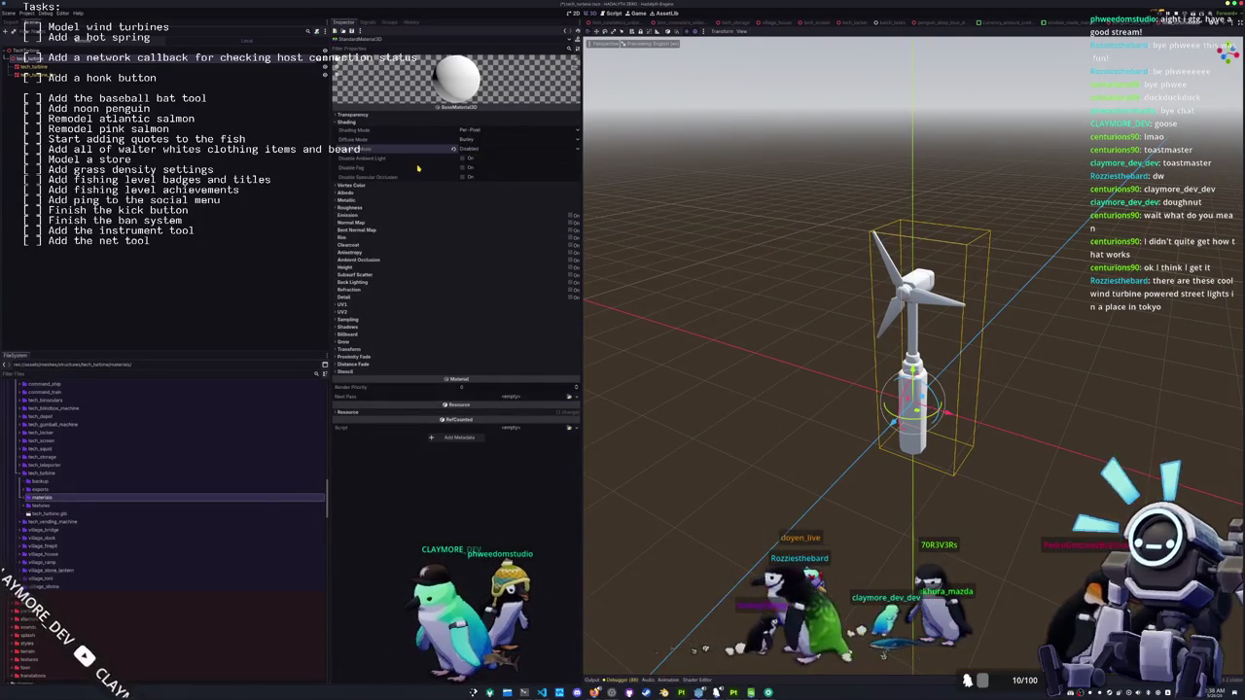
left_click(381, 123)
Step: Load the tech_turbine texture into the material's Albedo texture
left_click(400, 138)
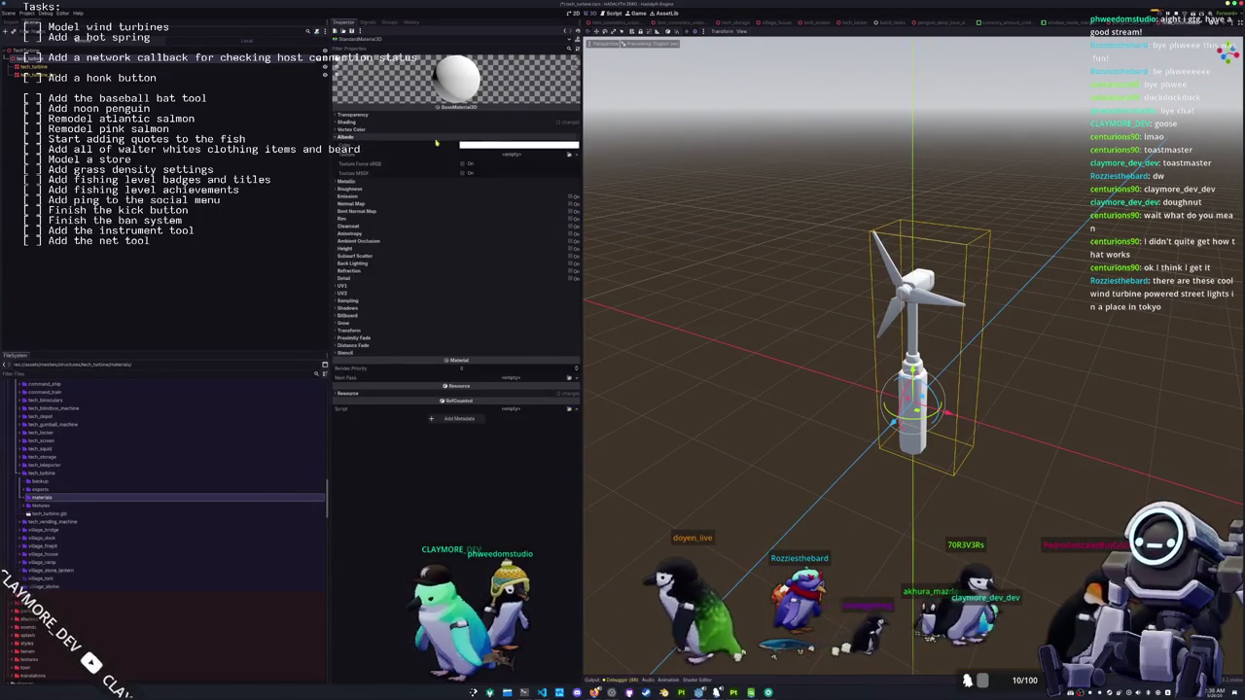
left_click(569, 156)
type("tech_turbine")
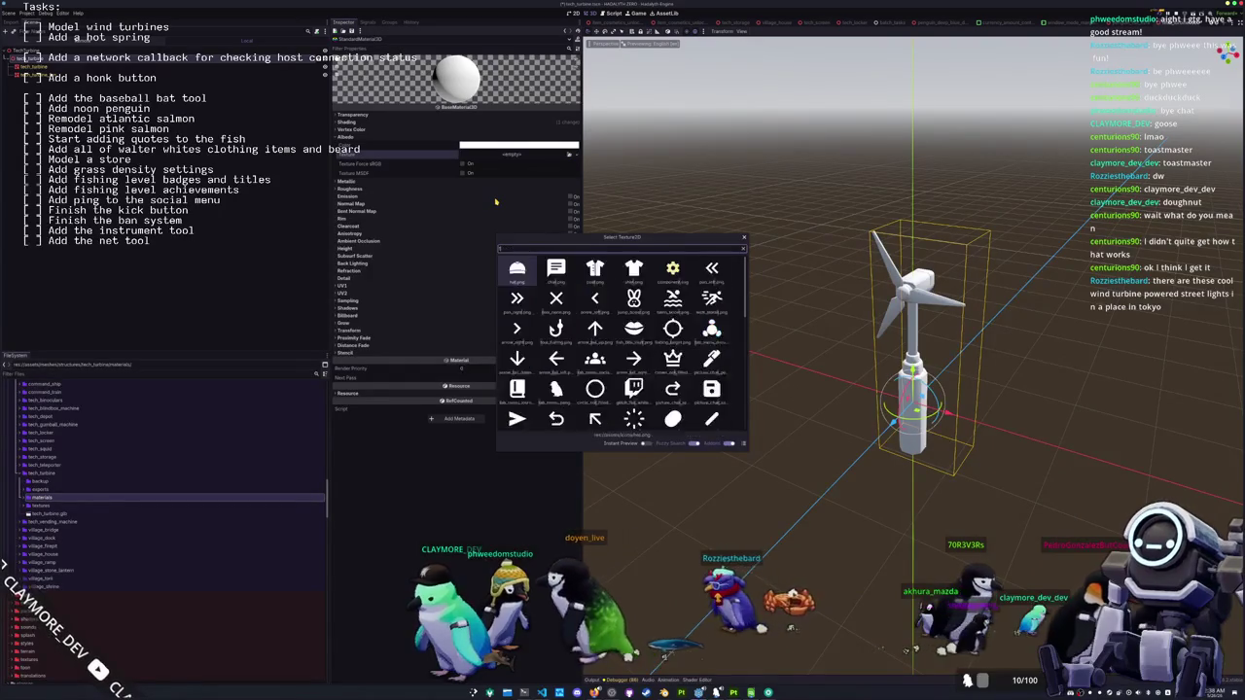
key("Return")
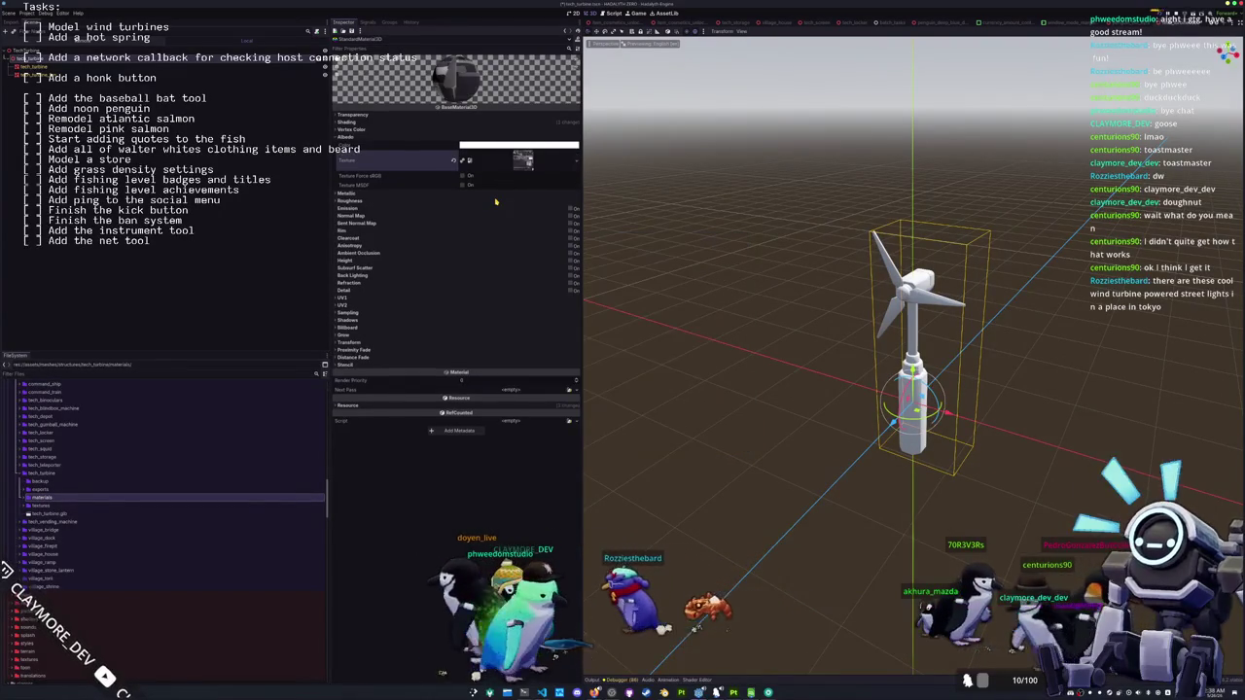
left_click(153, 85)
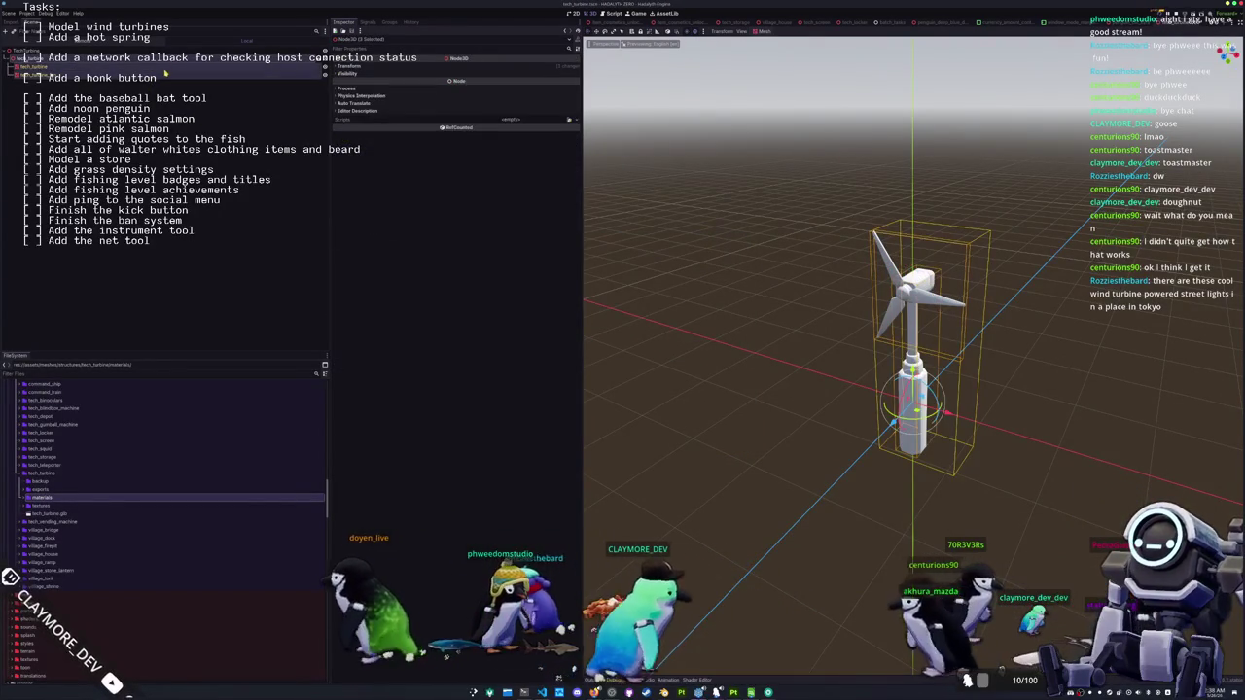
Step: Set the Geometry Material Override of both meshes to the black material and frame the turbine
left_click(364, 108)
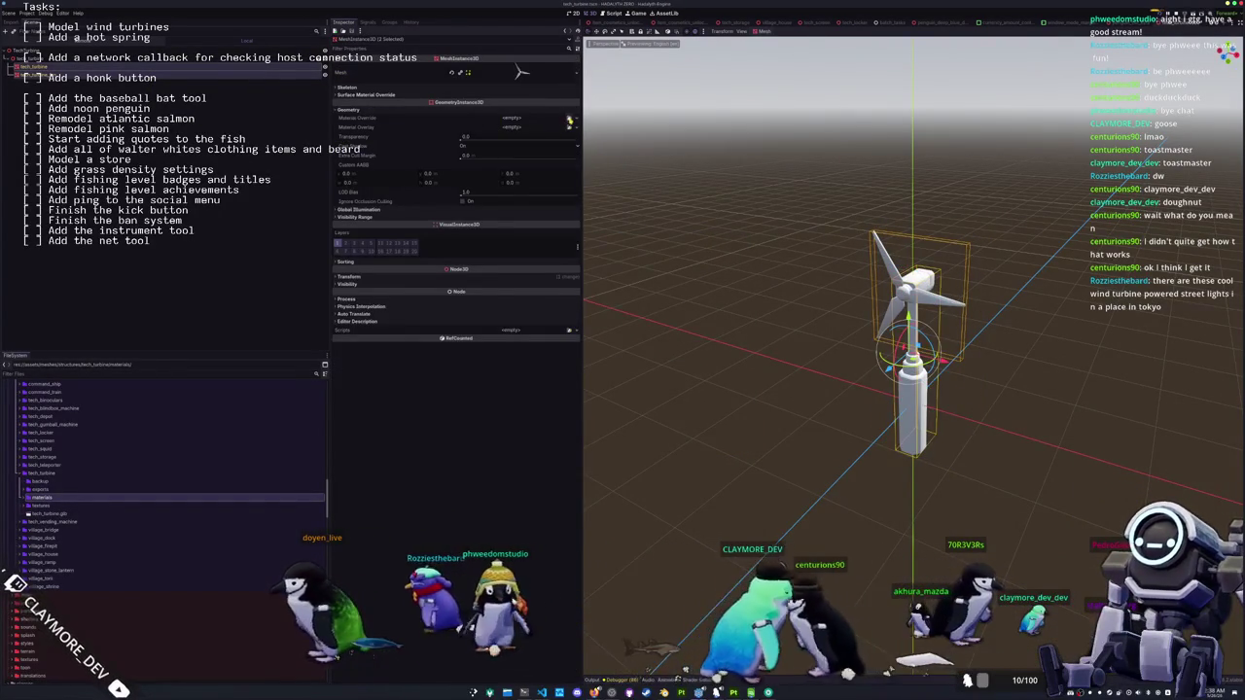
left_click(569, 121)
type("tech_t")
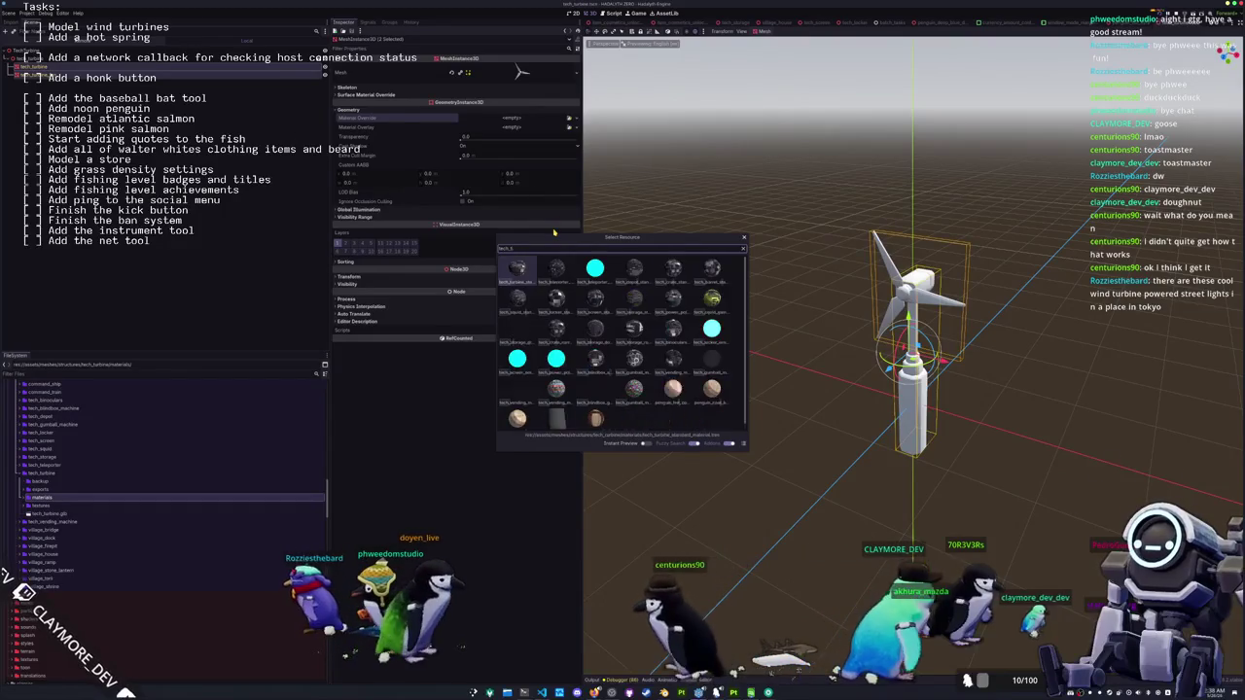
type("black")
key("Return")
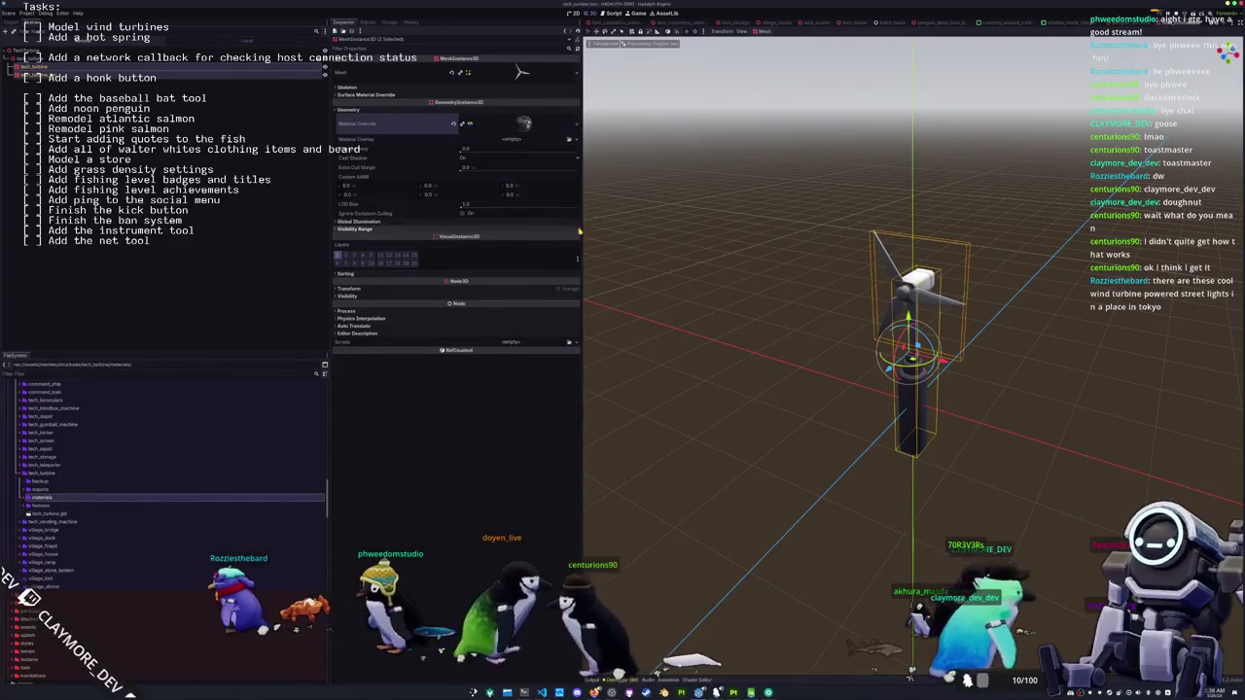
key("f")
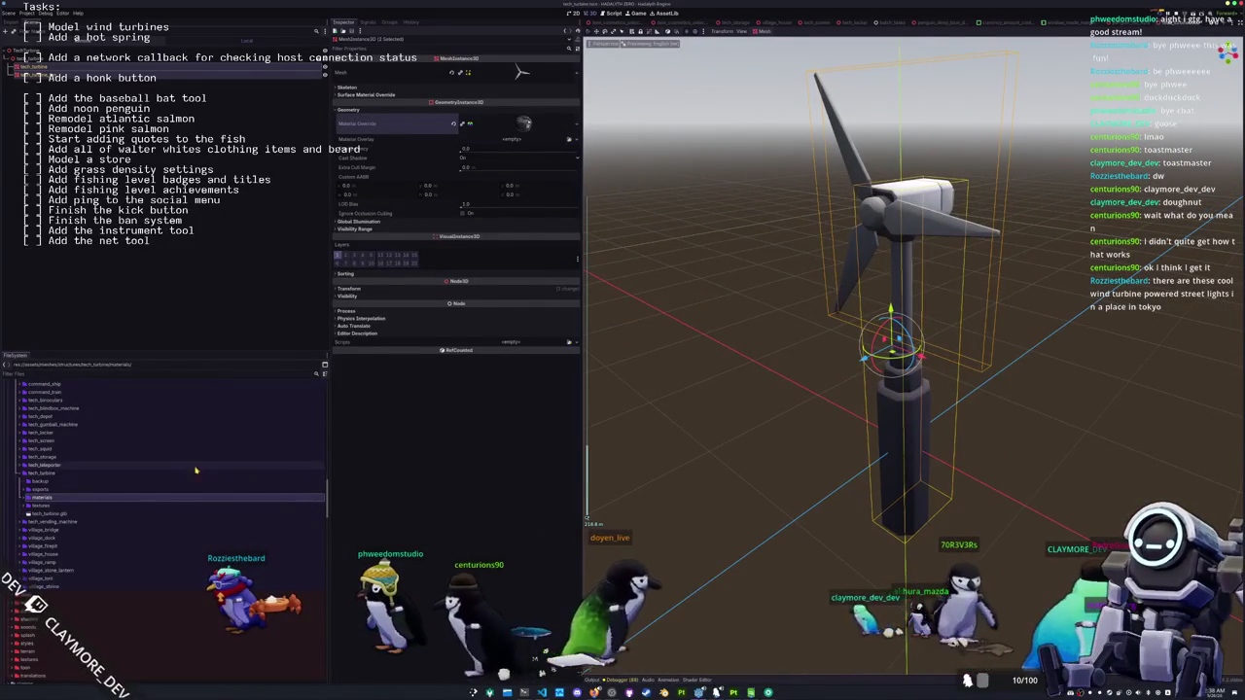
Step: Expand the res://component folder in the FileSystem panel
scroll(71, 502, "up", 15)
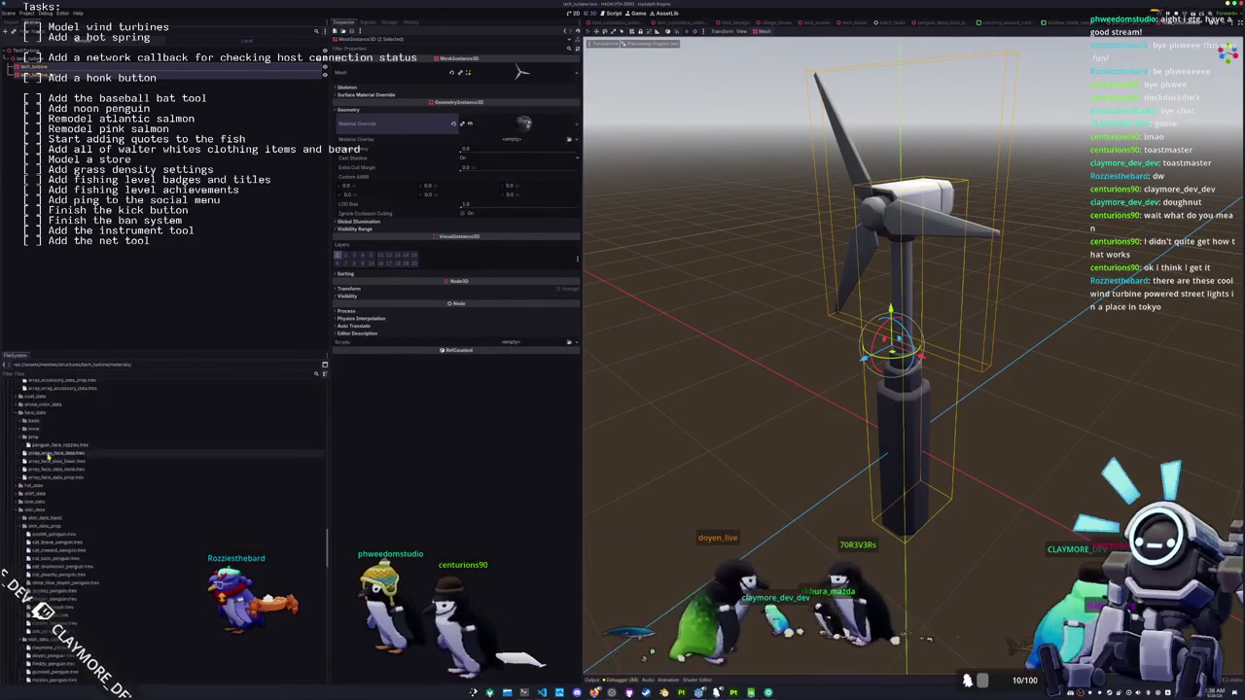
scroll(66, 504, "down", 5)
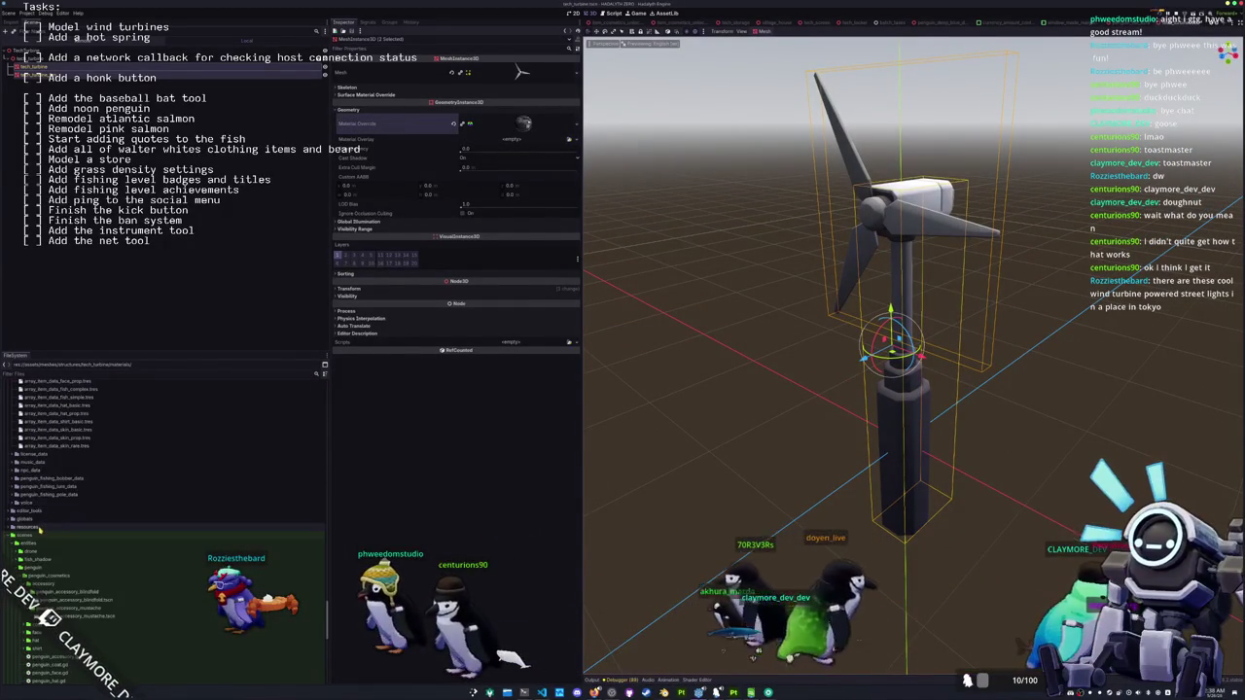
scroll(43, 506, "up", 5)
left_click(29, 540)
double_click(39, 540)
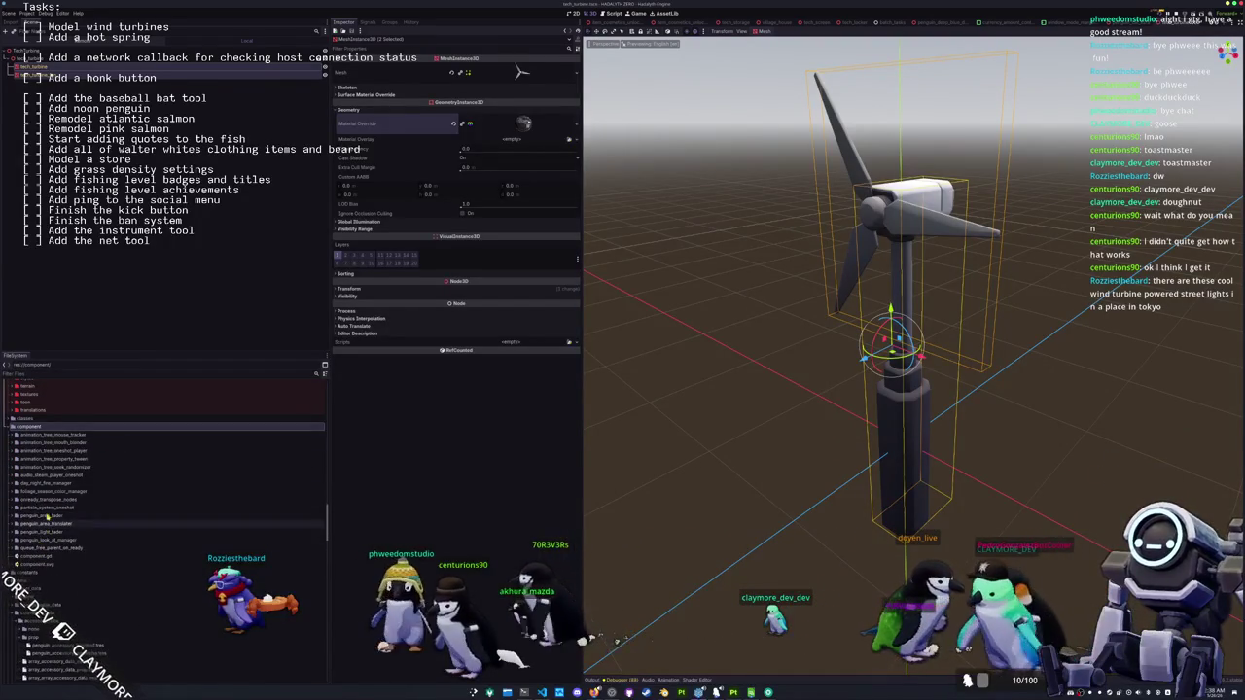
right_click(39, 429)
Step: Create a local_rotator folder inside the component folder
mouse_move(97, 432)
left_click(149, 435)
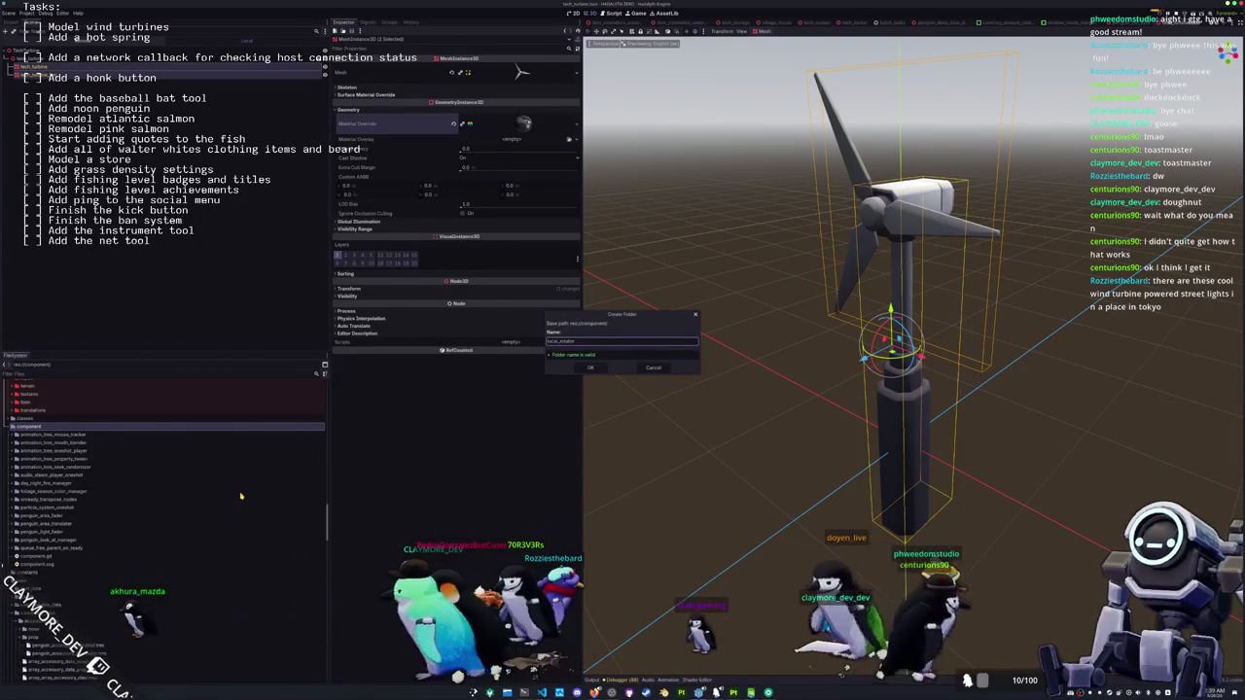
key("Return")
Step: Create a local_rotator.gd script inheriting NodeComponent in the local_rotator folder
right_click(78, 501)
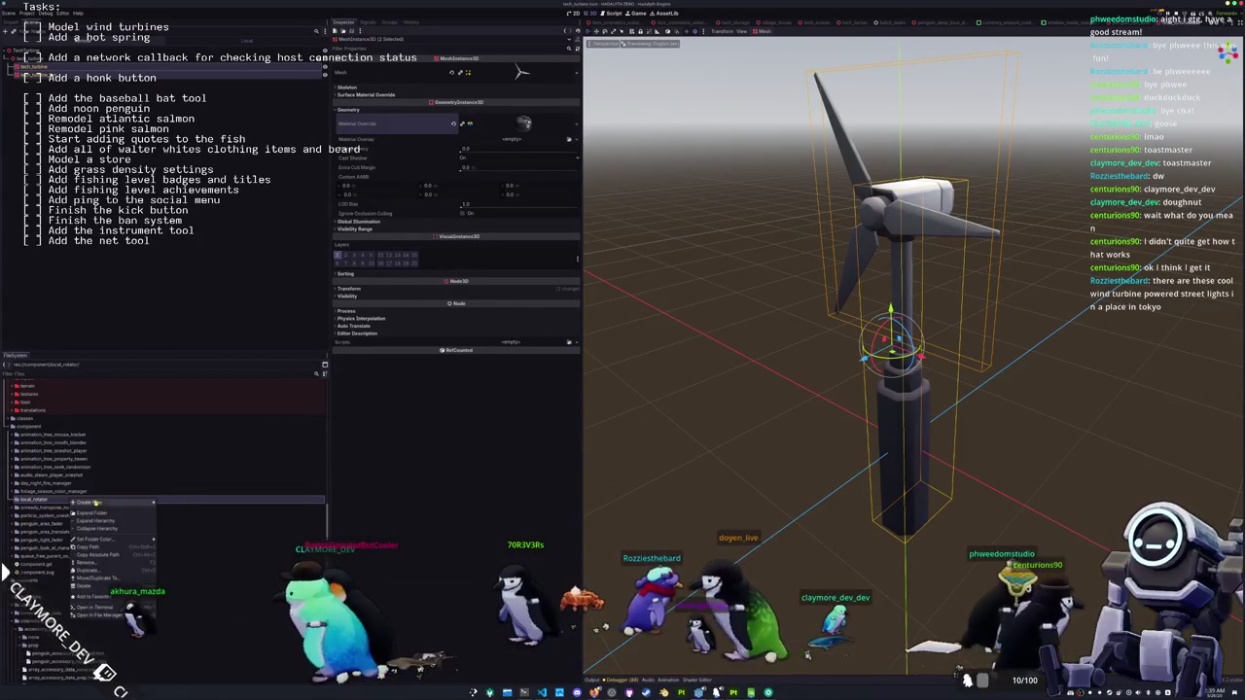
mouse_move(117, 502)
left_click(173, 518)
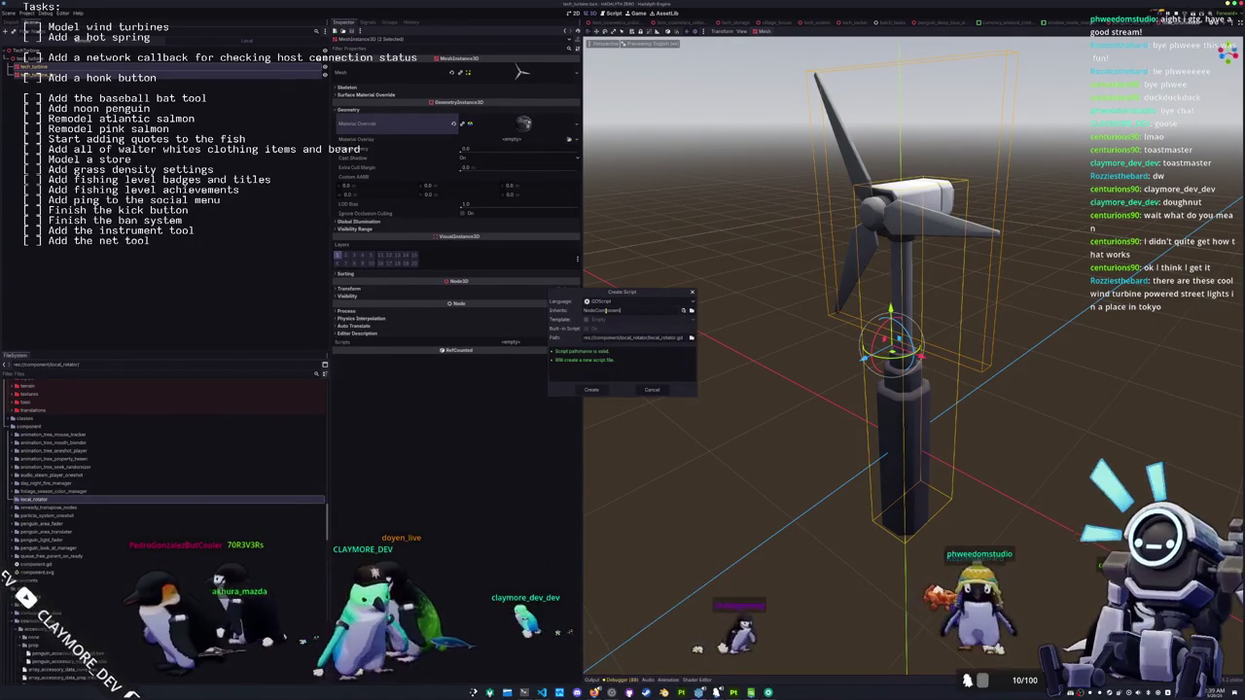
key("Escape")
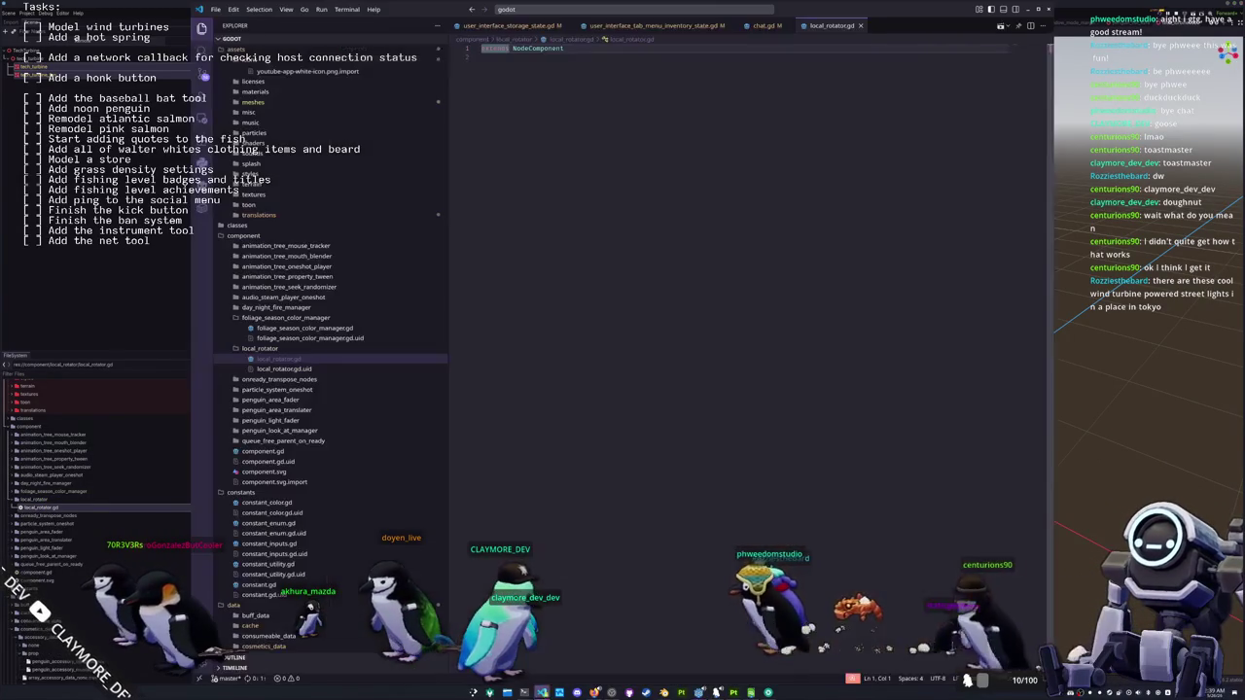
Step: Declare class_name LocalRotator, an exported Node3D target, and a _ready() function
type("class_name LocalRotato")
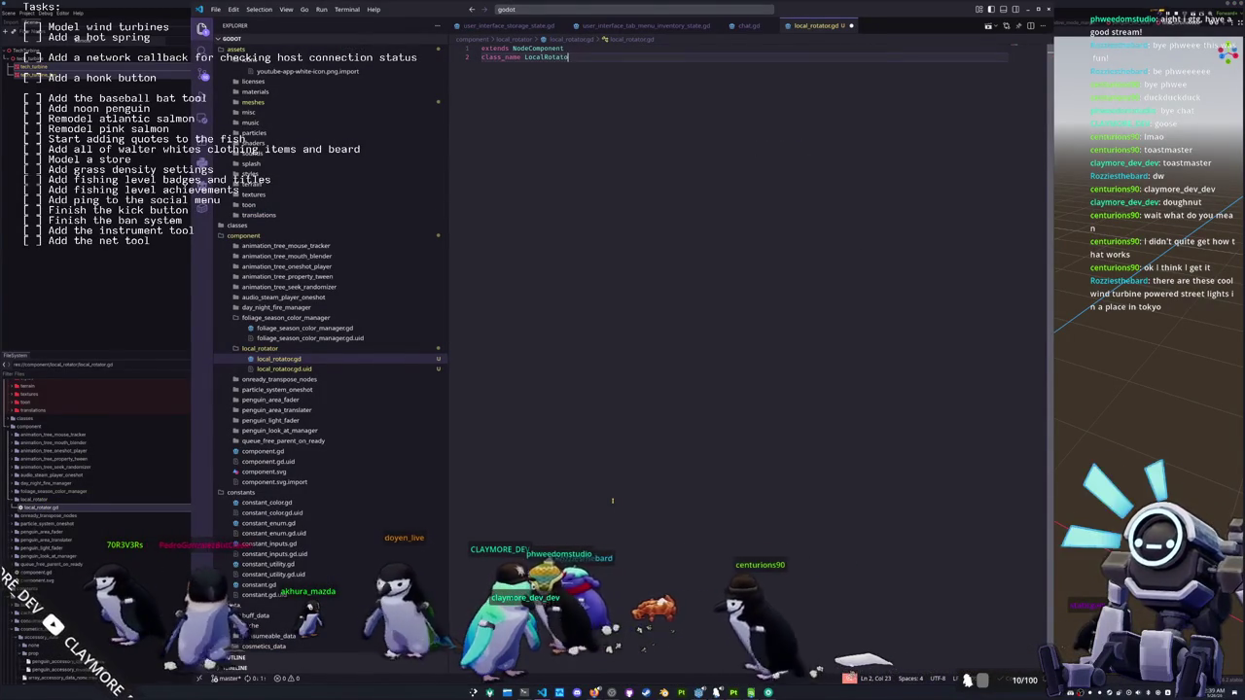
type("r")
key("Return")
key("Return")
type("@export var target : N")
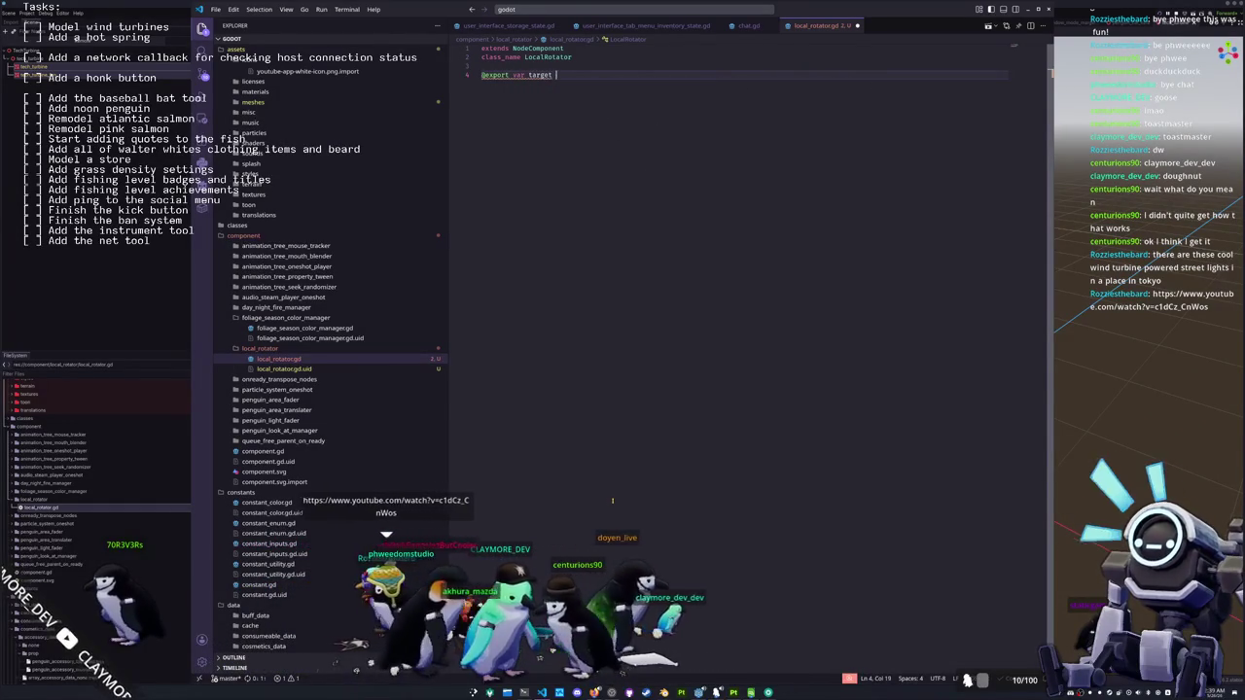
type("ode3D")
key("Return")
key("Return")
type("func _ready() -> void:")
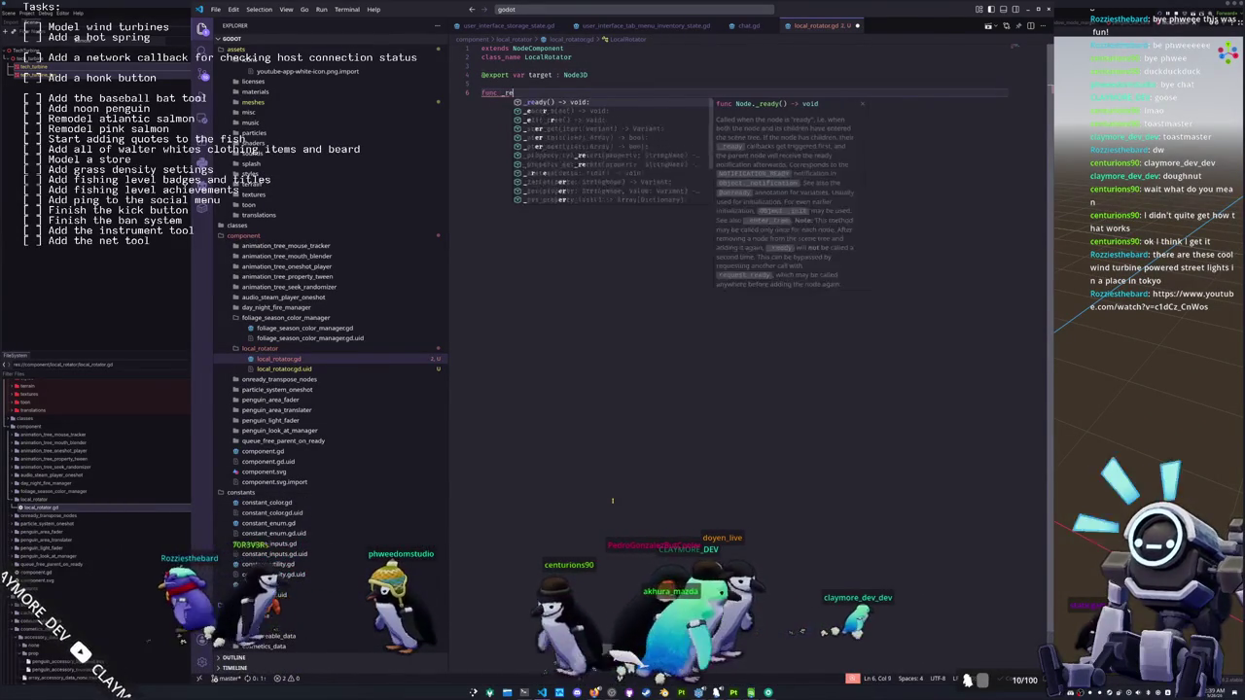
key("Home")
key("Return")
key("Return")
key("Up")
key("Up")
Step: Add a float start_angle variable and set it to randf() * TAU inside _ready()
type("va")
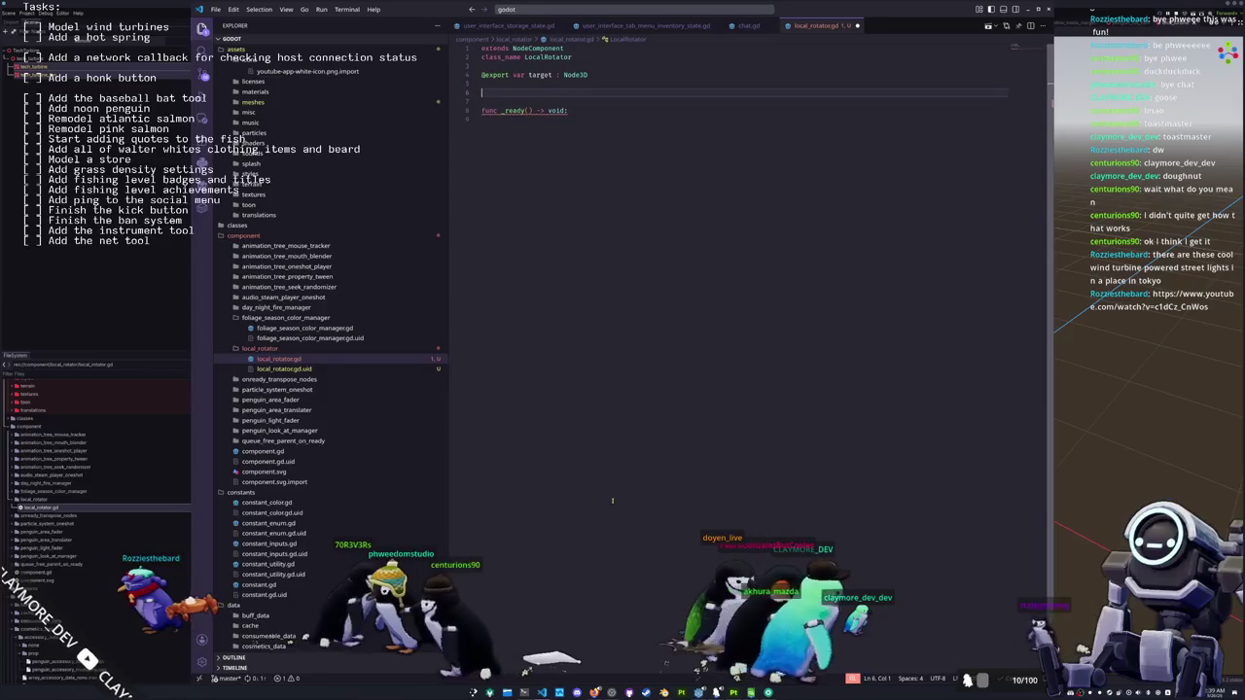
type("r start_angle : ")
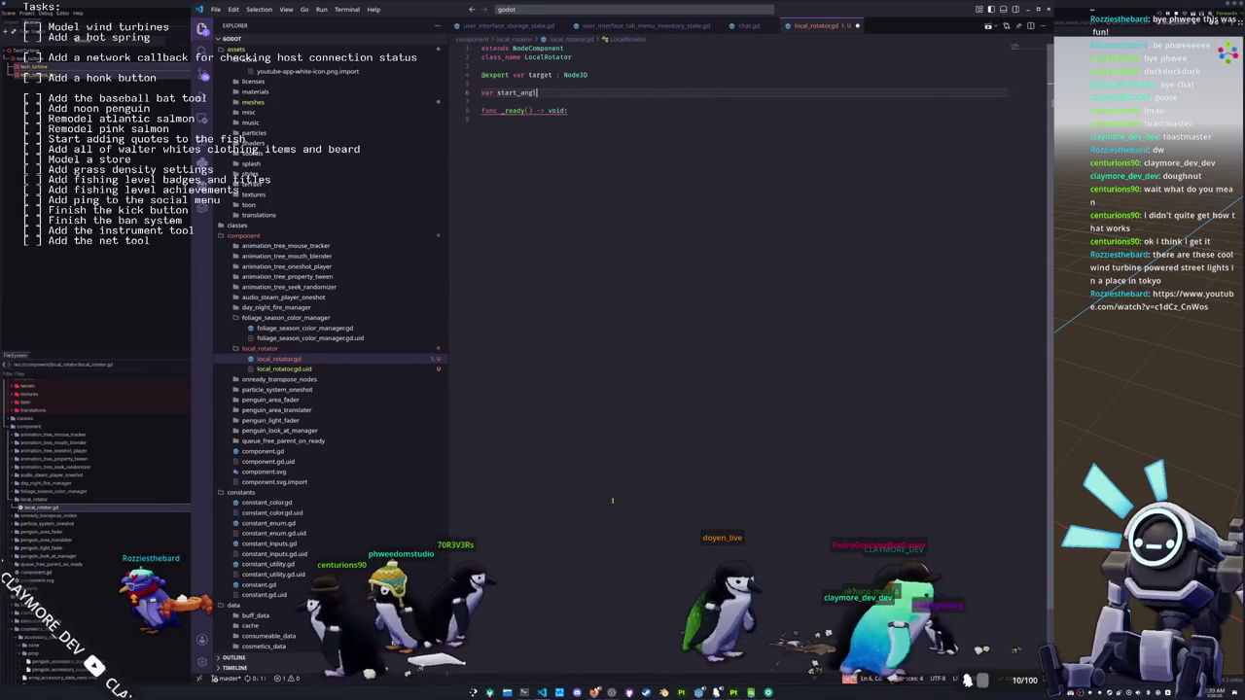
type("float =")
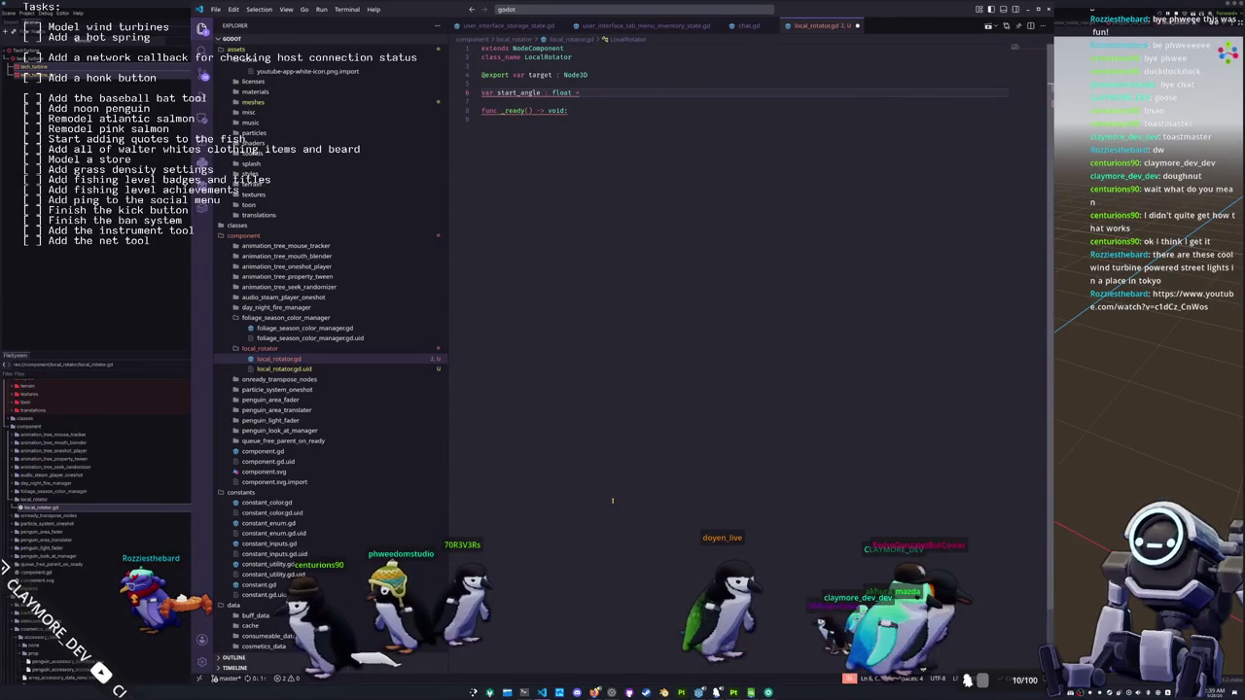
key("Down")
key("Down")
key("End")
key("Return")
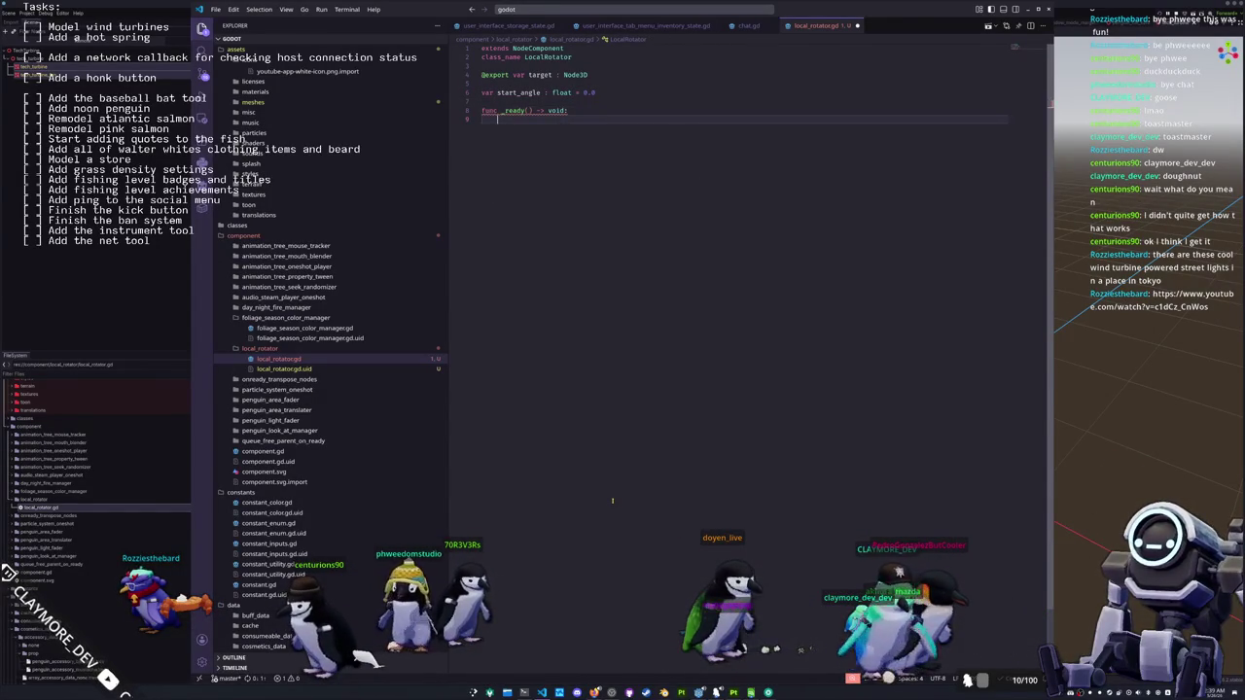
type("tart_angle =")
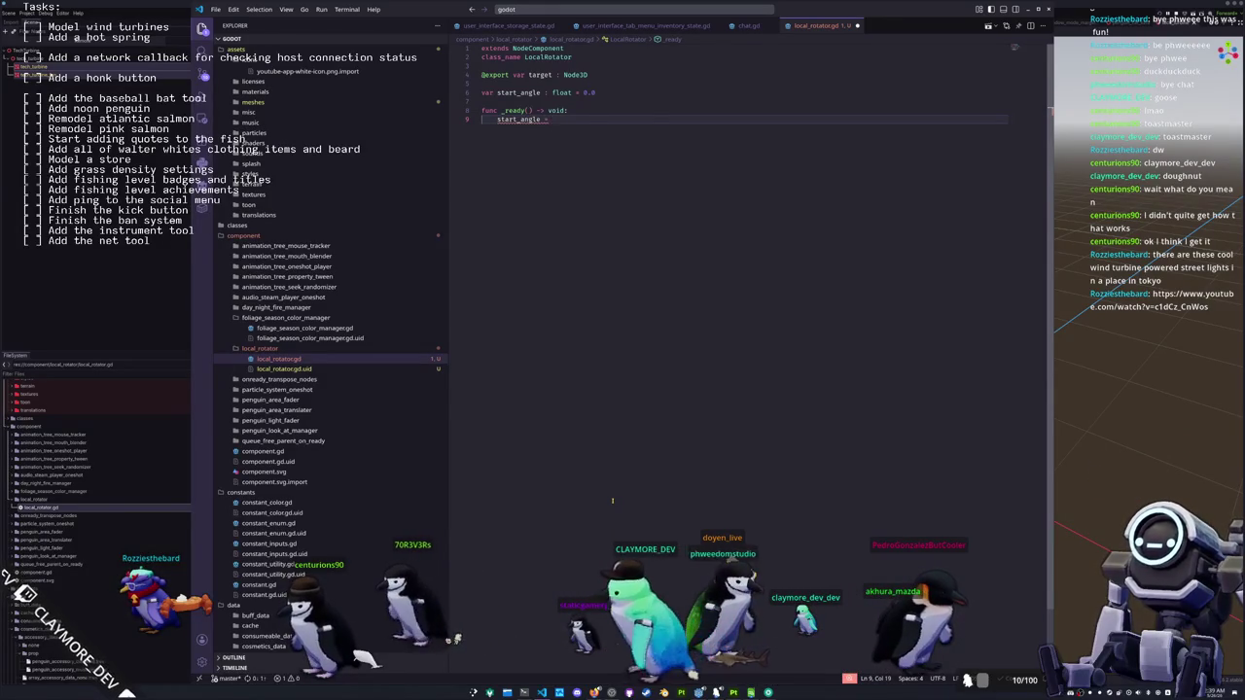
type("randf() * ")
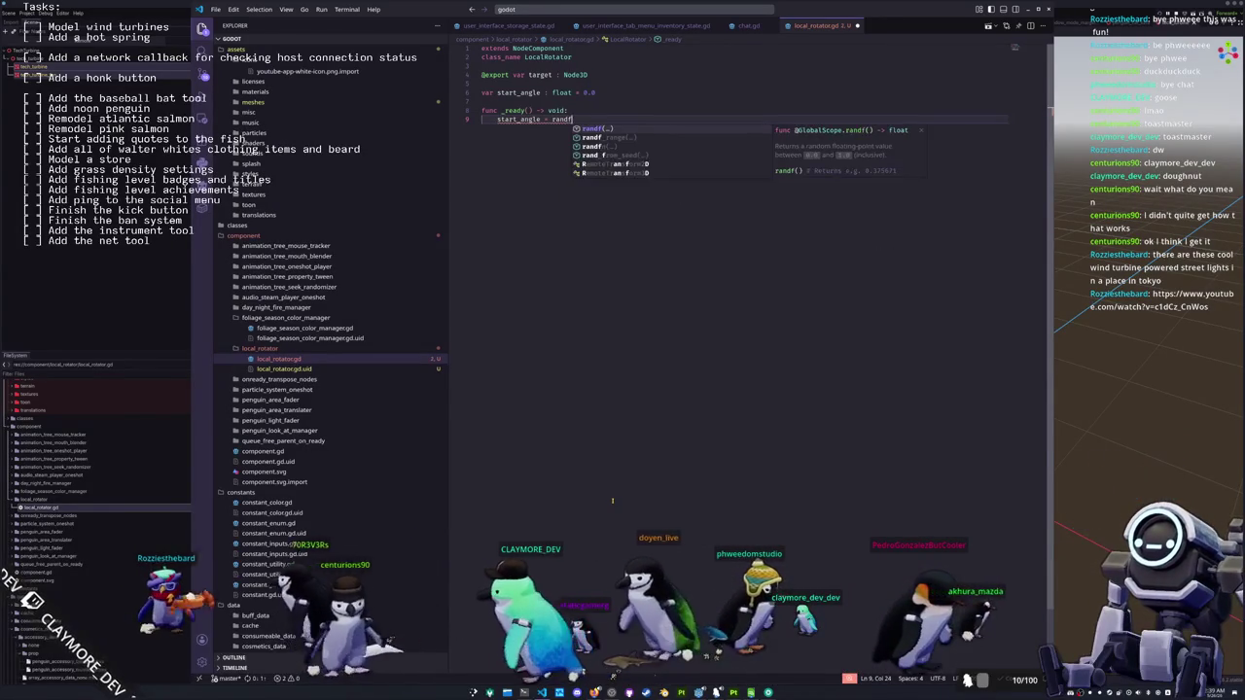
type("TAU")
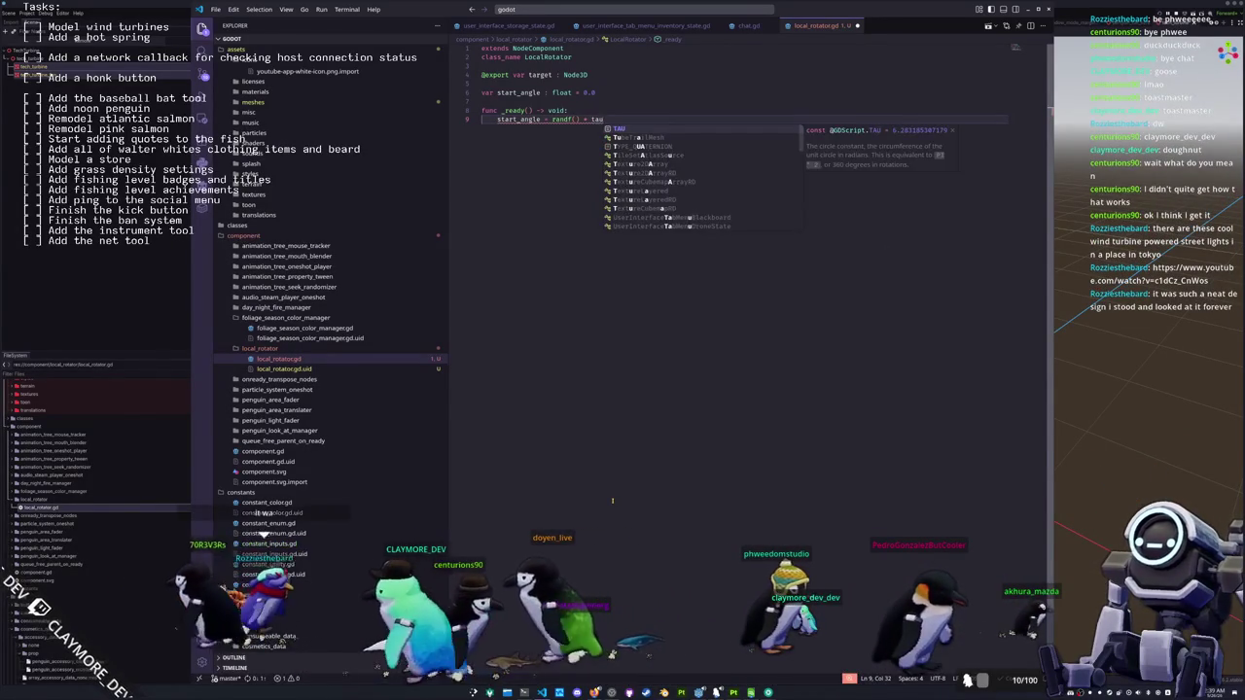
key("Return")
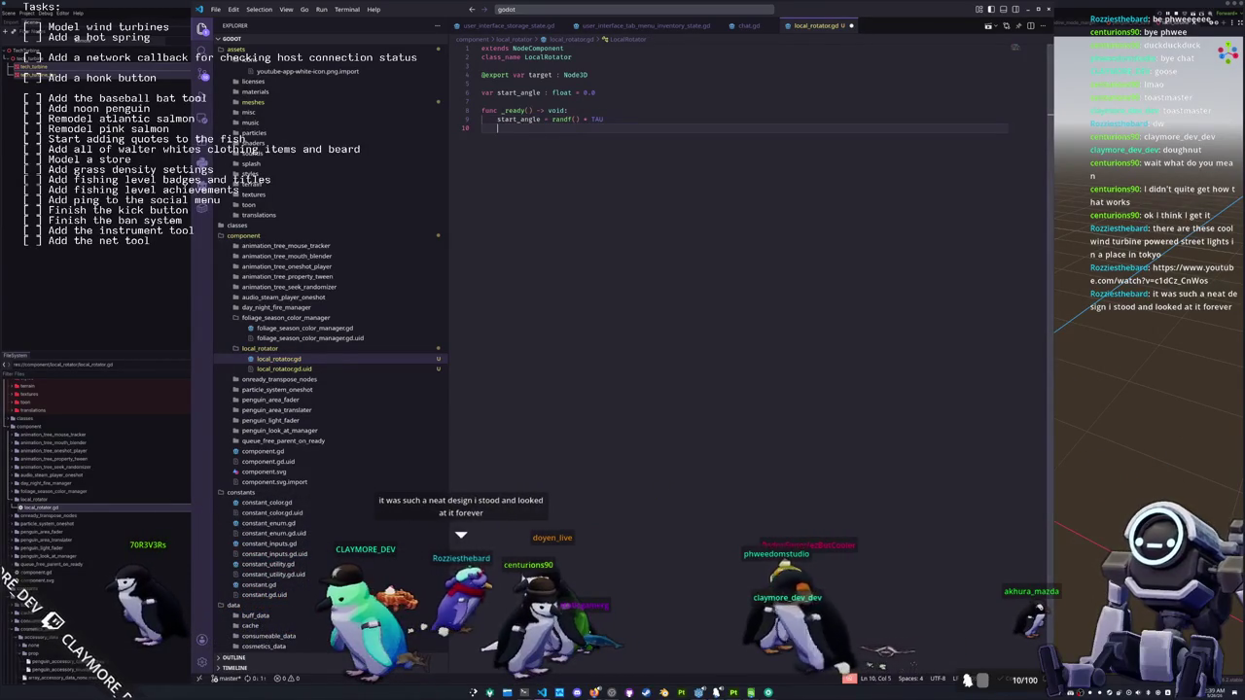
key("alt+Tab")
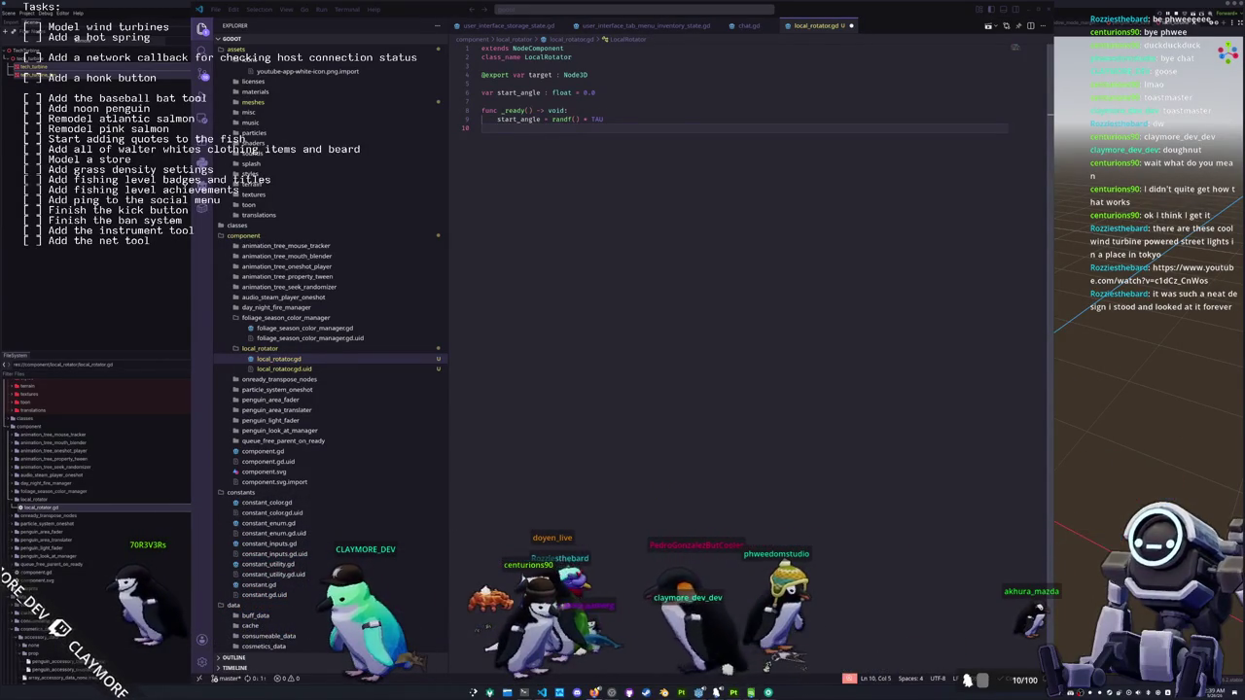
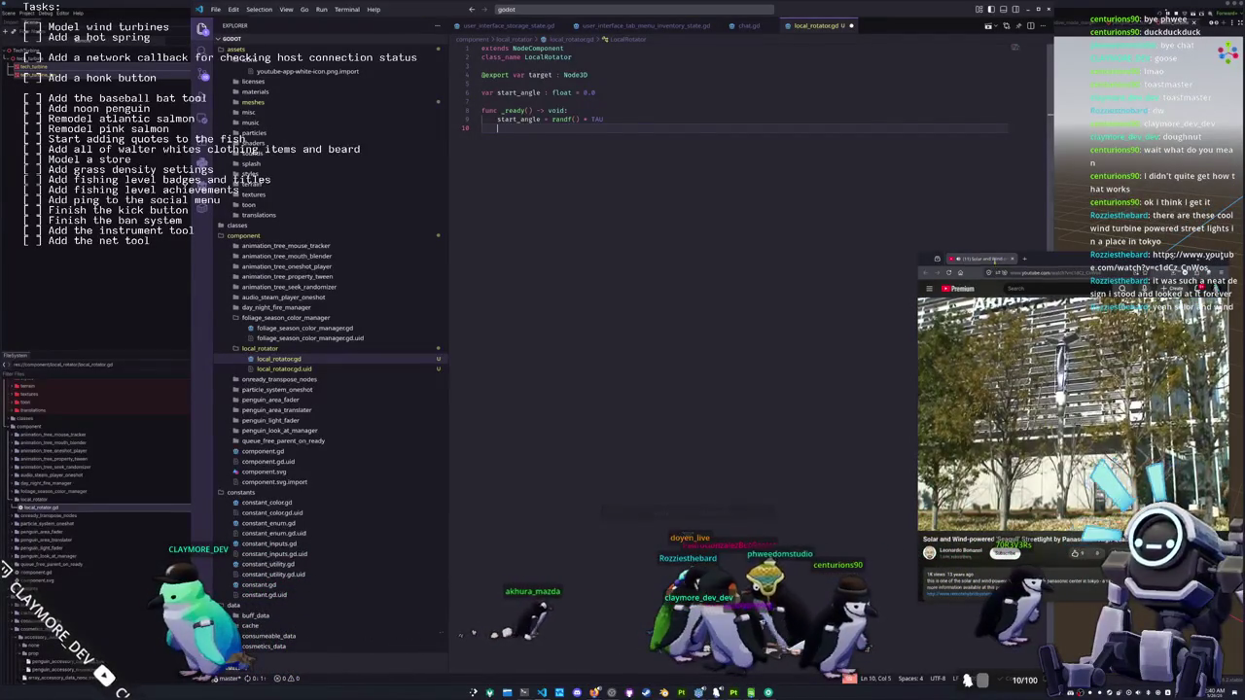
Step: Add a _physics_process(delta) function to local_rotator.gd that begins a target.rotation line
left_click(798, 353)
key("Return")
key("Return")
key("BackSpace")
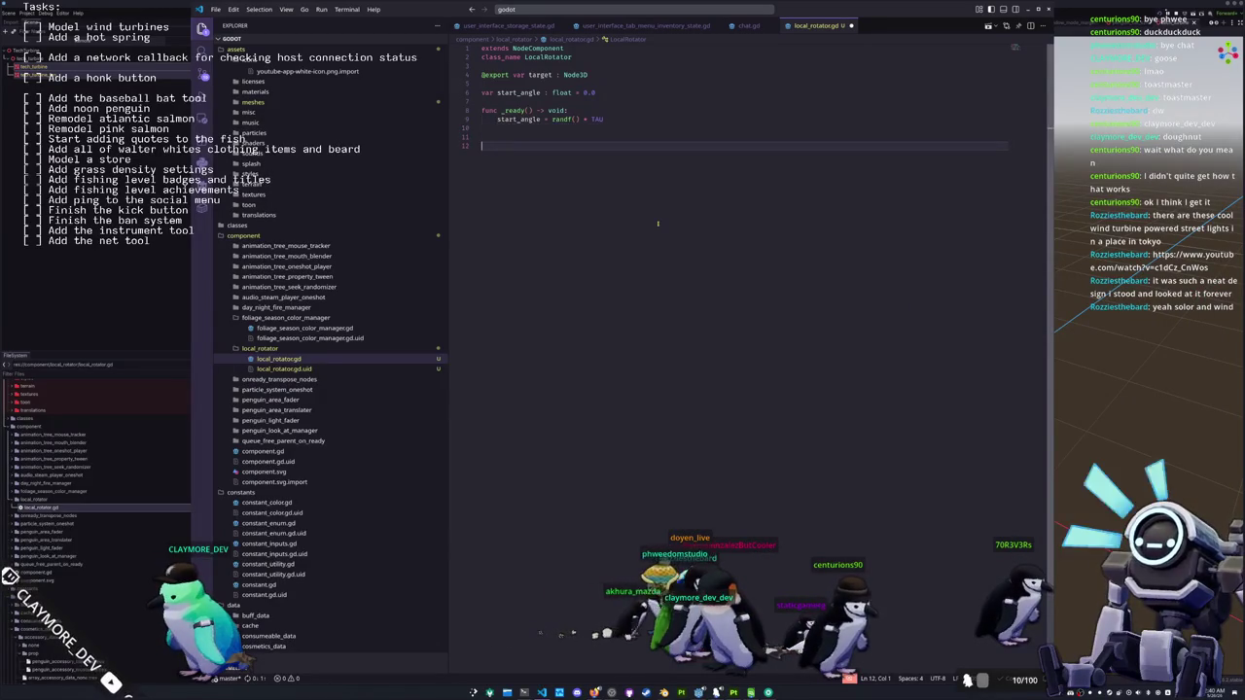
type("func _phy")
key("Return")
key("Return")
key("Return")
type("ta: float) -> void:")
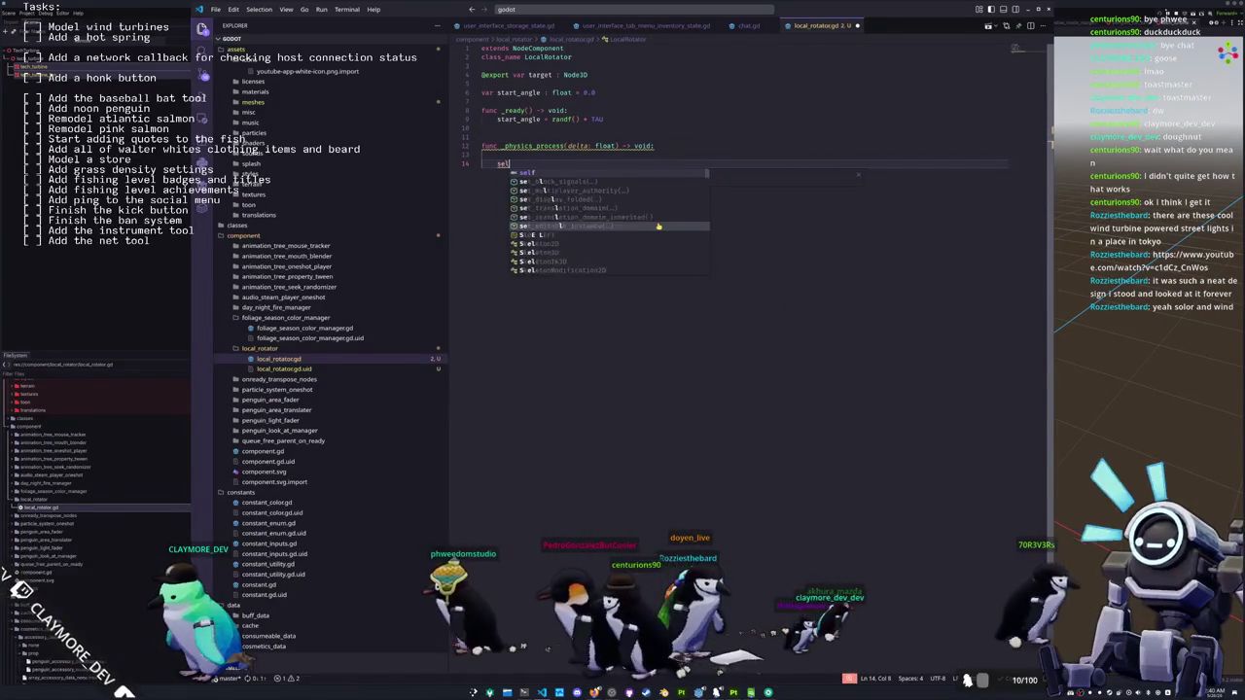
type("arget.rotation =")
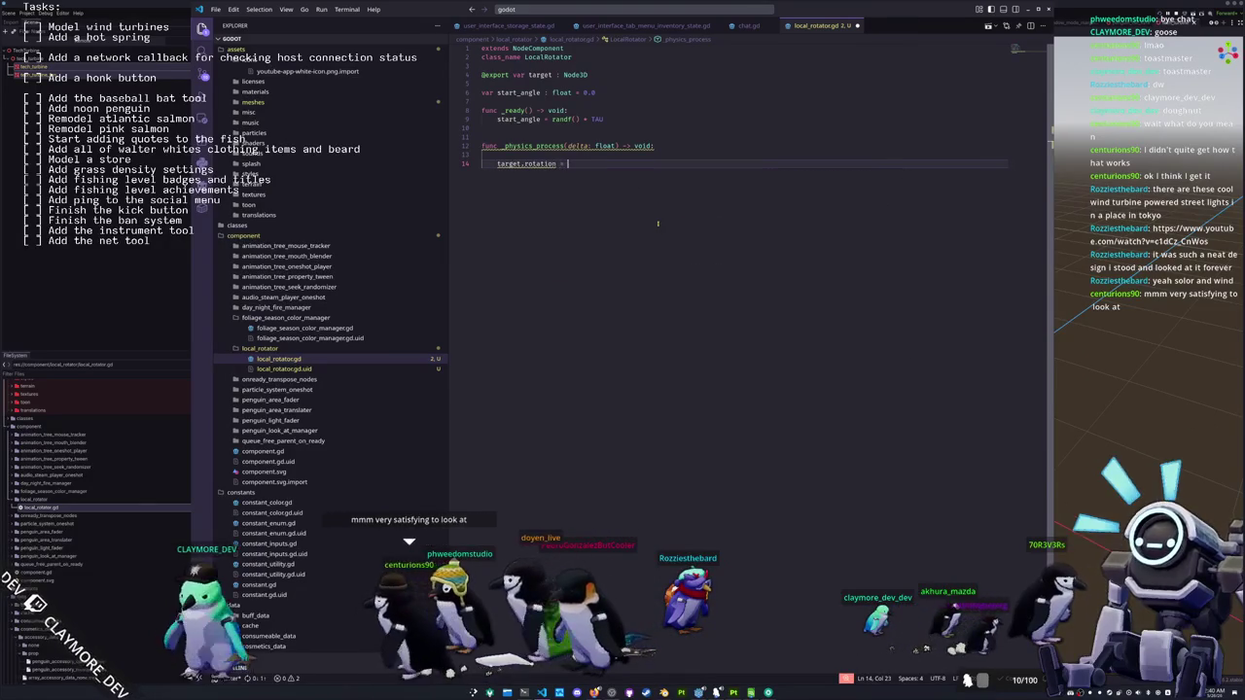
key("Up")
key("Up")
key("Up")
key("End")
key("Return")
key("Return")
type("@export v")
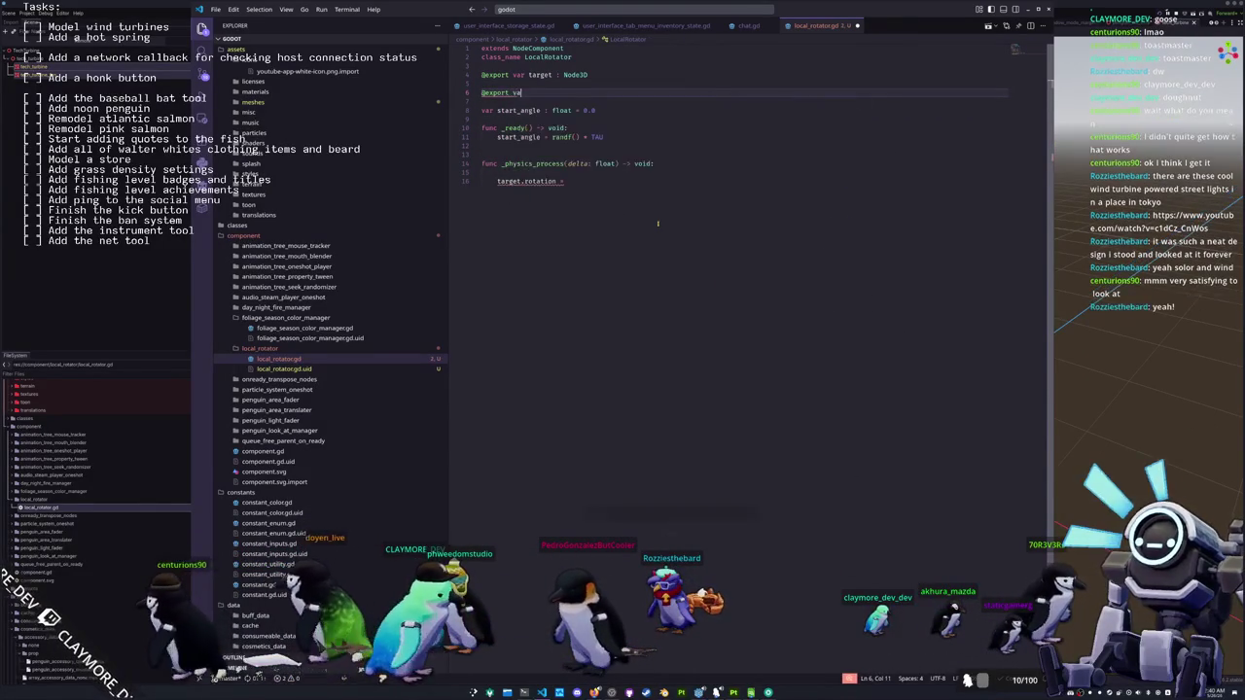
type("ar axis : ")
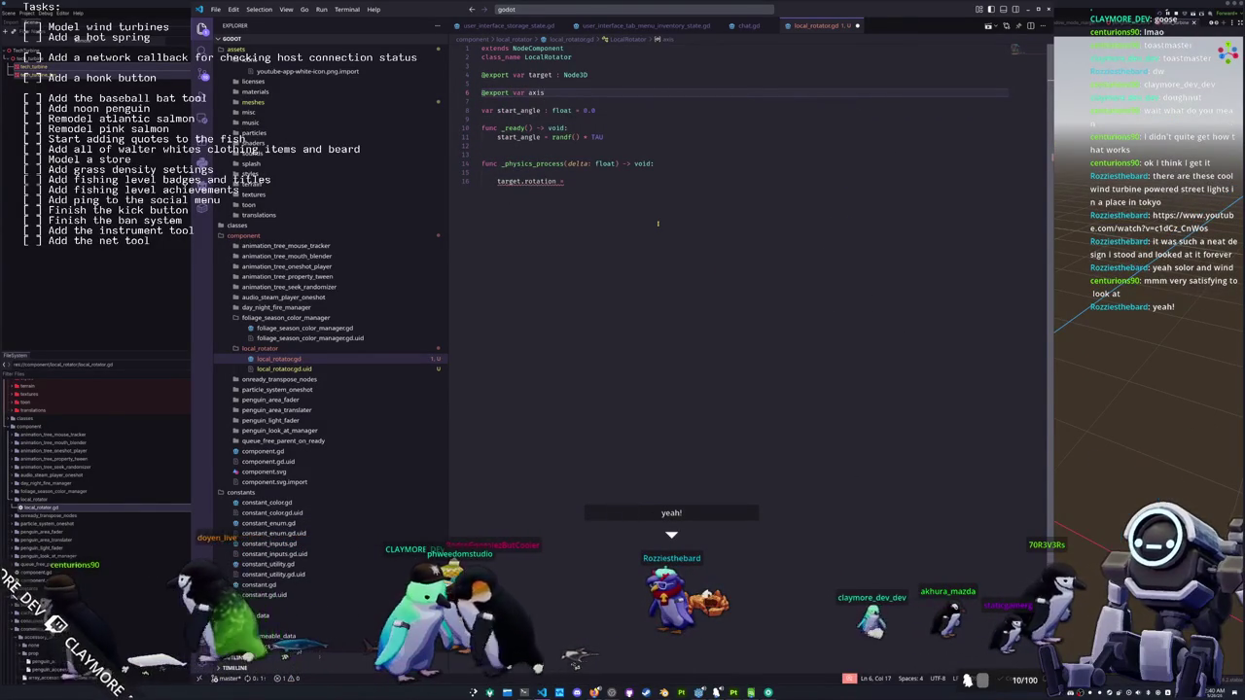
type("Vector3.")
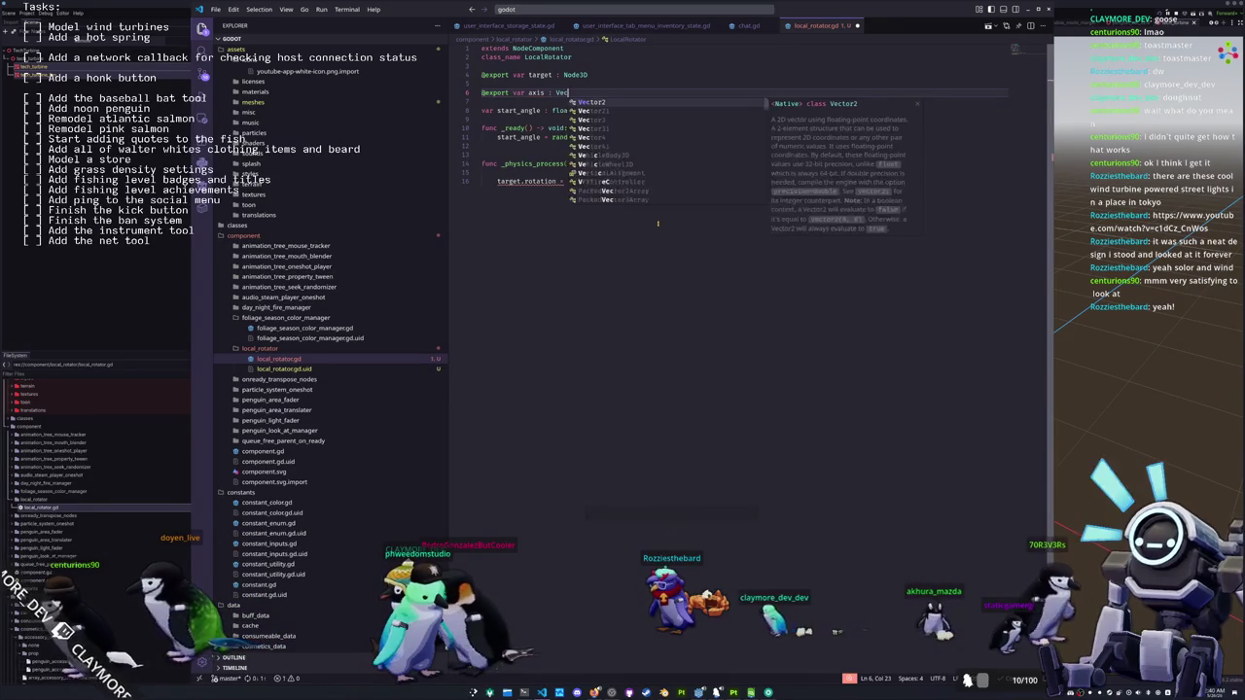
key("BackSpace")
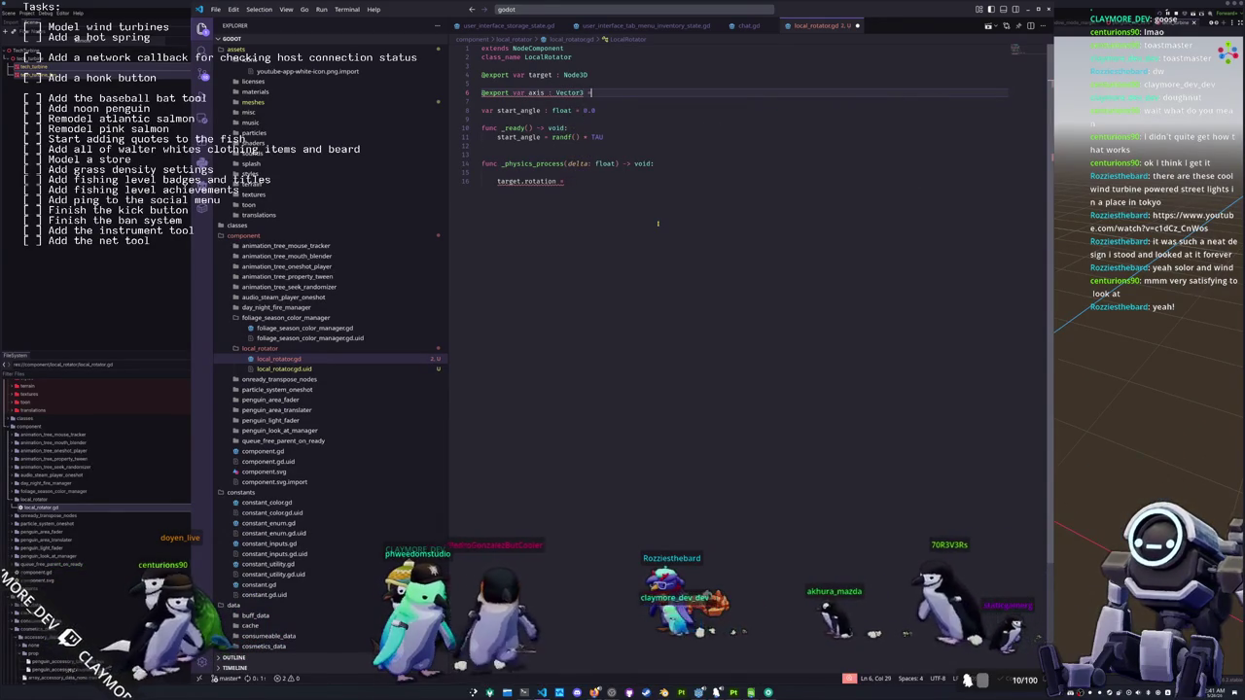
type("= Vector3.FRO")
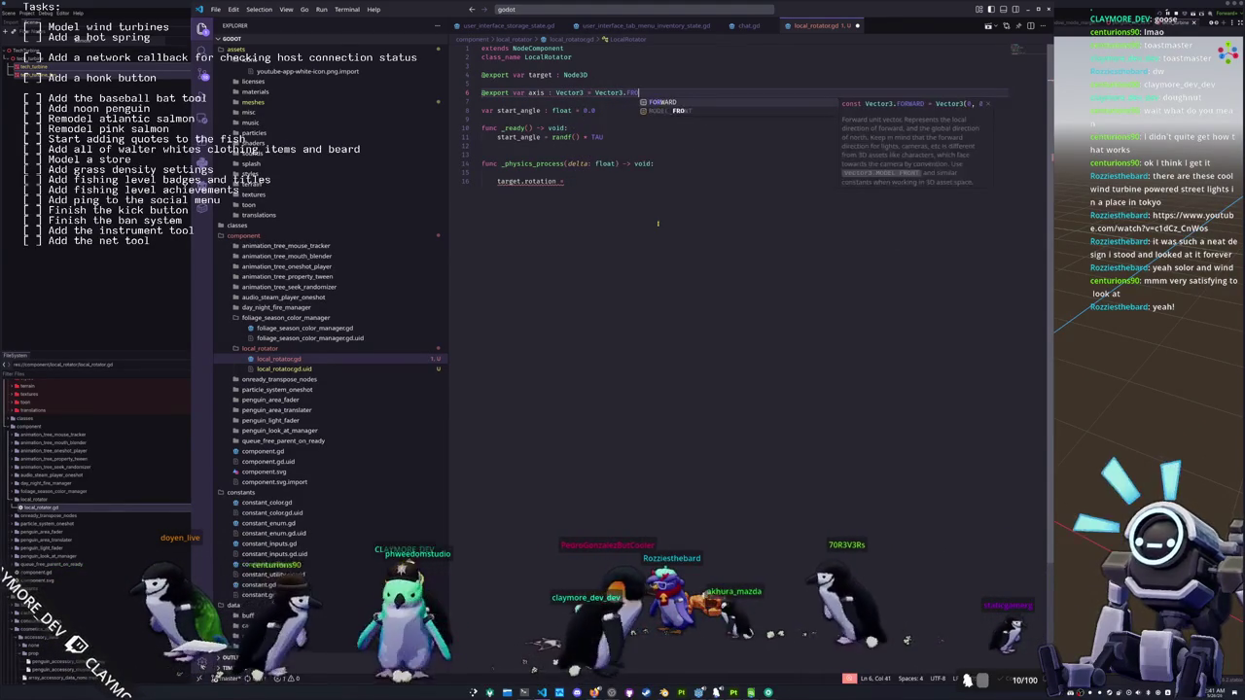
type("FO")
key("Tab")
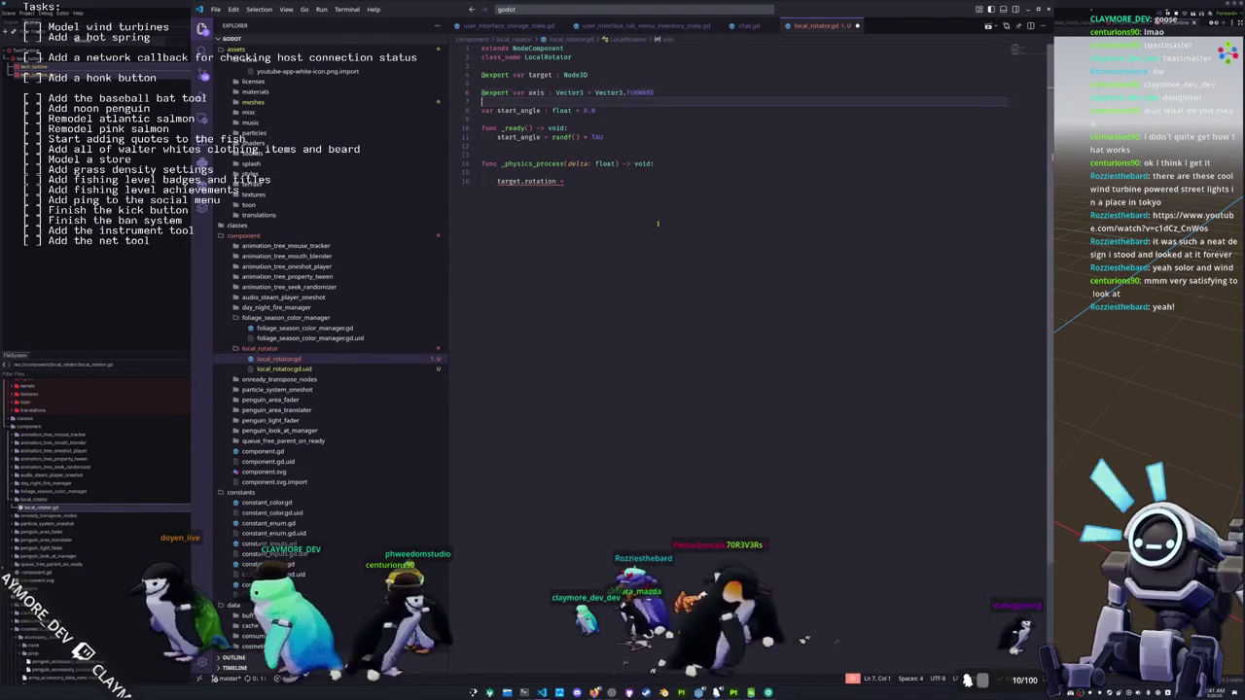
key("Down")
key("Down")
key("Home")
left_click(658, 223)
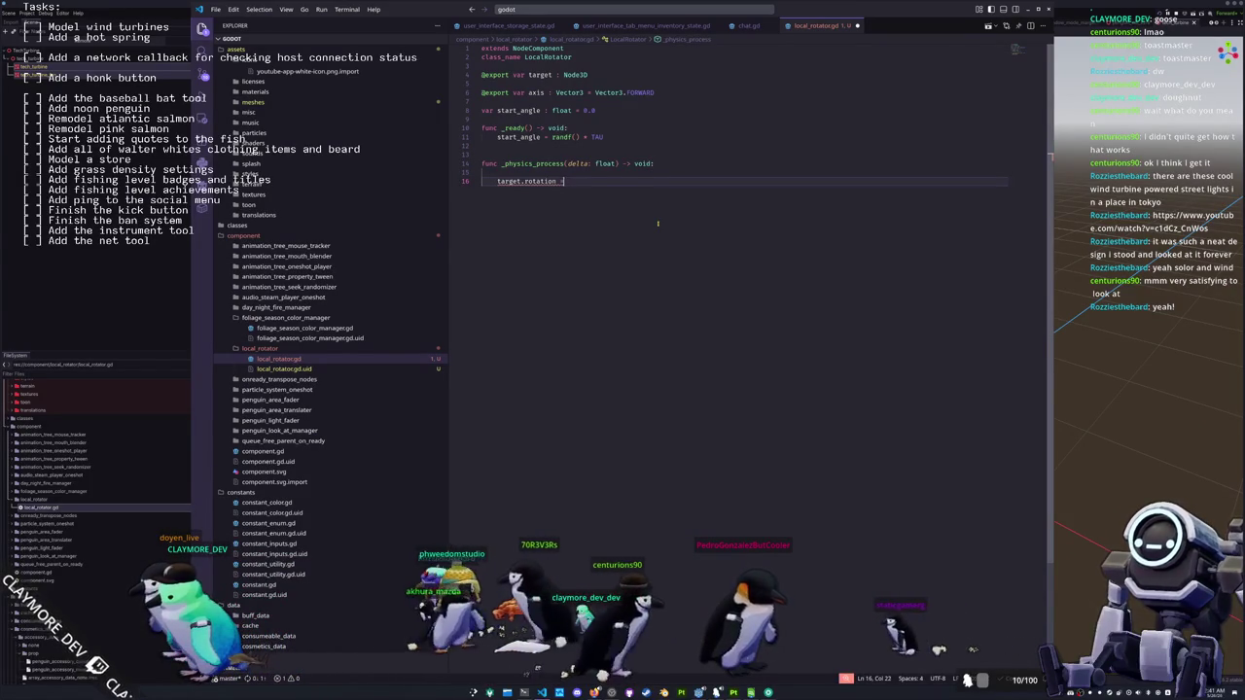
type("=")
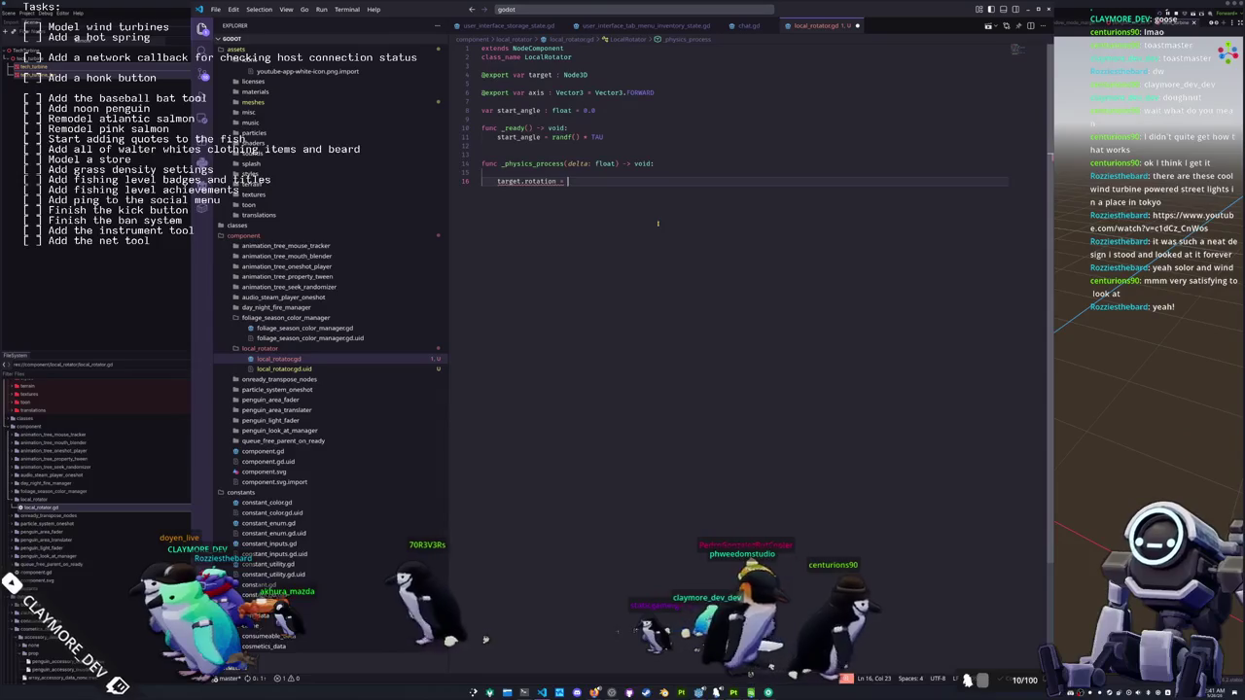
Step: Change the rotation line to call target.rotate_object_local(axis, start_angle)
key("ctrl+shift+Left")
key("ctrl+shift+Left")
type("rotate")
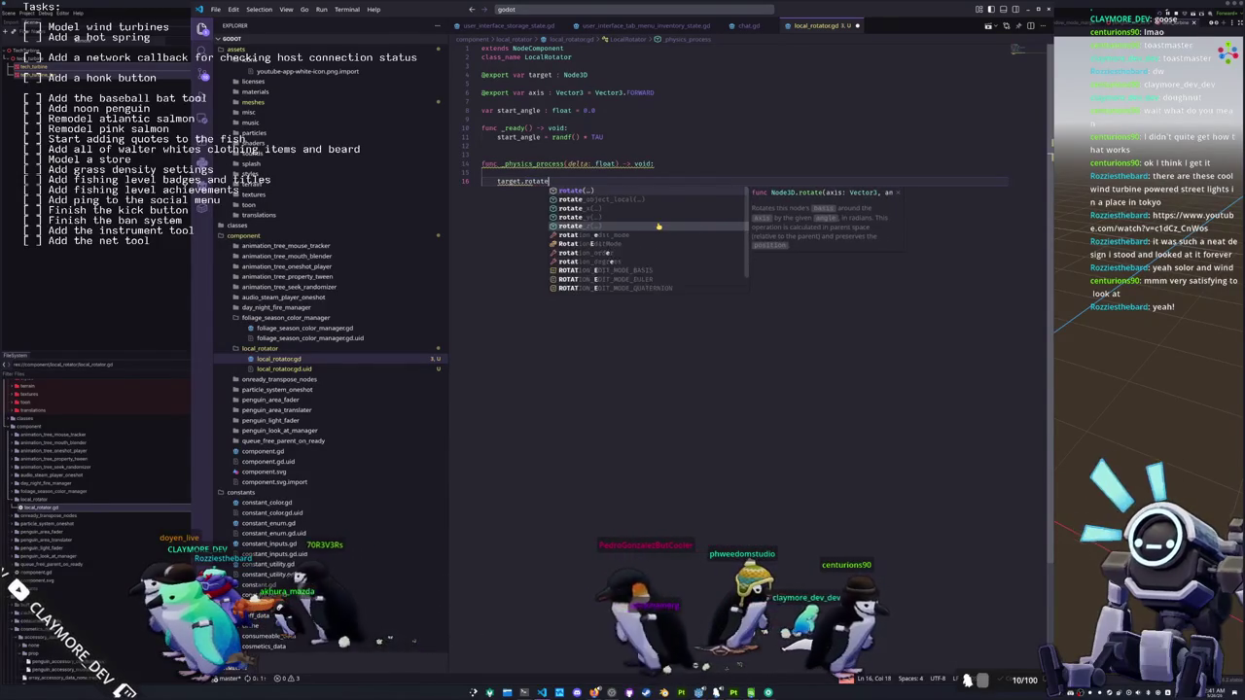
key("Return")
type("axis, ")
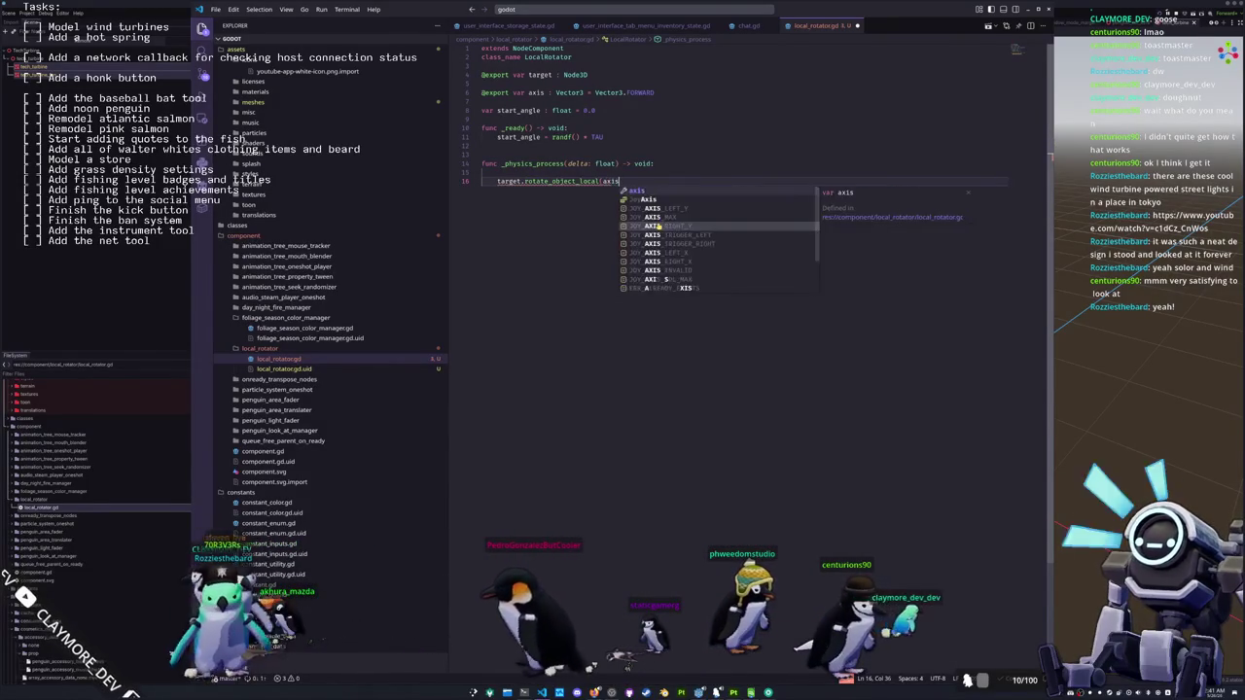
type("start_angle +")
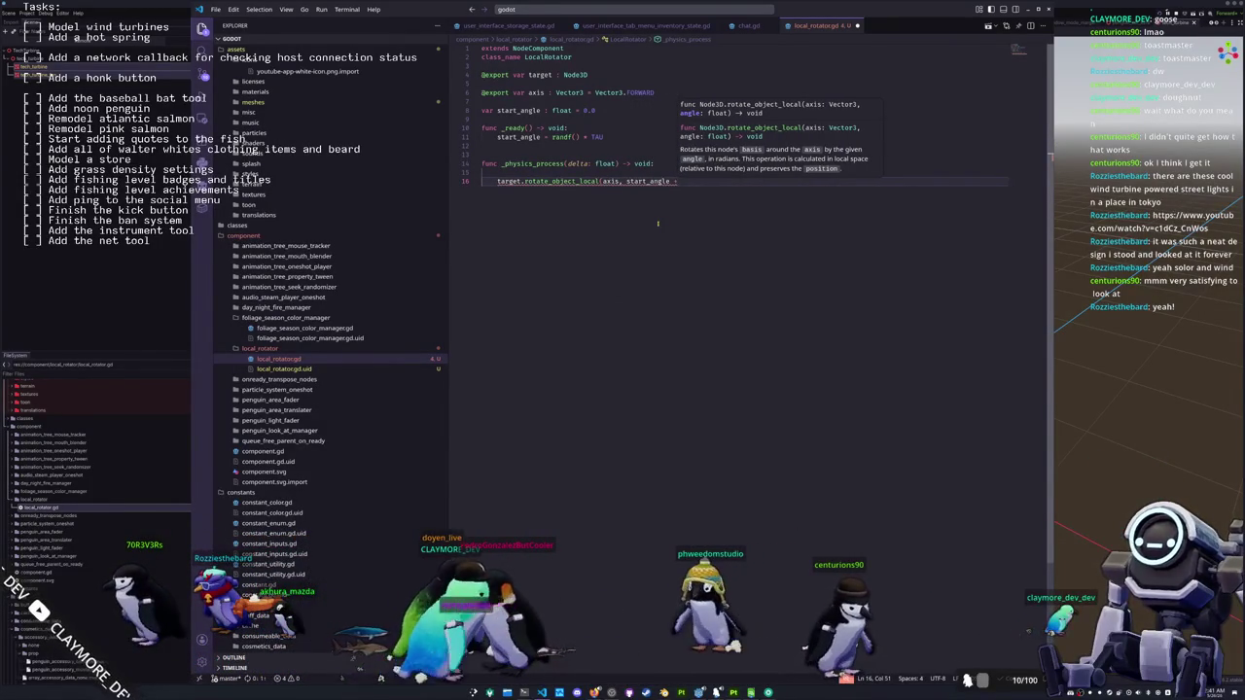
type(" delta")
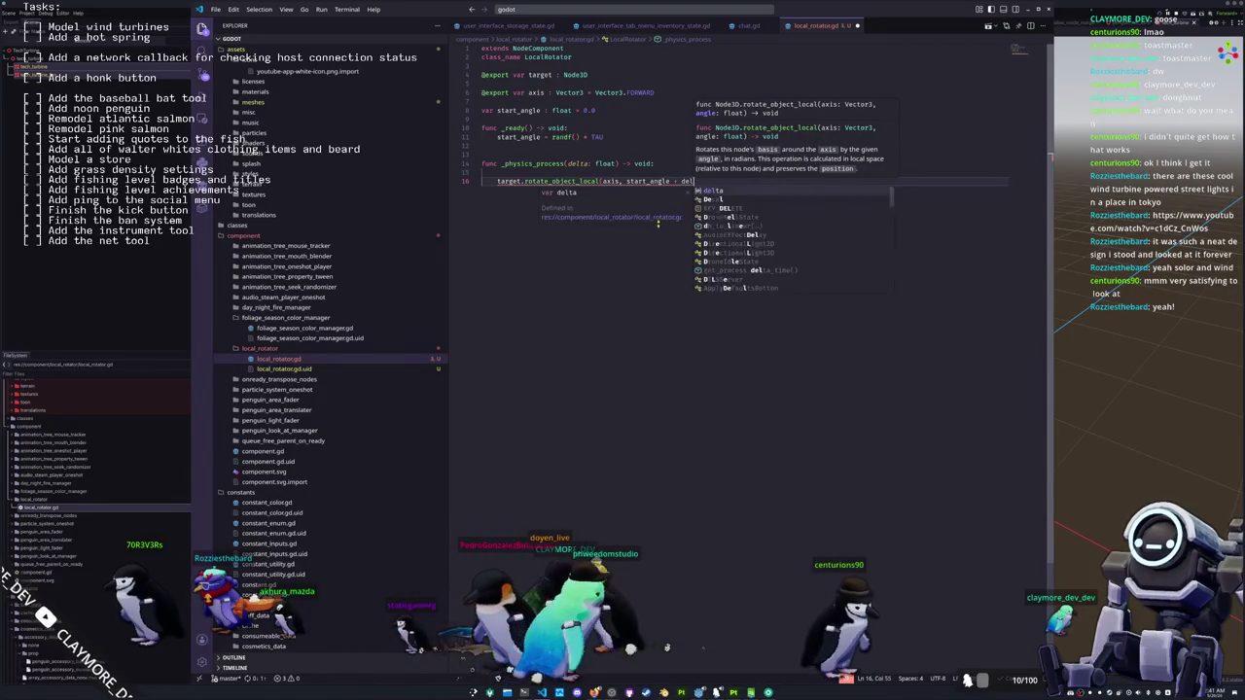
key("ctrl+z")
key("ctrl+z")
key("ctrl+z")
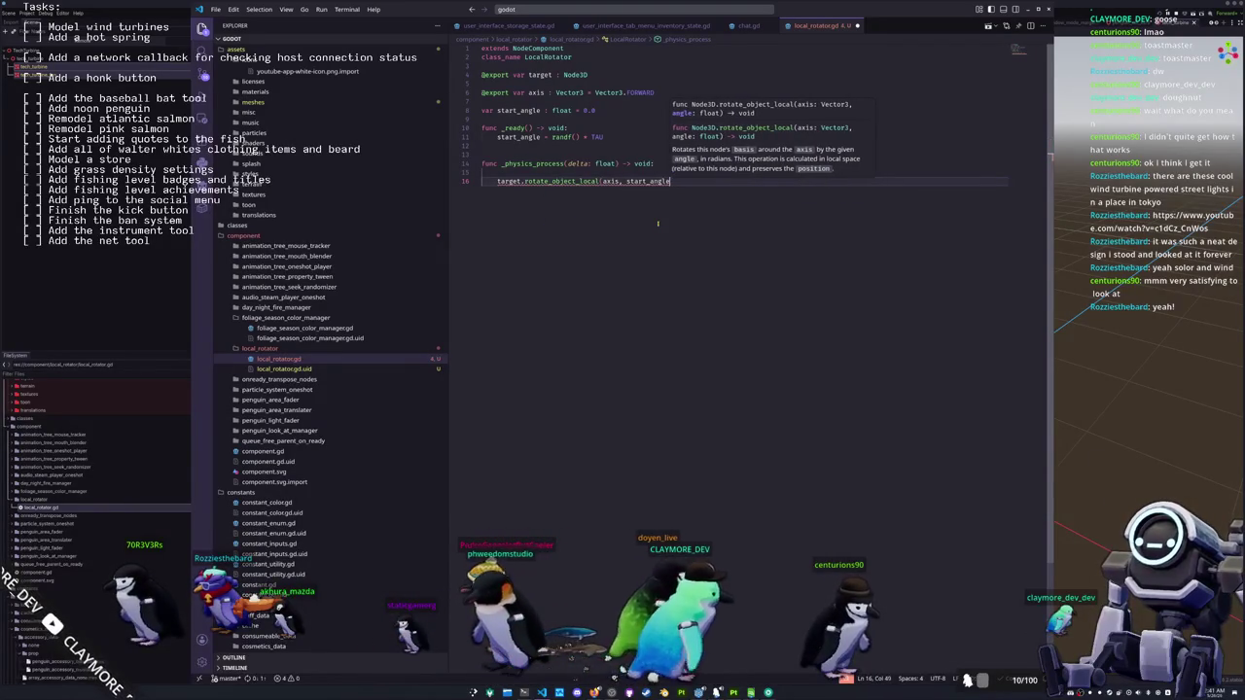
Step: Insert a start_angle update line above the call using delta * rotation_speed
key("Return")
key("Return")
type("var sta")
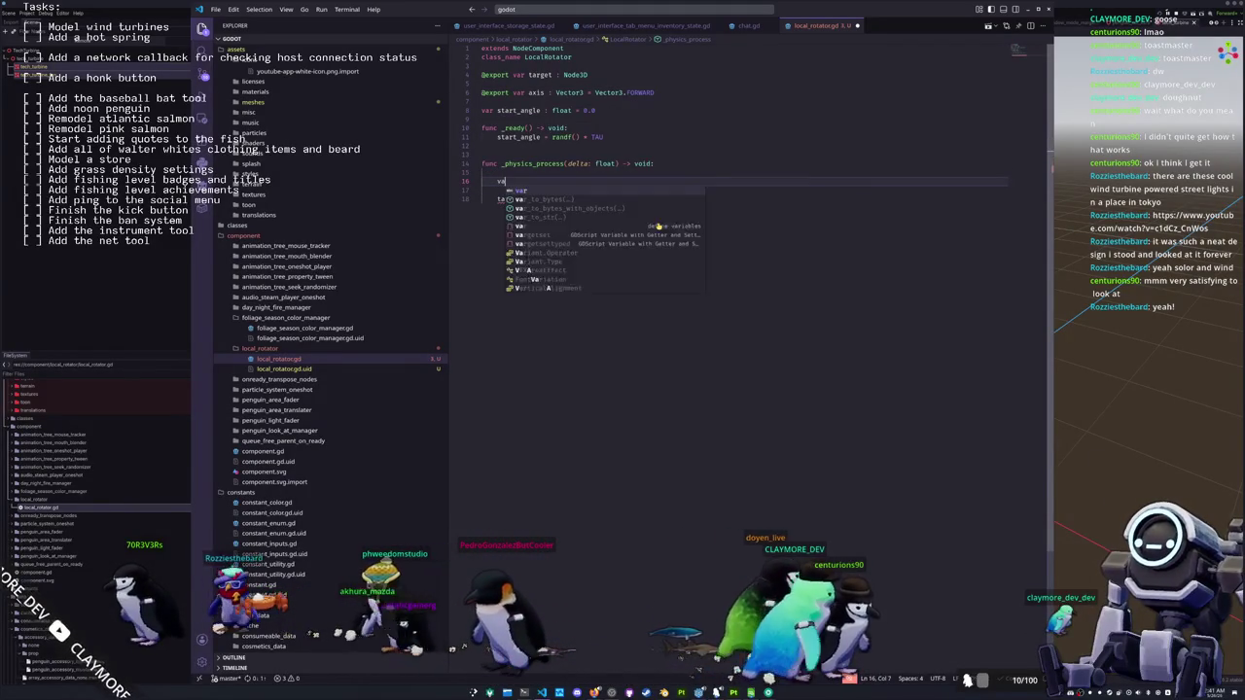
type("rt_angle")
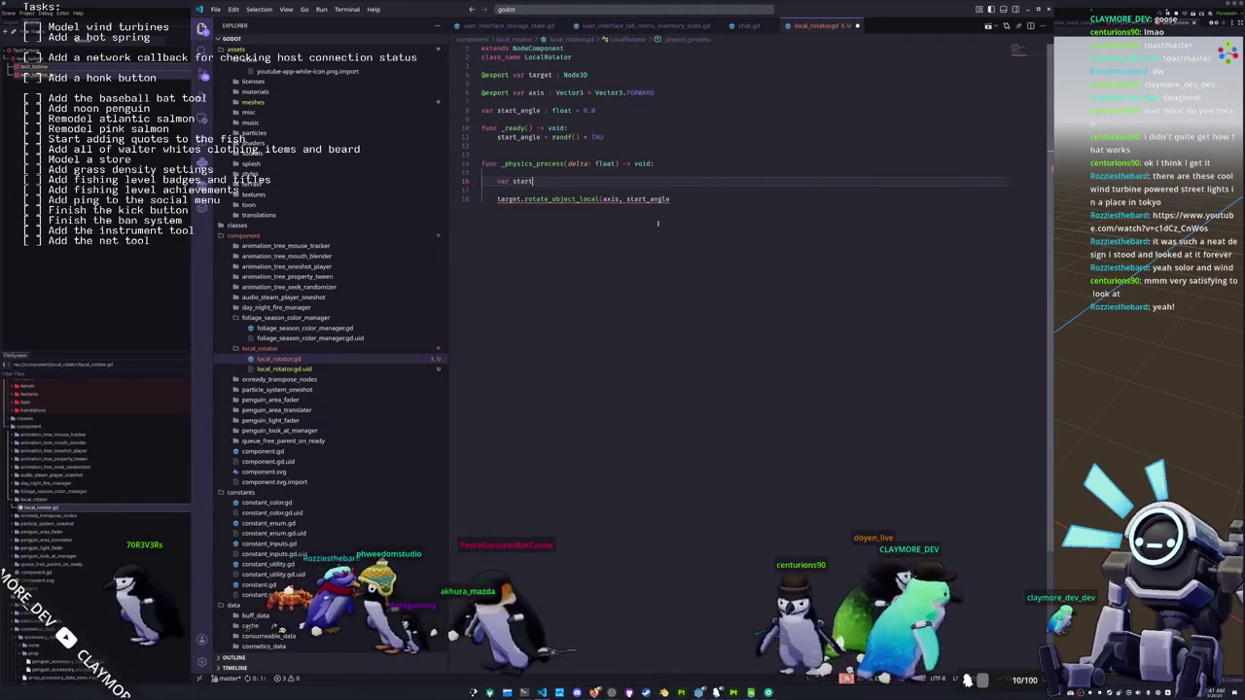
type(" :")
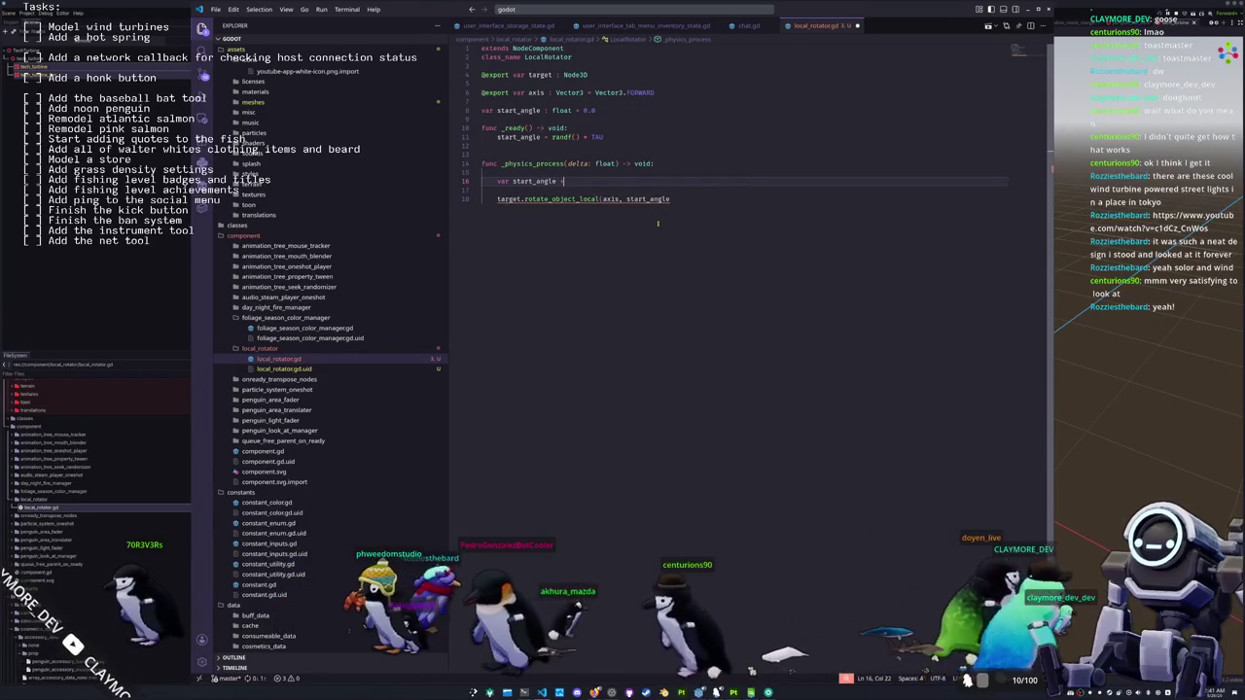
type("delta")
key("ctrl+Left")
key("ctrl+Left")
key("ctrl+Left")
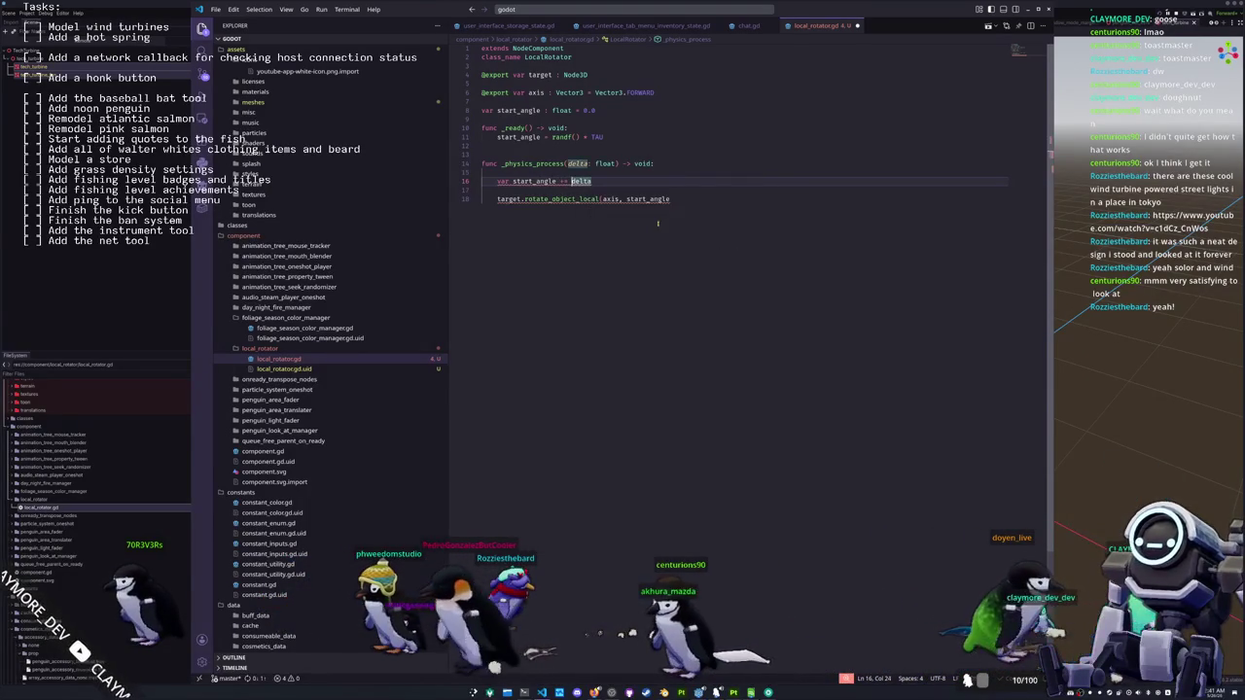
key("ctrl+BackSpace")
key("End")
type("* speed")
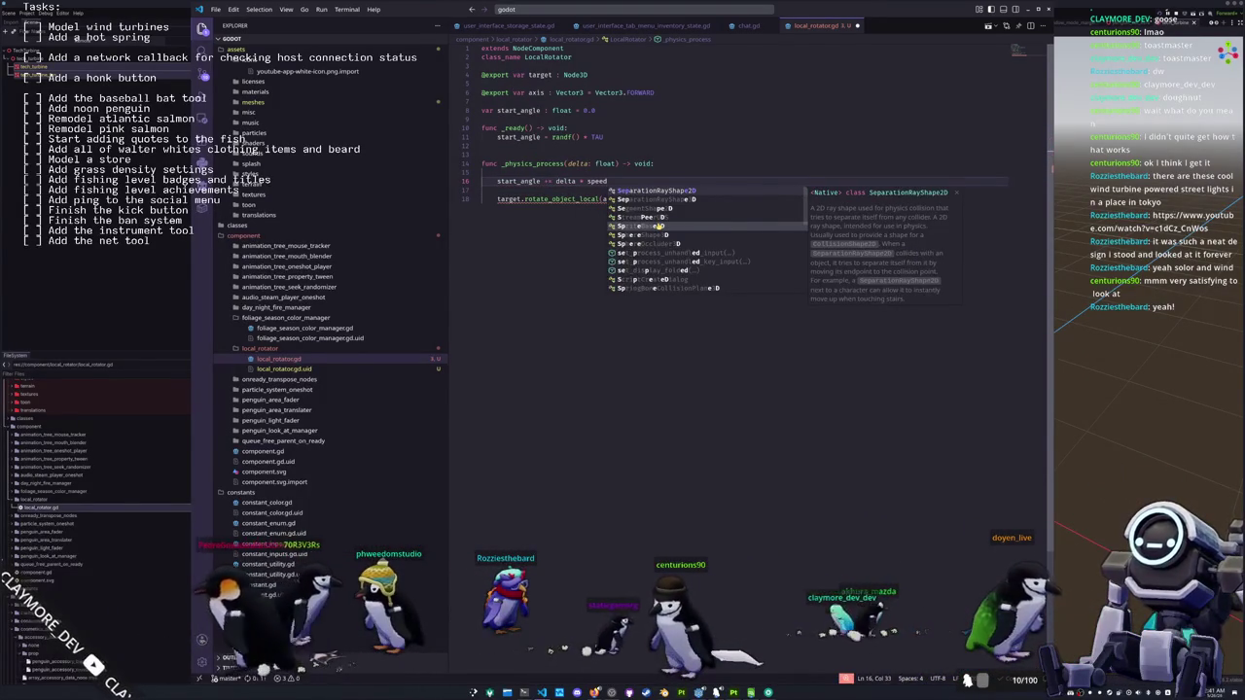
type("d")
key("ctrl+Left")
key("ctrl+Left")
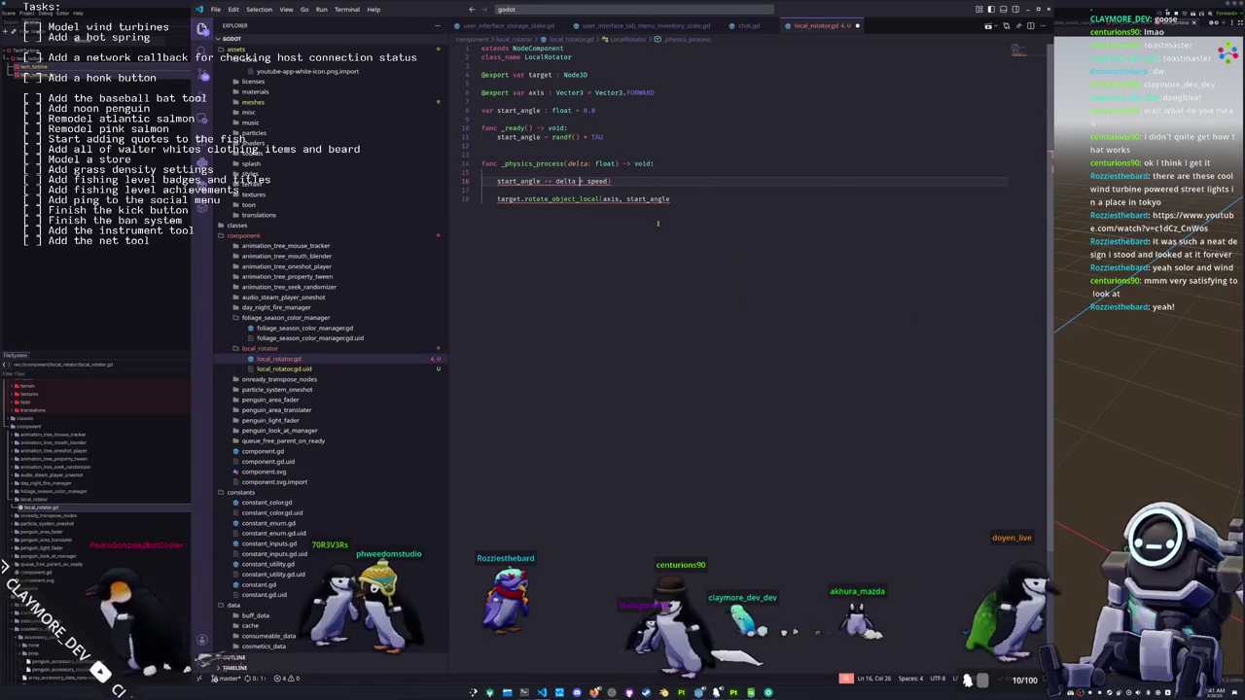
type("rotation_spe")
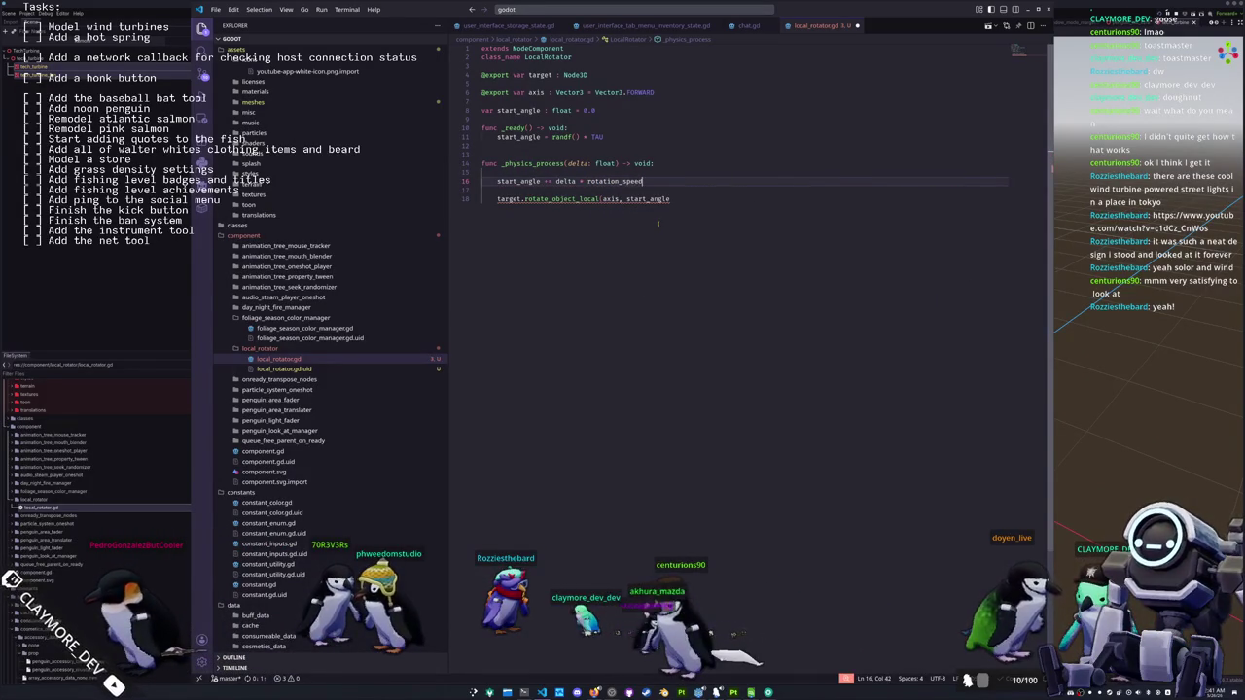
key("Up")
key("Up")
key("Up")
key("End")
key("Return")
type("@export var rotati")
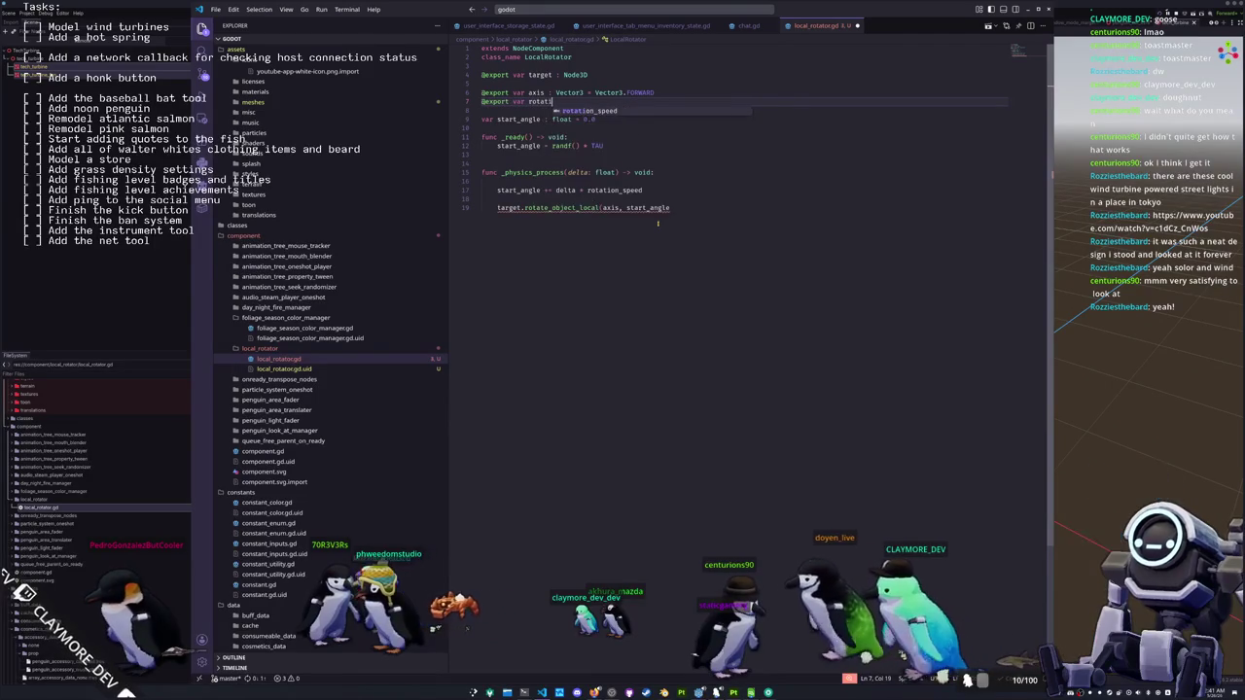
key("Tab")
type("float = 1")
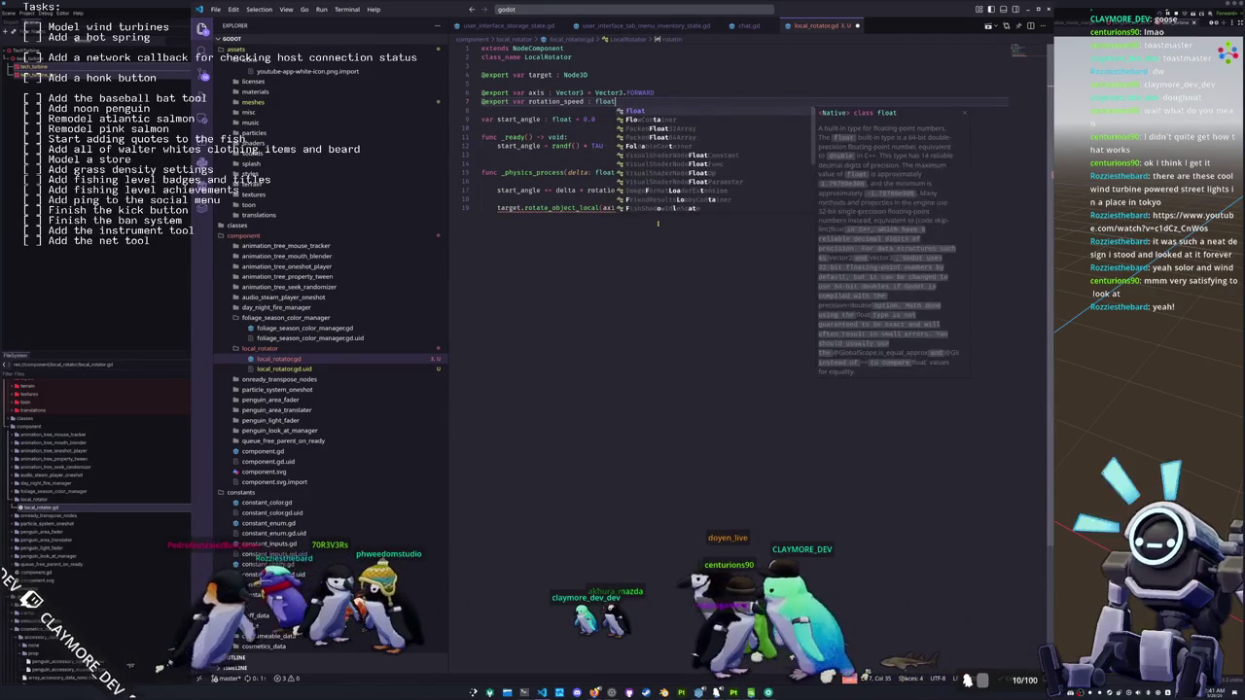
type(".0")
key("Down")
key("Down")
key("Down")
Step: Rename every start_angle to angle and remove the extra blank lines
key("Up")
key("ctrl+Right")
key("ctrl+Right")
key("ctrl+shift+Left")
type("angle")
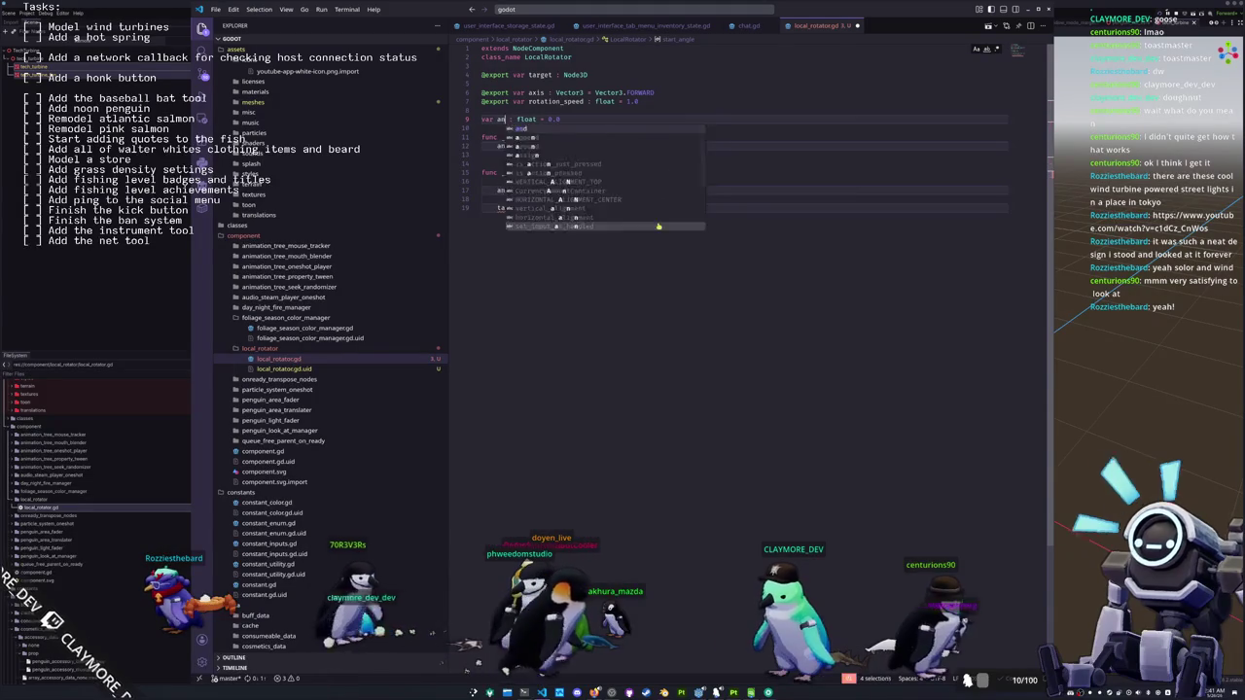
key("Escape")
key("Down")
key("ctrl+shift+k")
key("Down")
key("Down")
key("Down")
key("ctrl+shift+k")
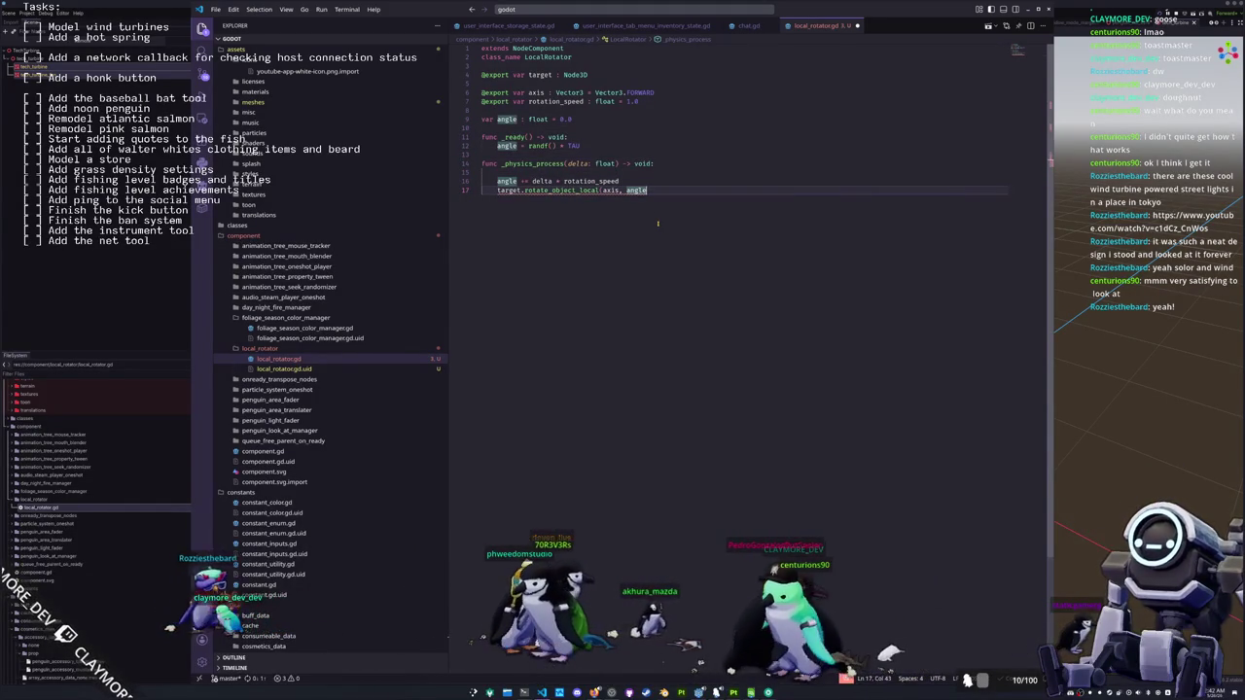
Step: Replace the rotate_object_local call with target.rotation += axis * angle
key("ctrl+shift+Left")
key("ctrl+shift+Left")
key("ctrl+shift+Left")
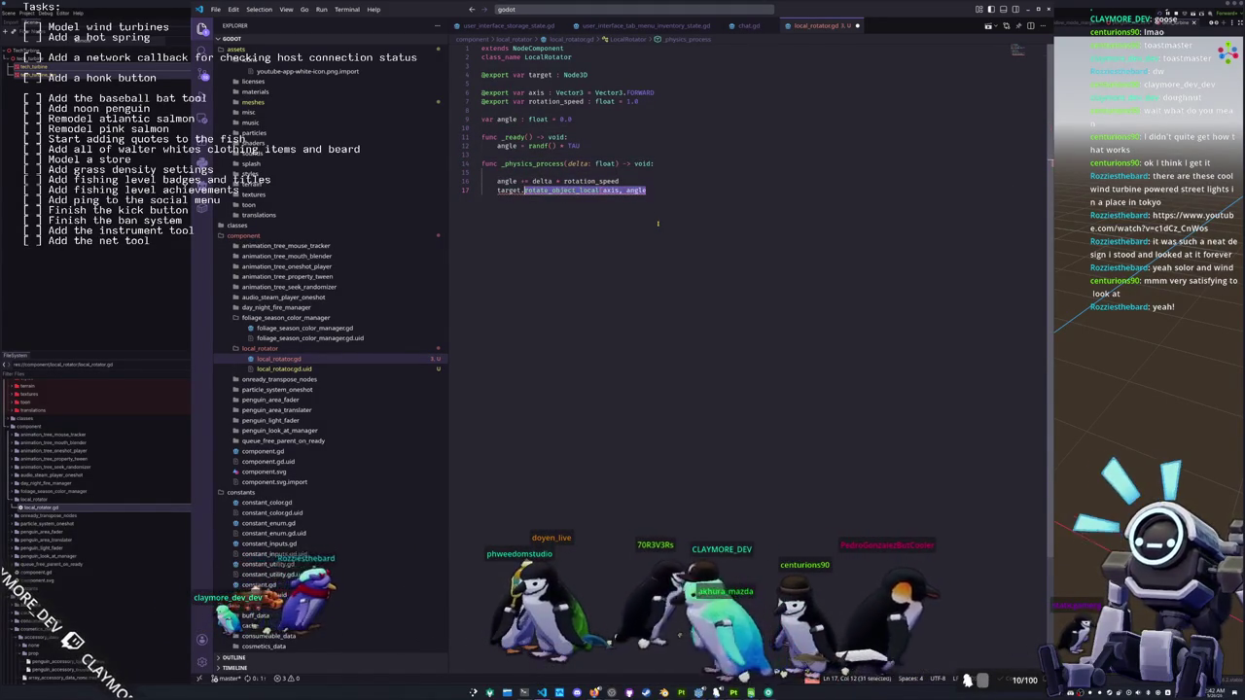
key("BackSpace")
key("BackSpace")
type(".rotation += ")
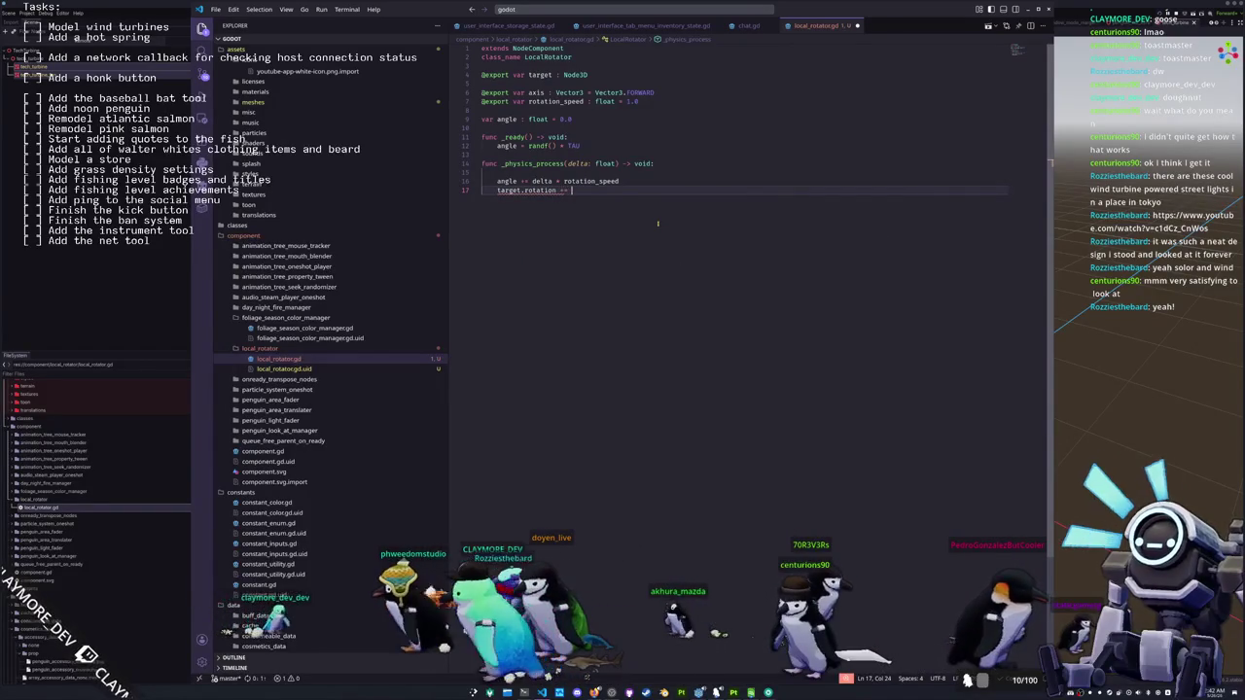
type("axis * ")
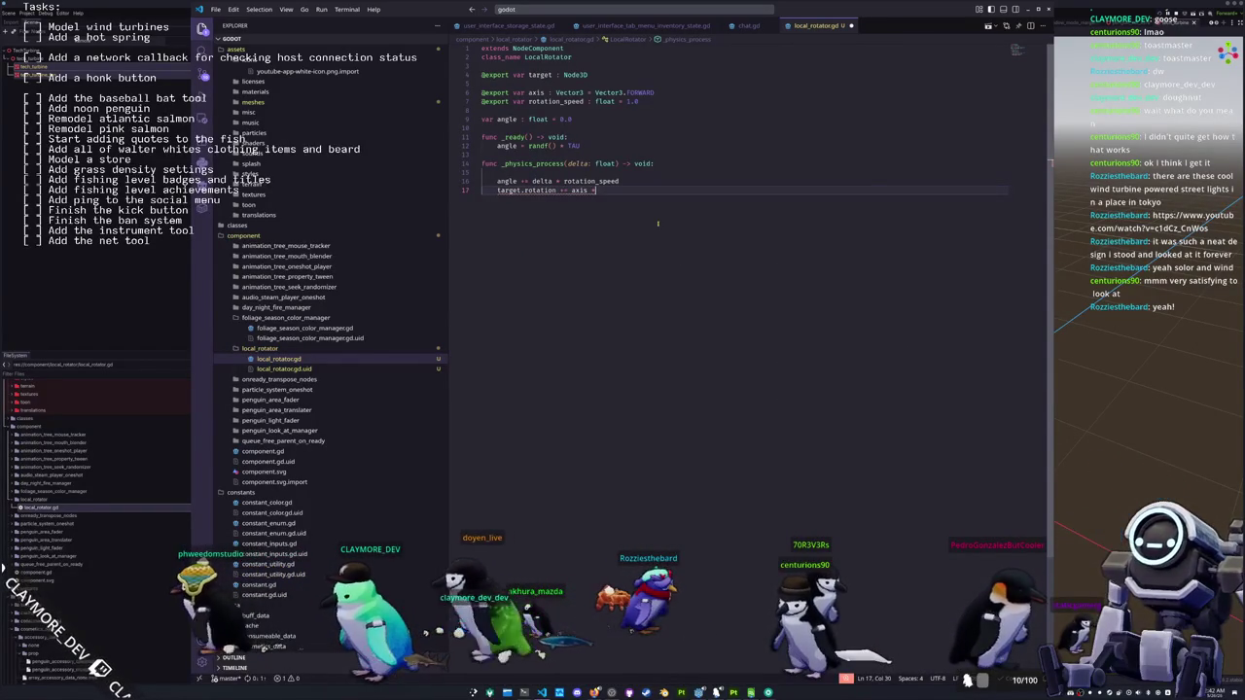
type("angle")
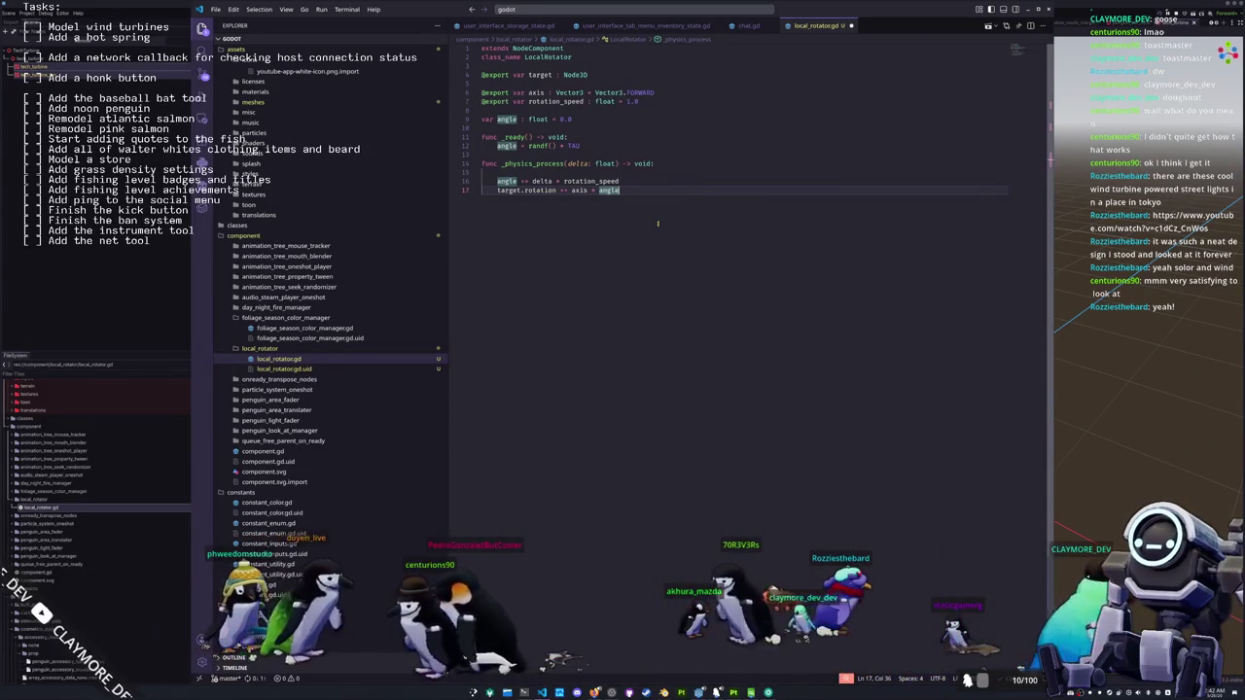
Step: Fold delta and rotation_speed into the rotation expression and delete the angle accumulation line
key("ctrl+shift+Left")
type("rotation_speed * angle")
key("Up")
key("shift+Up")
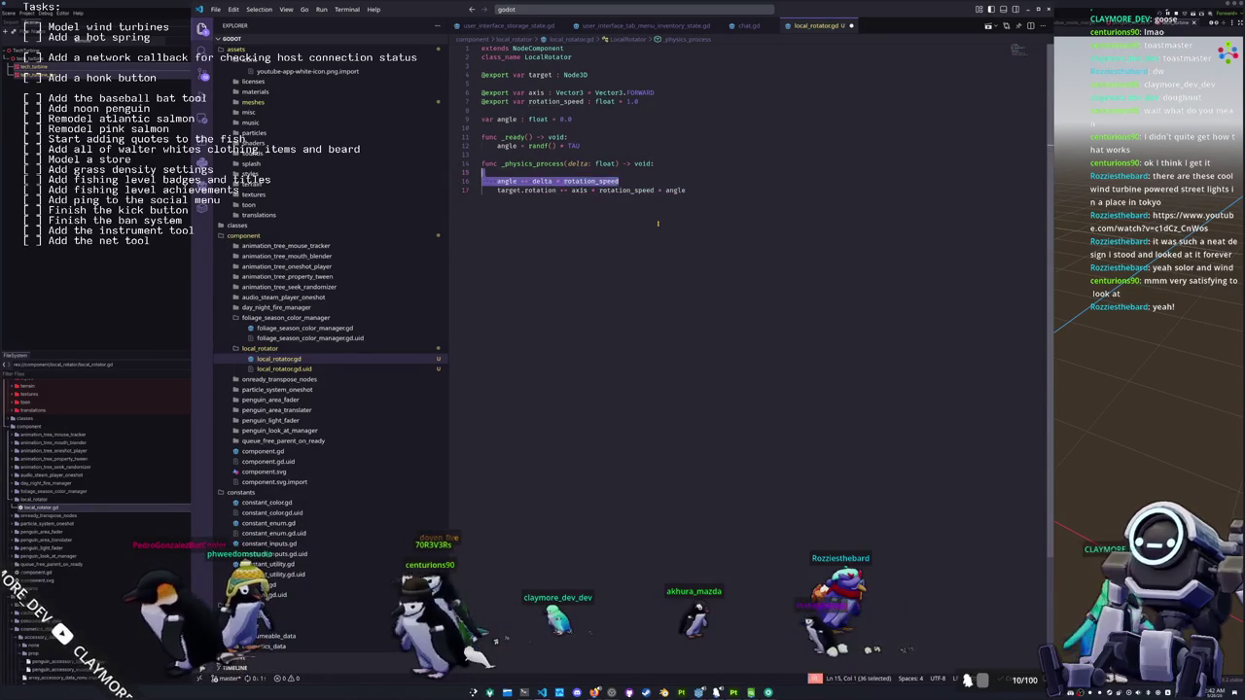
key("ctrl+shift+k")
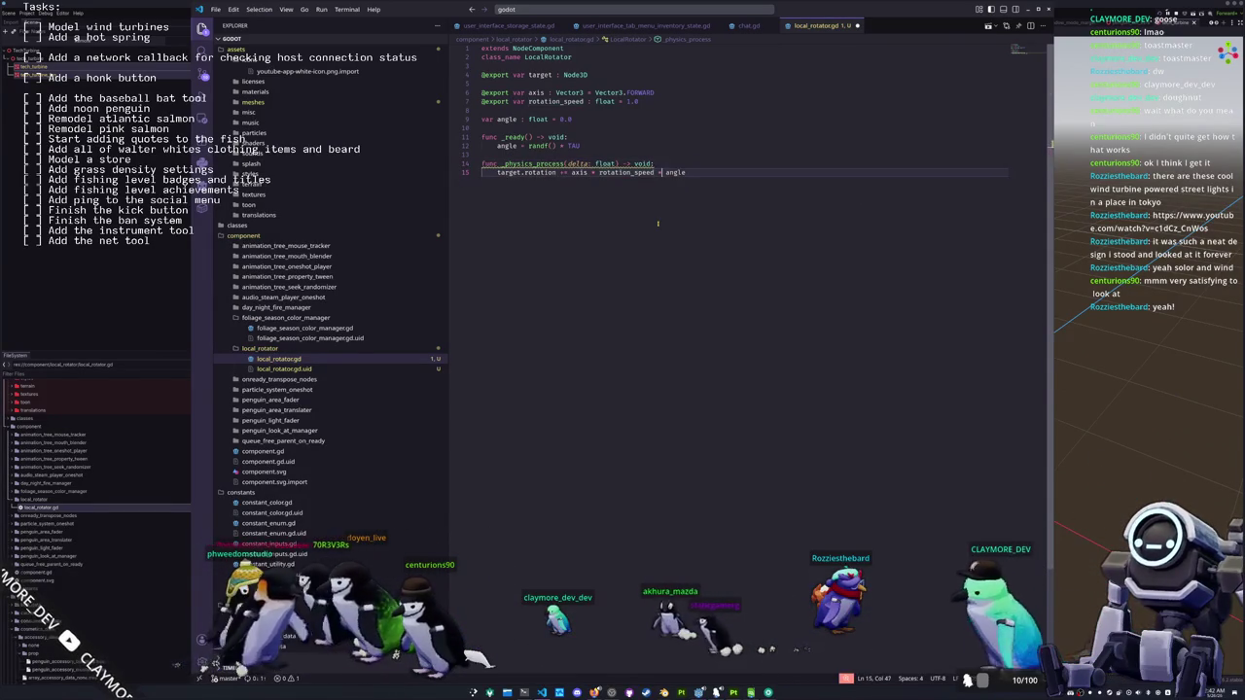
key("End")
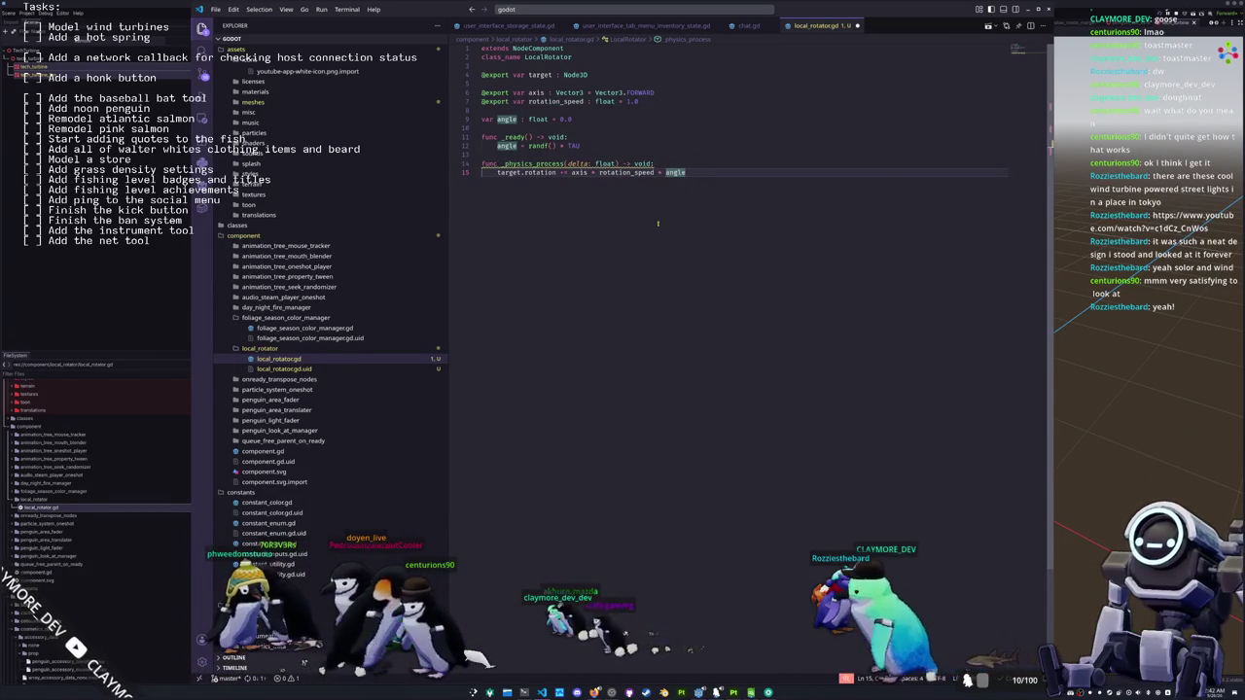
key("ctrl+shift+Left")
type("delta")
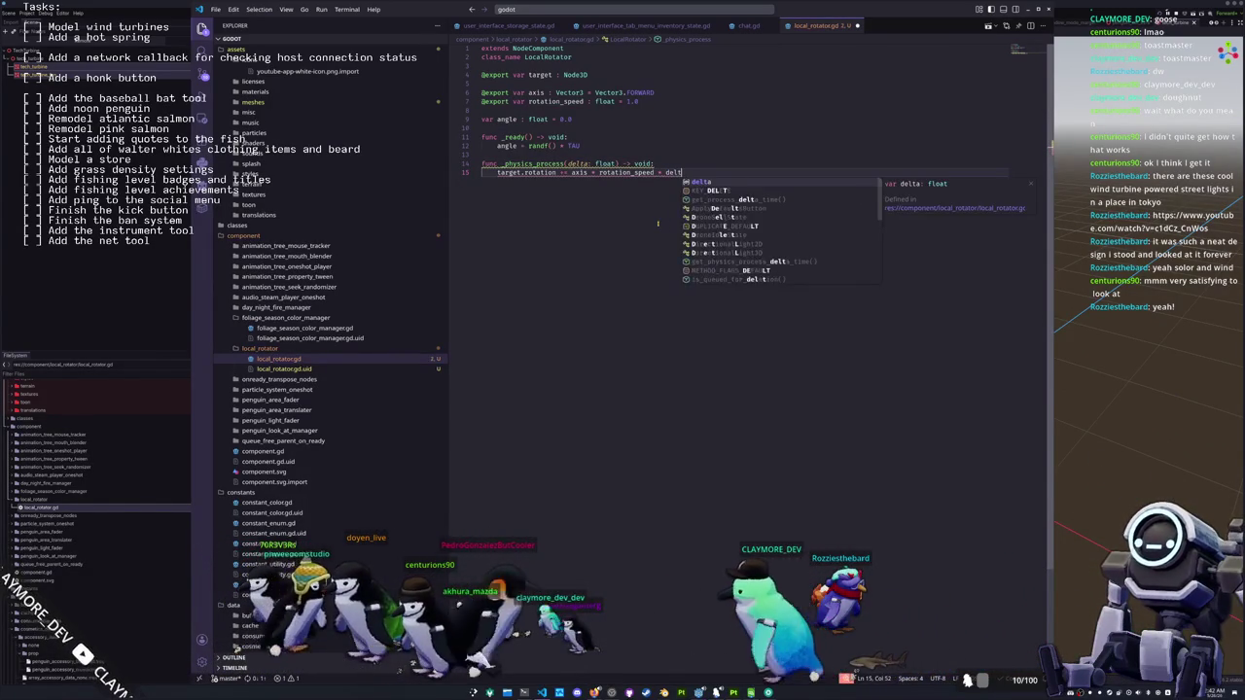
key("Up")
key("Up")
key("Up")
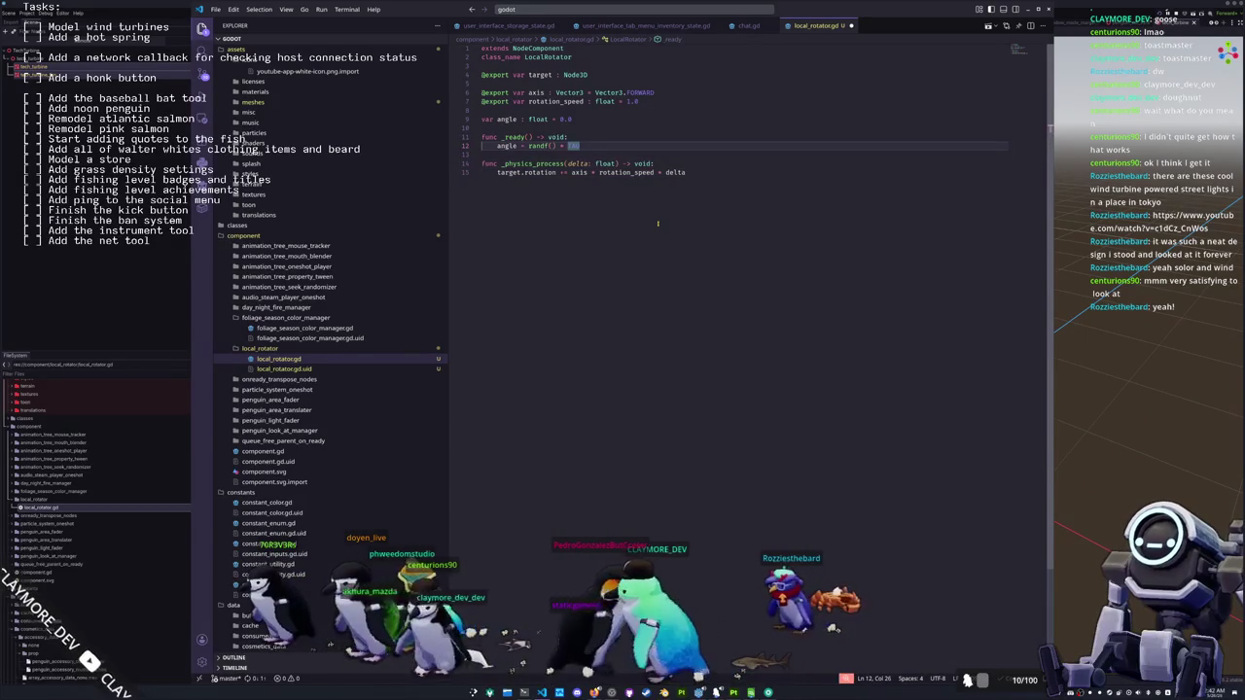
key("Down")
key("Down")
key("Down")
key("End")
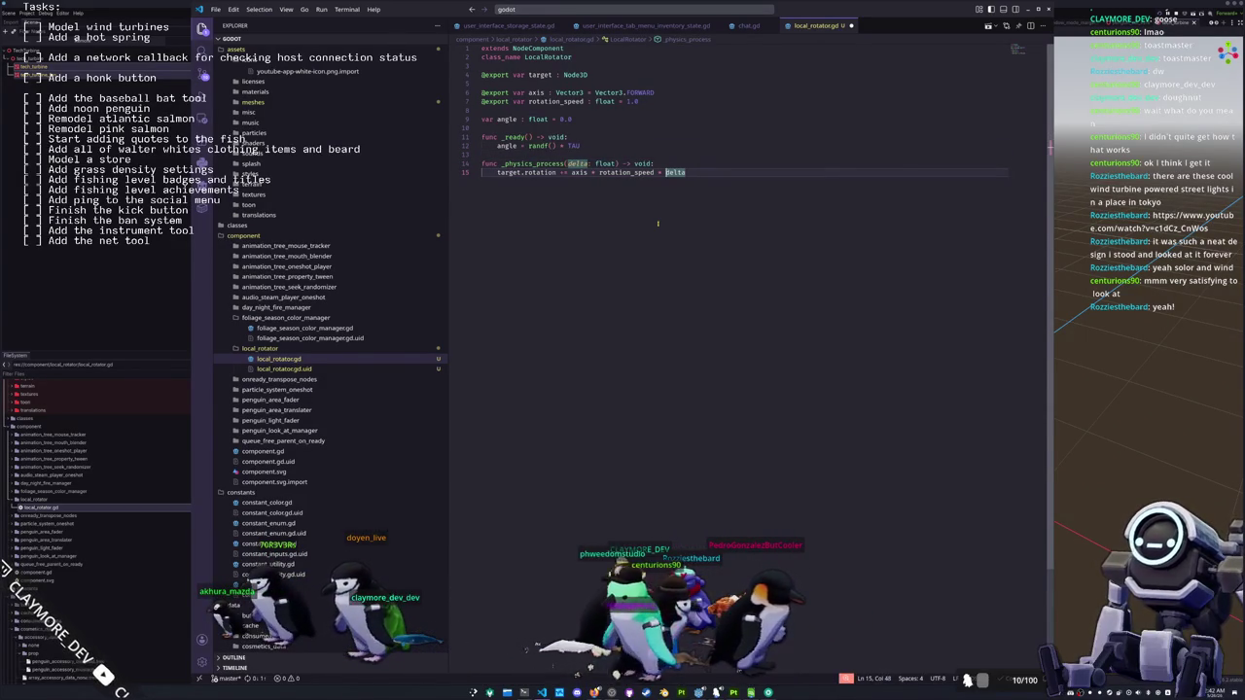
Step: Restore the angle += delta * rotation_speed line above the rotation call
key("shift+End")
key("Delete")
key("Up")
key("End")
key("Return")
key("Return")
type("angle += delta * rotation_speed")
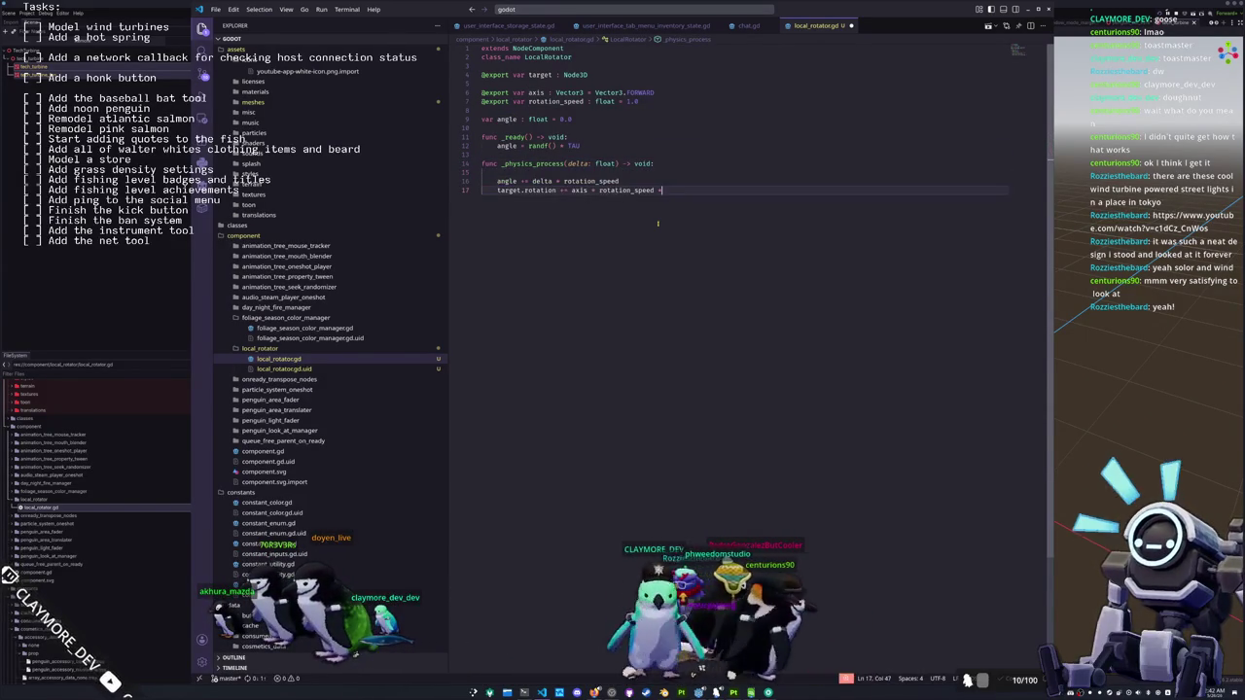
key("Down")
key("End")
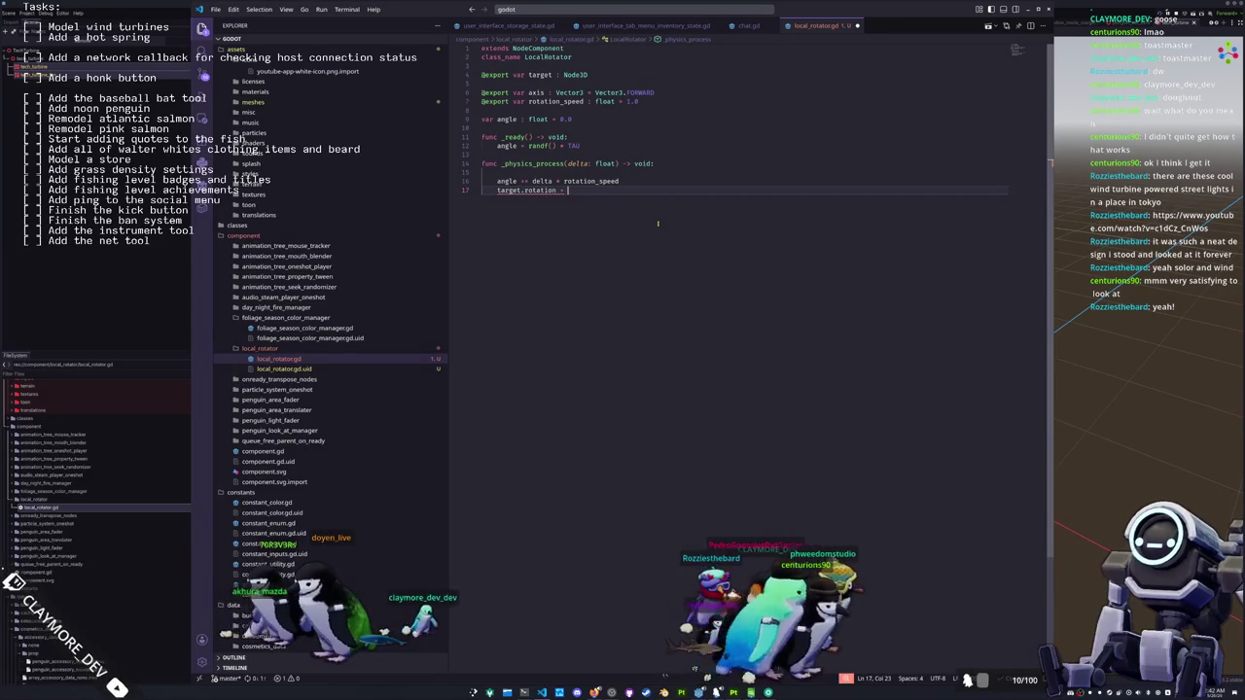
key("ctrl+z")
key("ctrl+z")
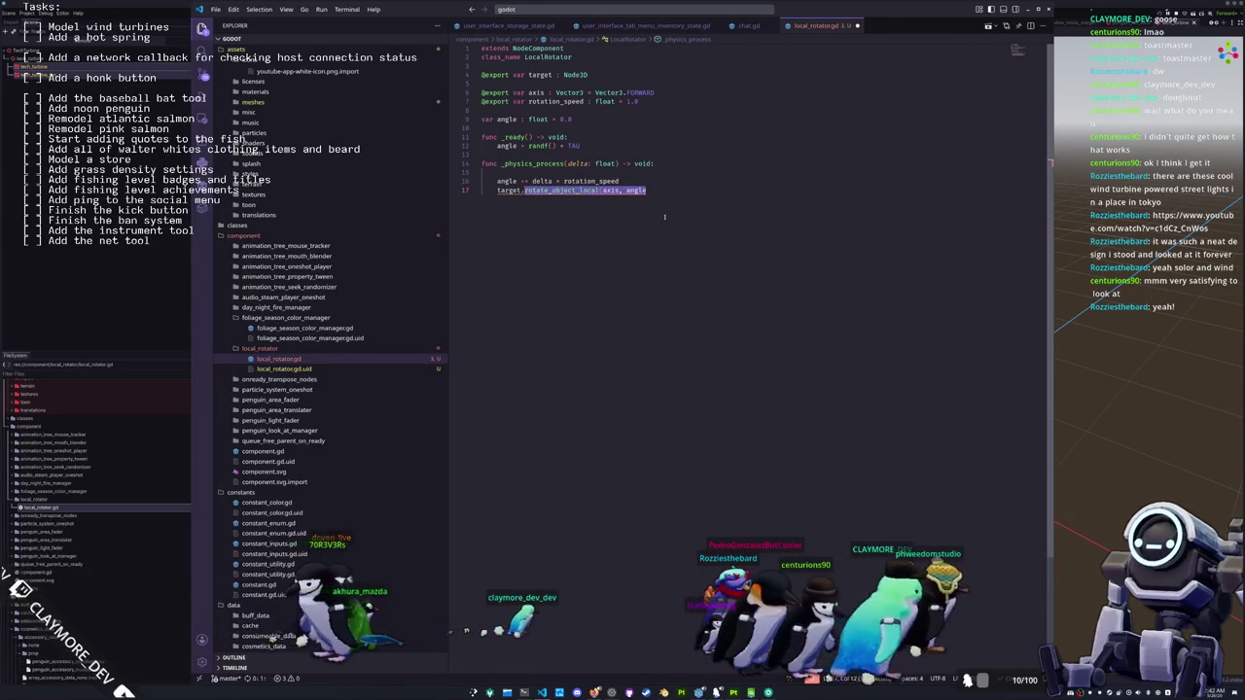
Step: Make the physics call target.rotate_object_local(axis, delta * rotation_speed)
mouse_move(582, 191)
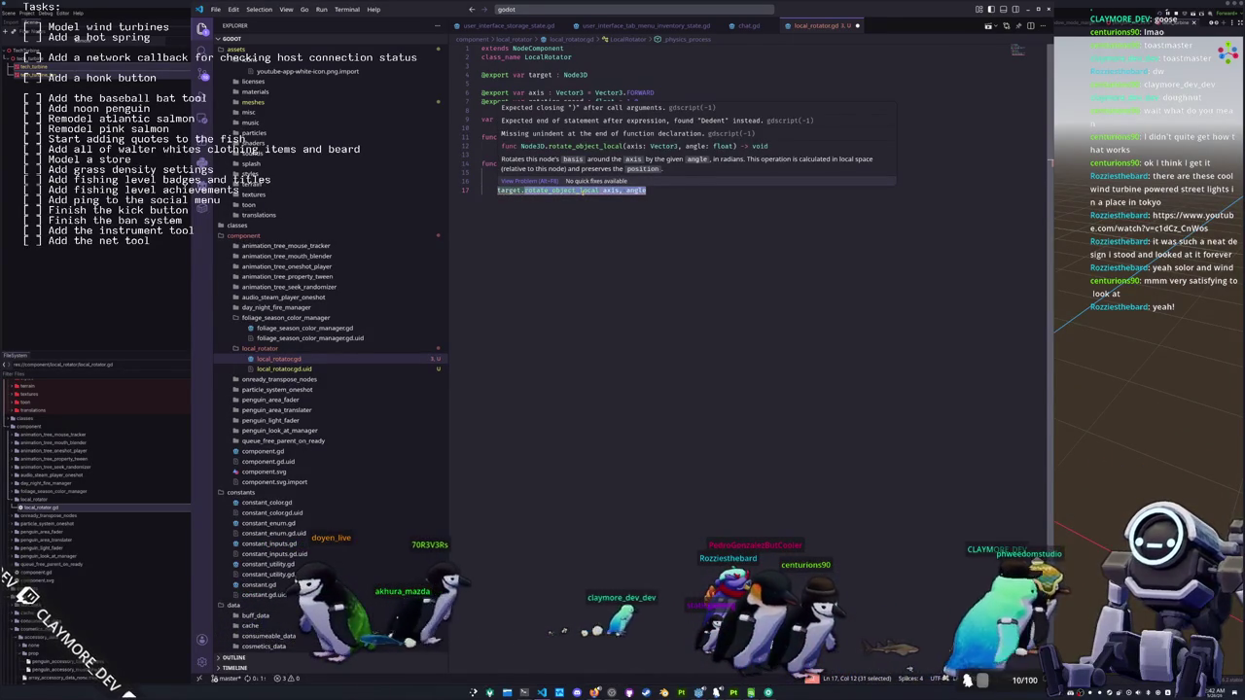
key("End")
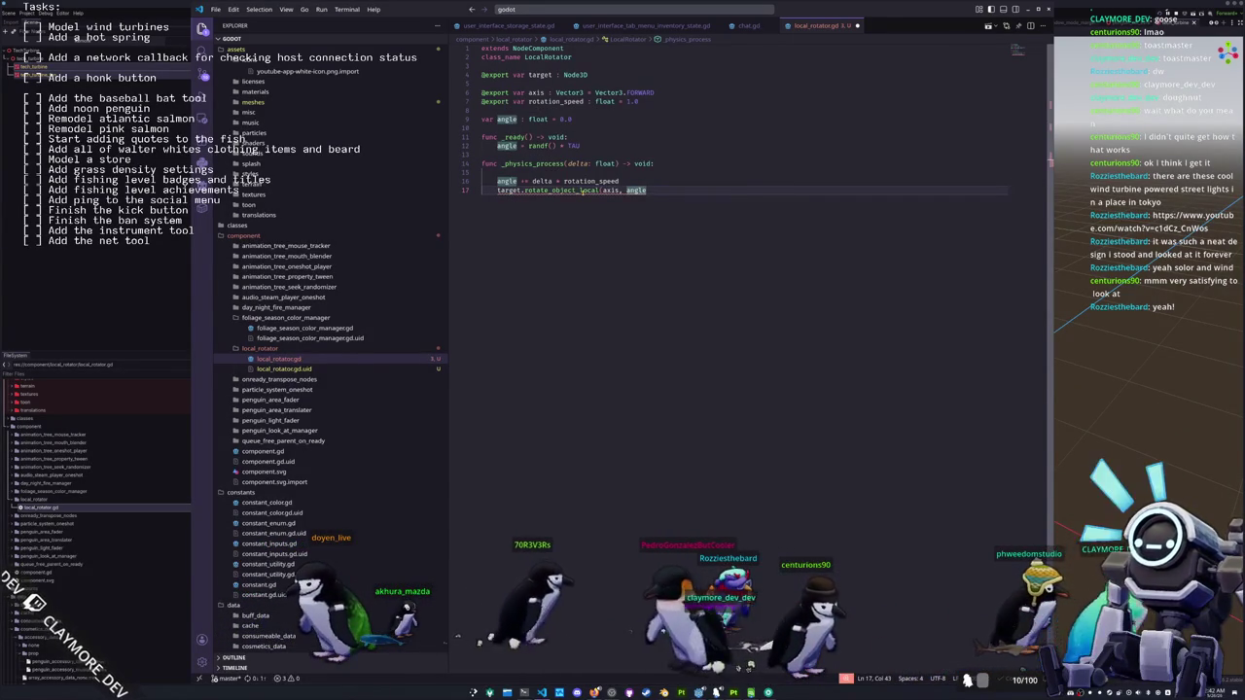
key("Left")
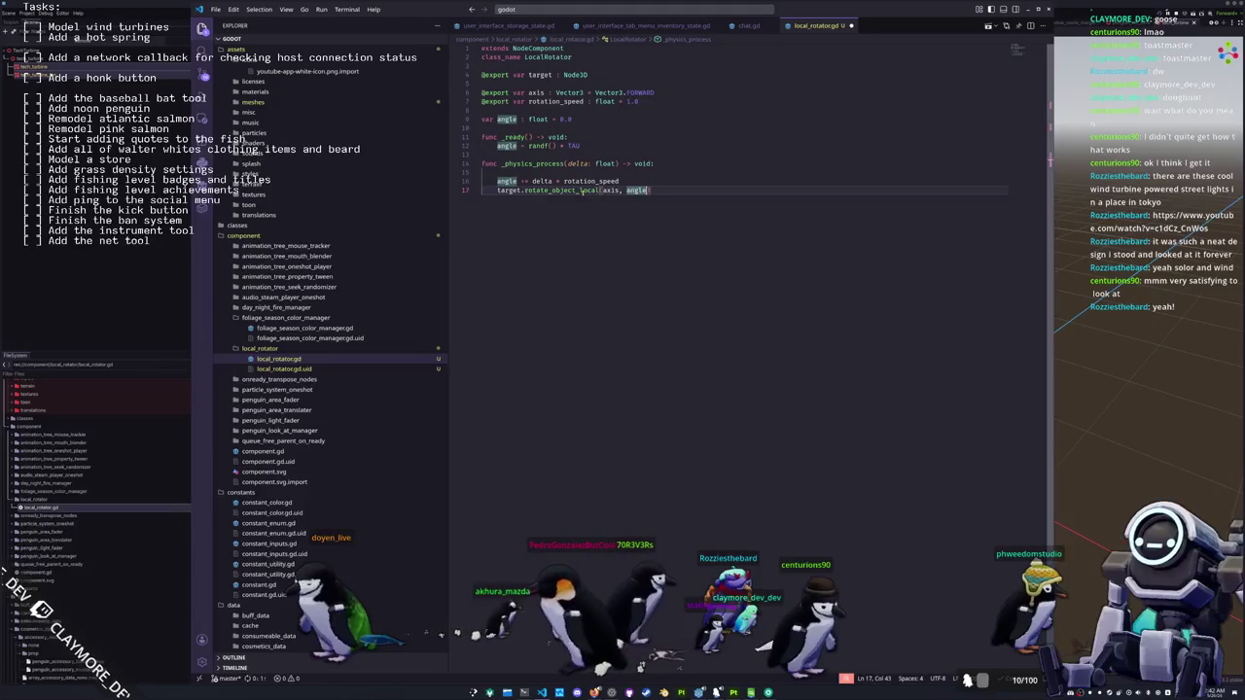
key("Up")
key("ctrl+shift+Left")
key("ctrl+shift+Left")
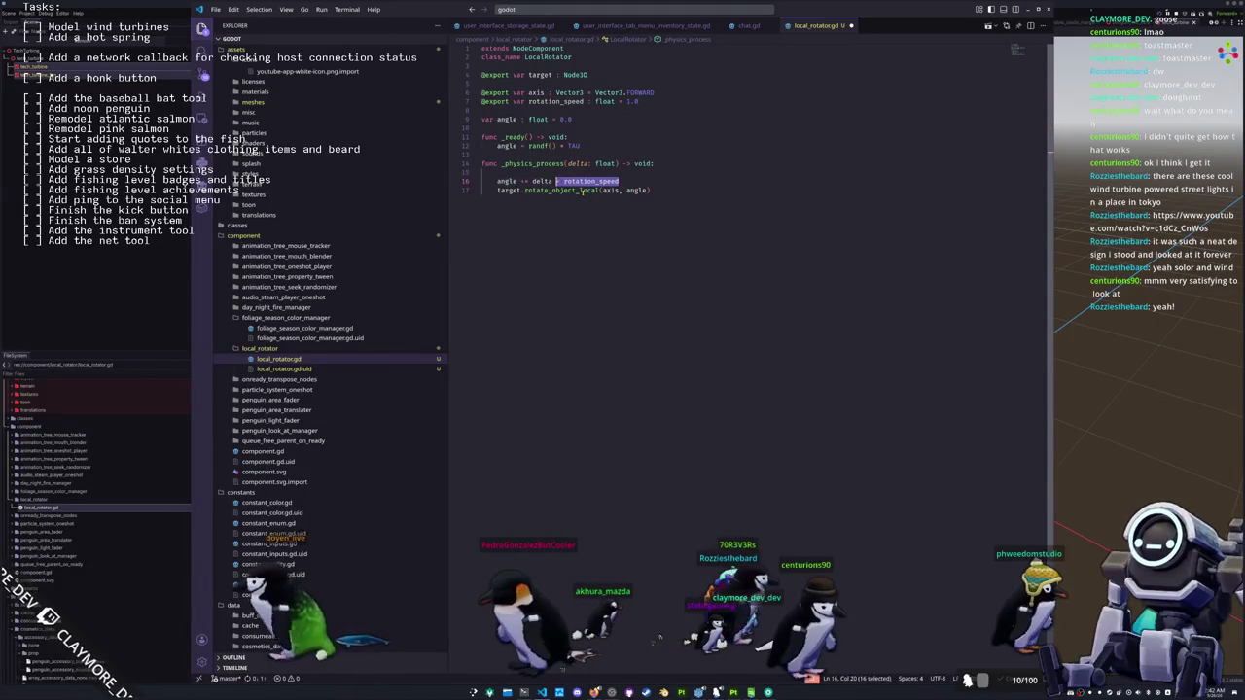
key("Right")
type("delta * rotation_speed")
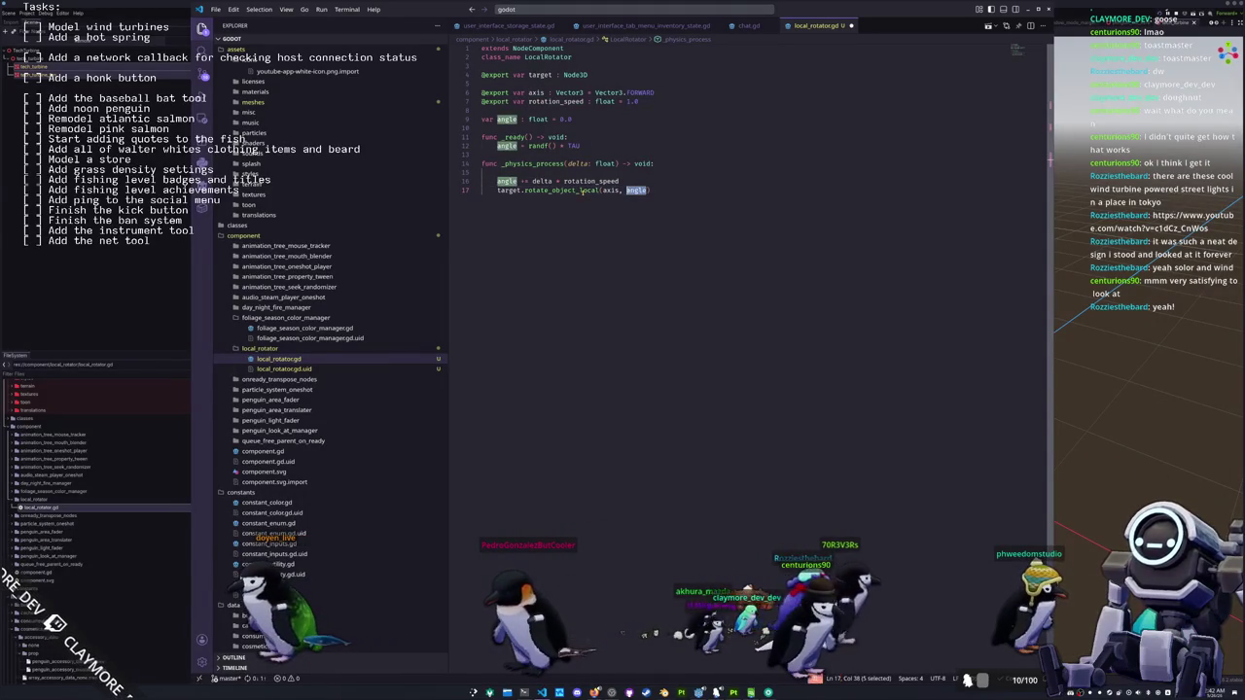
Step: Add target.rotate_object_local(axis, angle) inside _ready after the random angle line
key("Up")
key("Up")
key("Up")
key("Return")
type("target.rotate_object_local(a")
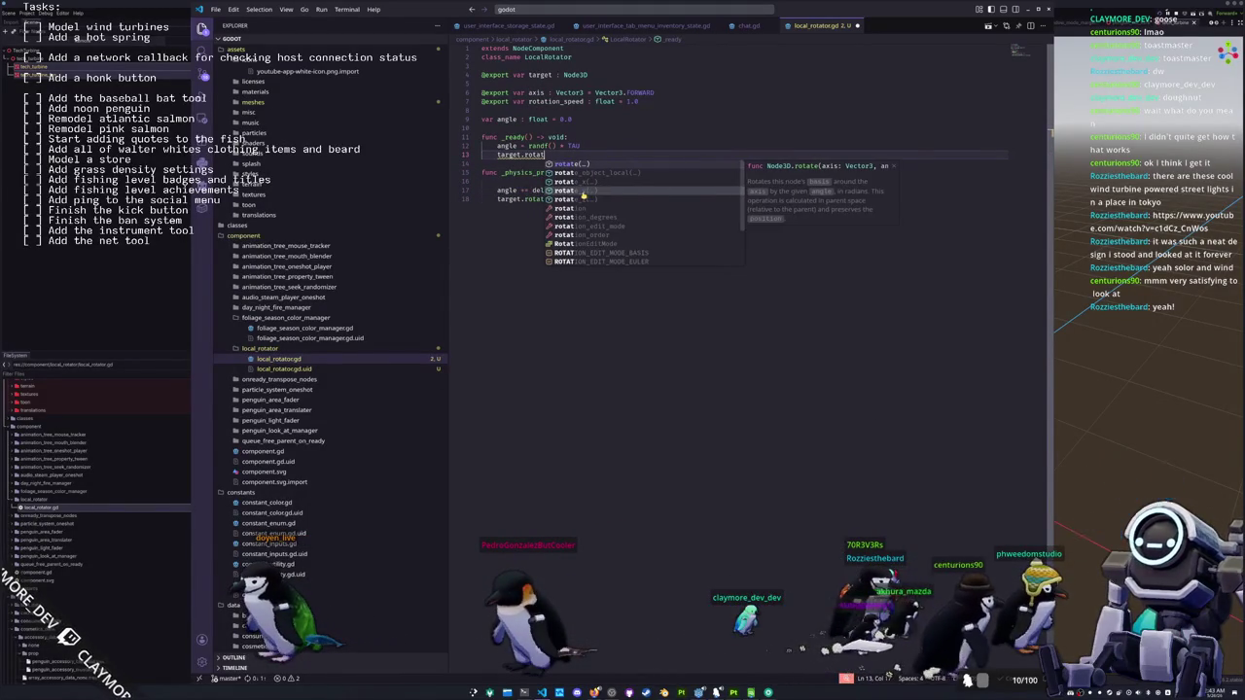
type("xis, angle")
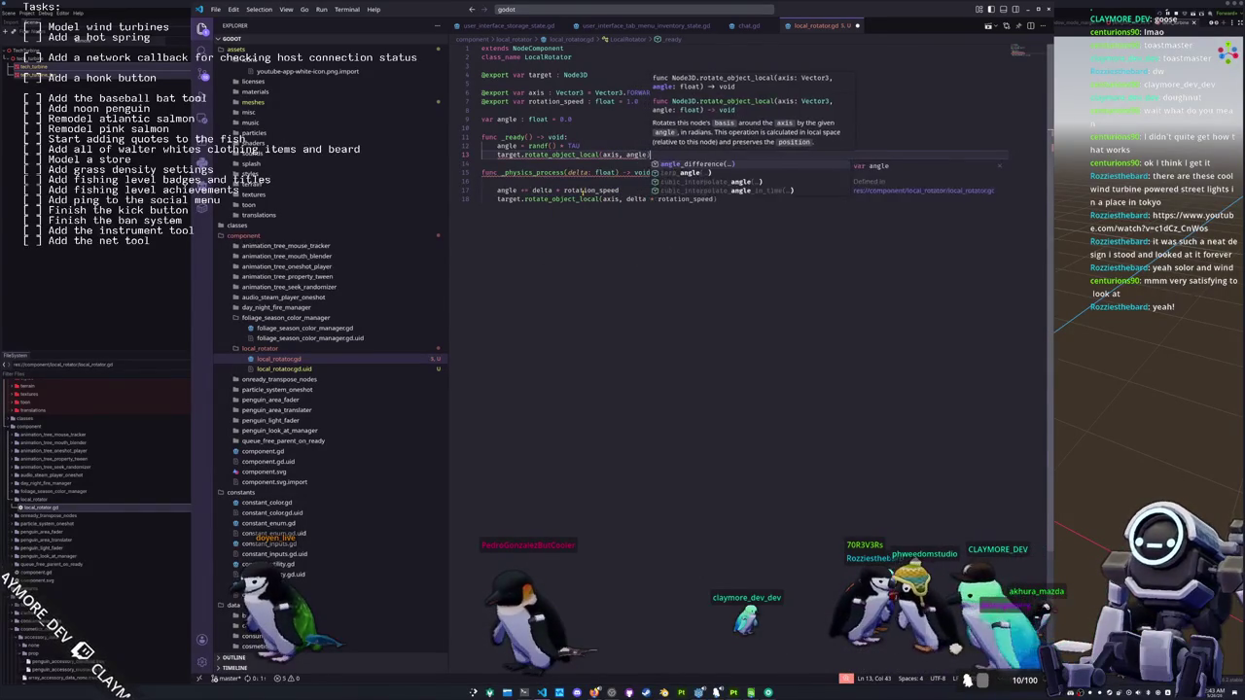
type(")")
Step: Delete the angle accumulation line from _physics_process and save the script
key("Down")
key("Down")
key("Down")
key("End")
key("shift+Home")
key("BackSpace")
key("BackSpace")
key("Up")
key("Up")
key("Up")
key("ctrl+s")
Step: Remove the class-level angle field, declare angle as a local float in _ready, and save
key("Up")
key("Up")
key("Up")
key("shift+End")
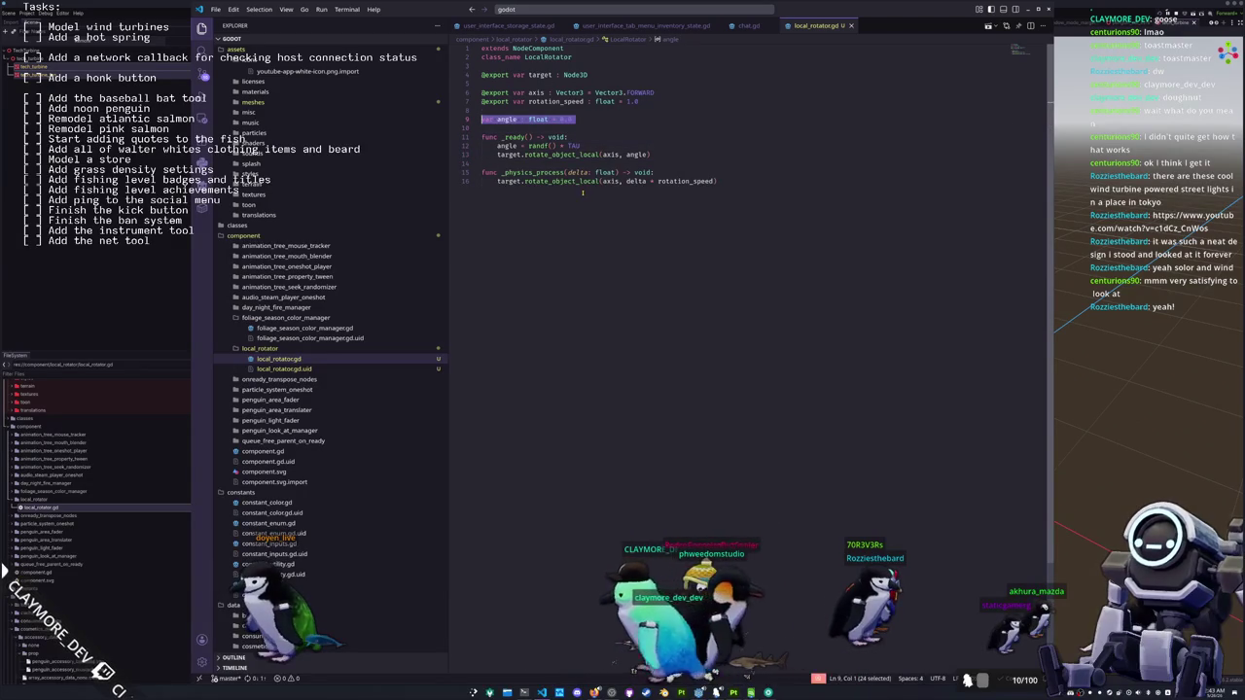
key("Delete")
key("Delete")
key("Delete")
key("Down")
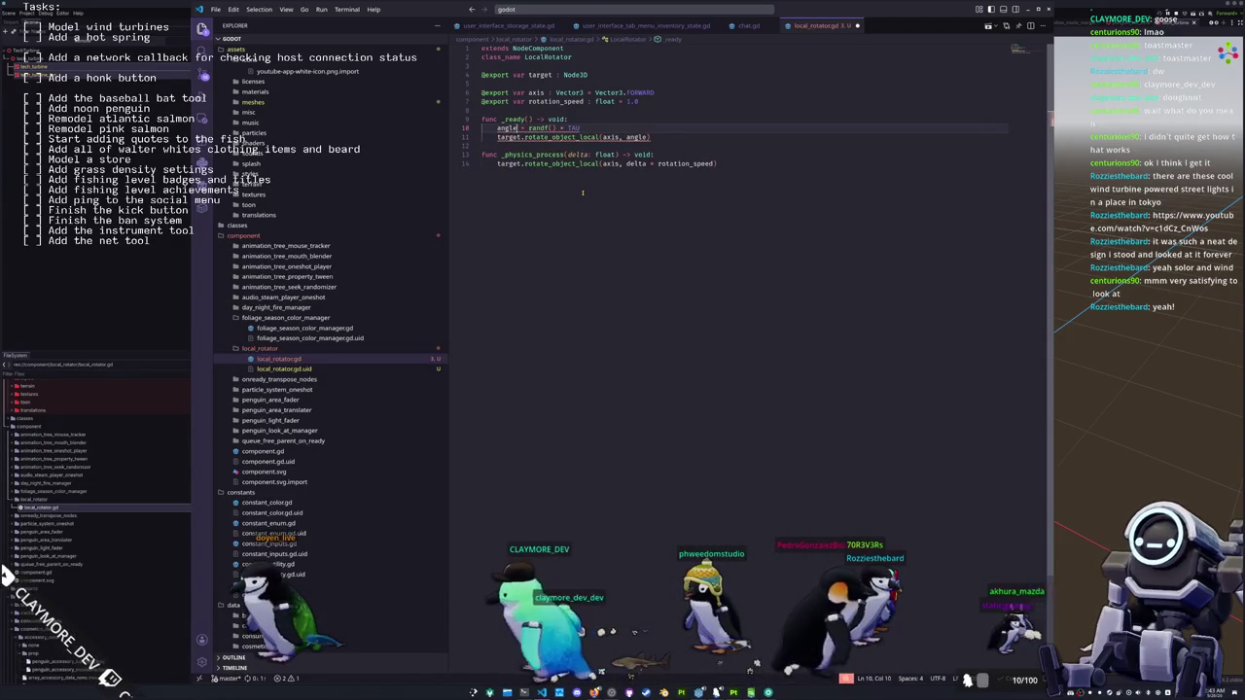
type("var ")
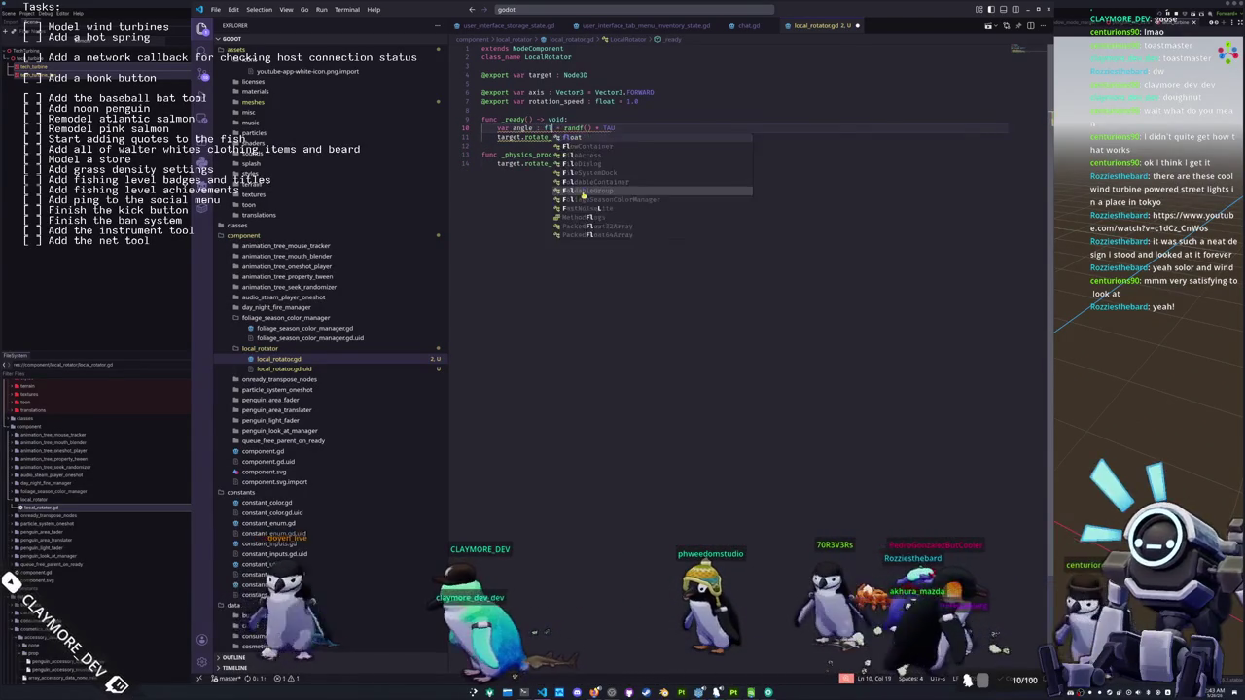
type("oat")
key("Down")
key("Down")
key("Return")
key("Up")
key("ctrl+s")
key("alt+Tab")
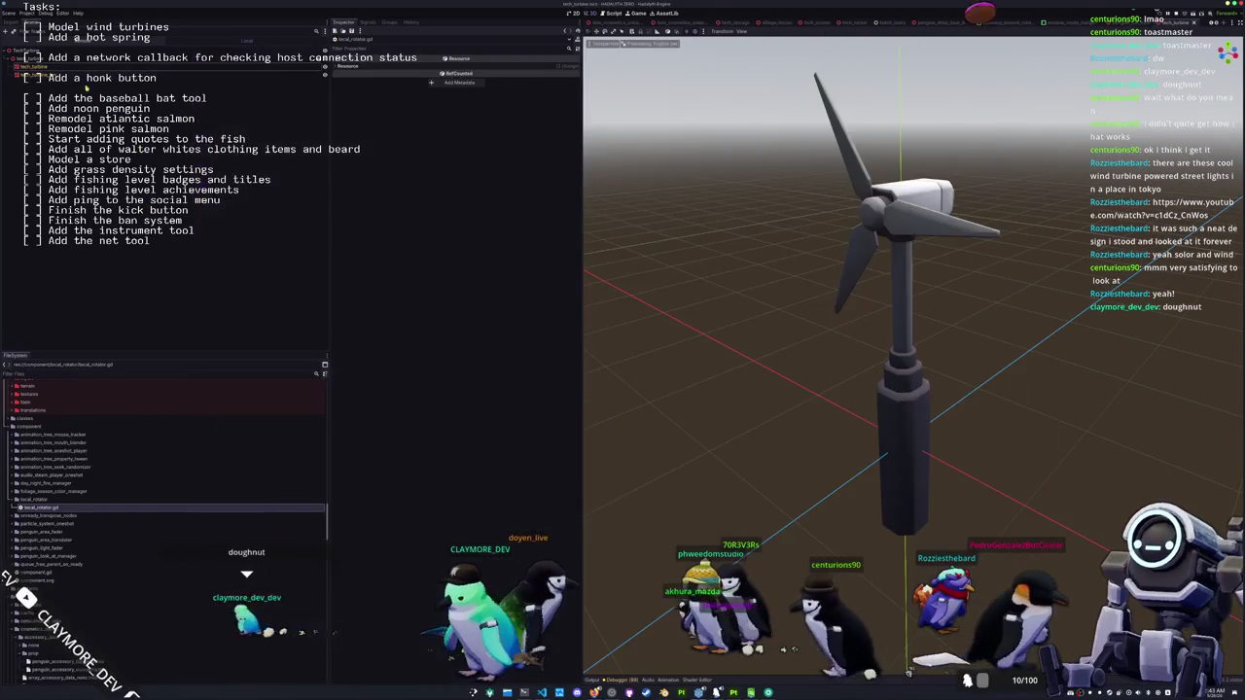
left_click(166, 72)
Step: Add a LocalRotator under the turbine targeting tech_turbine_fan, then run the scene with F6
key("ctrl+a")
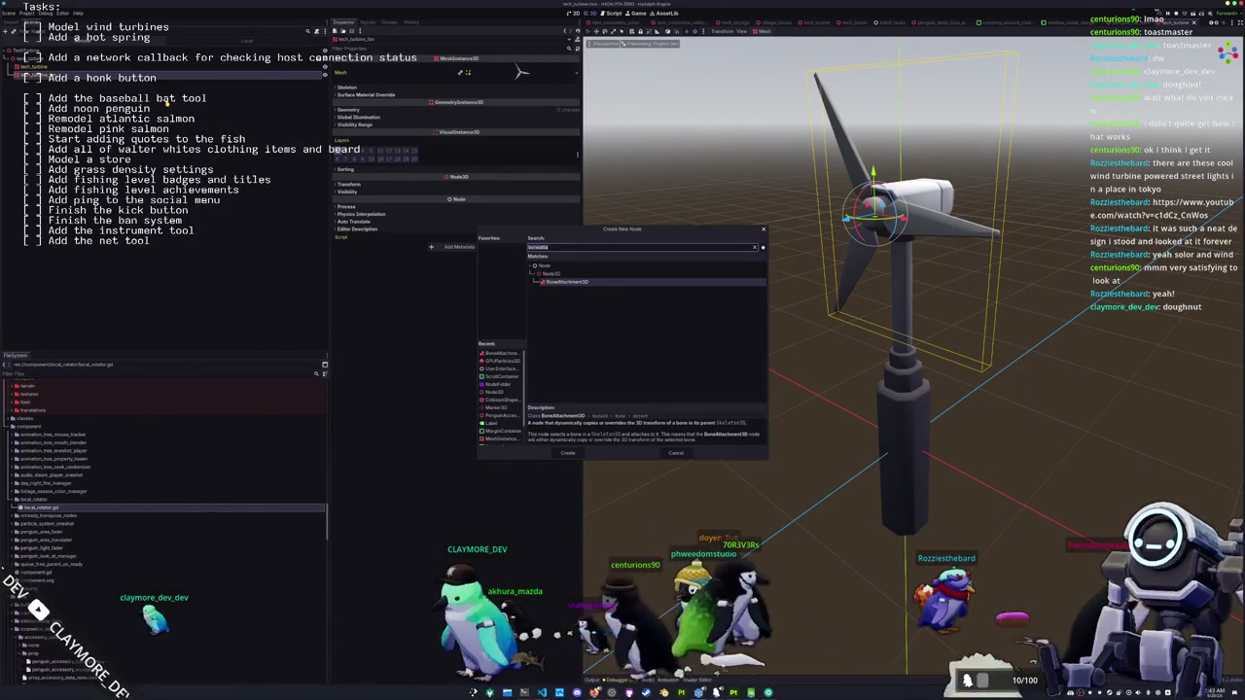
type("loc")
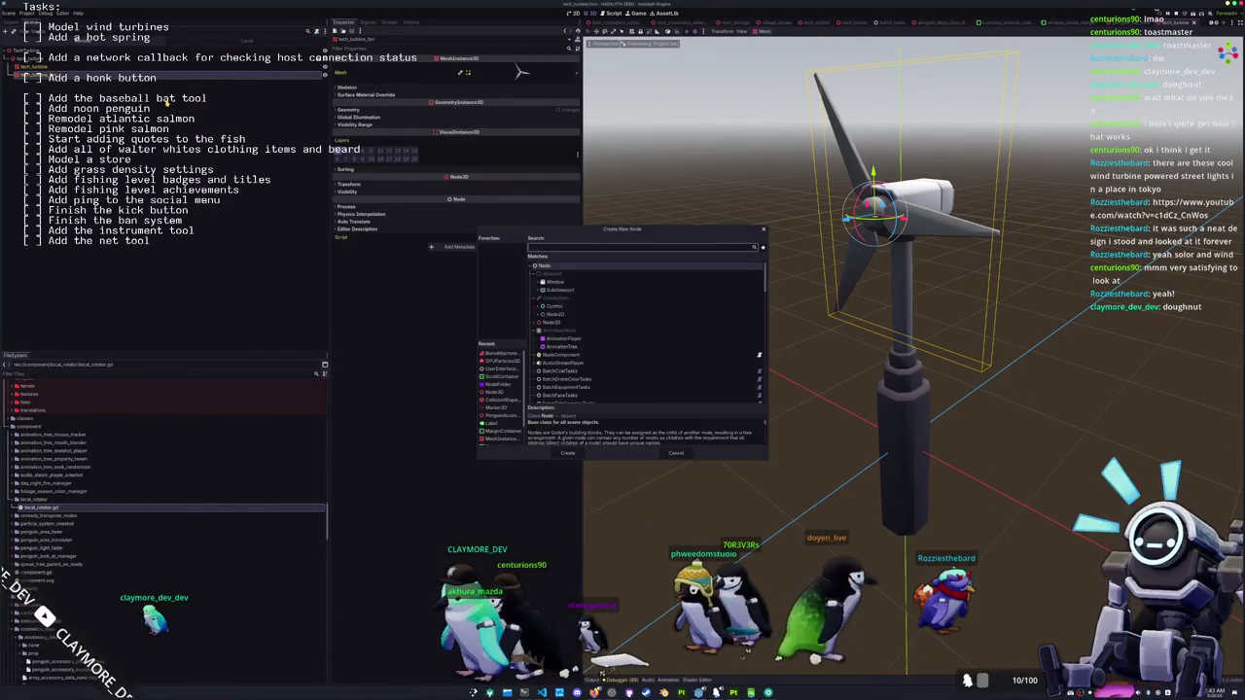
type("al")
key("Return")
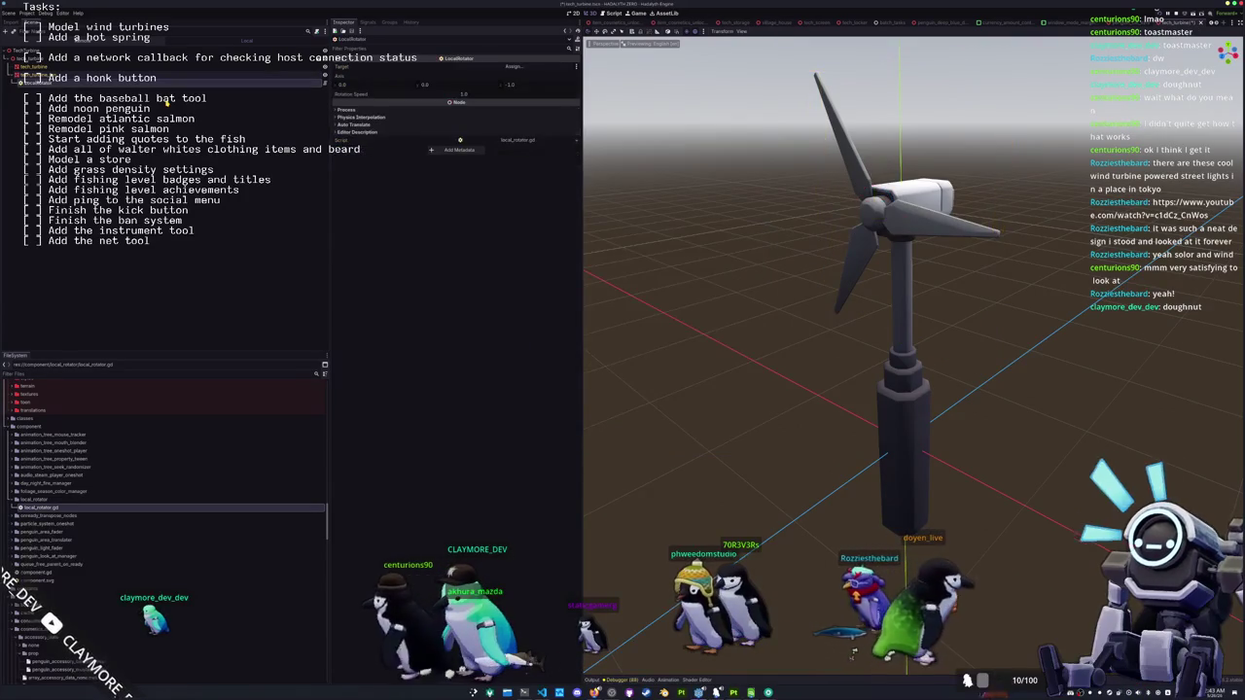
left_click(513, 66)
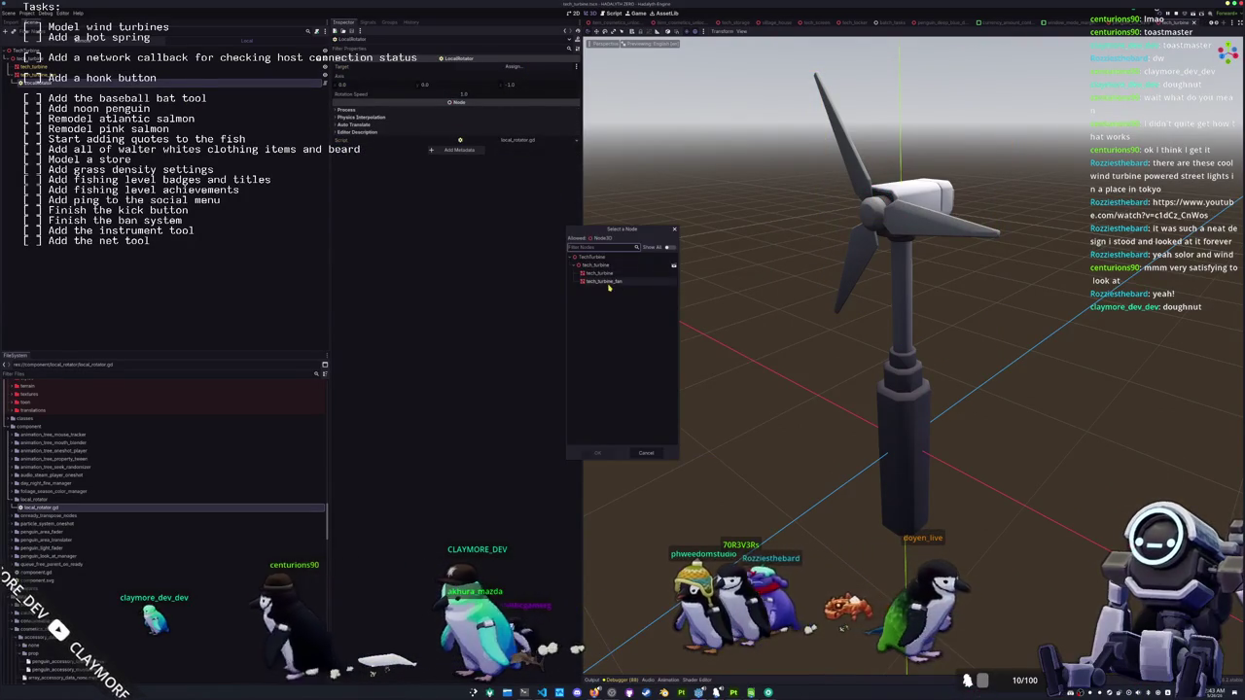
double_click(607, 282)
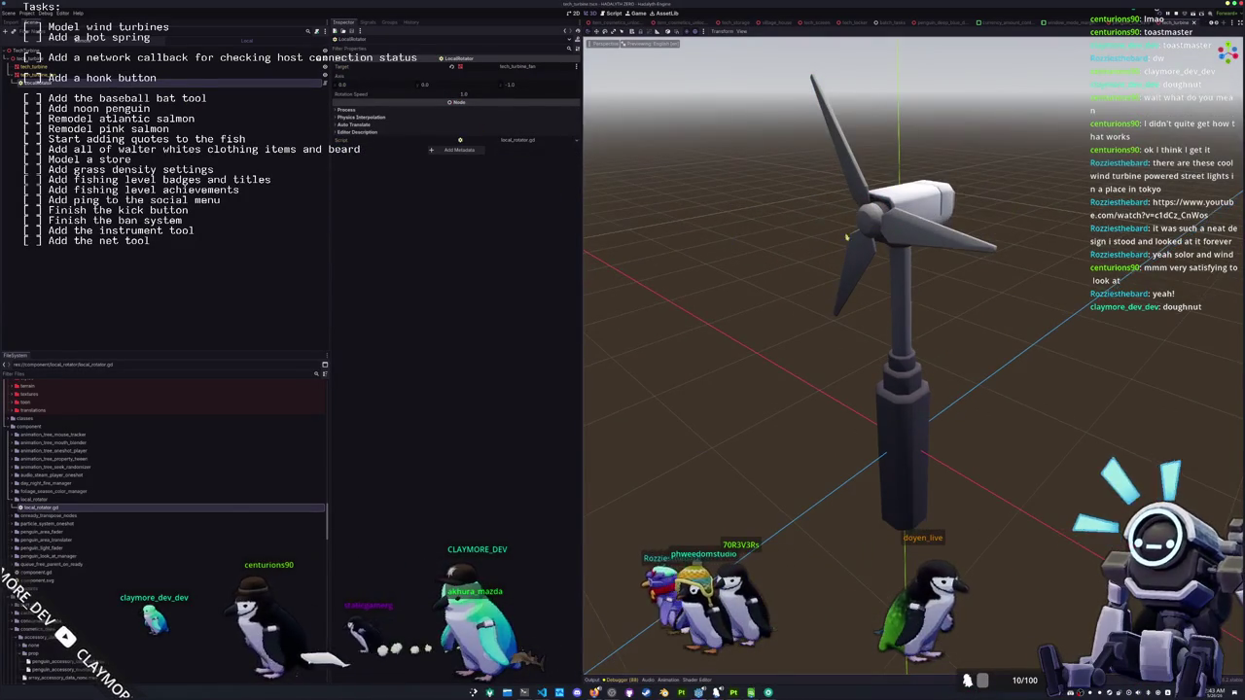
left_click(861, 180)
scroll(876, 244, "up", 2)
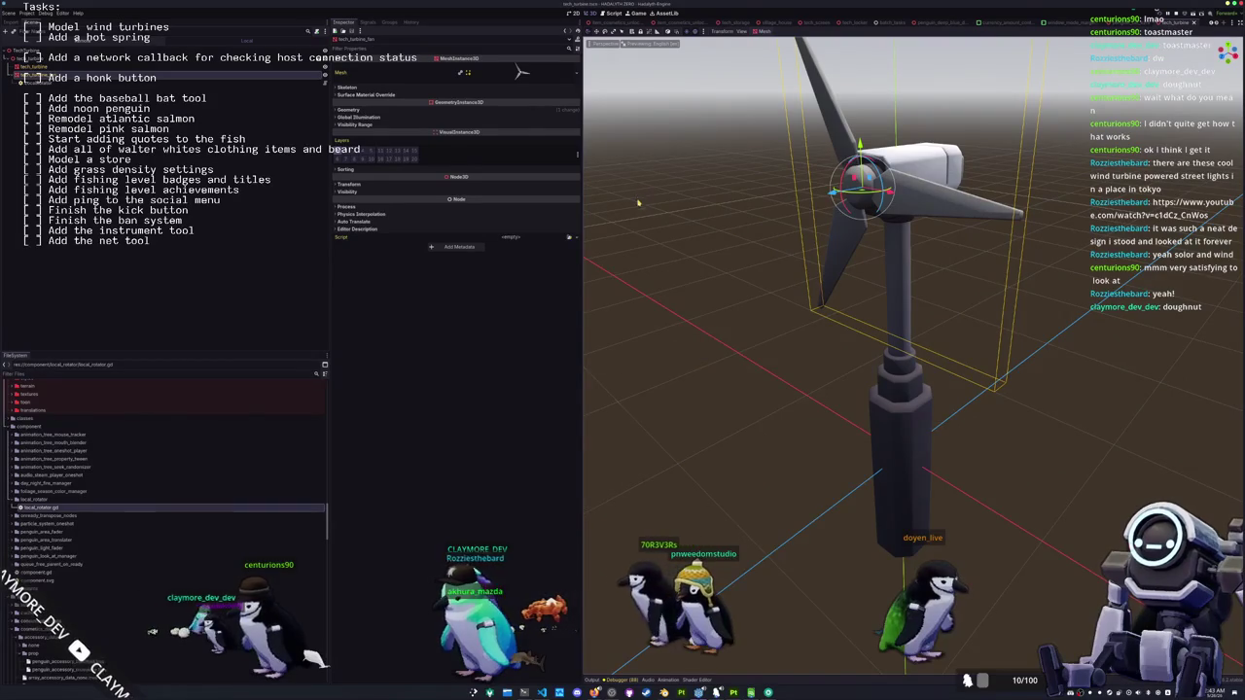
key("F6")
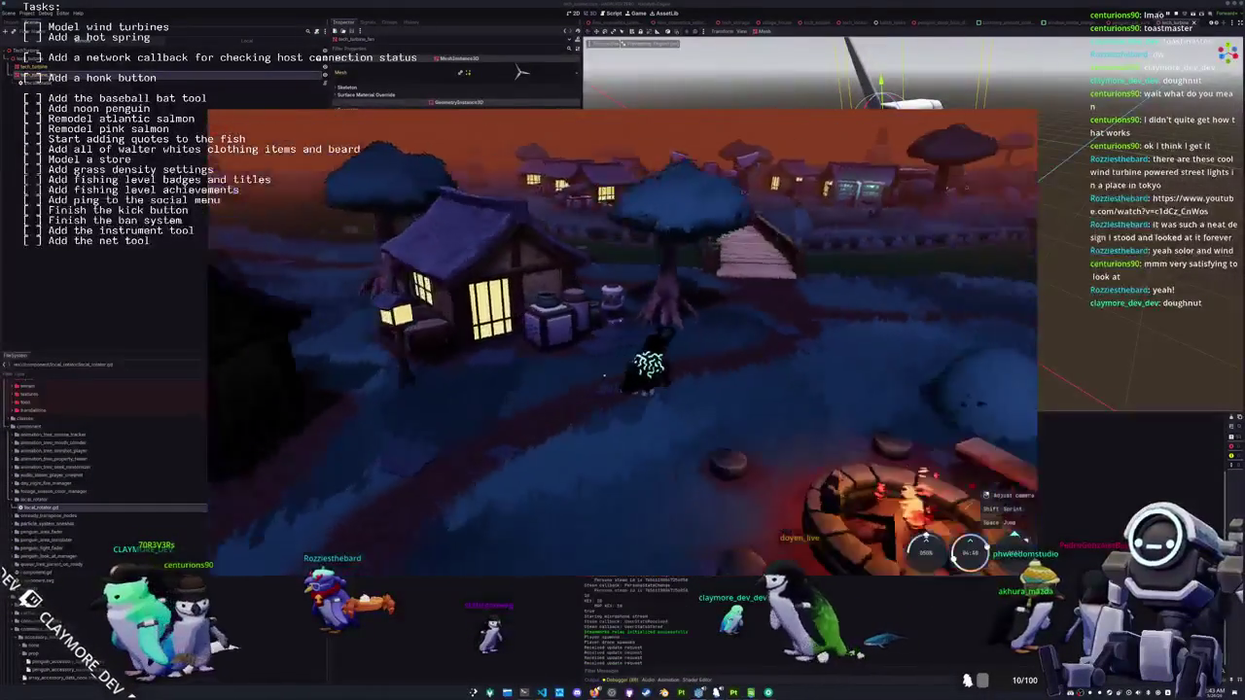
Step: Walk the penguin over the bridge, past the vending machines and up the stairs toward the street lights, then close the game
key("w")
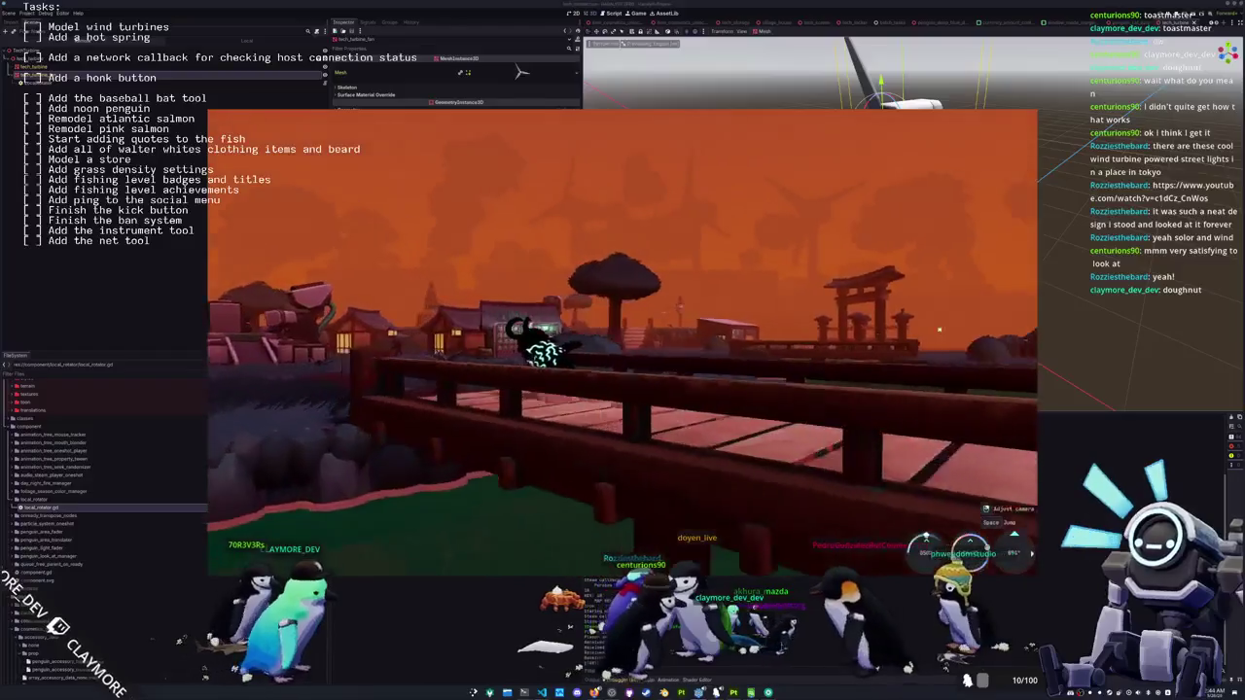
key("w")
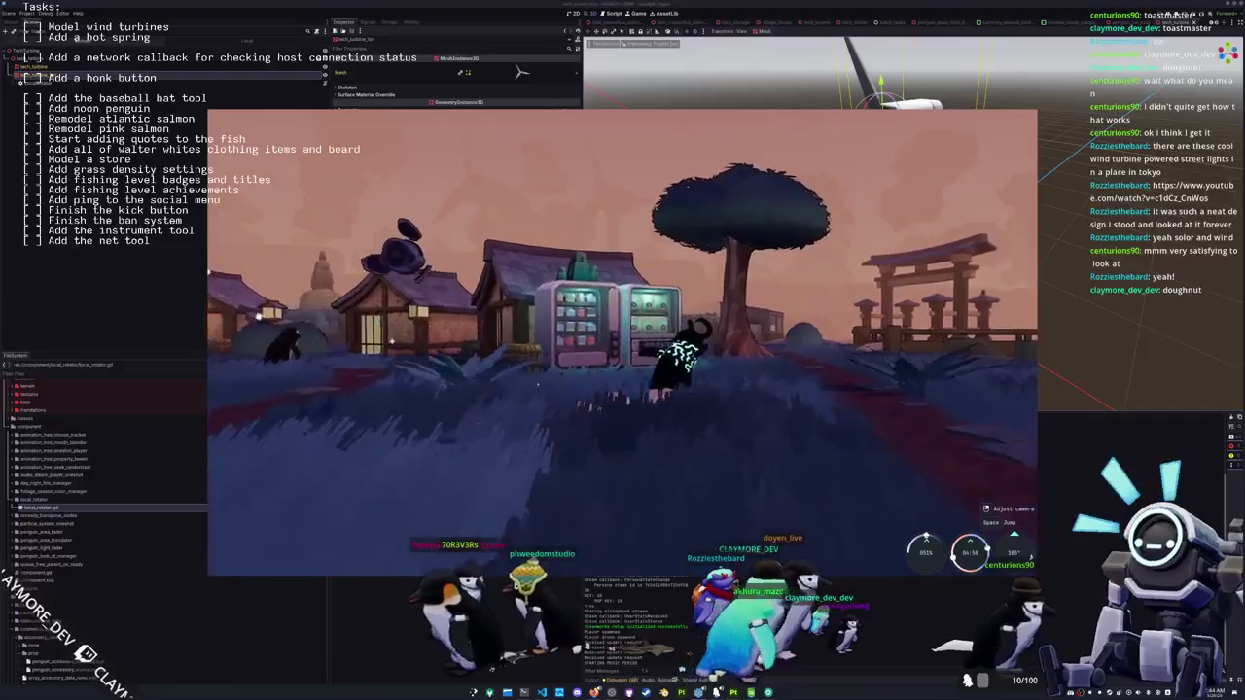
key("w")
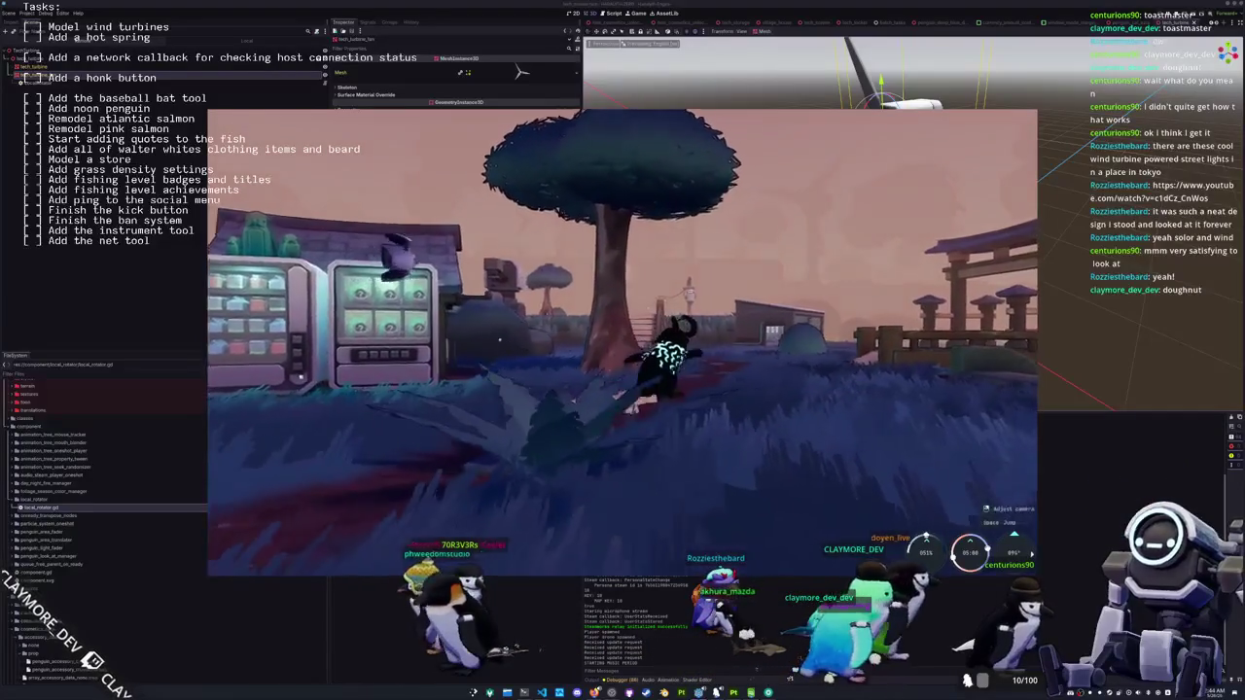
key("w")
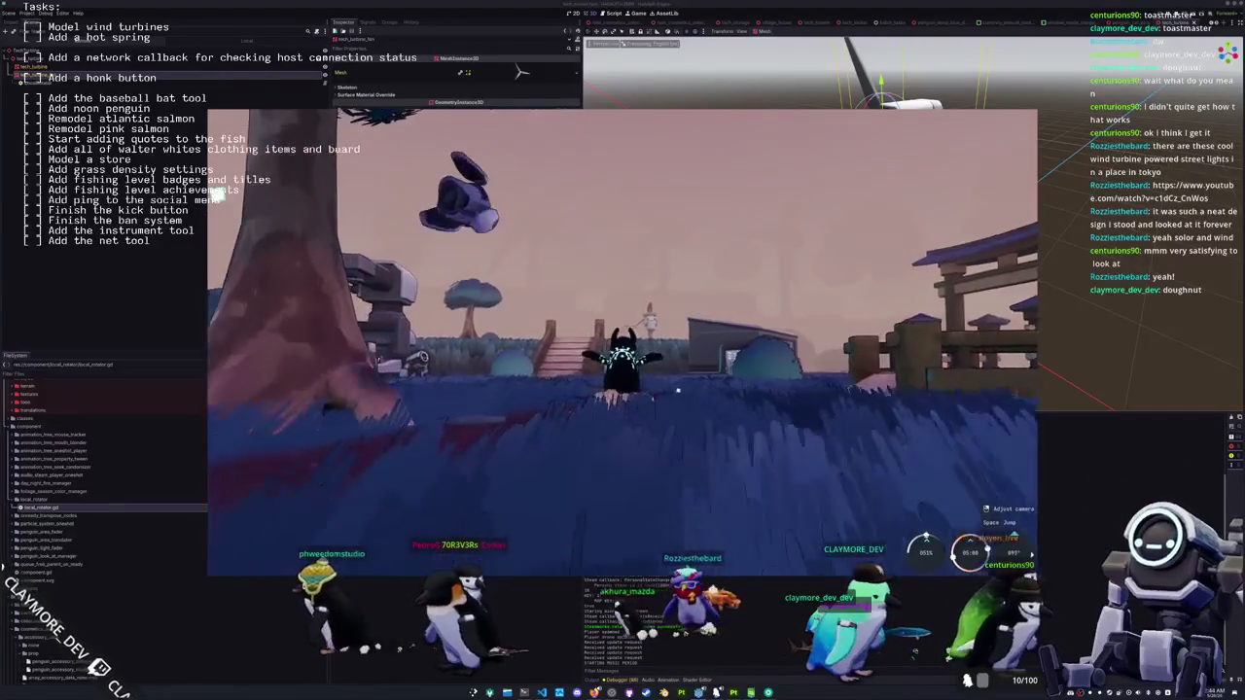
key("w")
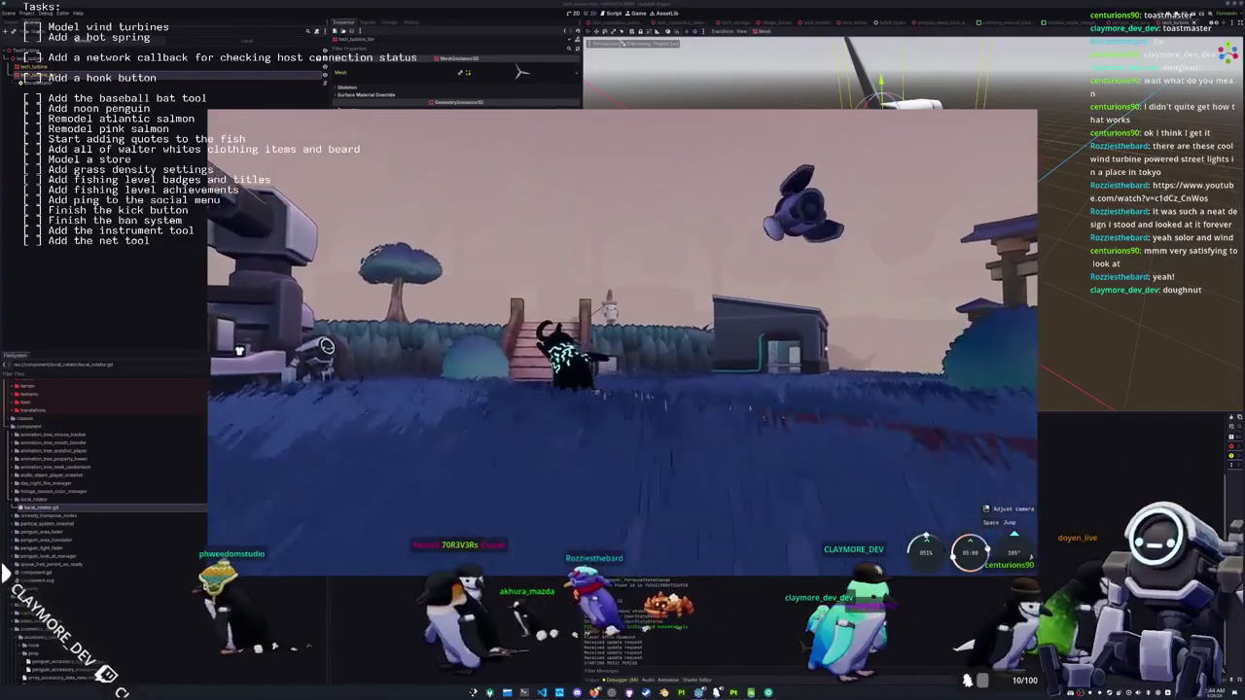
key("w")
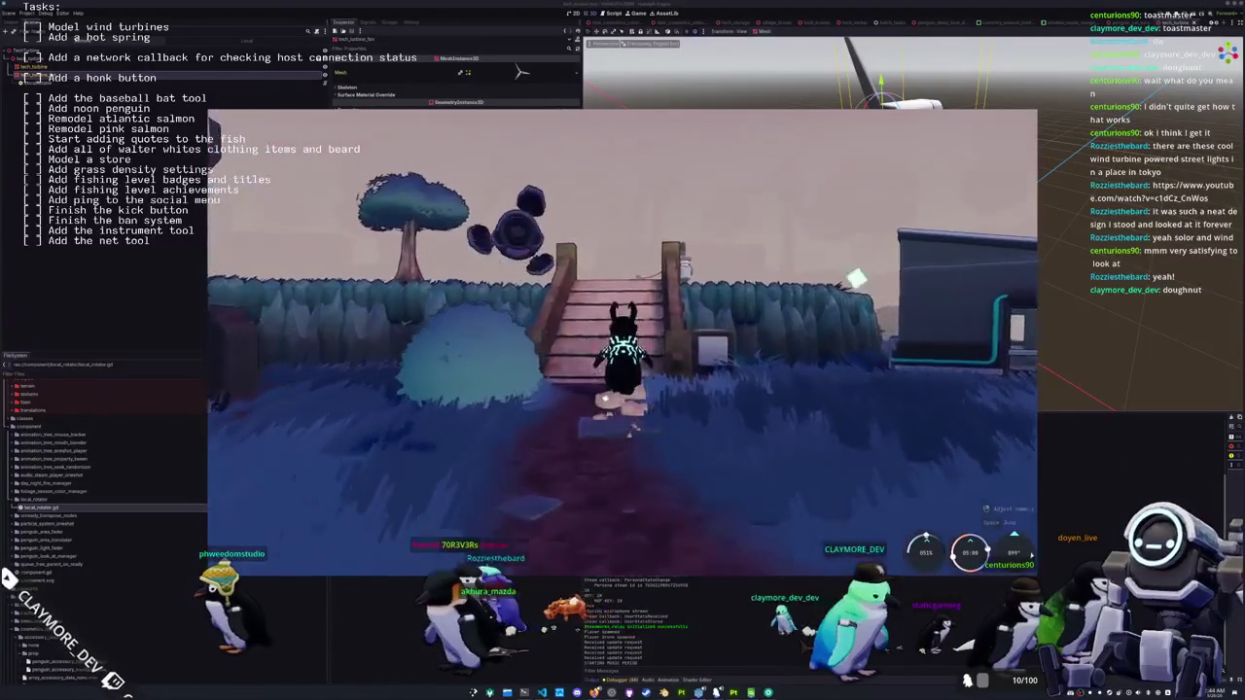
key("w")
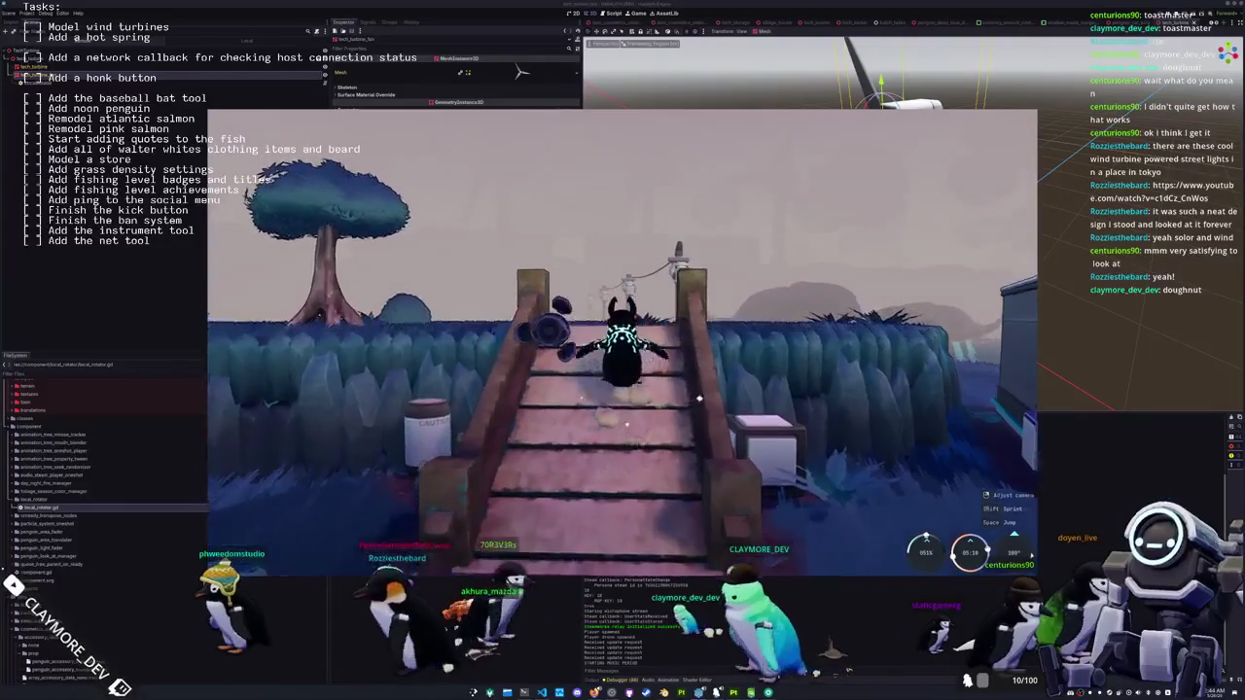
key("w")
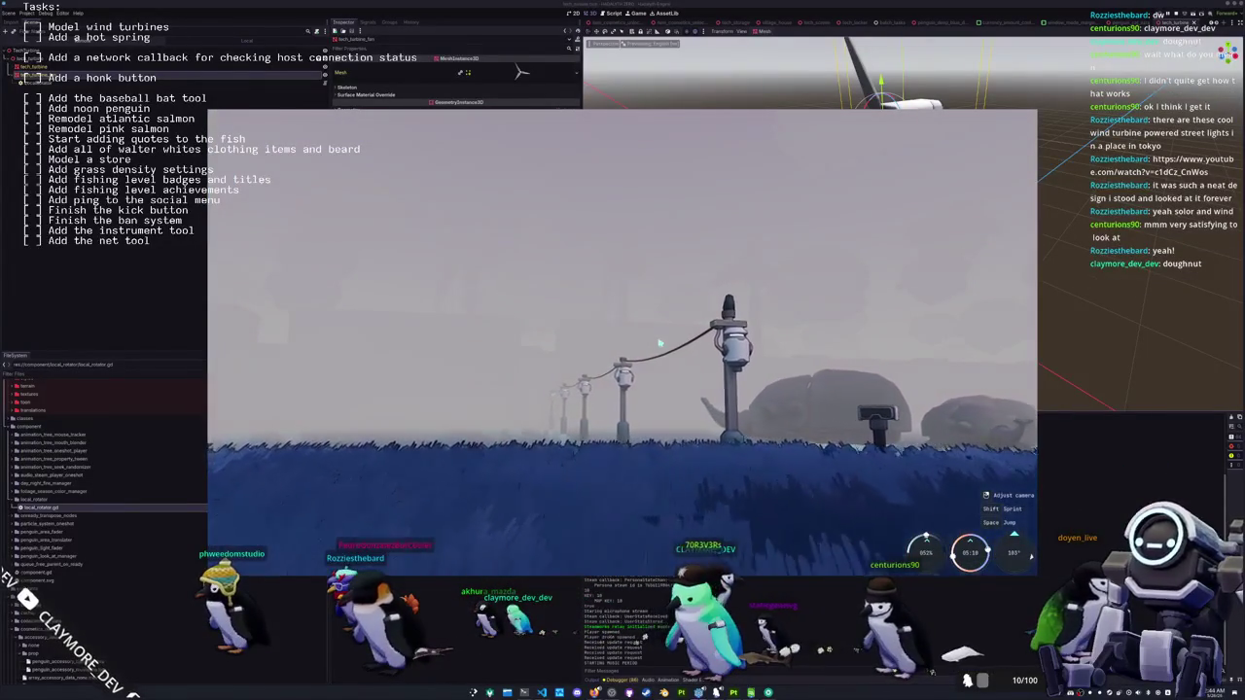
key("w")
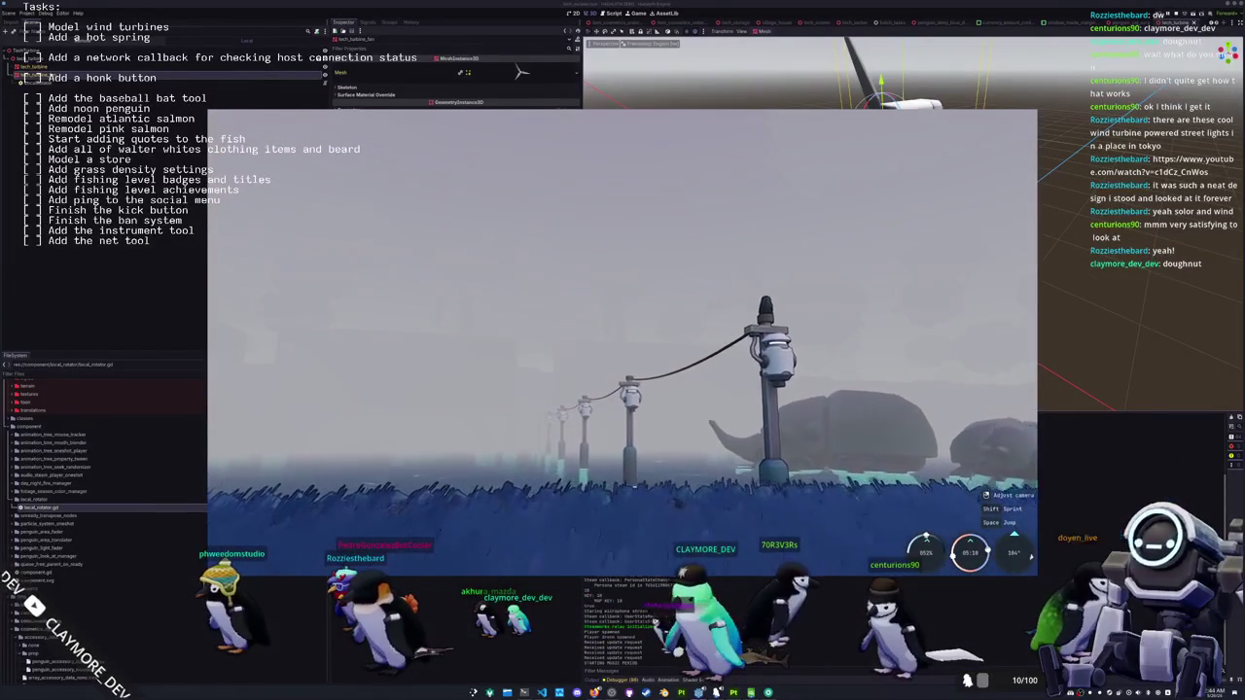
key("w")
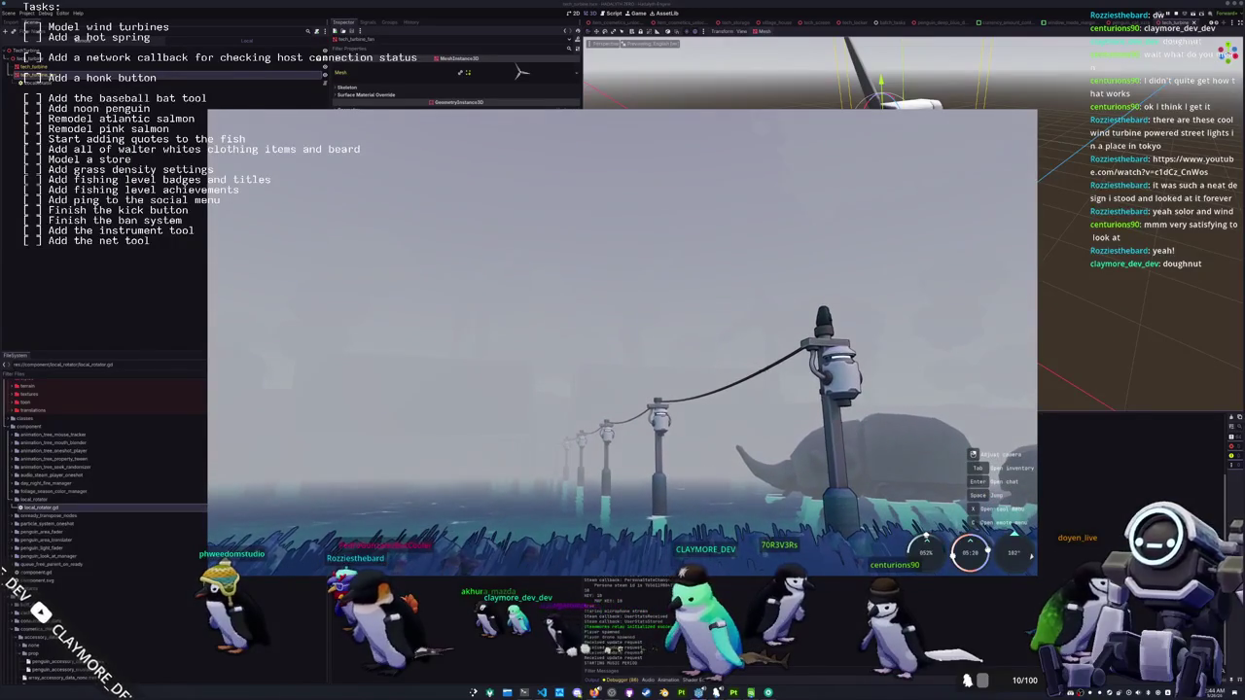
key("alt+F4")
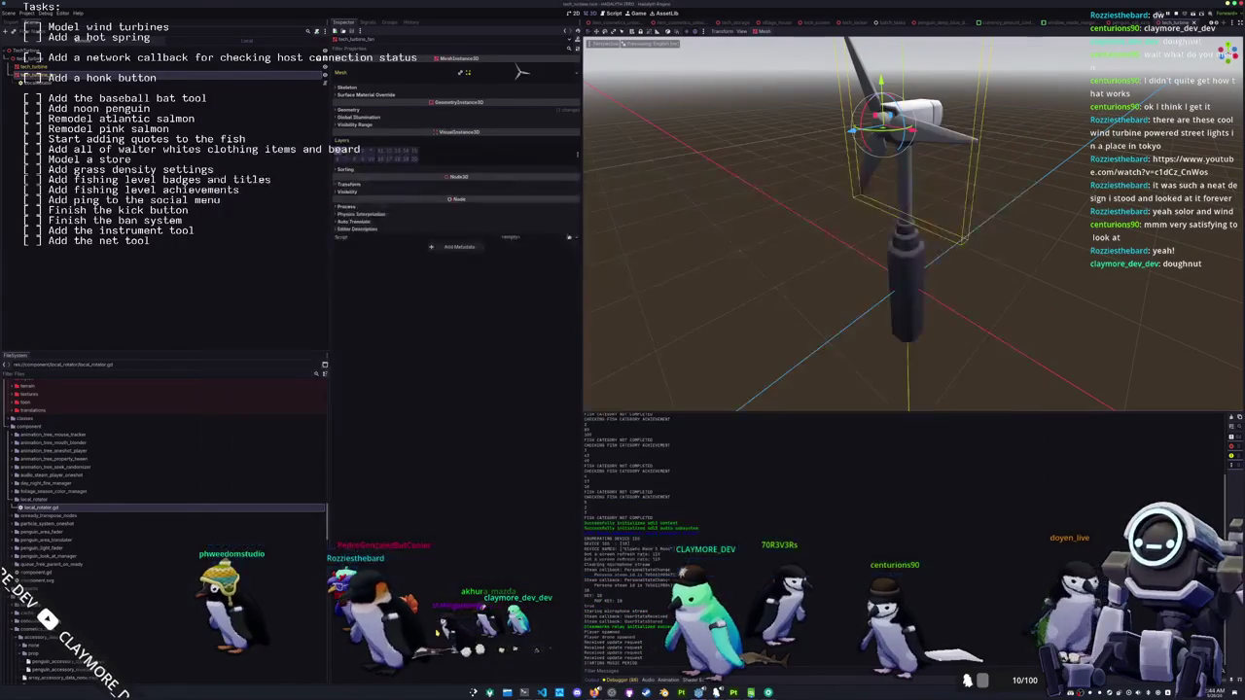
Step: Select the turbine's LocalRotator, rerun the game, walk toward a street-light pole, and stop it
key("Down")
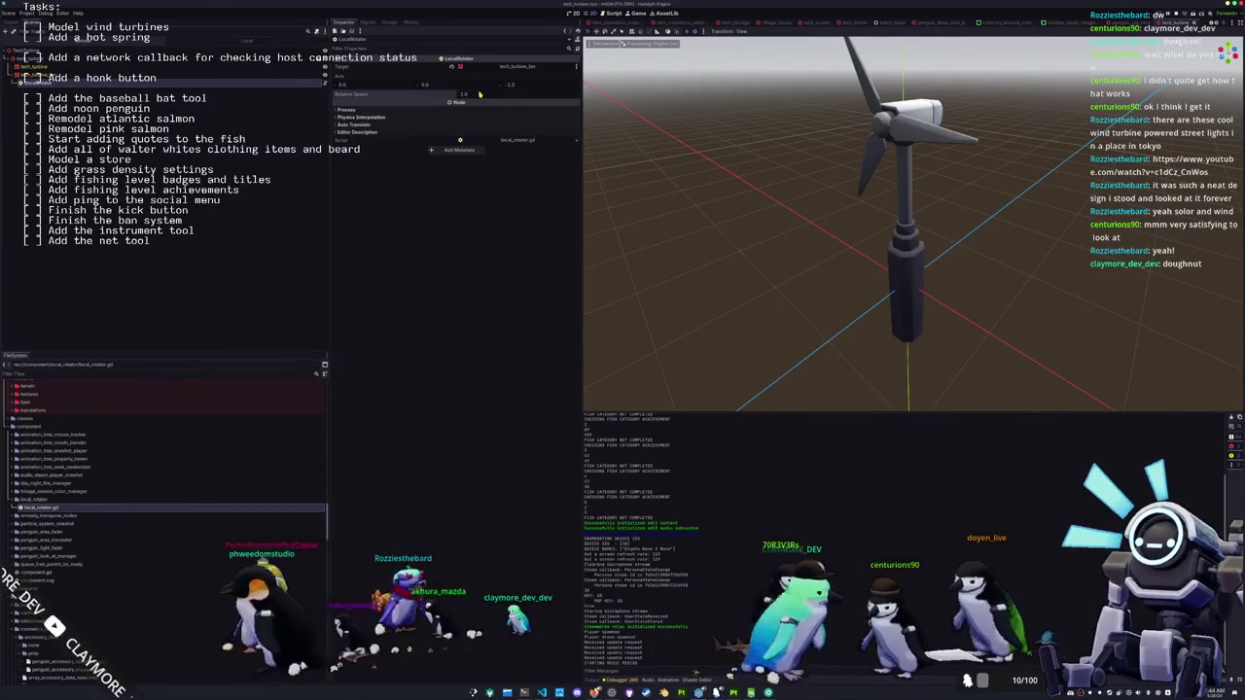
key("F5")
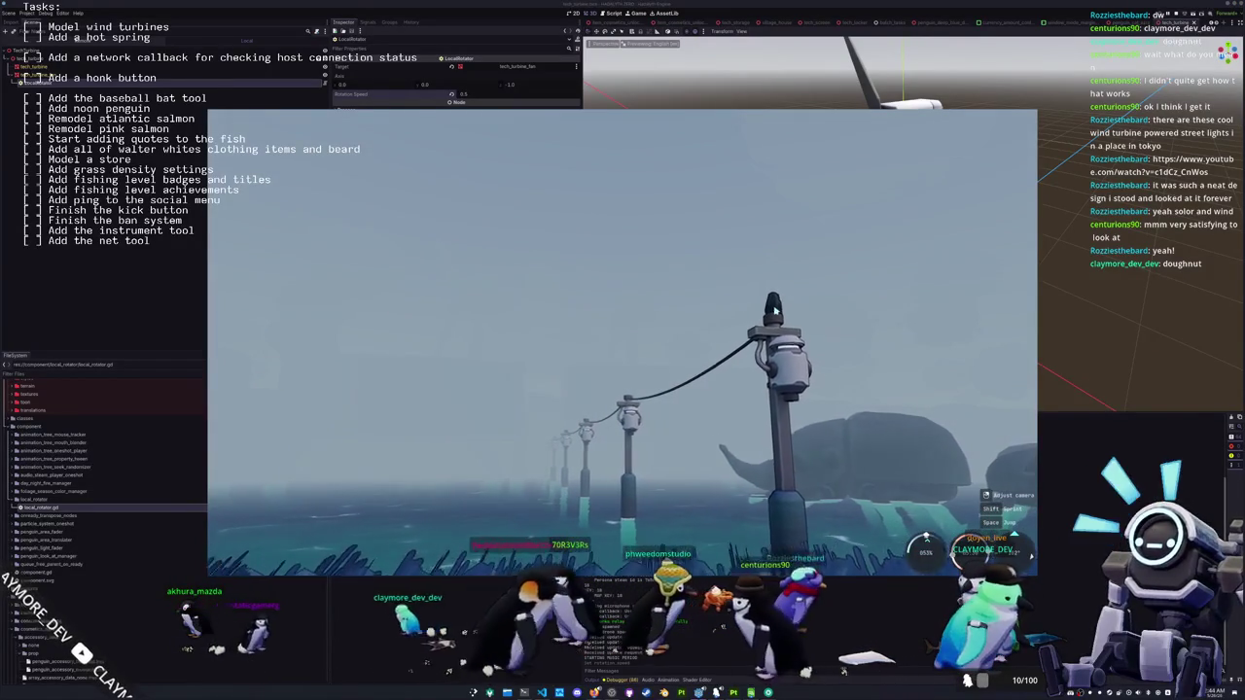
left_click_drag(775, 309, 707, 282)
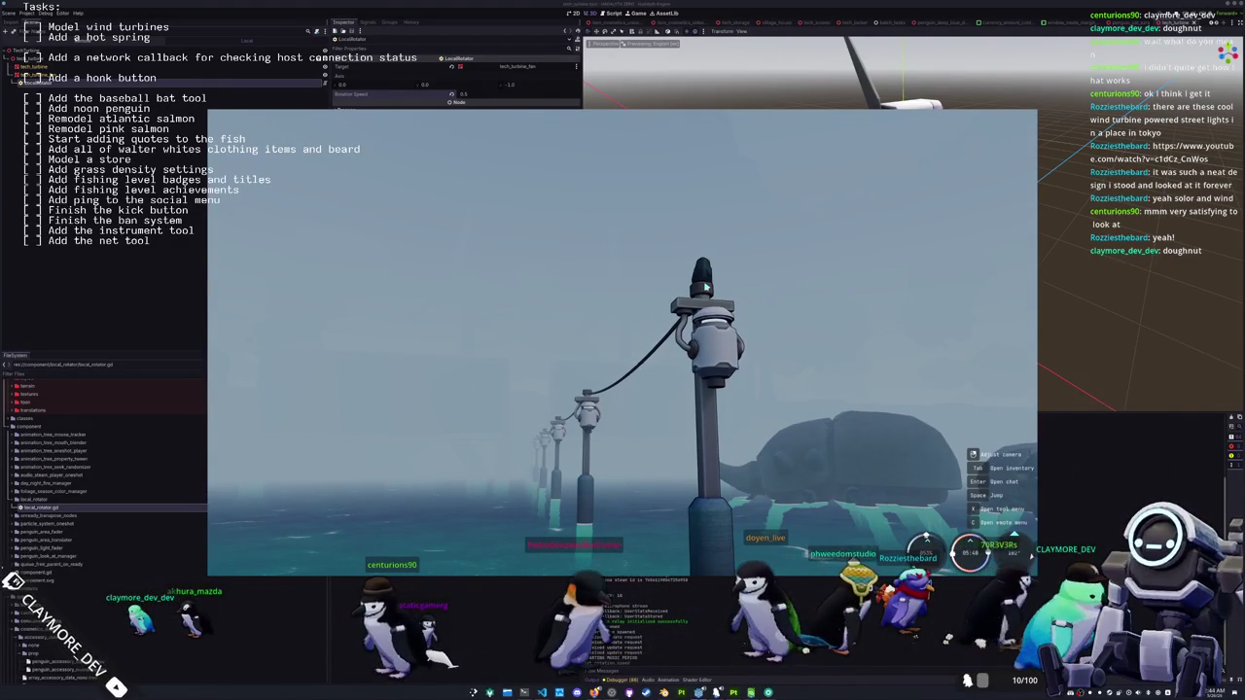
key("w")
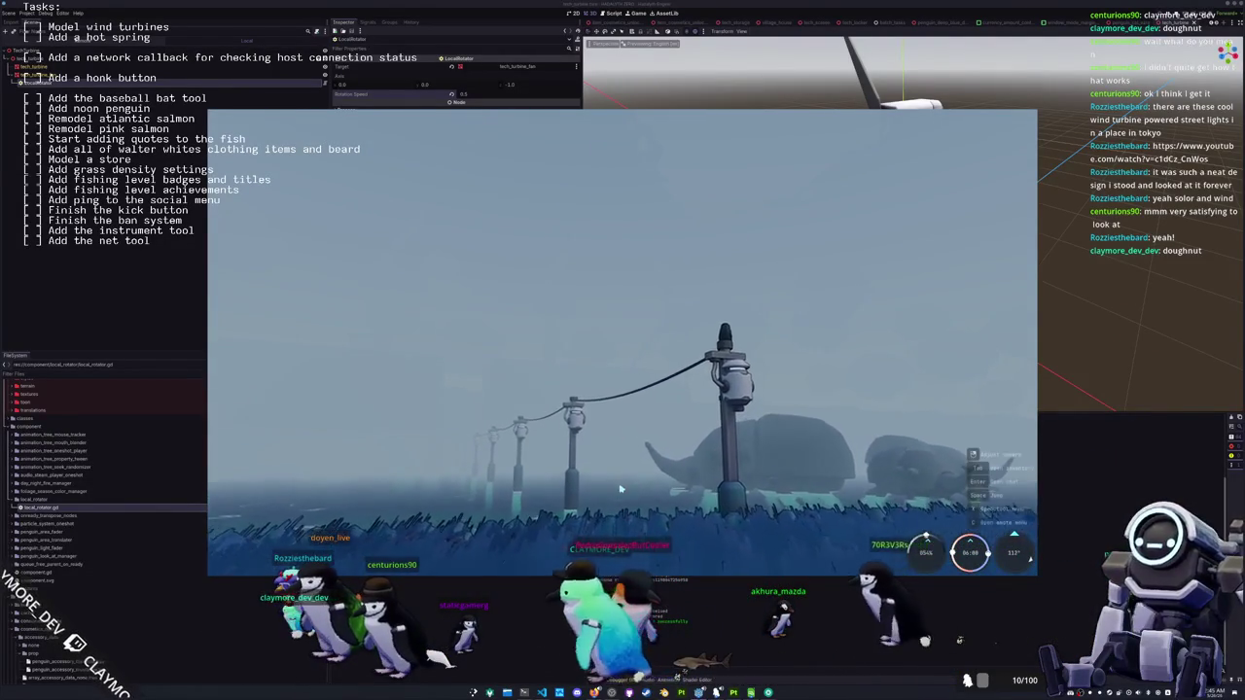
key("F8")
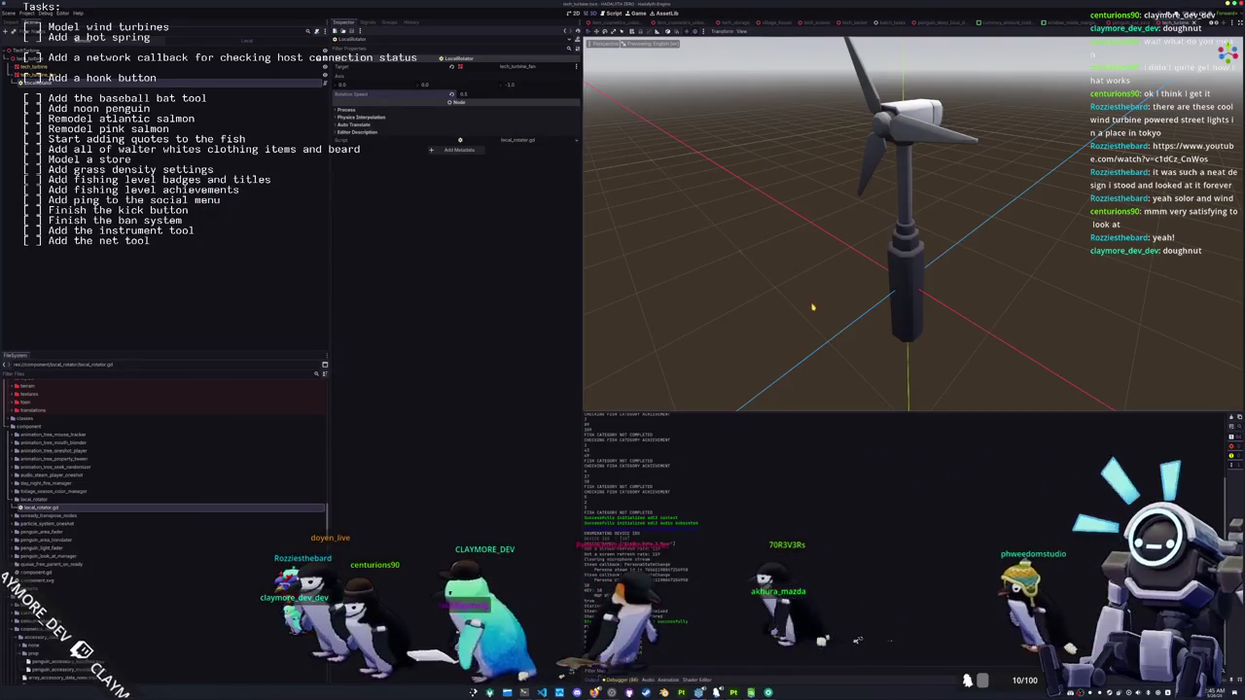
Step: Expand the turbine mesh's Geometry > Material Override down to its Roughness settings
left_click(906, 263)
left_click(455, 110)
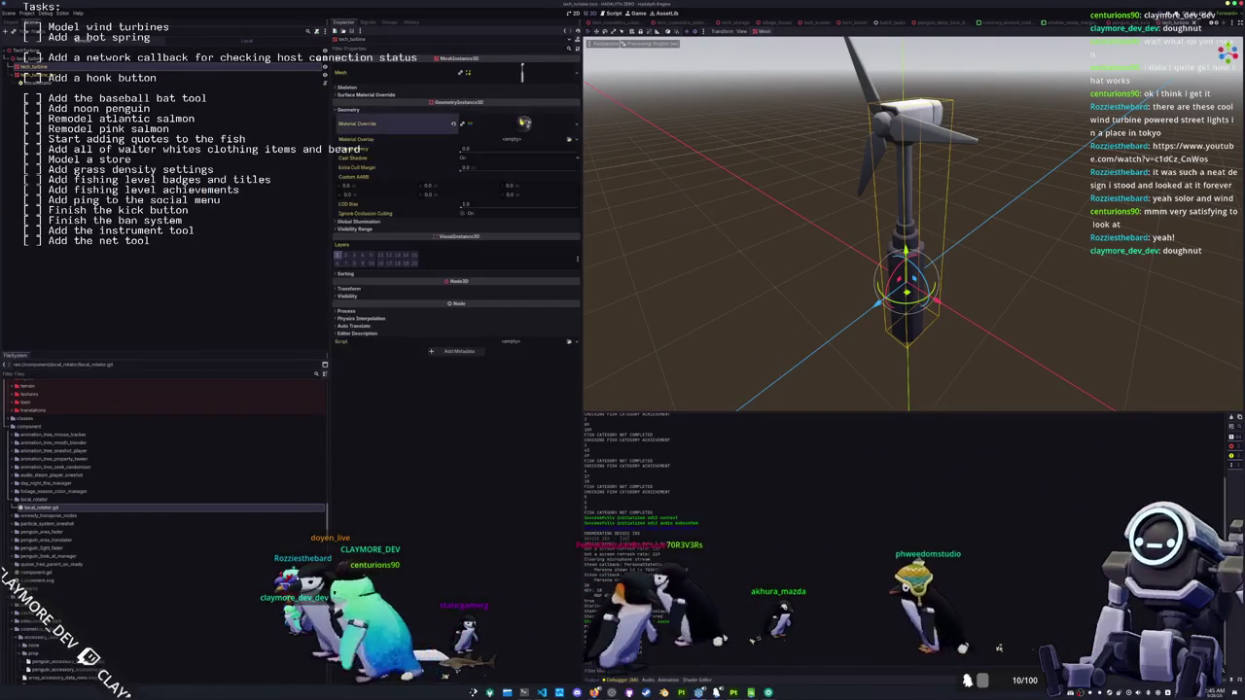
left_click(521, 122)
left_click(410, 276)
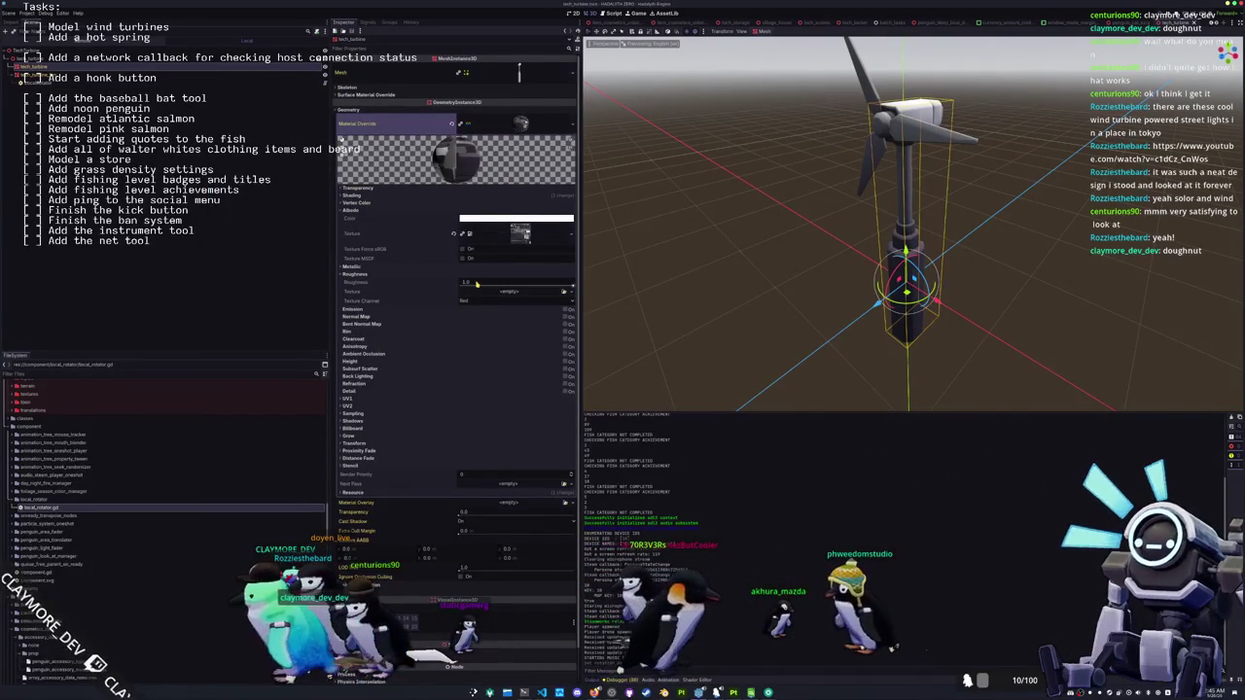
Step: Test the material in a brief game run, then bring up Visual Studio Code's file search
key("F5")
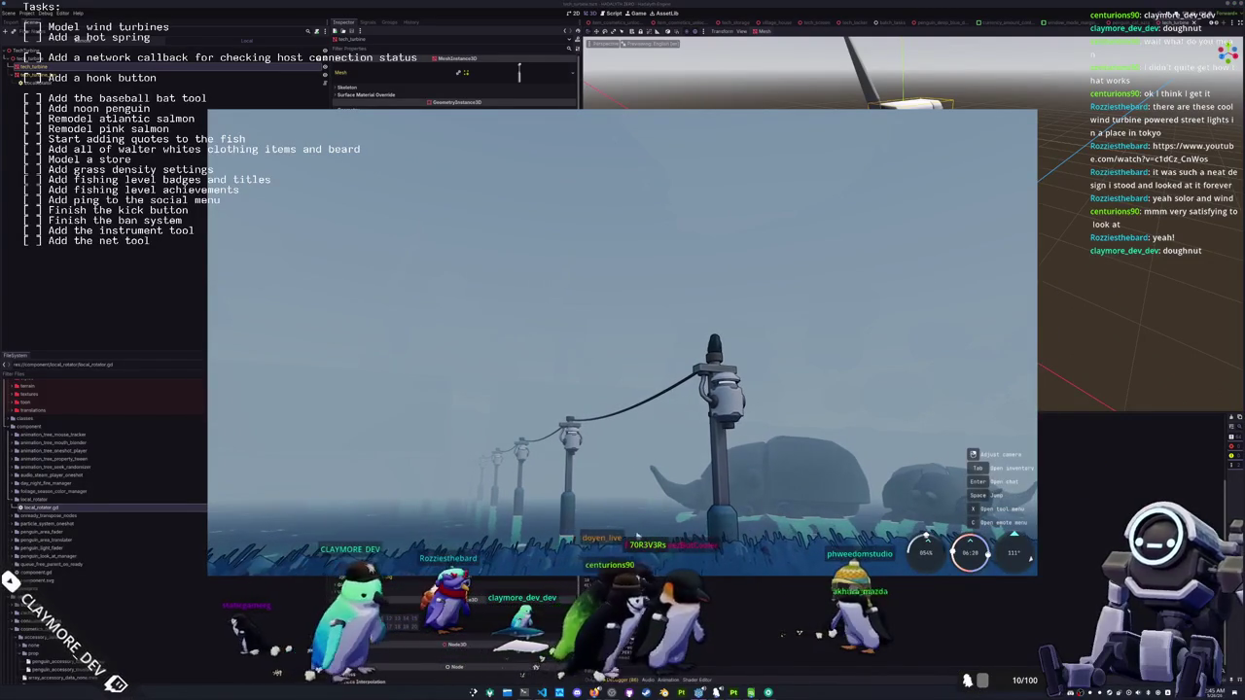
key("F8")
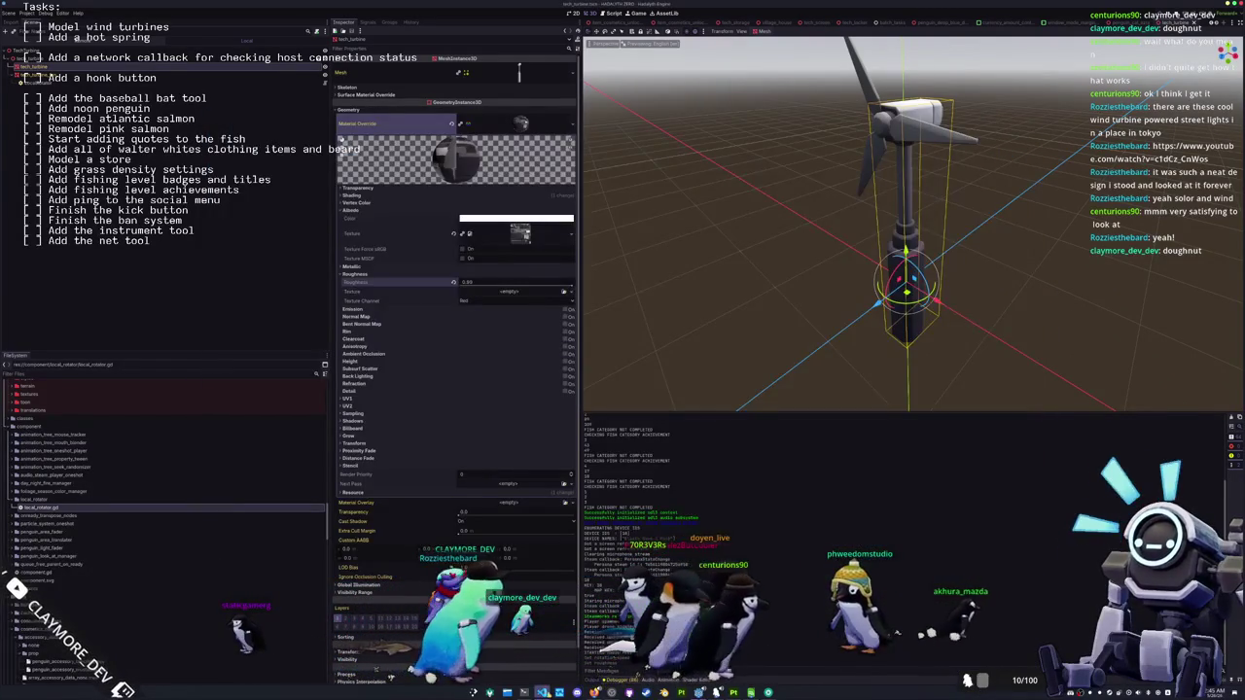
left_click(541, 693)
key("ctrl+p")
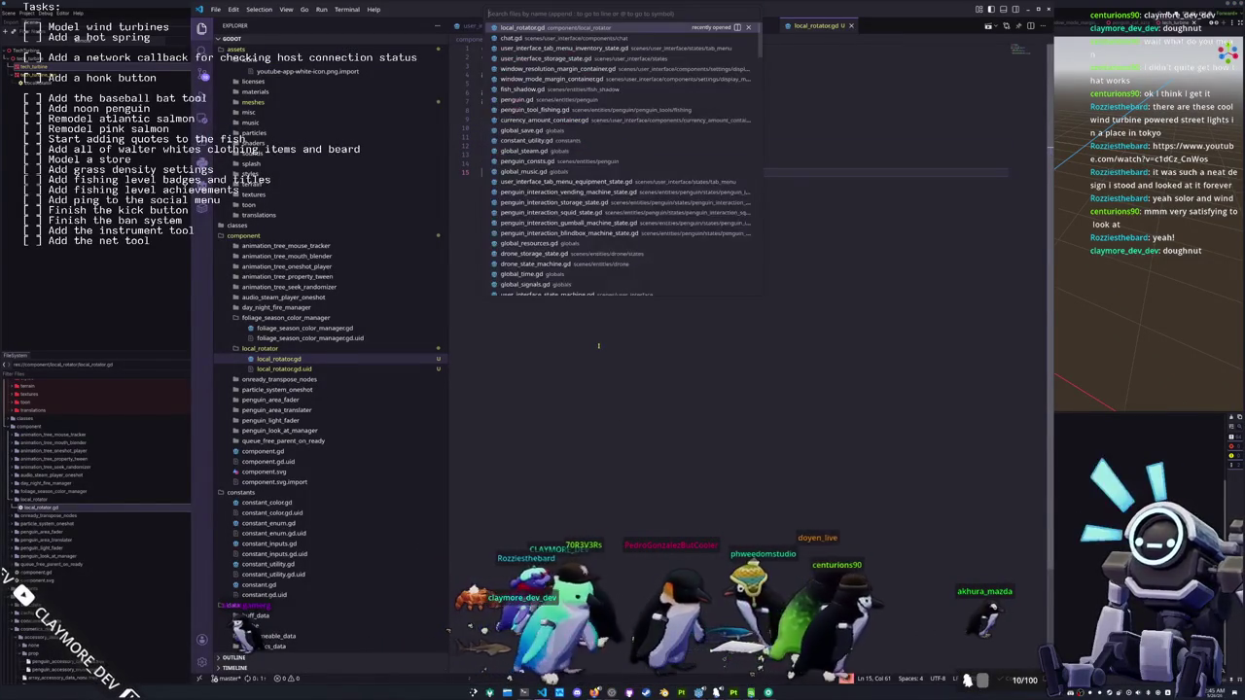
Step: Open outline_compositor_effect.glsl, scroll to the main() roughness check, and return to Godot
type("outline")
key("Down")
key("Return")
scroll(652, 379, "down", 20)
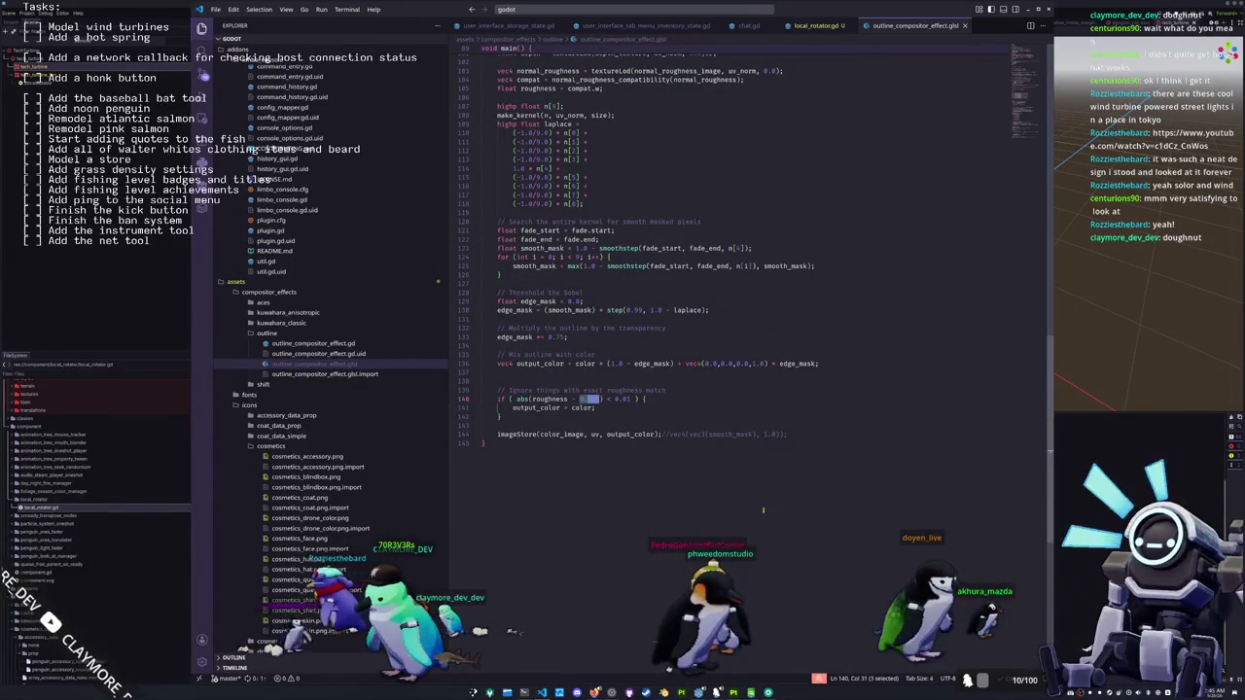
key("alt+Tab")
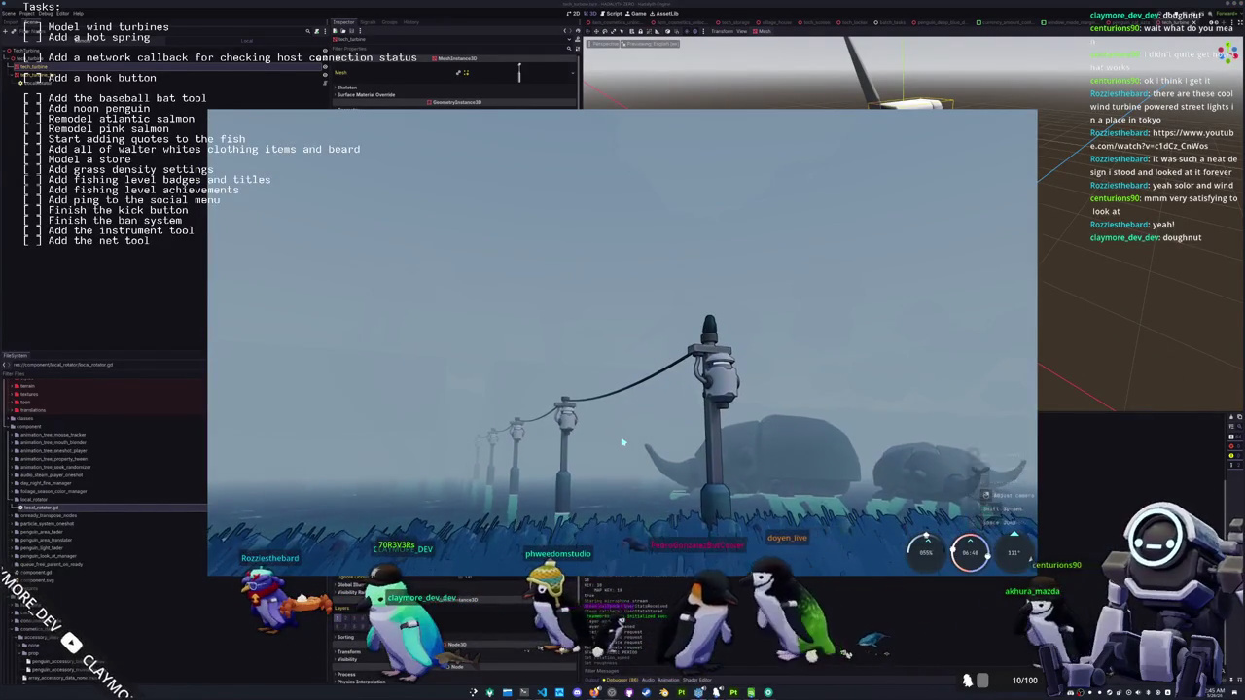
Step: Walk the penguin toward the street lights and swing the camera to frame the big tree
key("w")
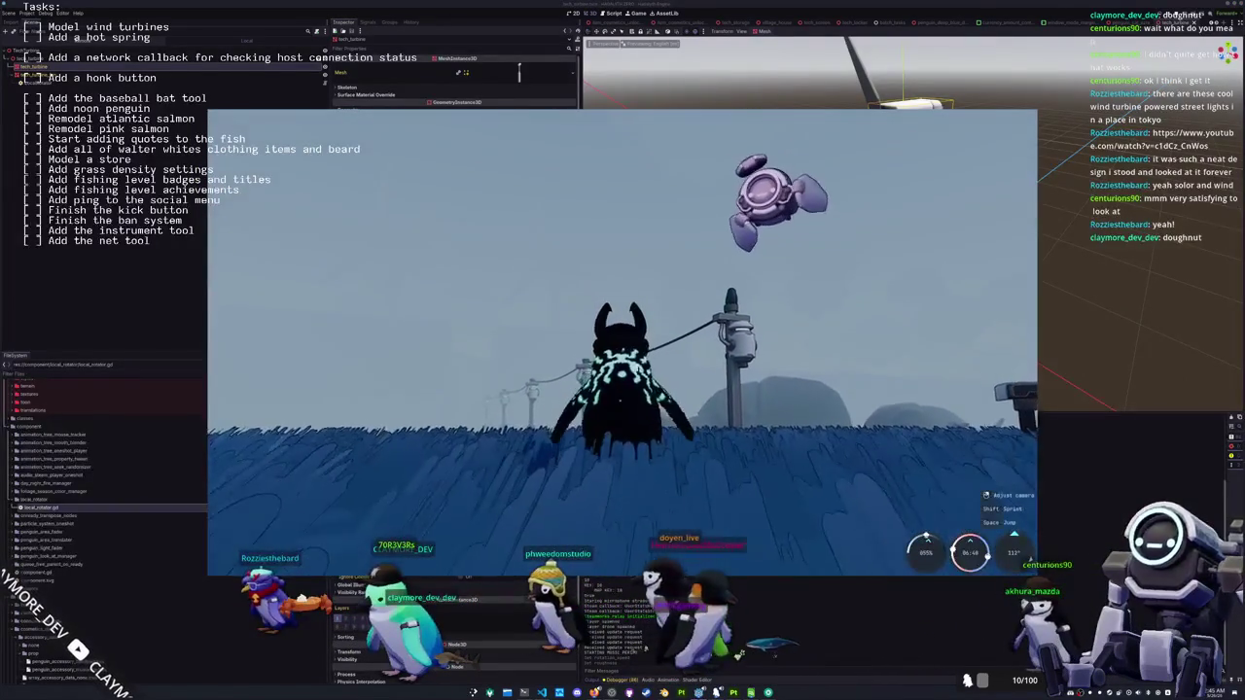
key("w")
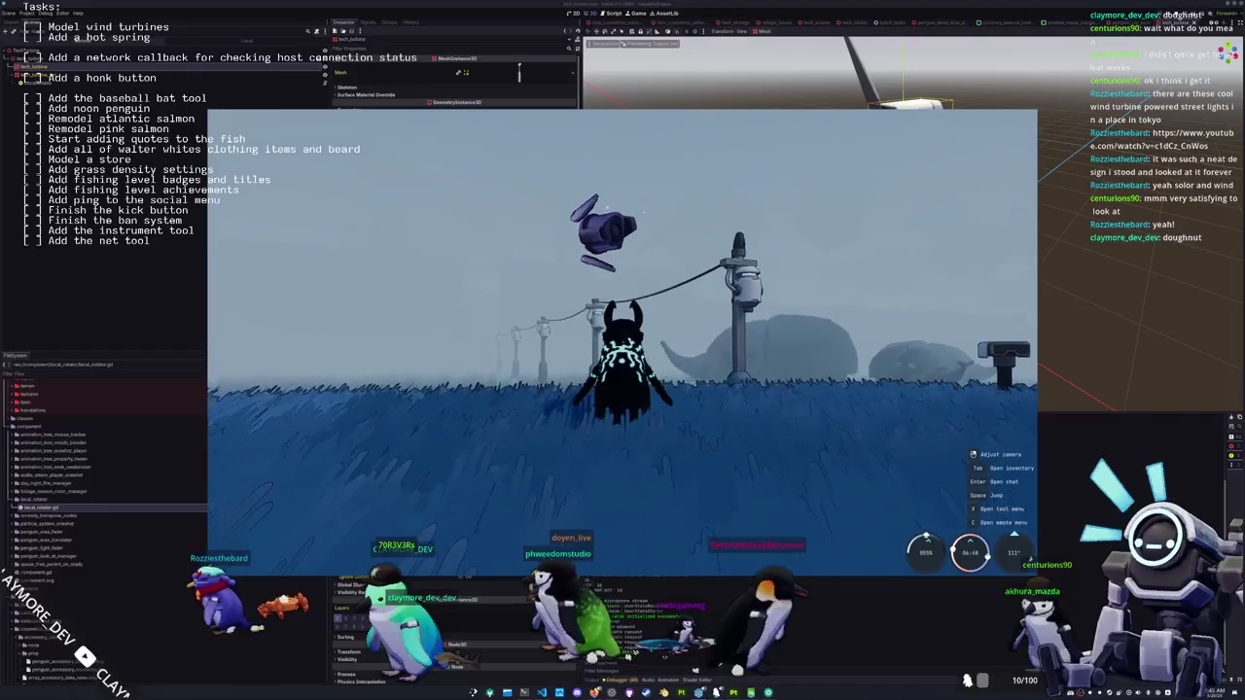
key("a")
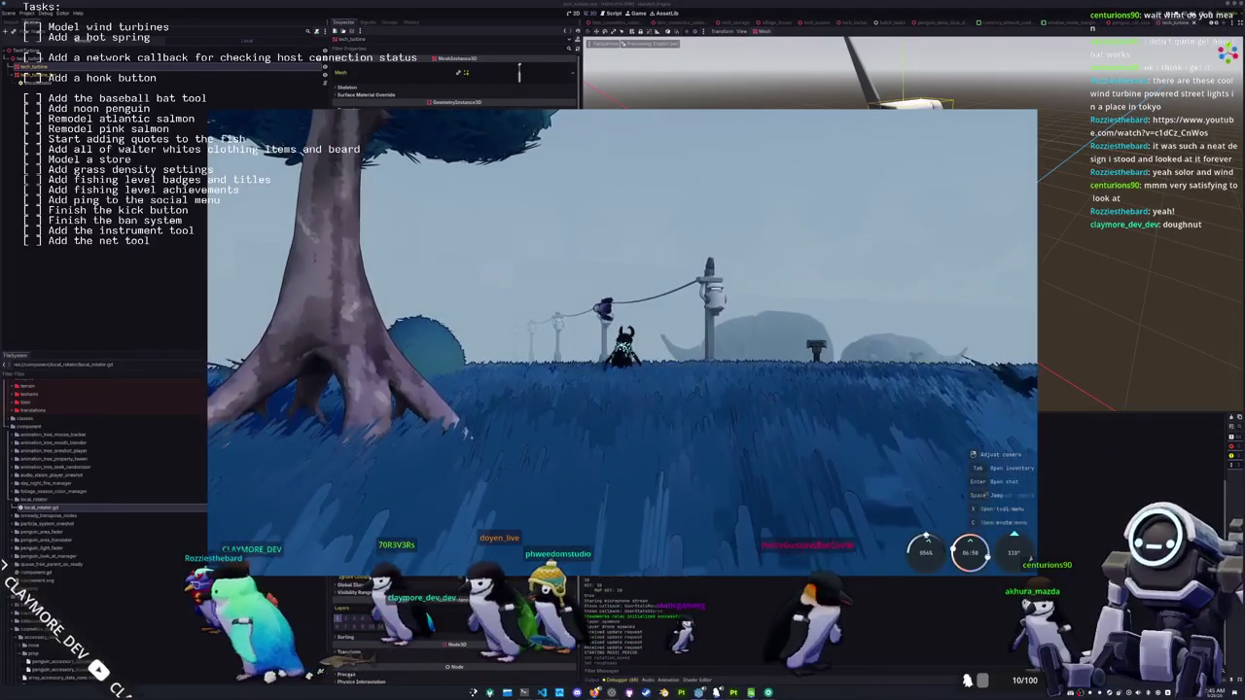
key("a")
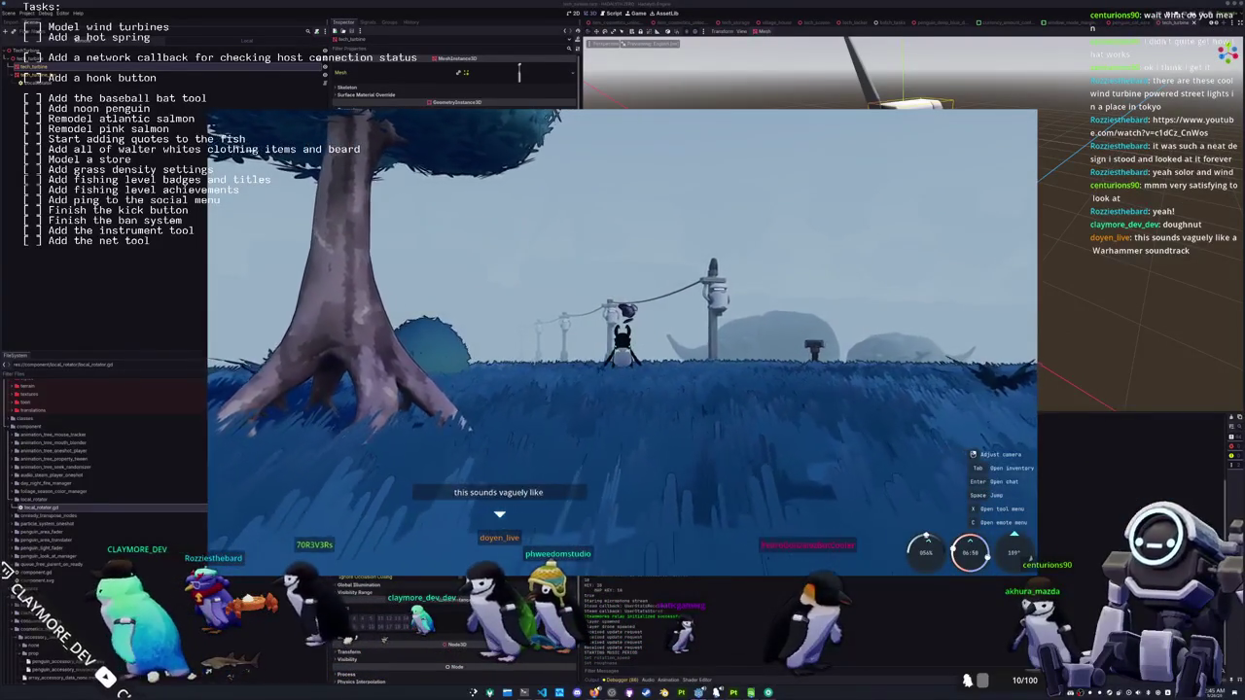
key("d")
key("a")
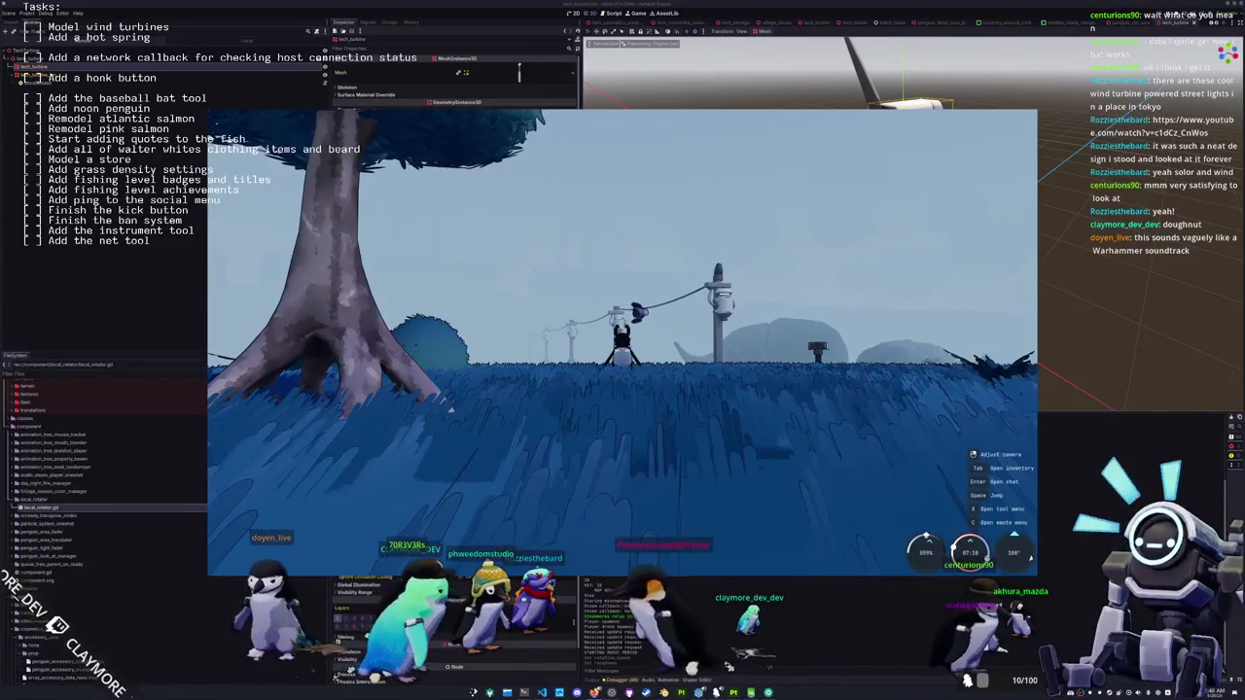
Step: Move the penguin right across the field, then switch to OBS Studio
key("d")
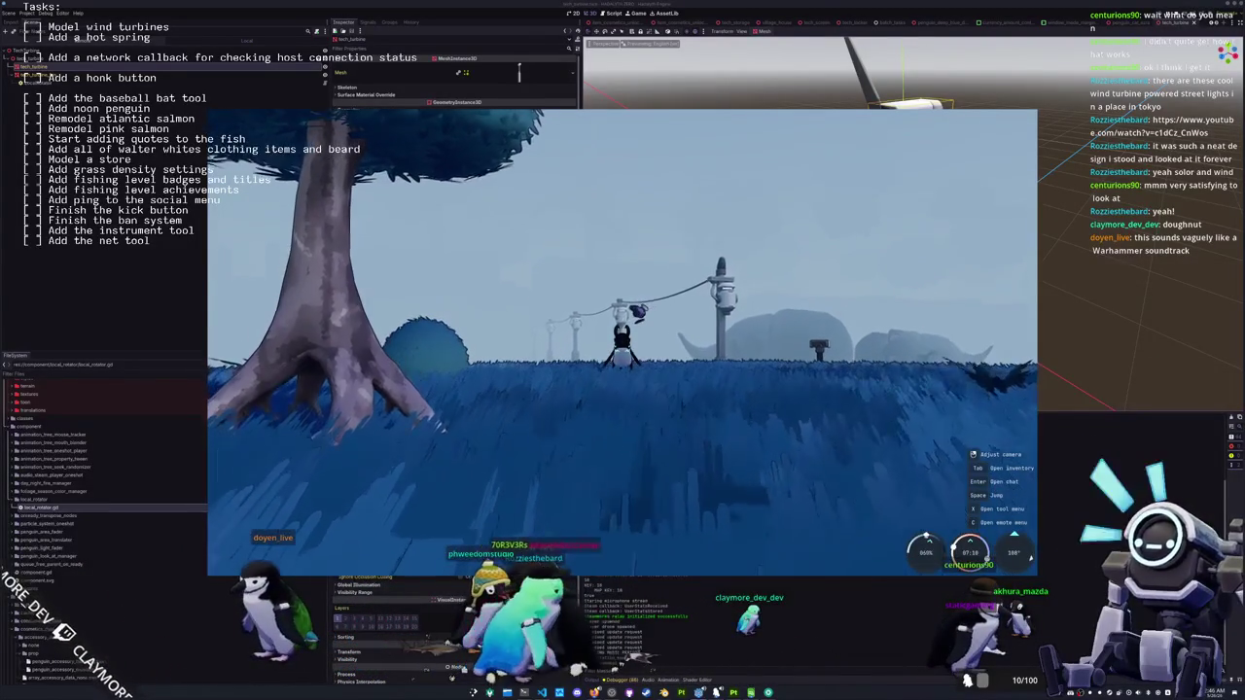
key("d")
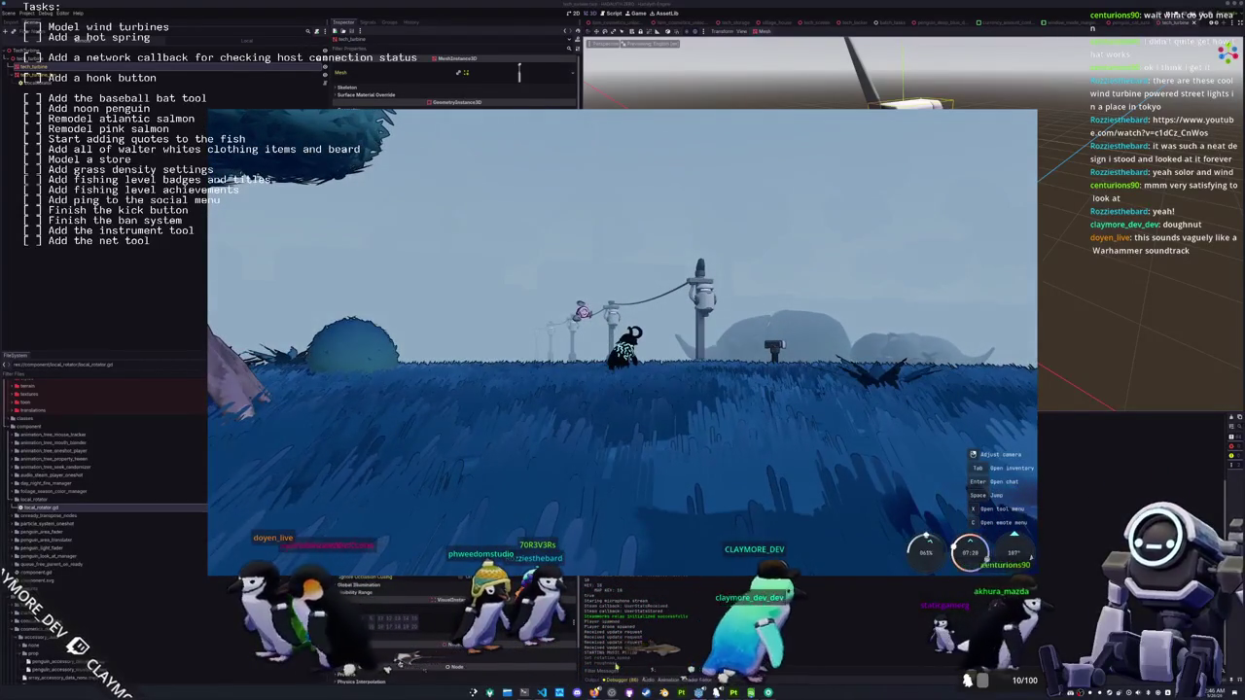
key("alt+Tab")
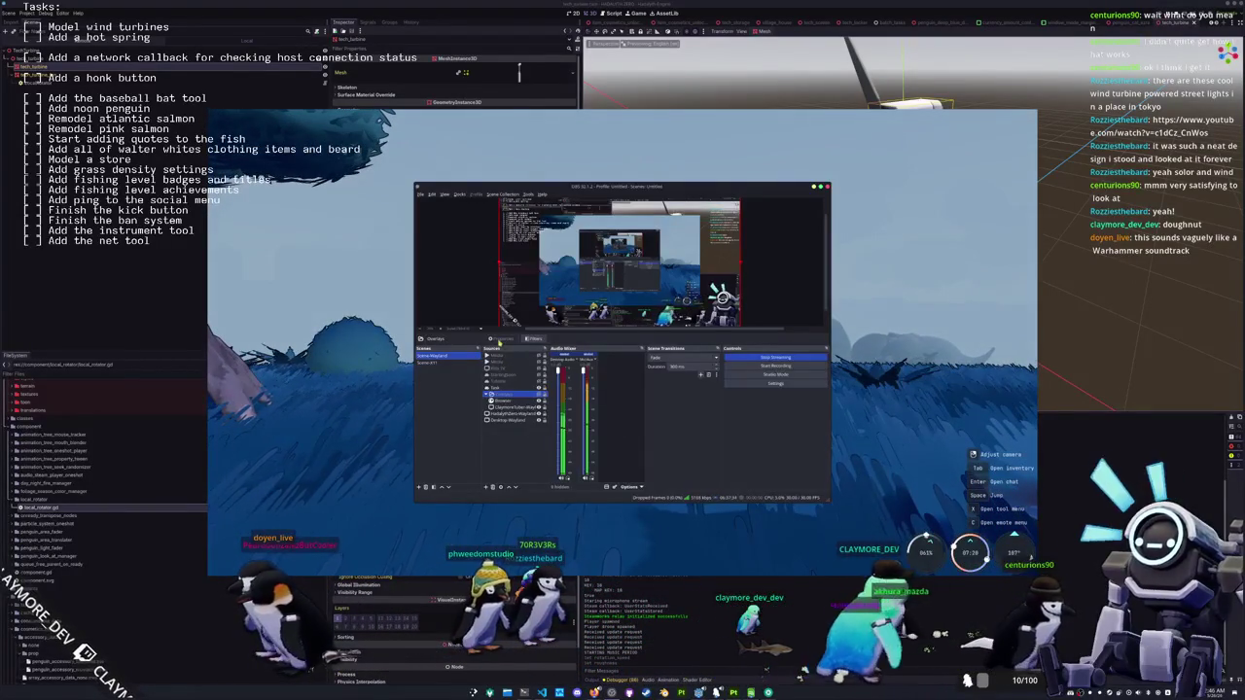
Step: Edit the OBS task list to drop 'Model wind turbines', move 'Add a hot spring' last, then return to the game
double_click(505, 392)
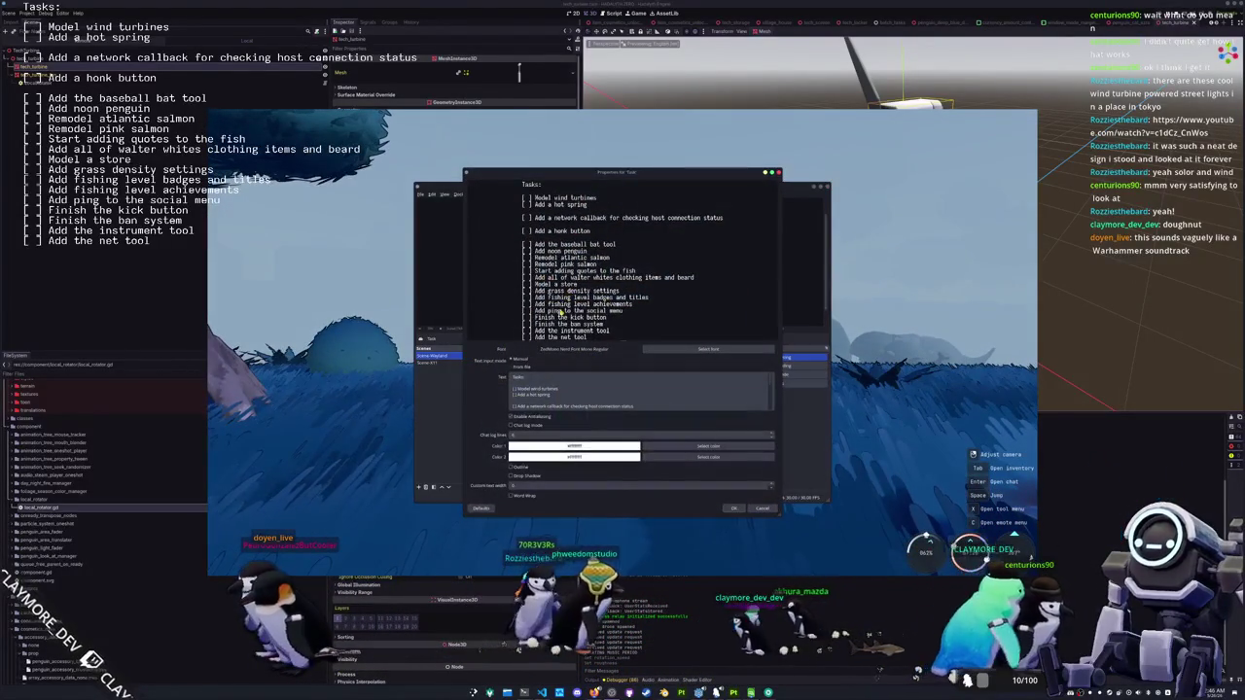
key("BackSpace")
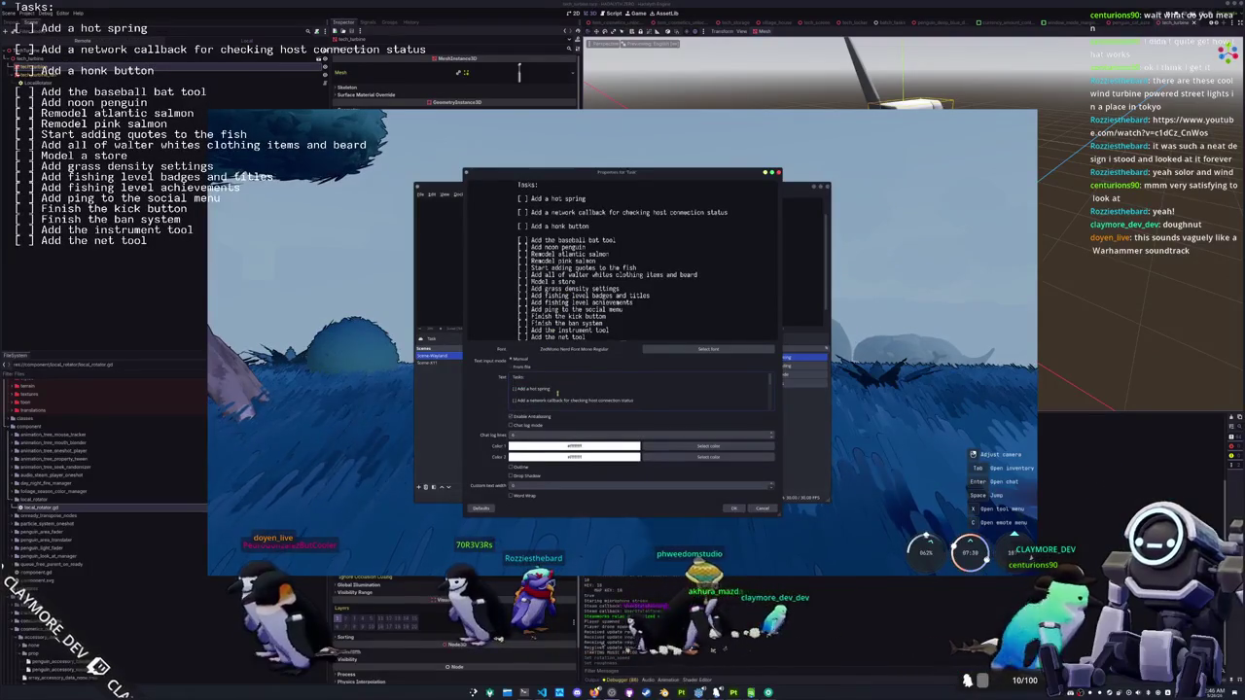
key("BackSpace")
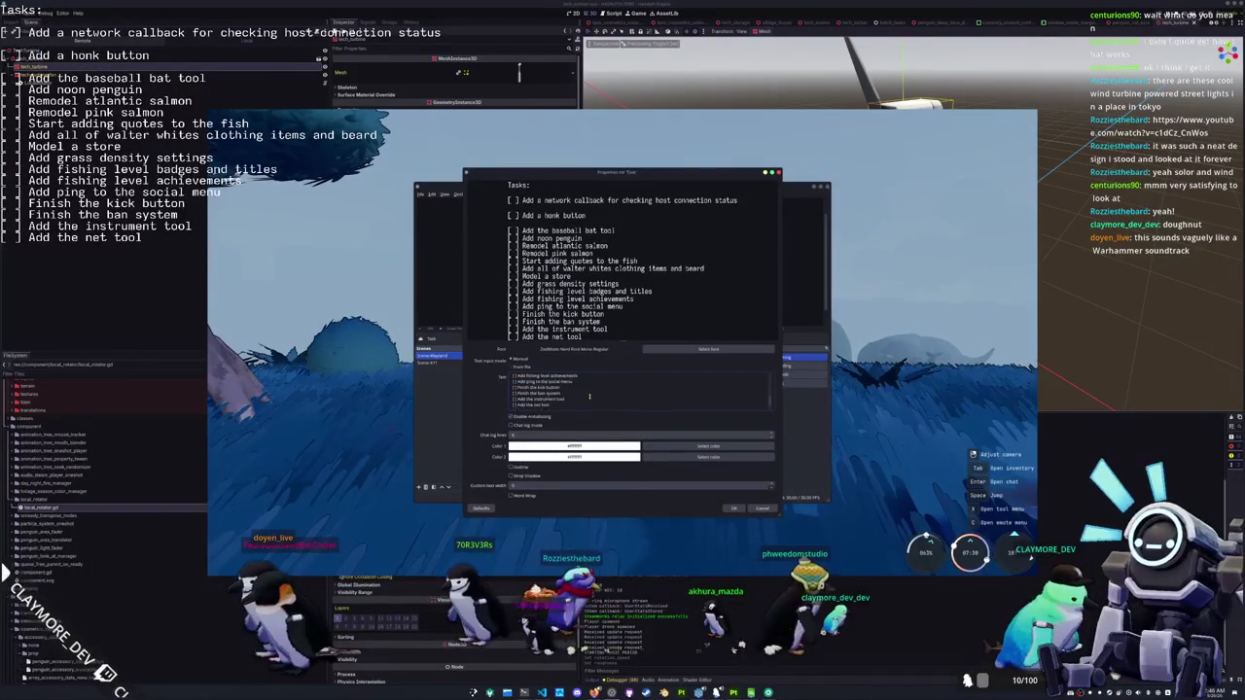
type("[ ] Add a hot spring")
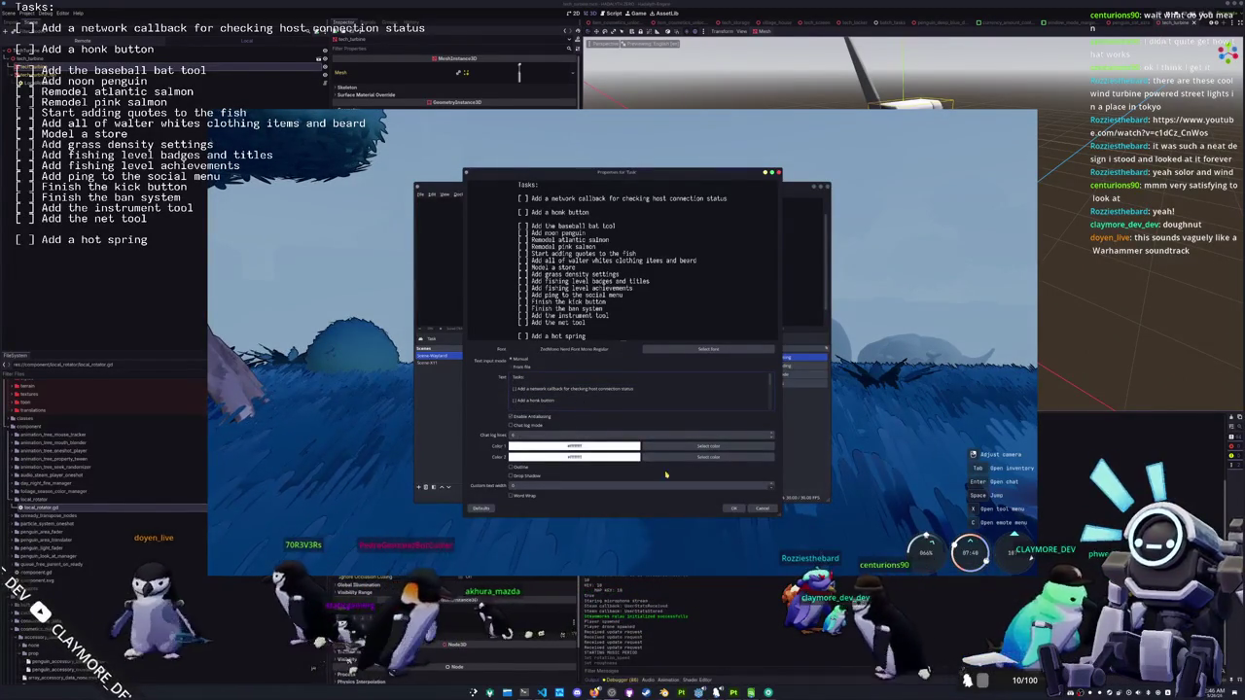
left_click(734, 508)
left_click(936, 424)
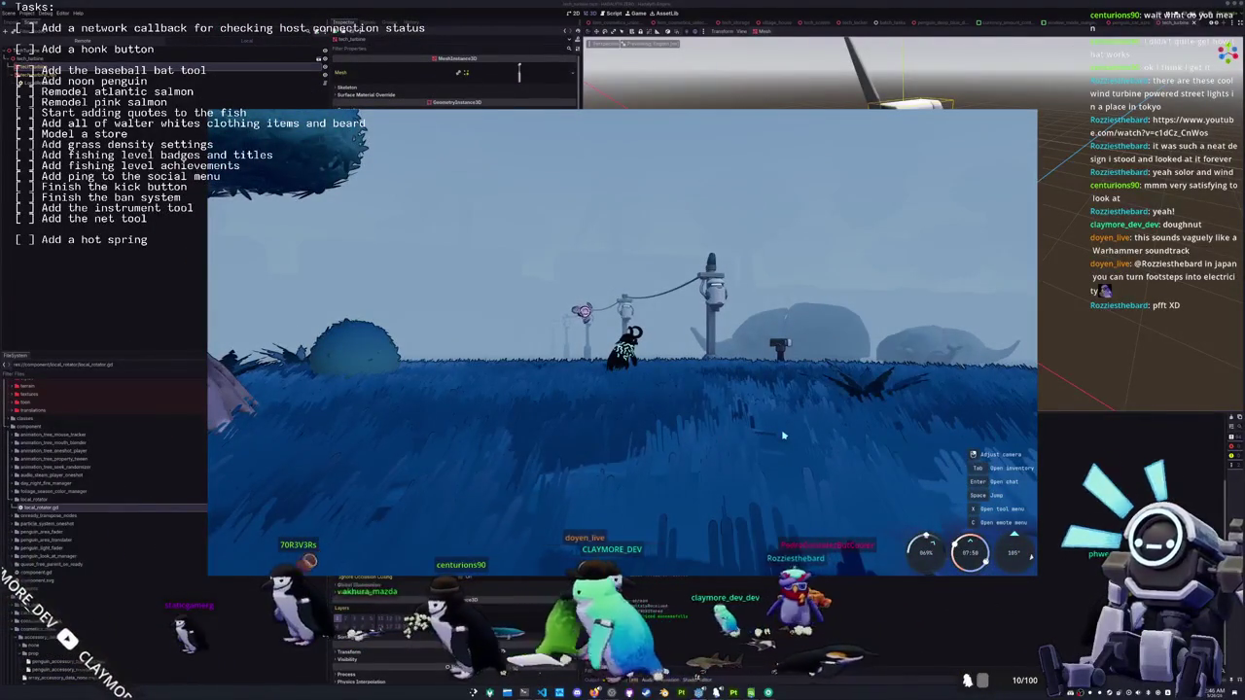
key("w")
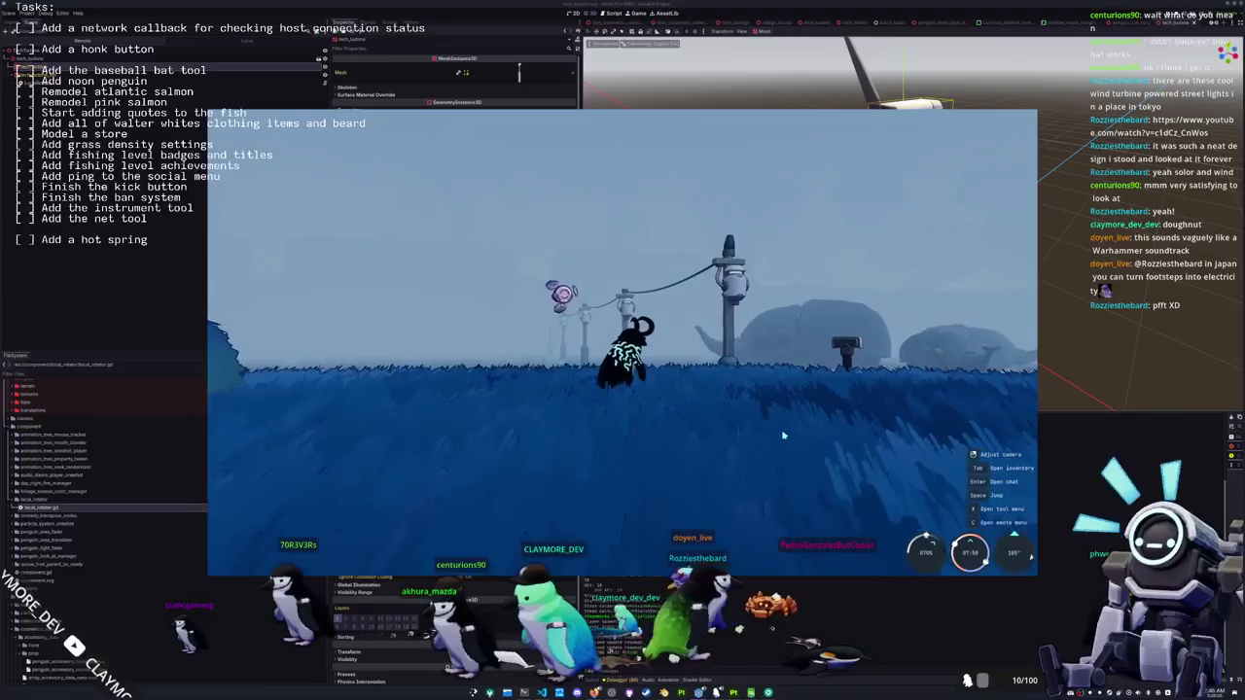
key("Return")
type("@d")
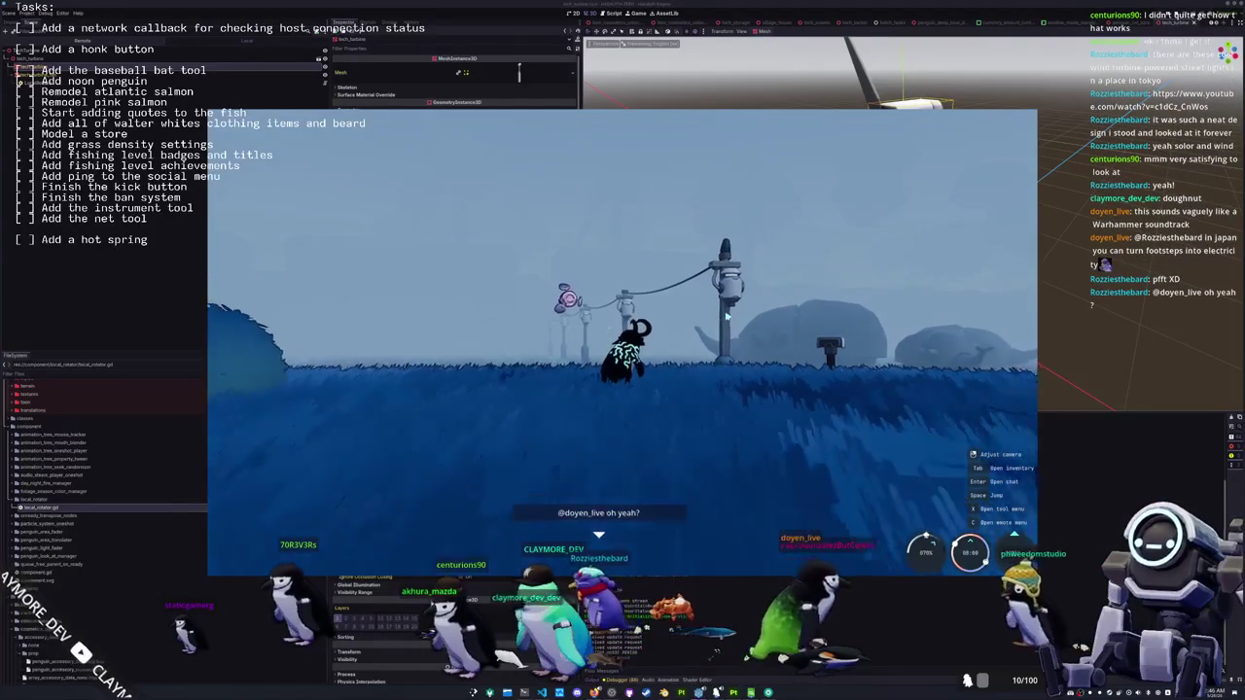
type("a")
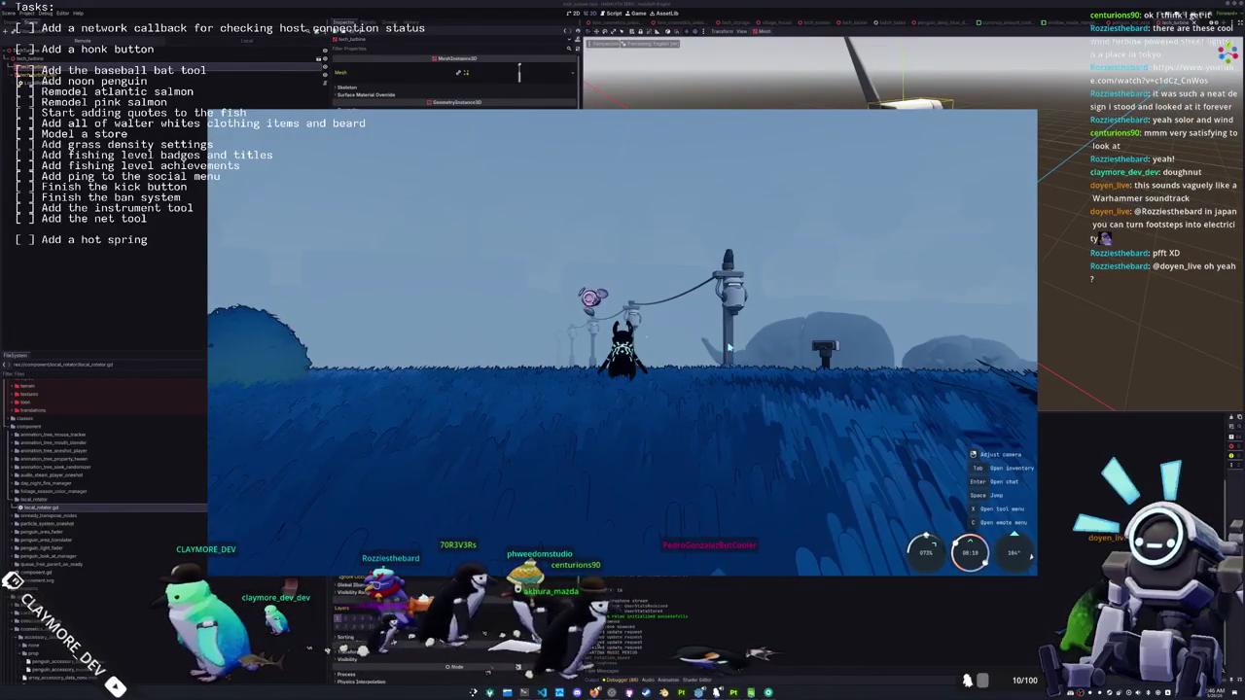
key("w")
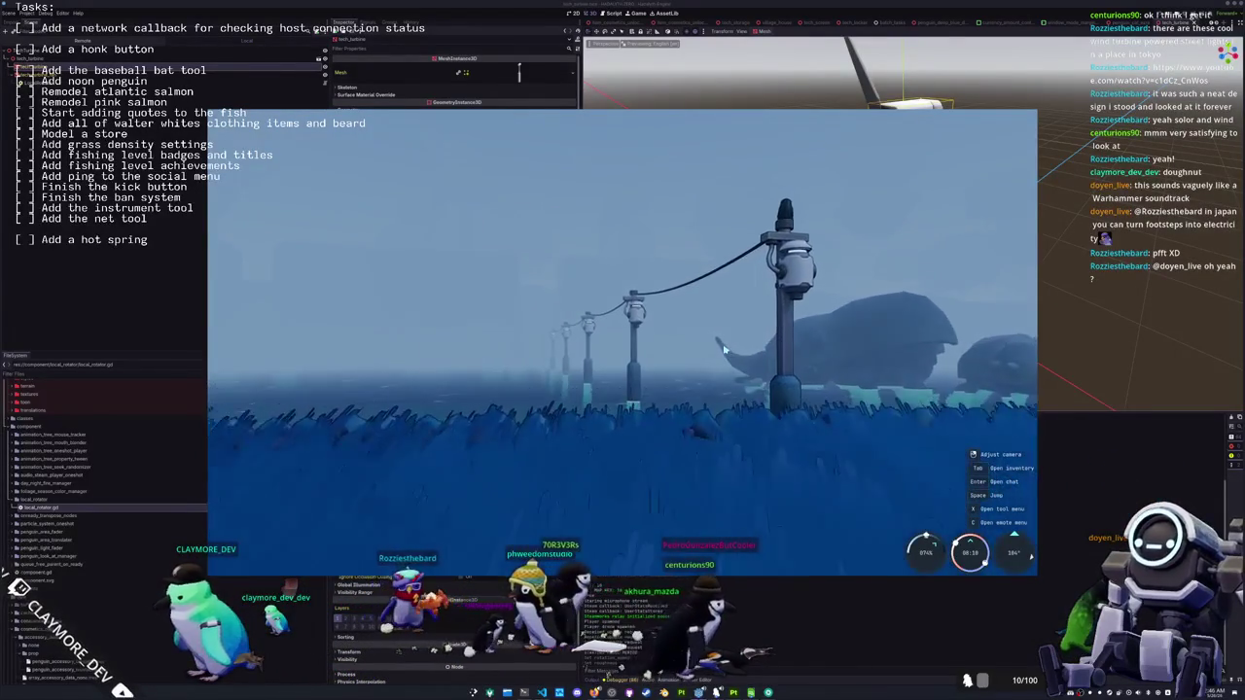
scroll(623, 342, "down", 5)
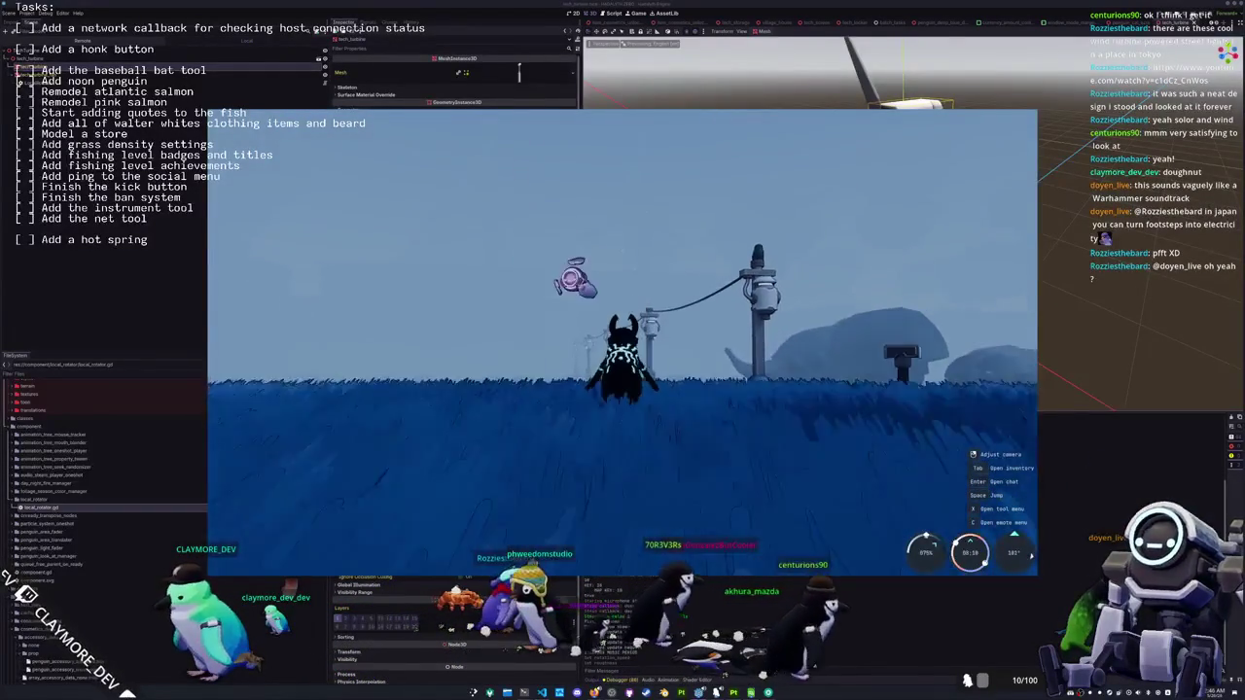
key("d")
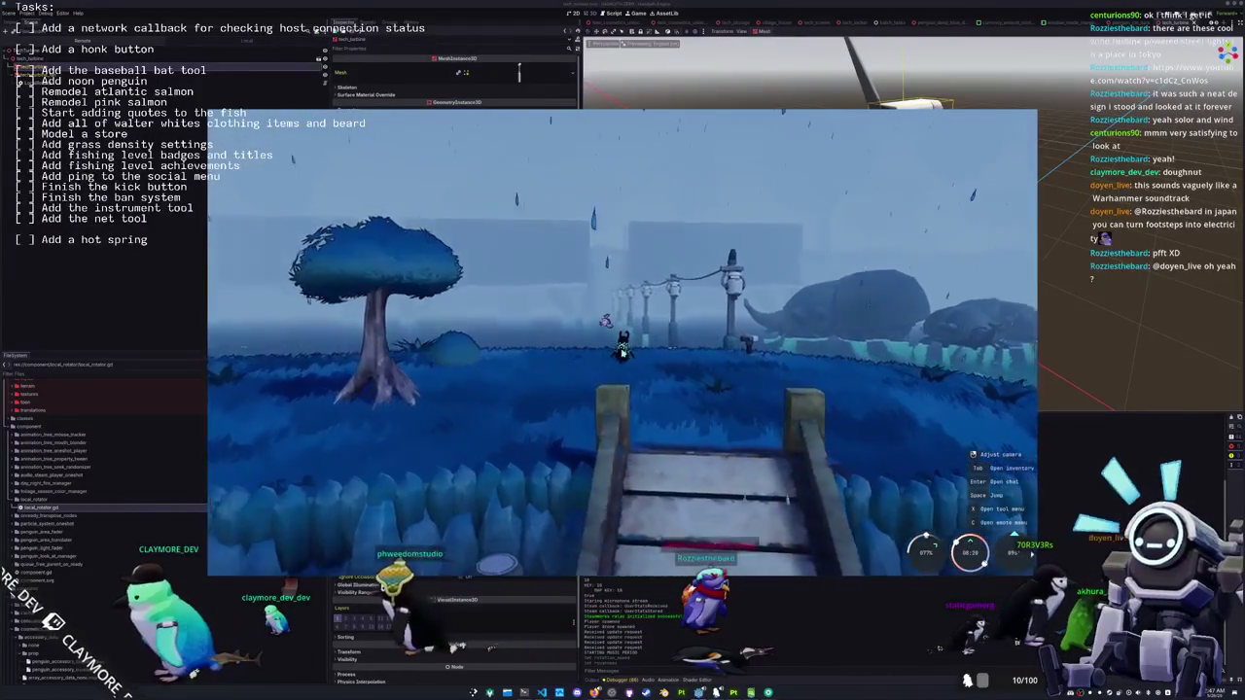
key("w")
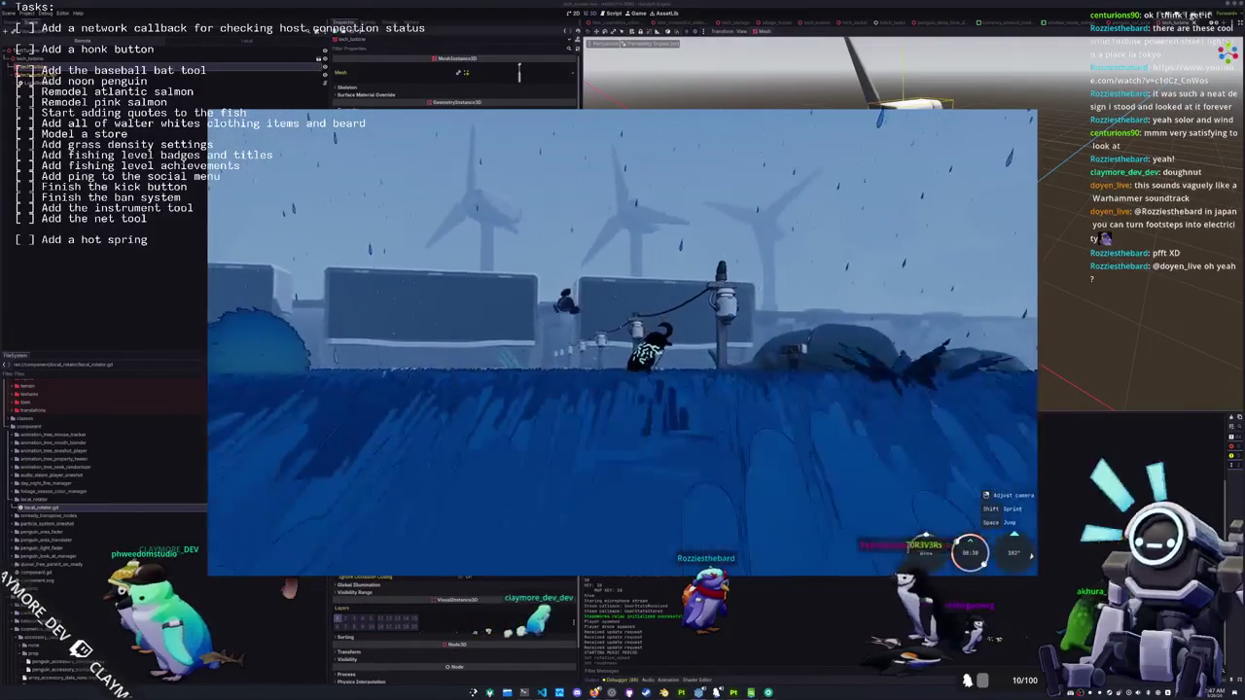
key("s")
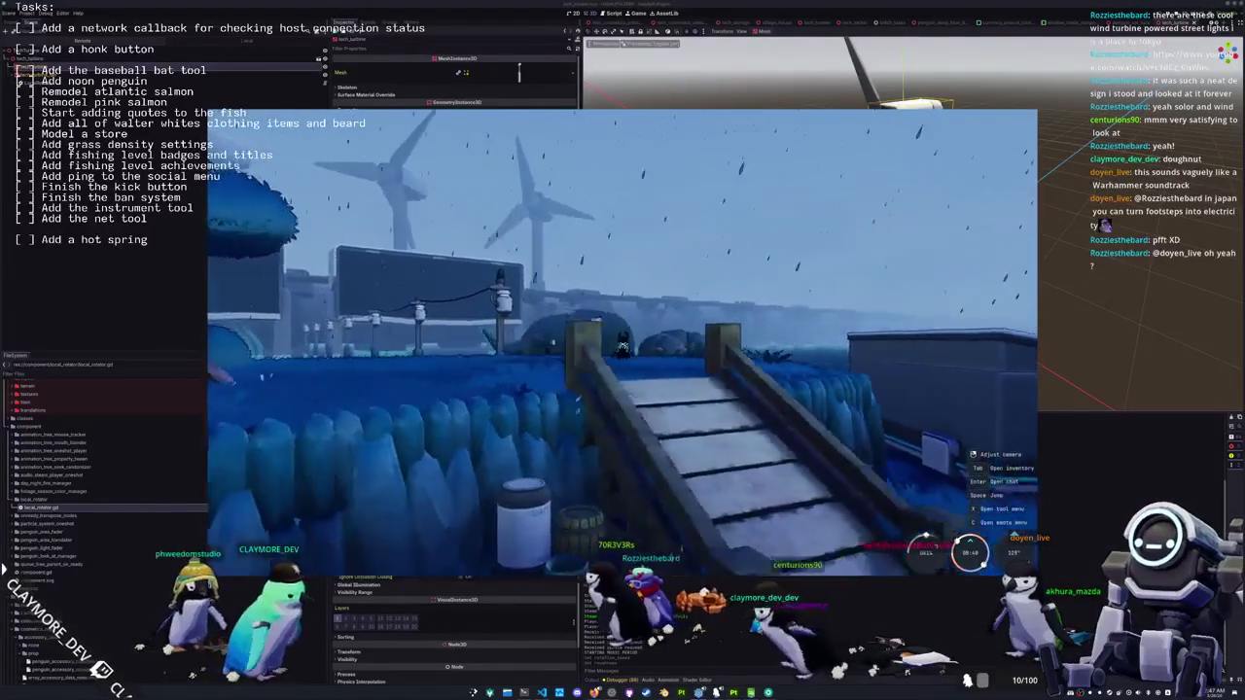
key("d")
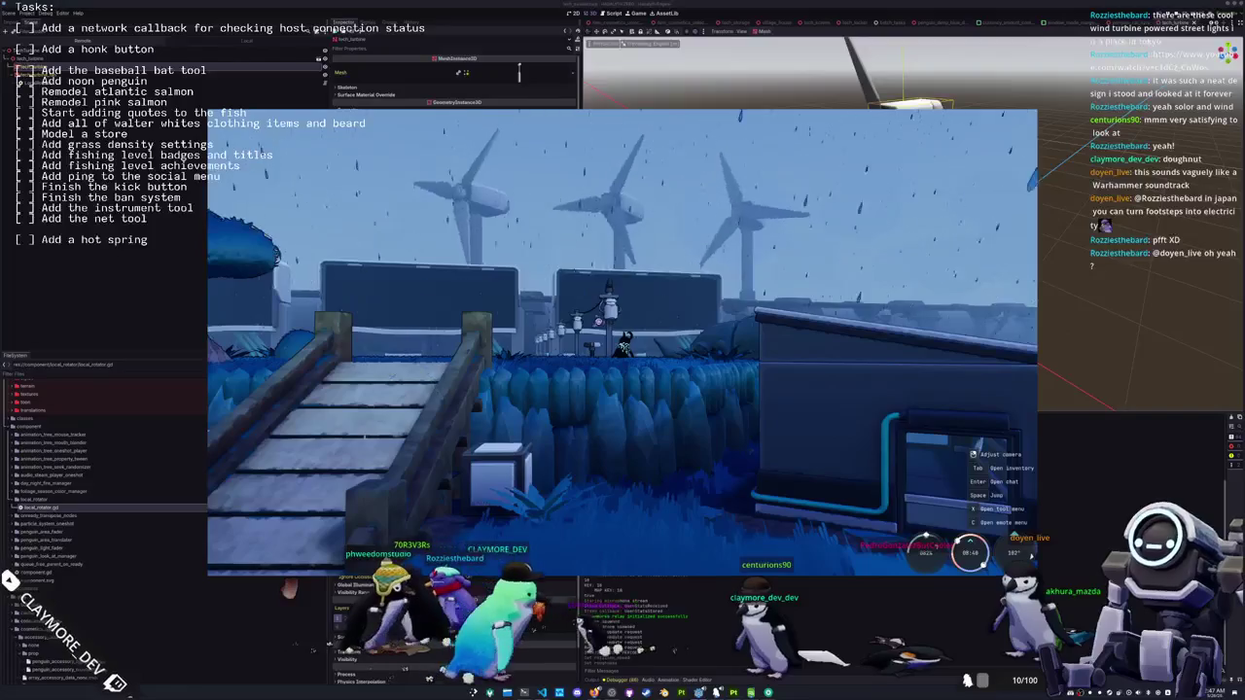
Step: Relaunch the game, walk toward the solar panels, then stop the playtest with F8
key("F8")
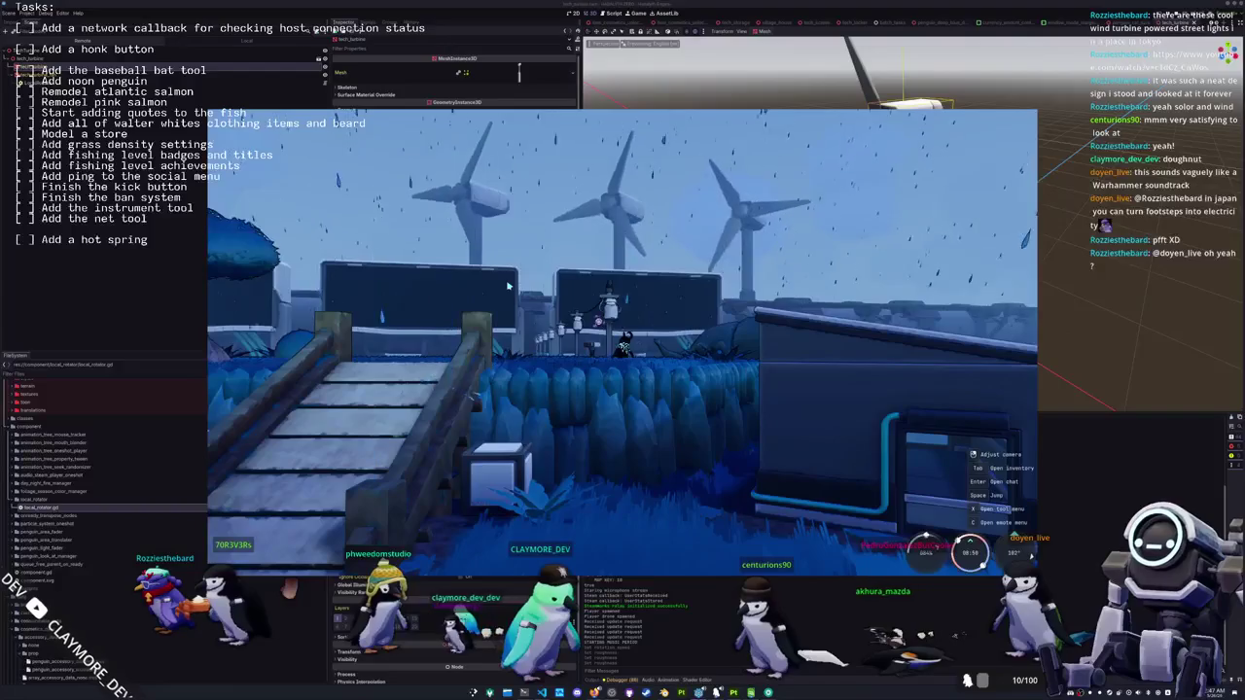
key("F8")
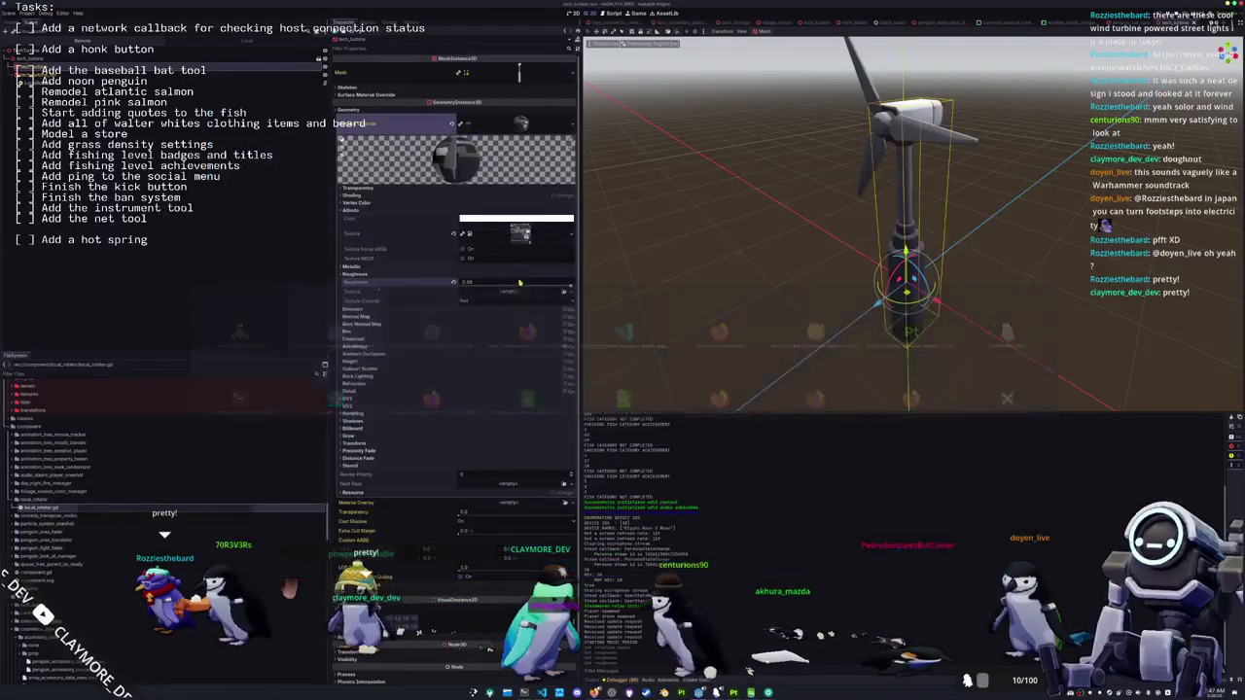
key("F5")
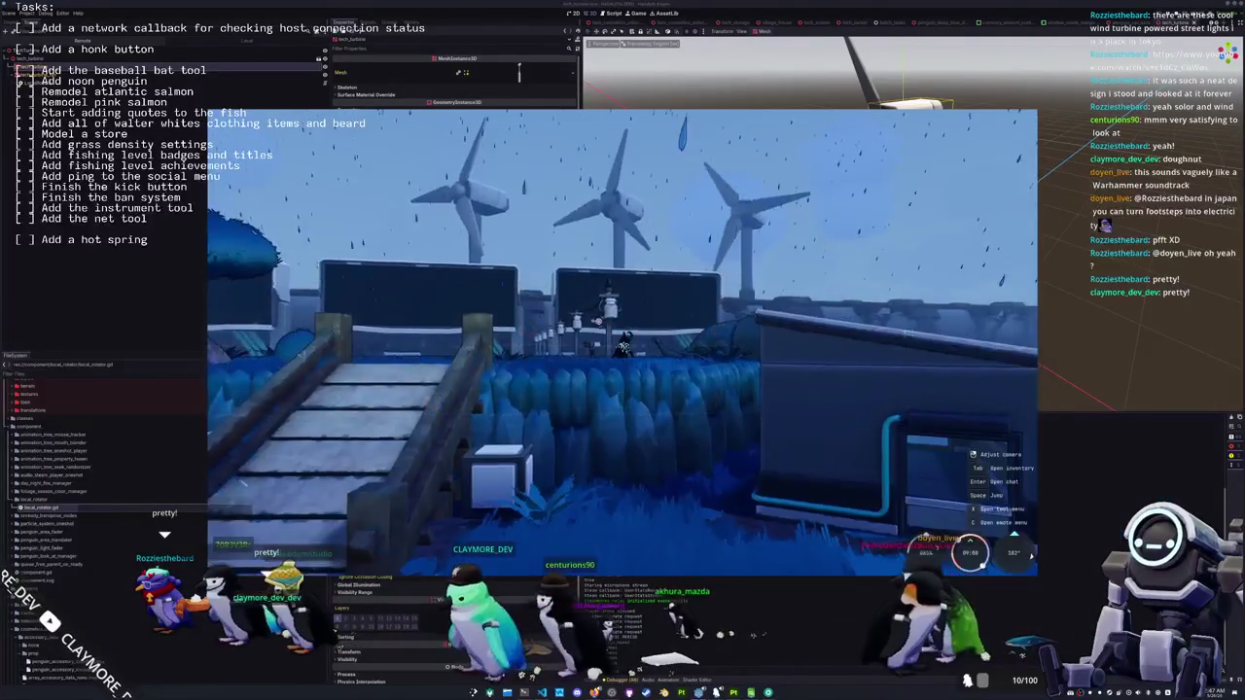
key("w")
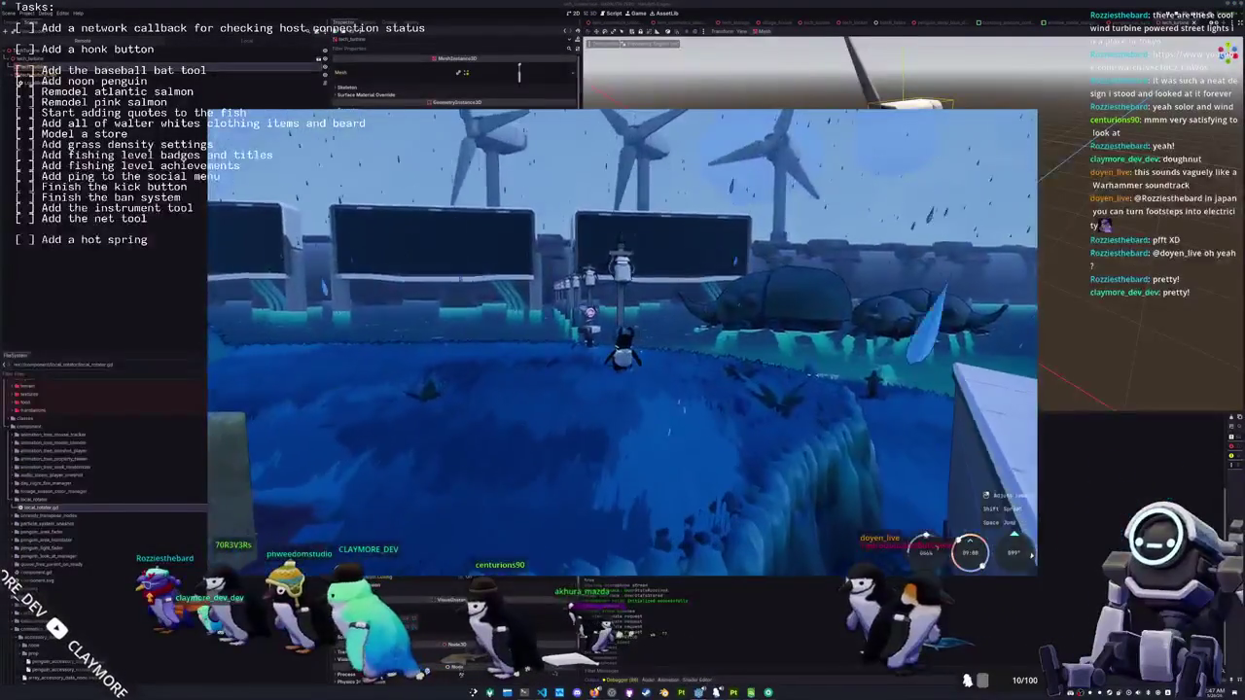
scroll(623, 350, "down", 3)
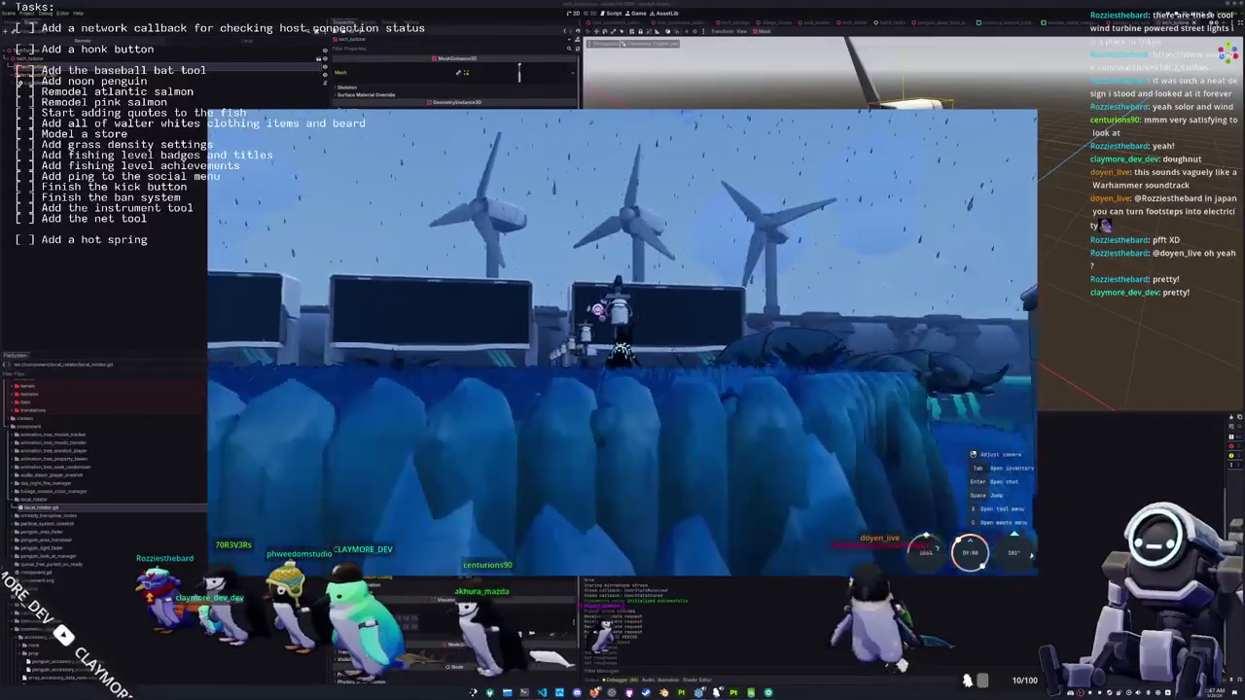
key("a")
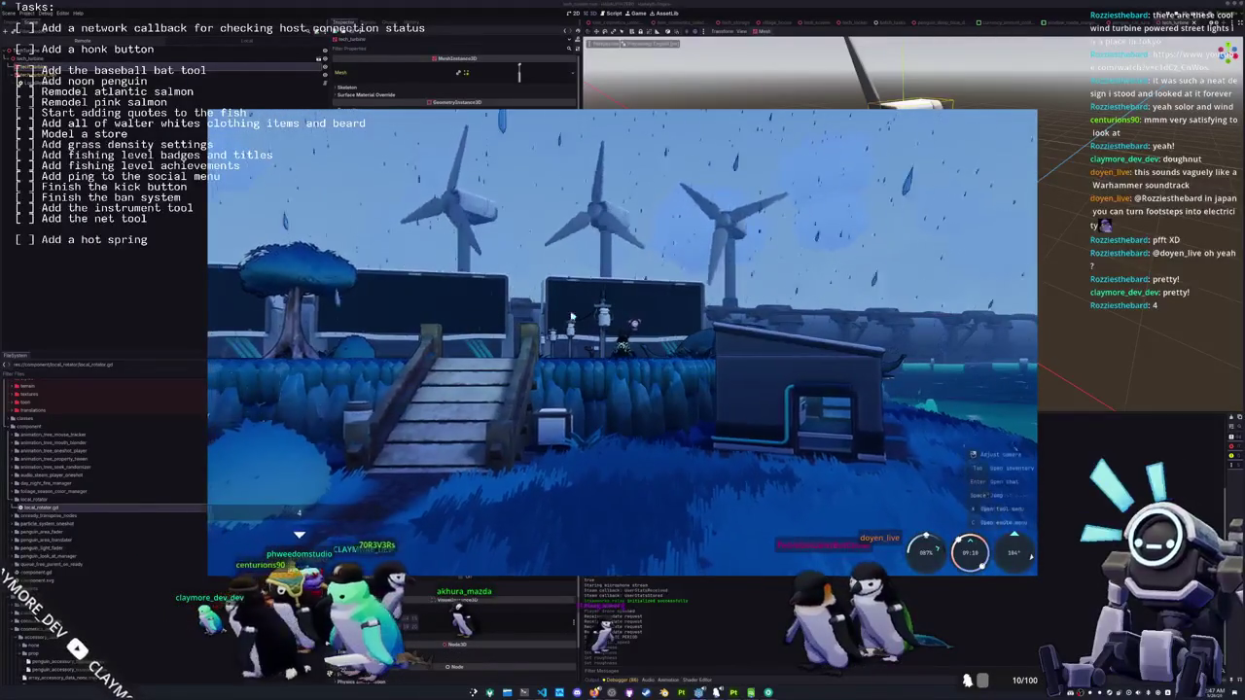
key("F8")
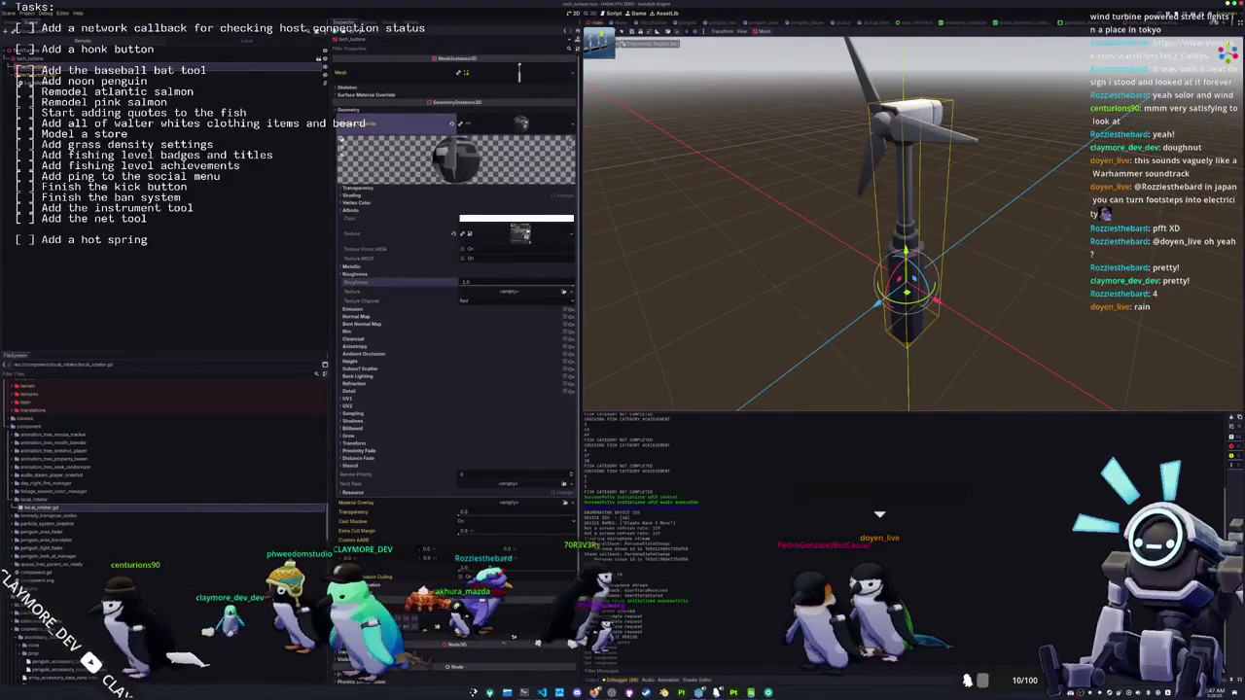
Step: In the island map scene, move the TechTurbine to Transform Position Z 210
left_click(597, 30)
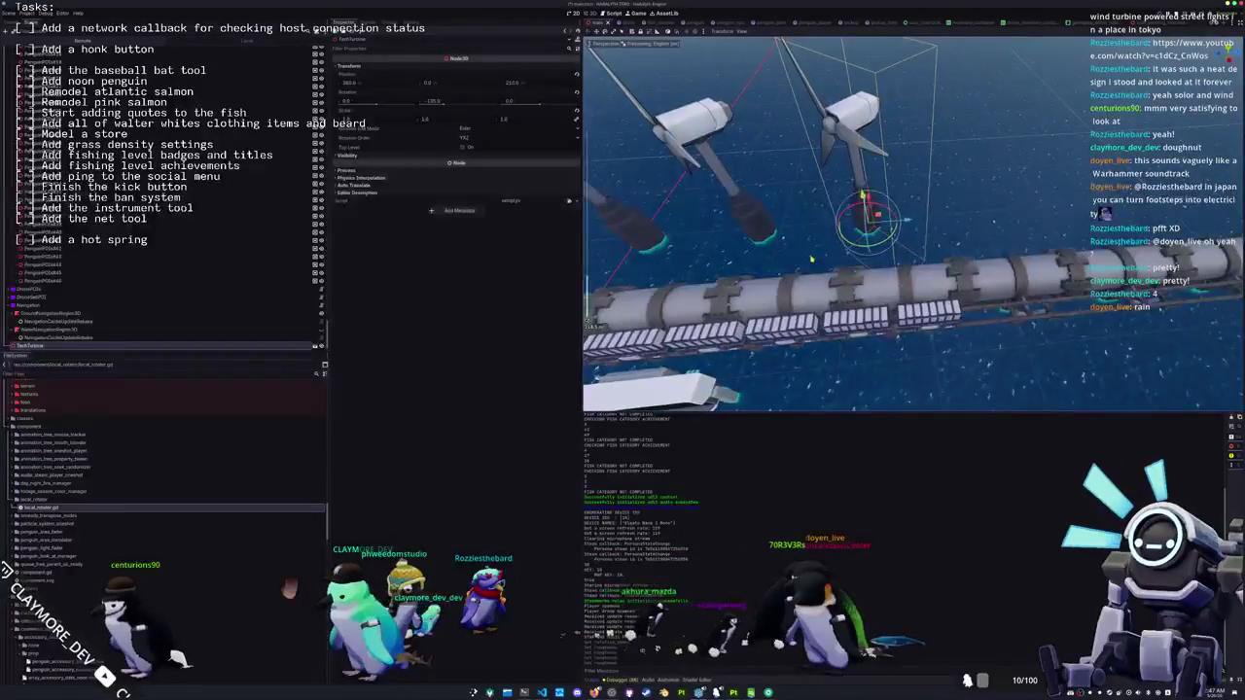
left_click(364, 66)
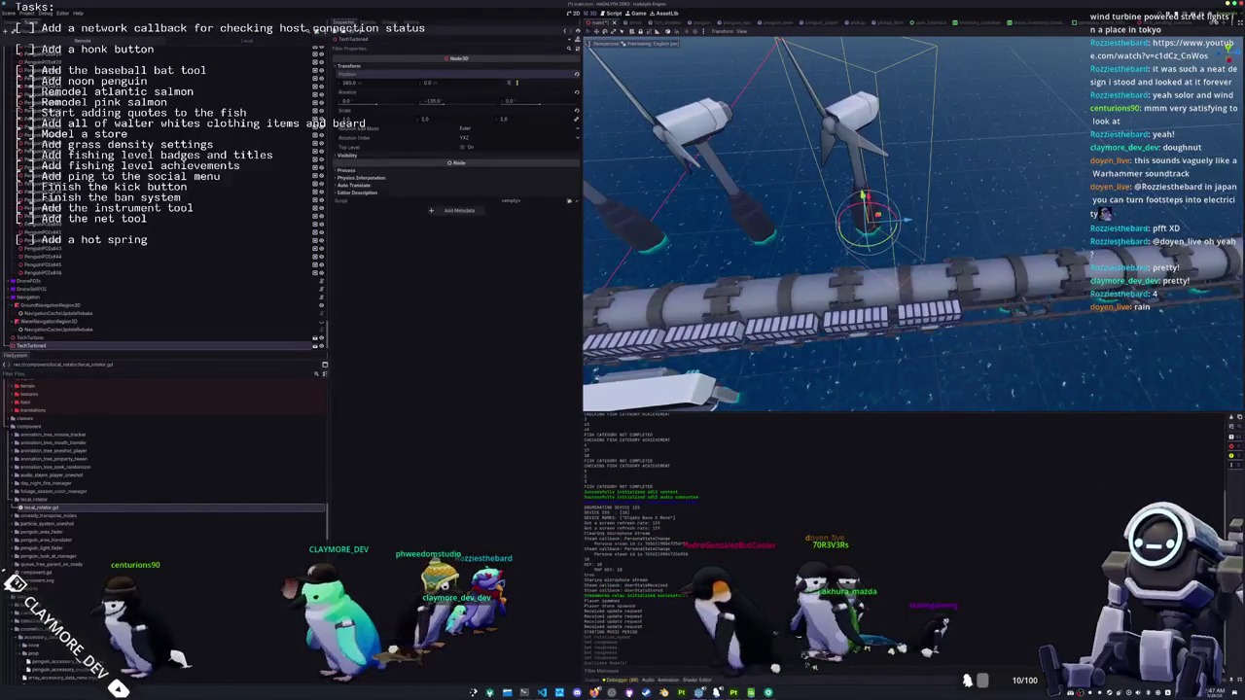
type("10")
key("Return")
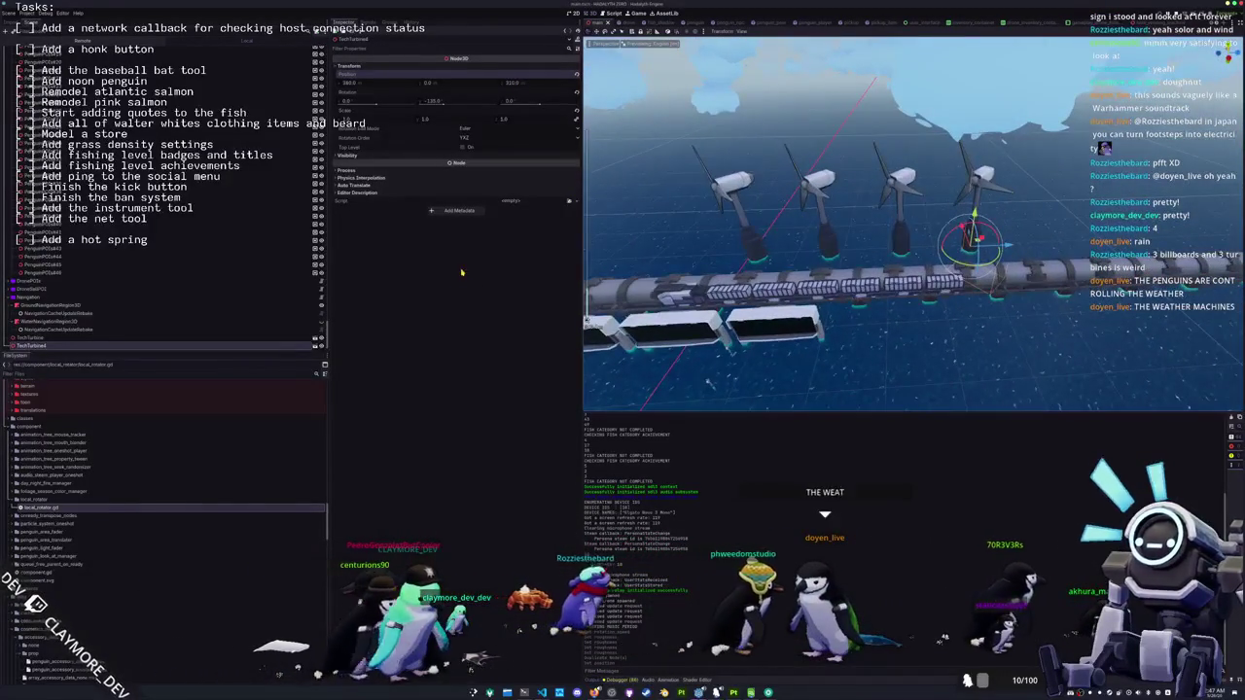
Step: Select all four wind turbines together in the Scene dock
scroll(150, 287, "down", 1)
left_click(44, 345)
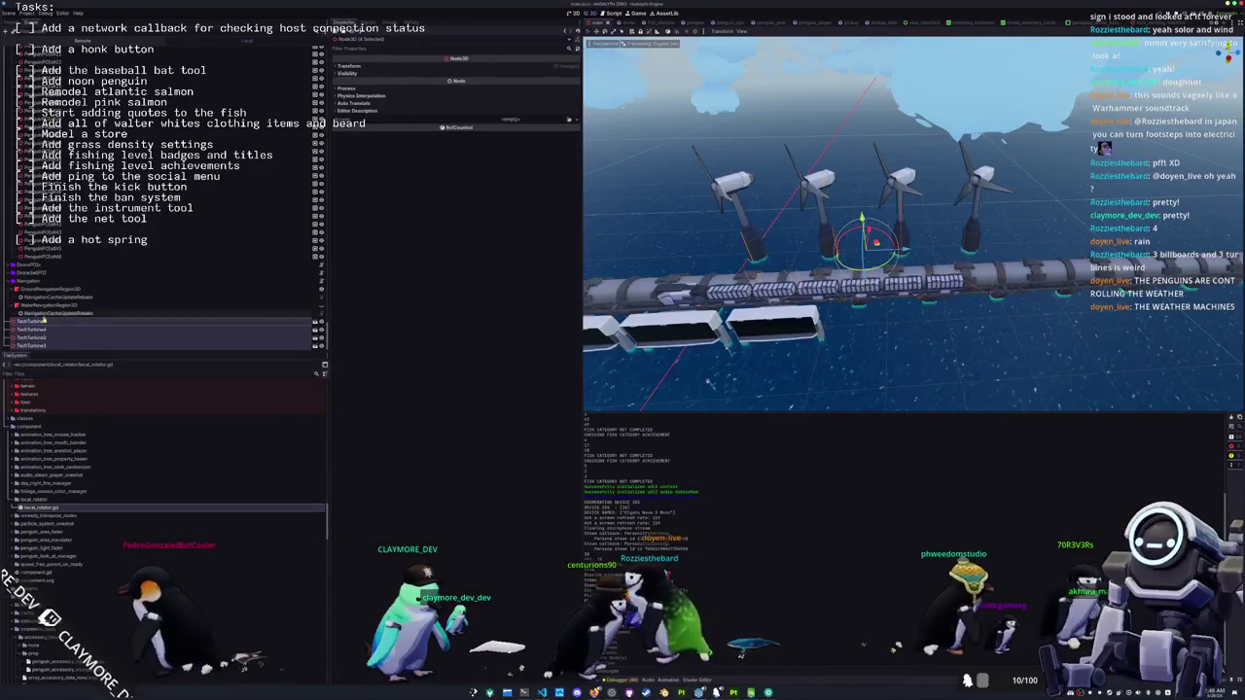
left_click(29, 322, "shift")
scroll(98, 292, "up", 5)
scroll(26, 186, "up", 2)
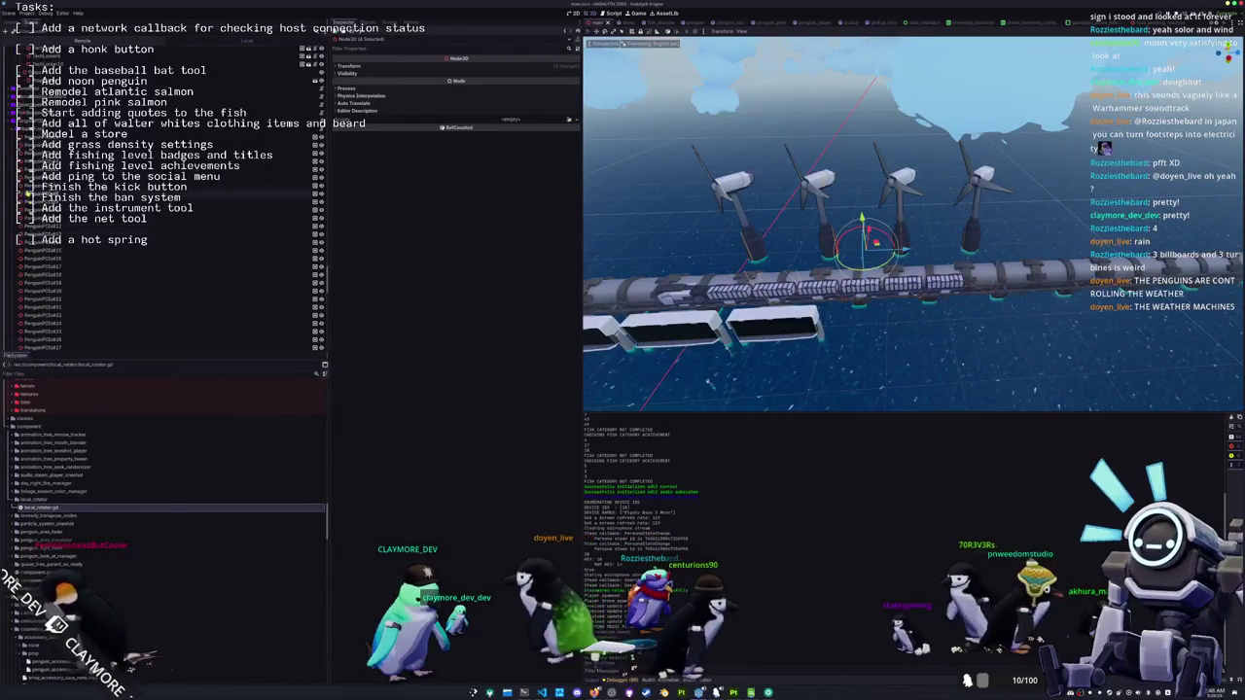
Step: Collapse TerrainStructures, expand Command, and add a Node3D child under it
left_click(15, 226)
scroll(23, 224, "down", 10)
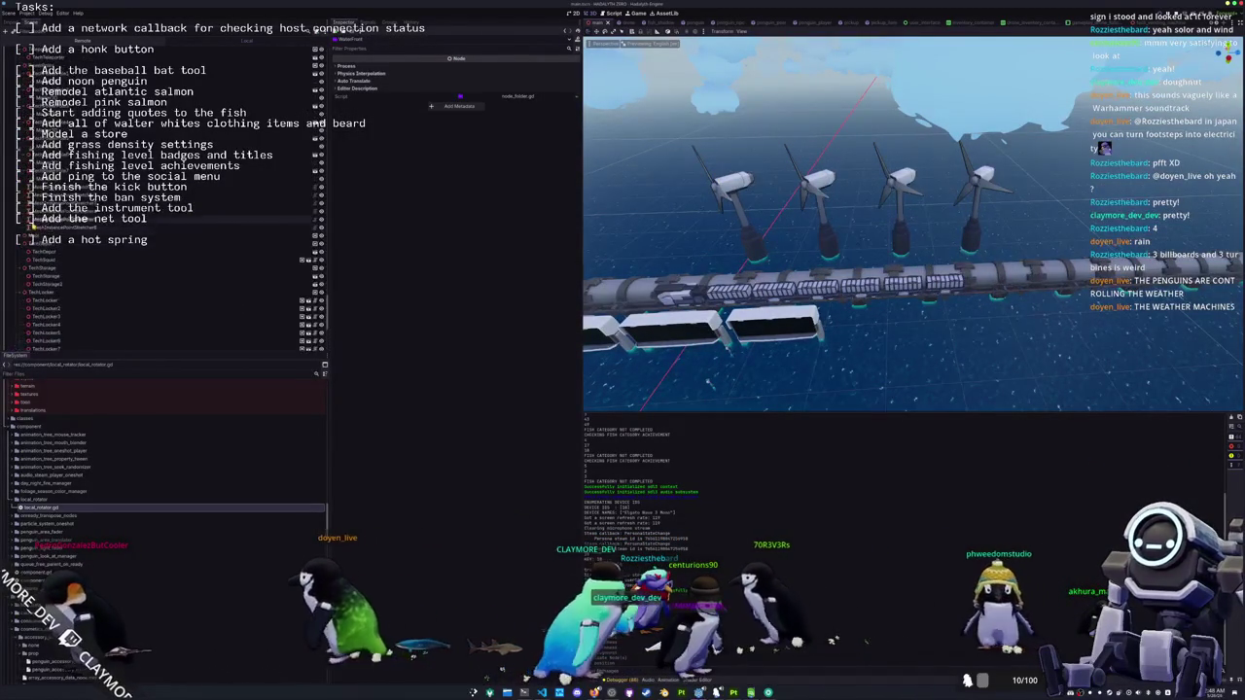
scroll(32, 222, "down", 15)
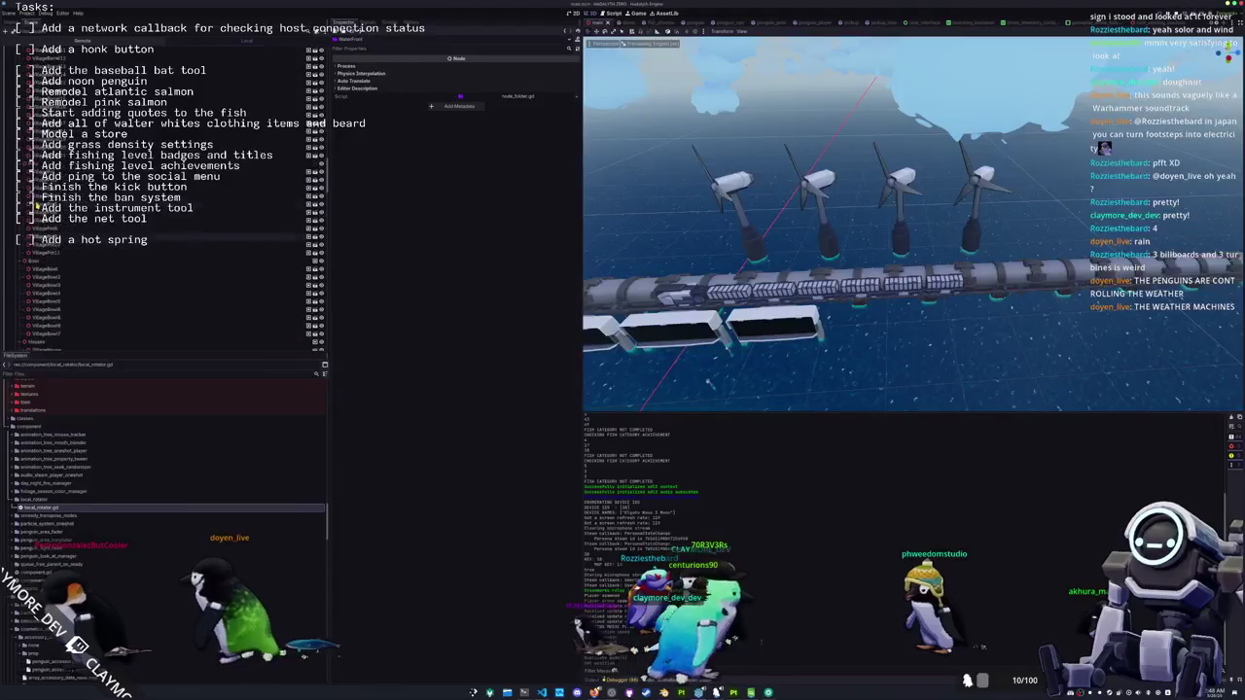
scroll(39, 208, "down", 5)
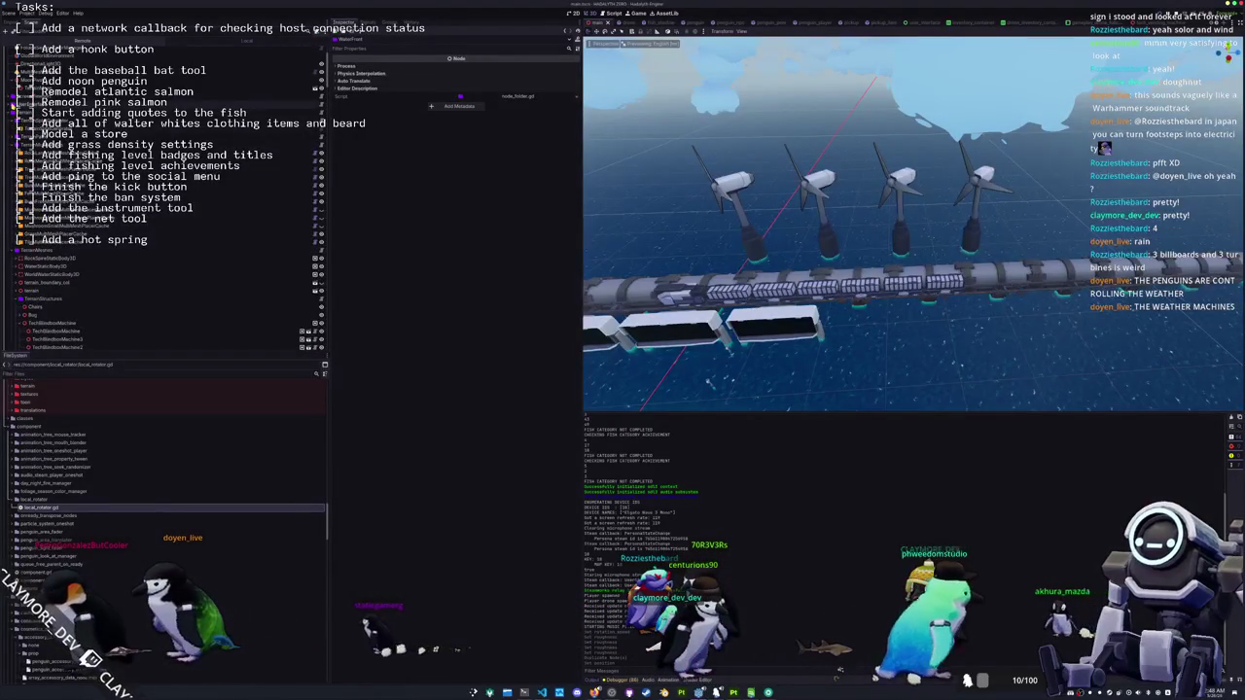
left_click(15, 298)
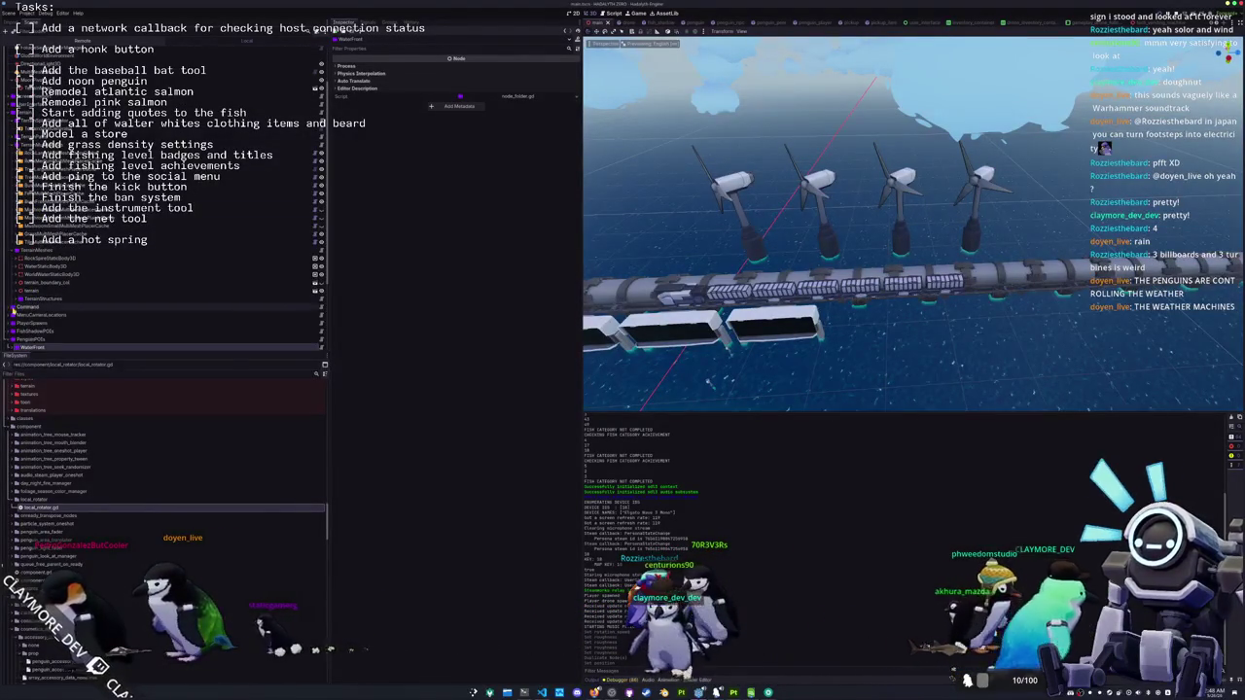
left_click(8, 307)
scroll(29, 282, "down", 2)
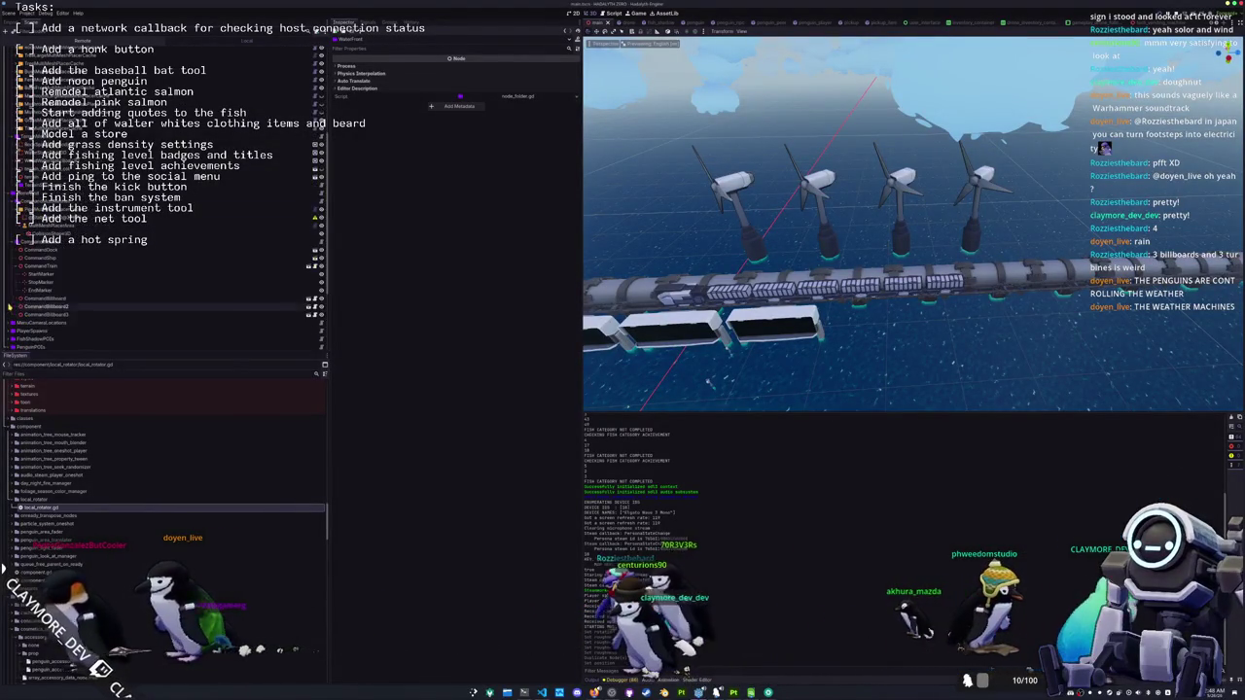
right_click(45, 242)
left_click(64, 255)
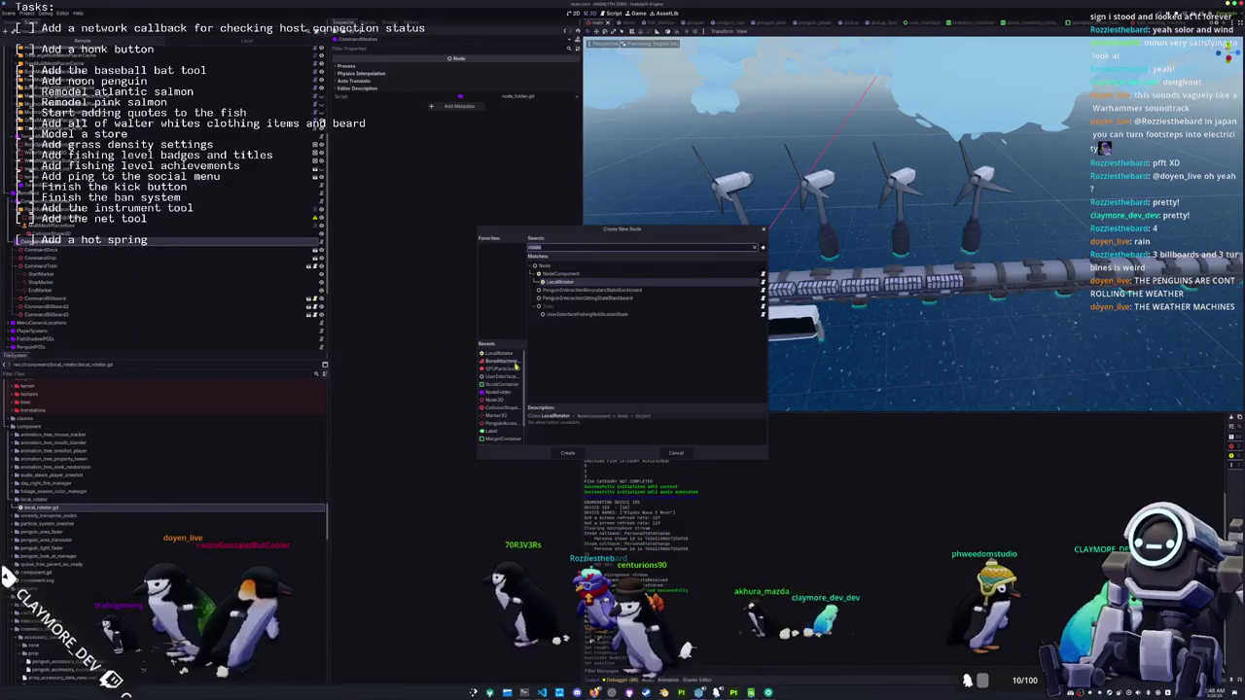
type("node3d")
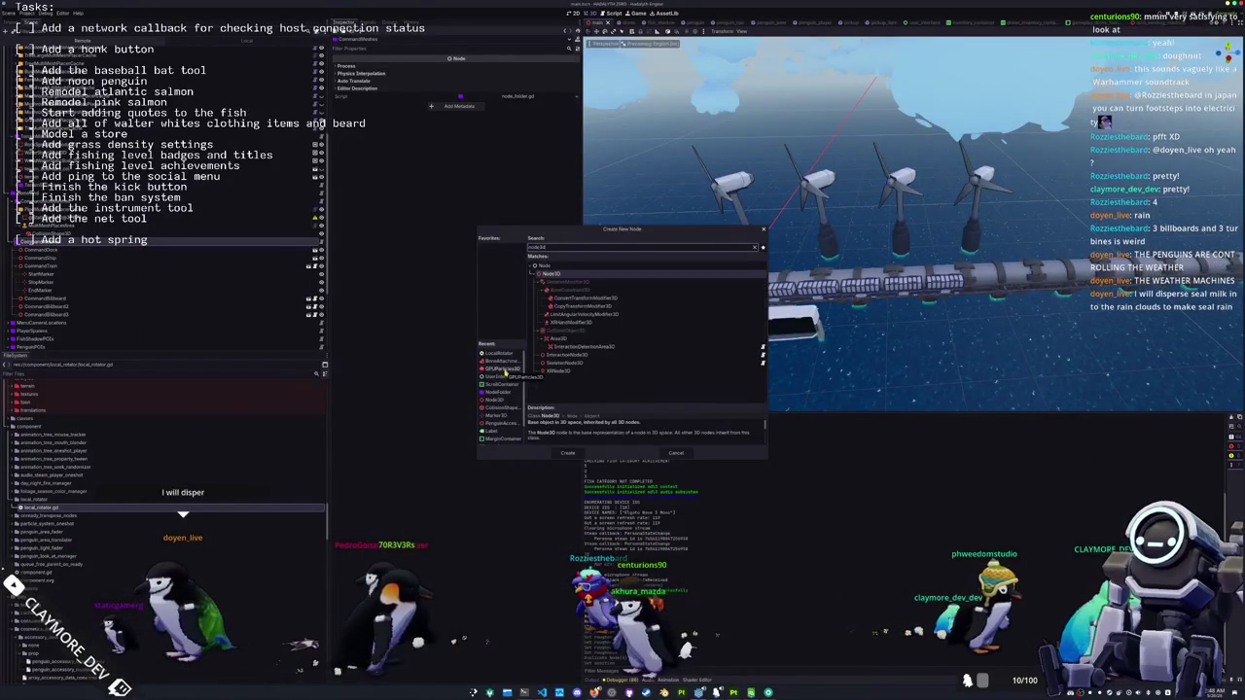
key("Return")
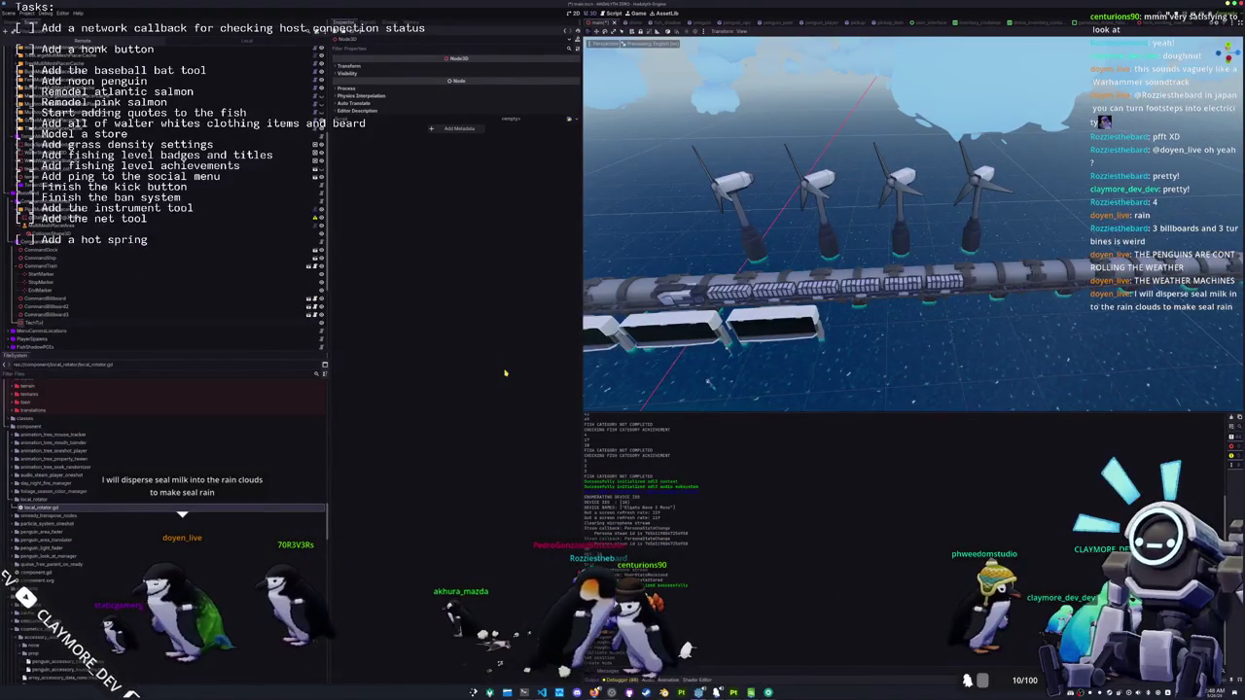
Step: Rename the node TechTurbines, drag the four TechTurbine nodes onto a new parent, and restart the game
type("nes")
key("Return")
scroll(34, 292, "down", 3)
left_click(34, 345)
left_click(34, 322, "shift")
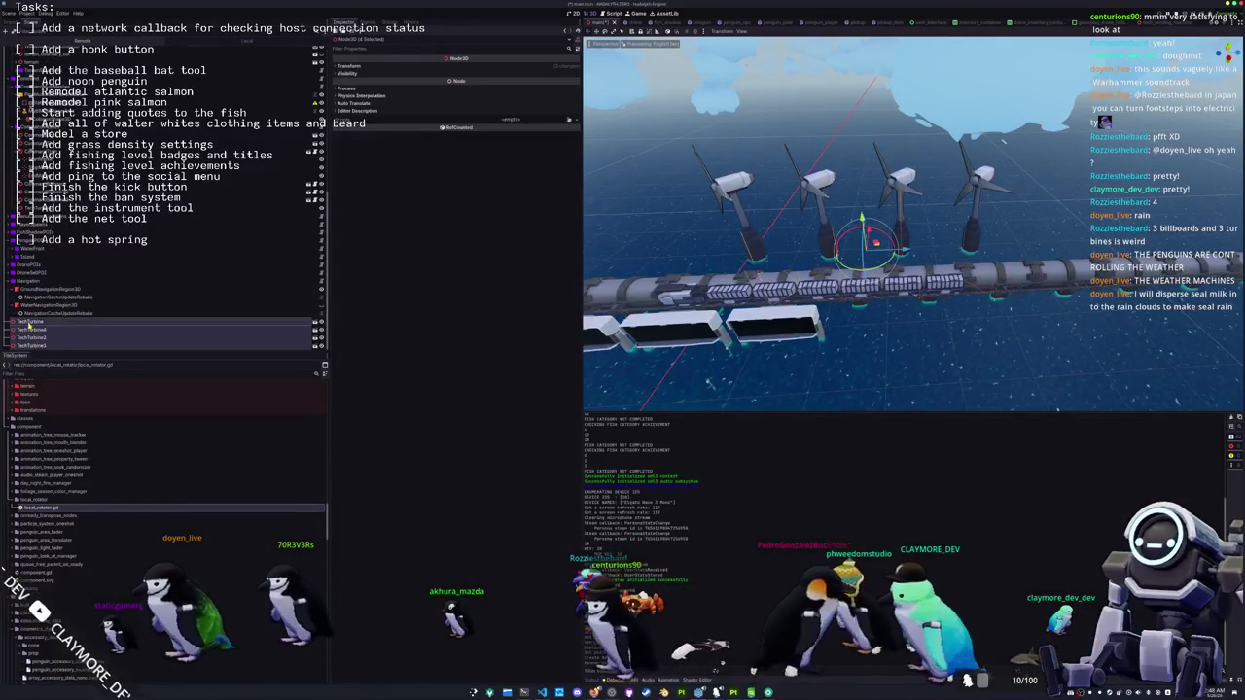
left_click_drag(34, 334, 34, 209)
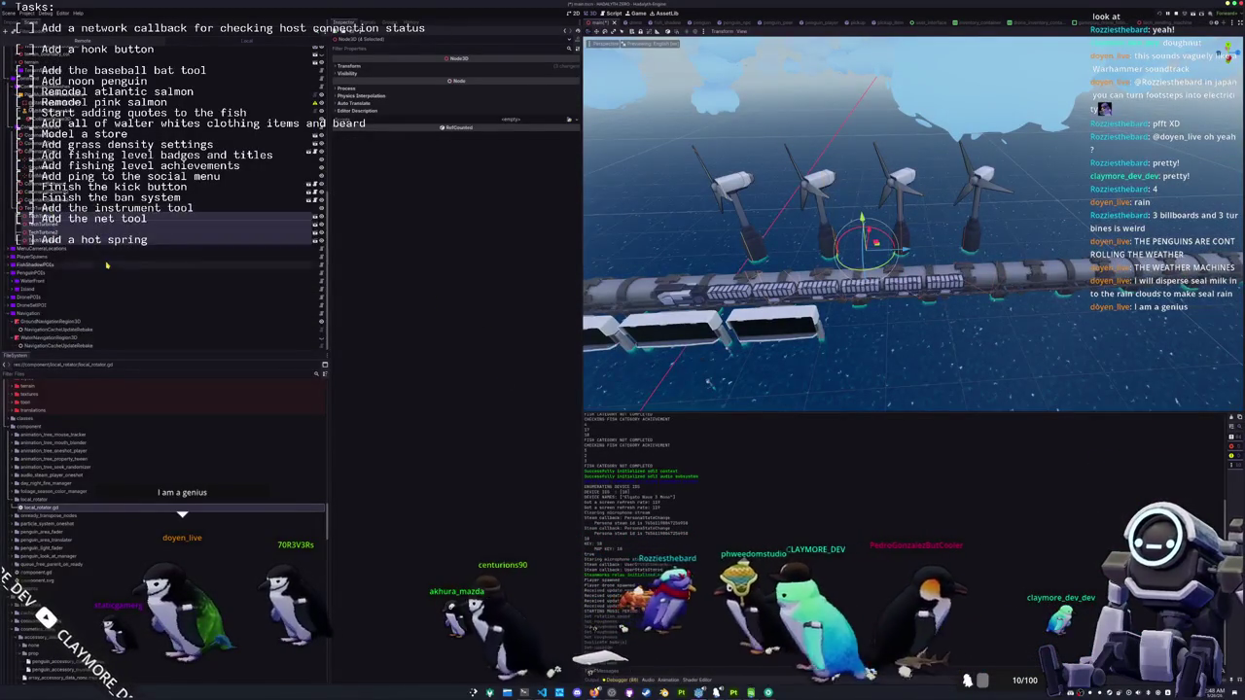
mouse_move(876, 321)
left_mouse_down()
mouse_move(686, 375)
mouse_move(656, 336)
left_mouse_up()
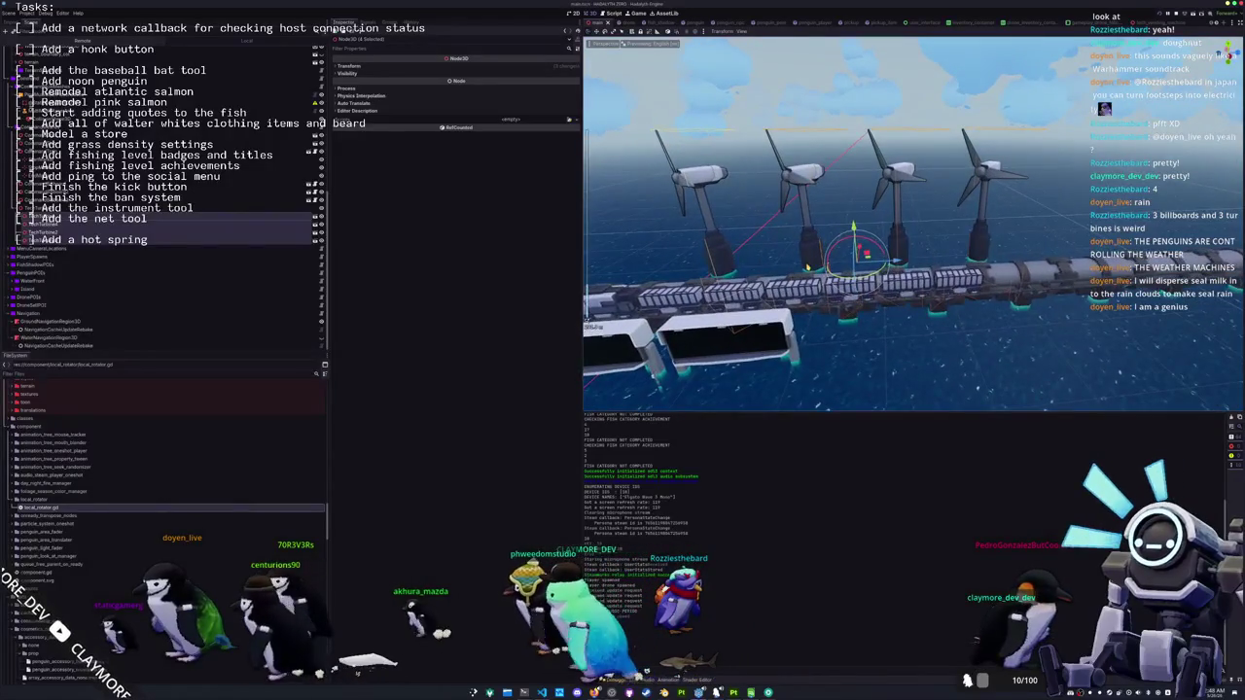
key("F8")
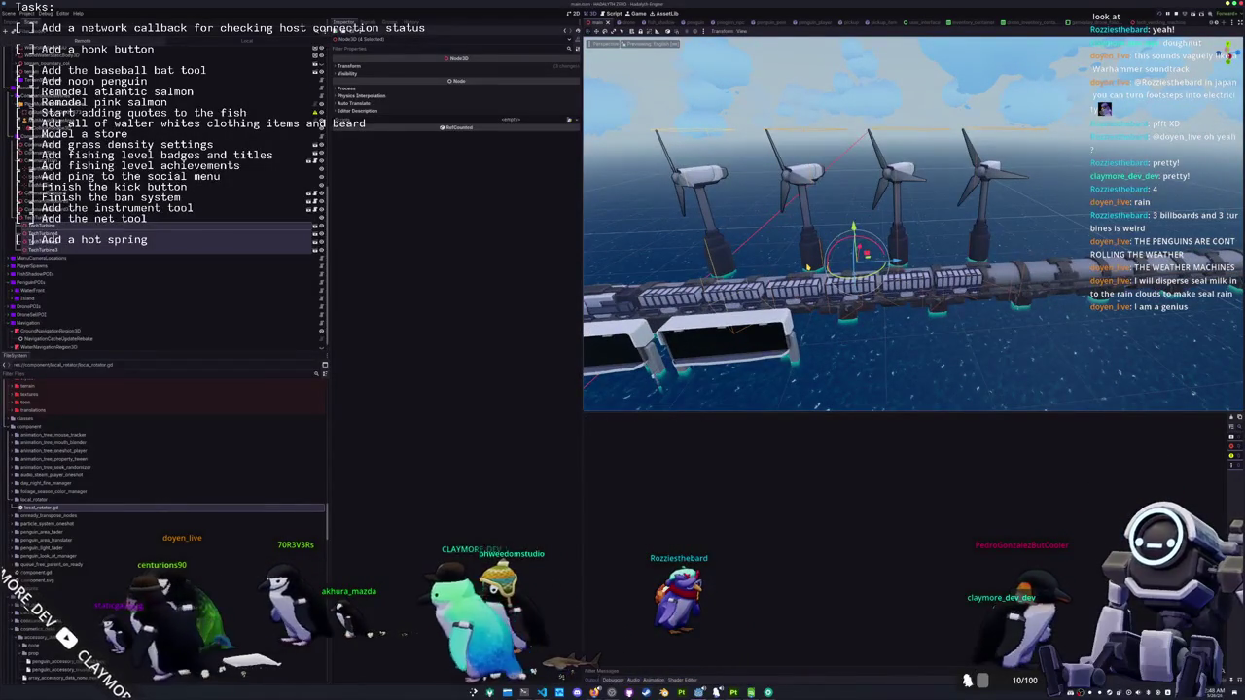
key("F5")
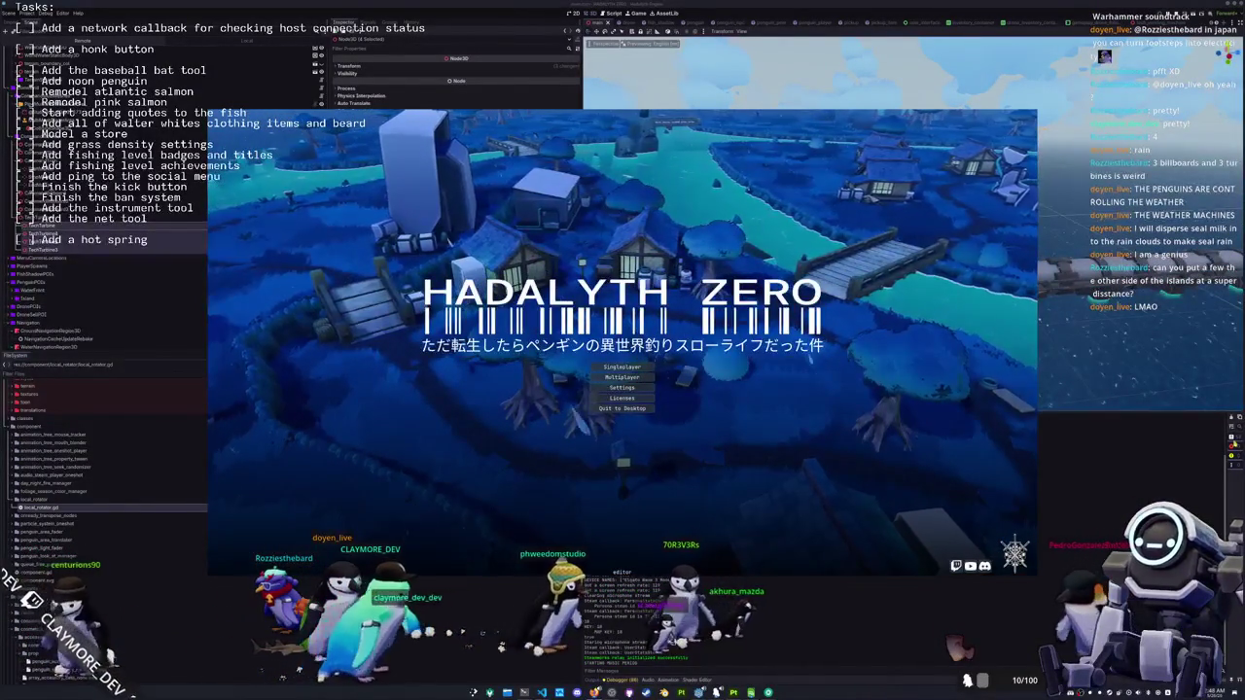
Step: Choose Singleplayer on the HADALYTH ZERO title screen to enter the rainy village
left_click(598, 368)
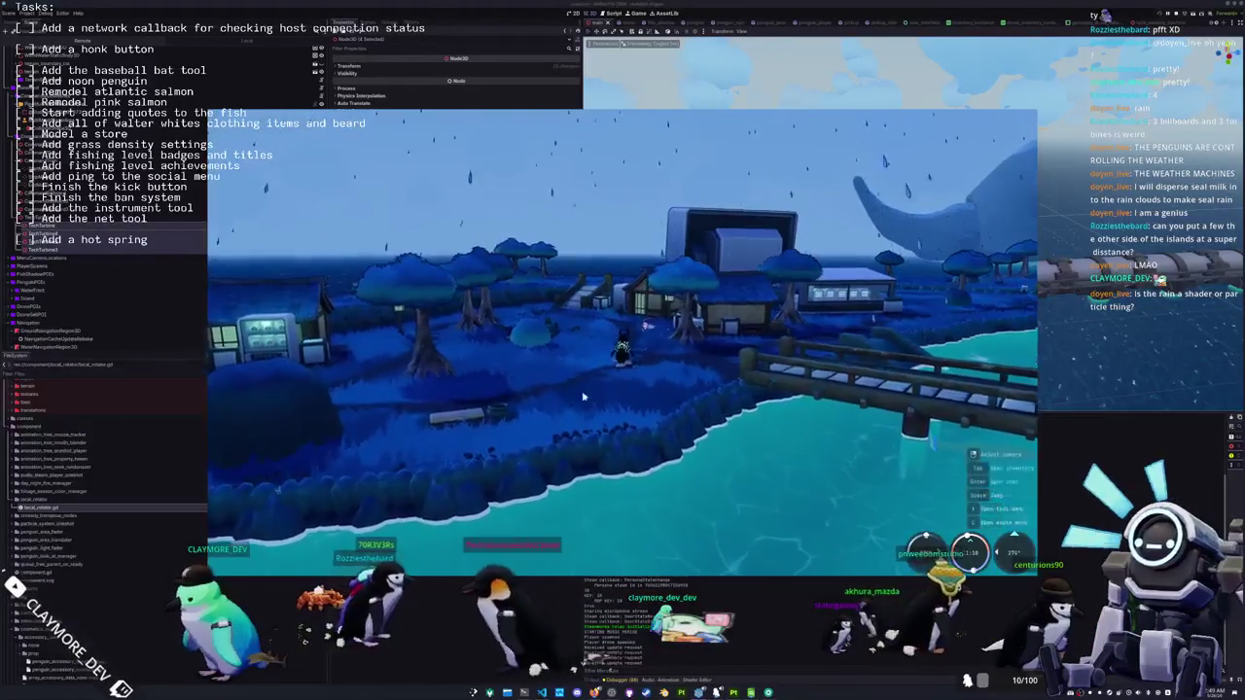
Step: Stop the game, switch to top orthogonal view, and expand the turbines' Transform values
key("F8")
scroll(762, 328, "down", 6)
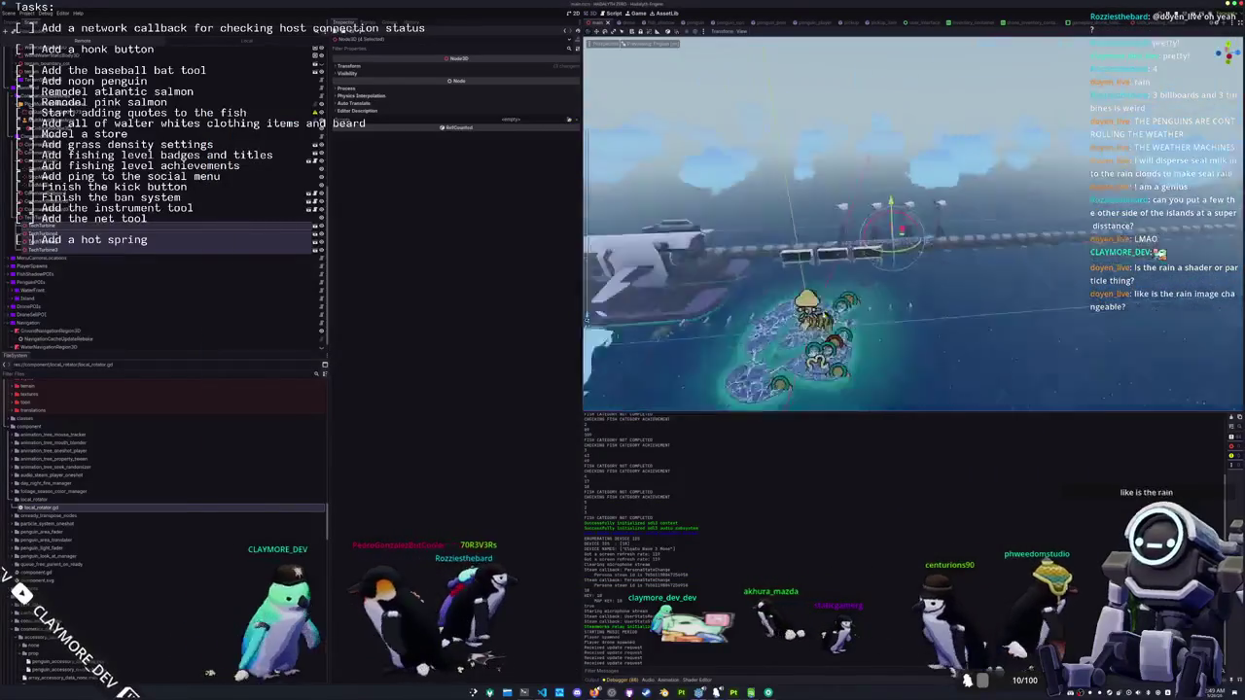
scroll(763, 327, "up", 1)
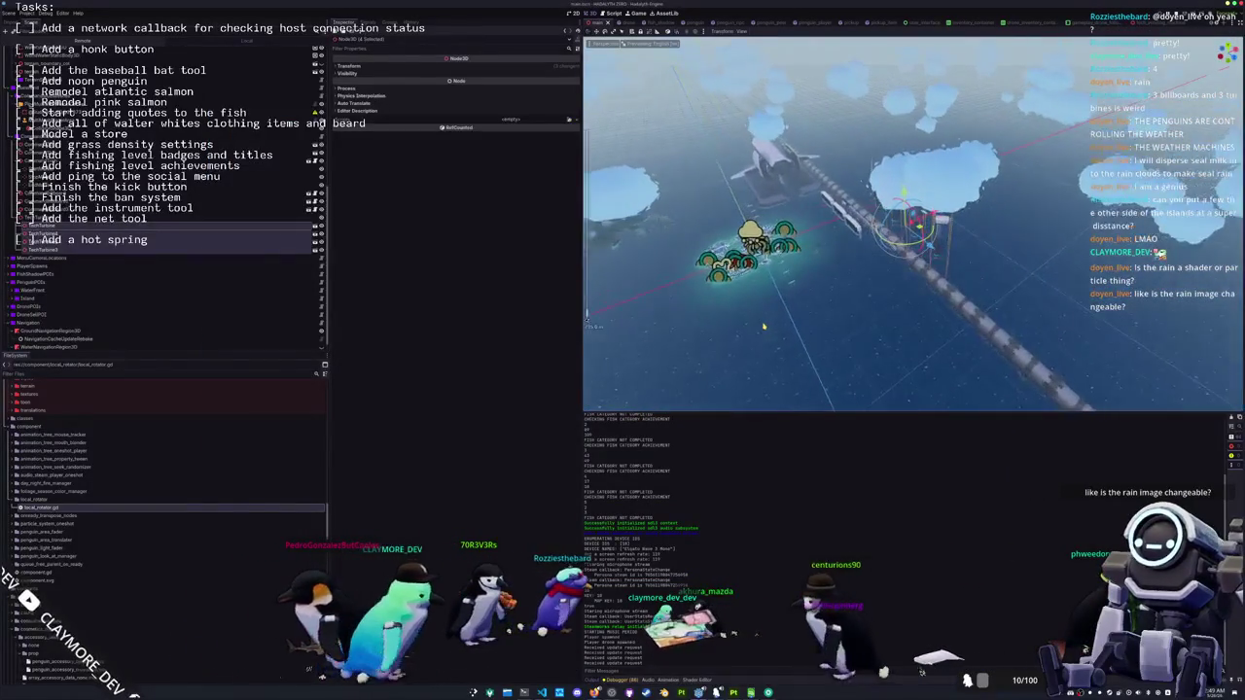
scroll(768, 328, "up", 1)
key("KP_7")
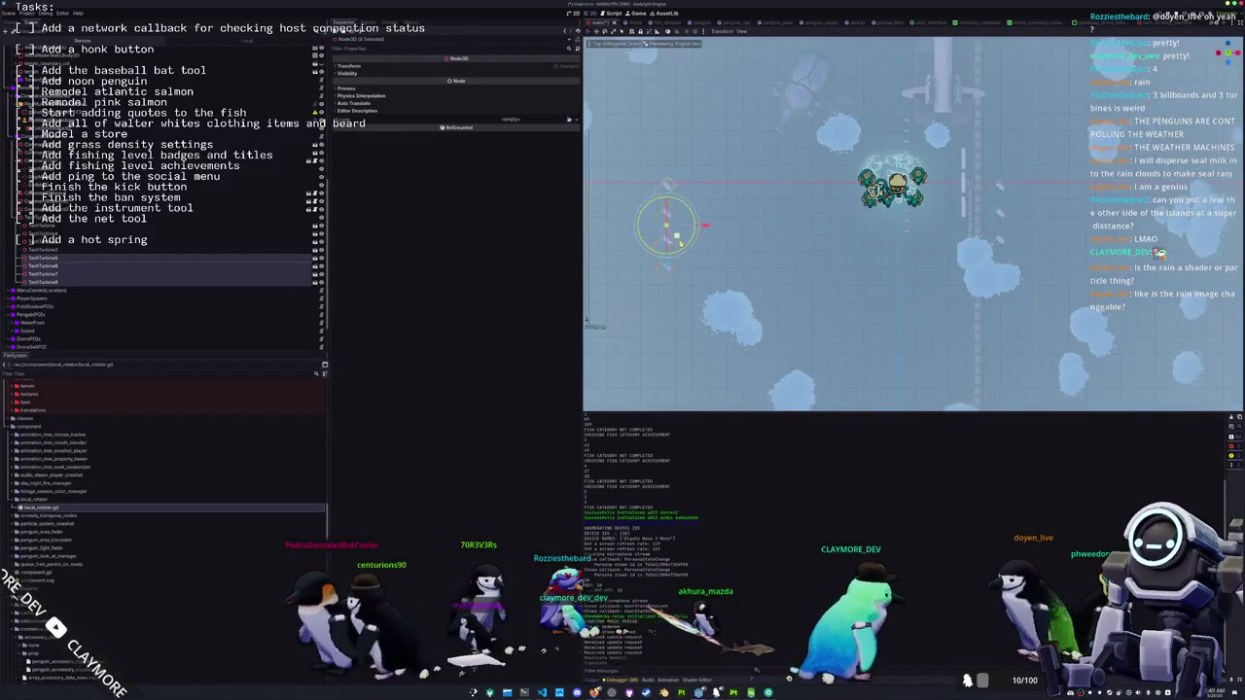
left_click(462, 68)
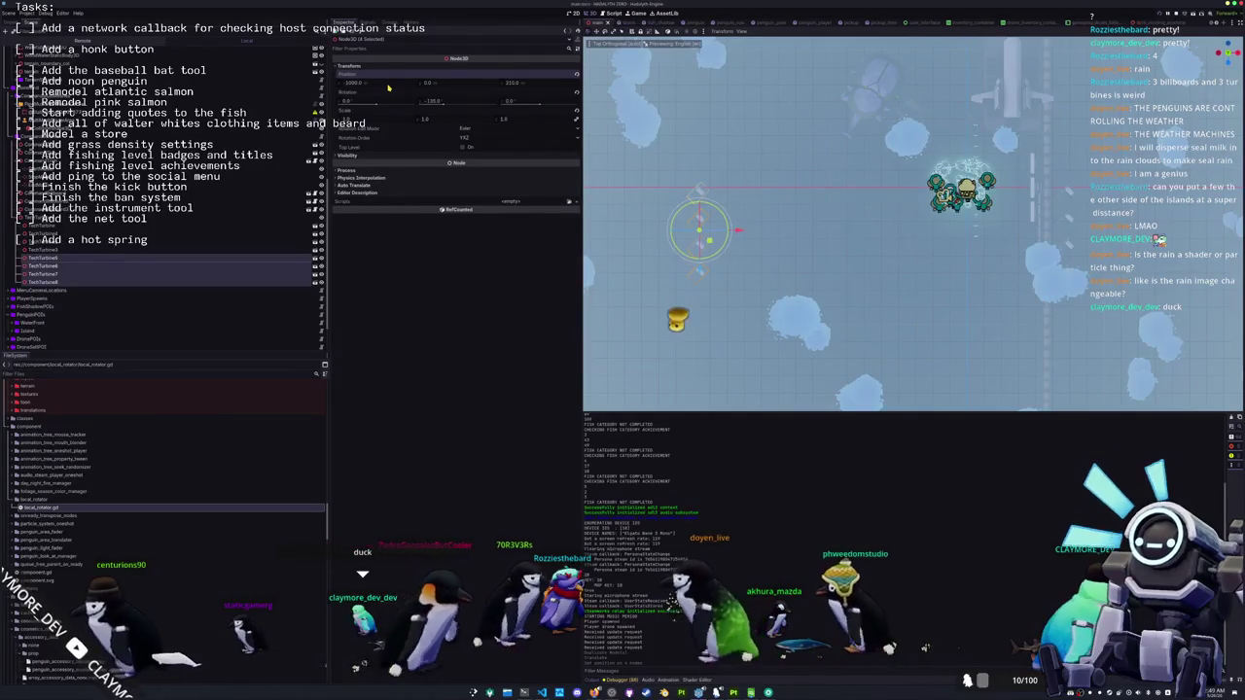
Step: Check the game window briefly, then relaunch the game with F5
key("alt+Tab")
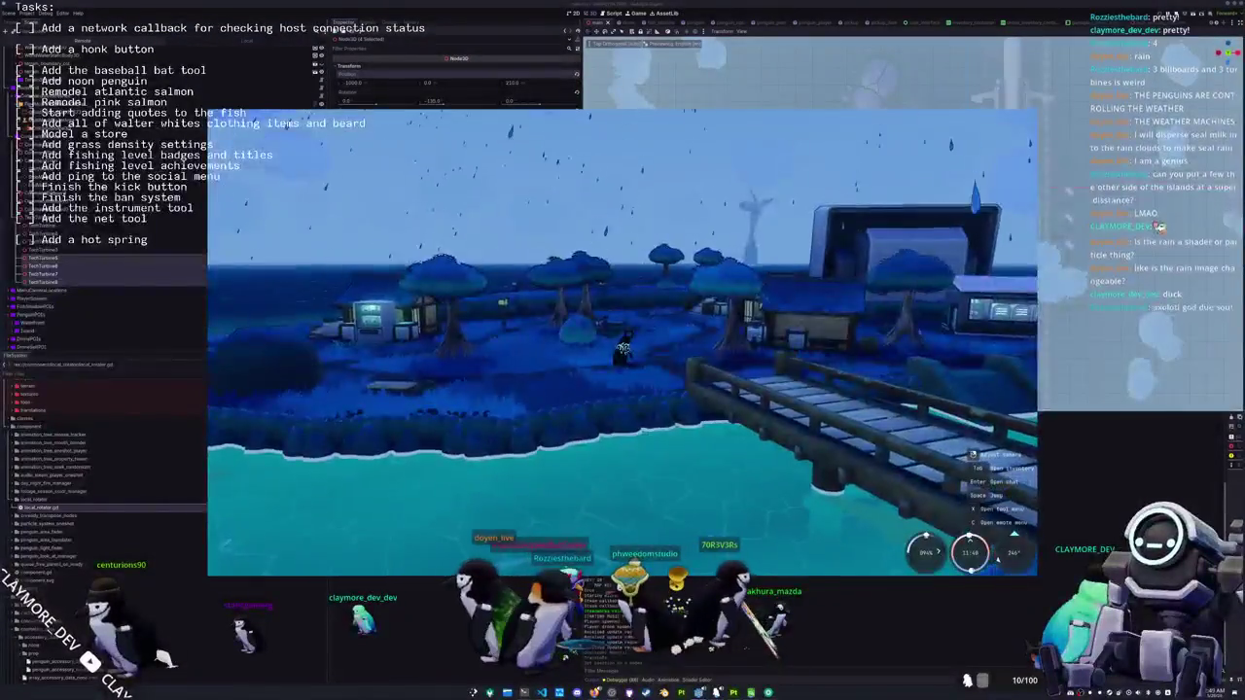
key("alt+Tab")
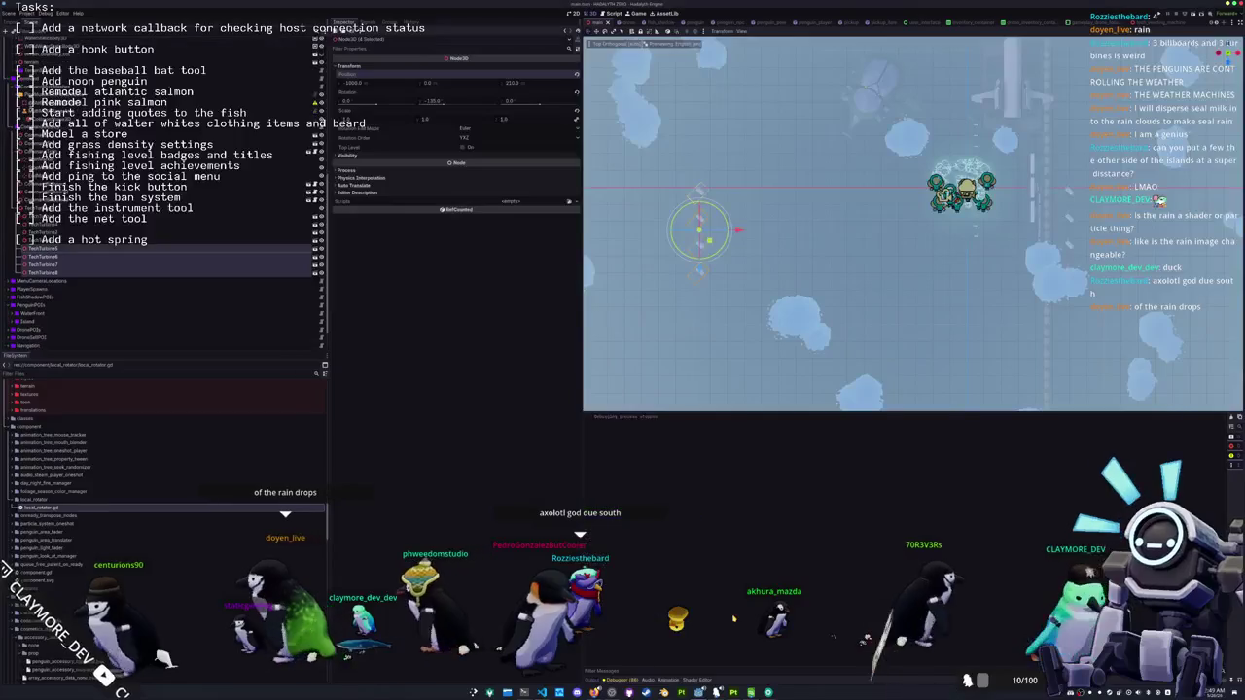
key("F5")
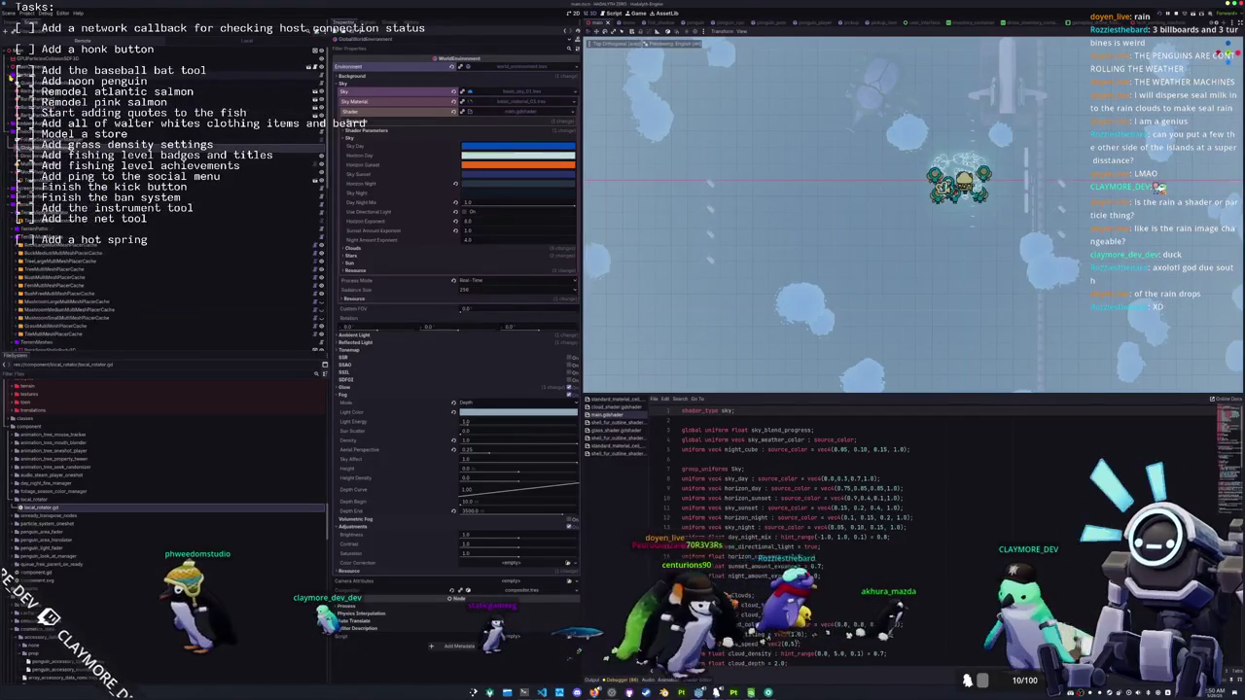
Step: Inspect the RainyParticles emitter and its RainSplash sub-emitter in the Scene dock
left_click(253, 76)
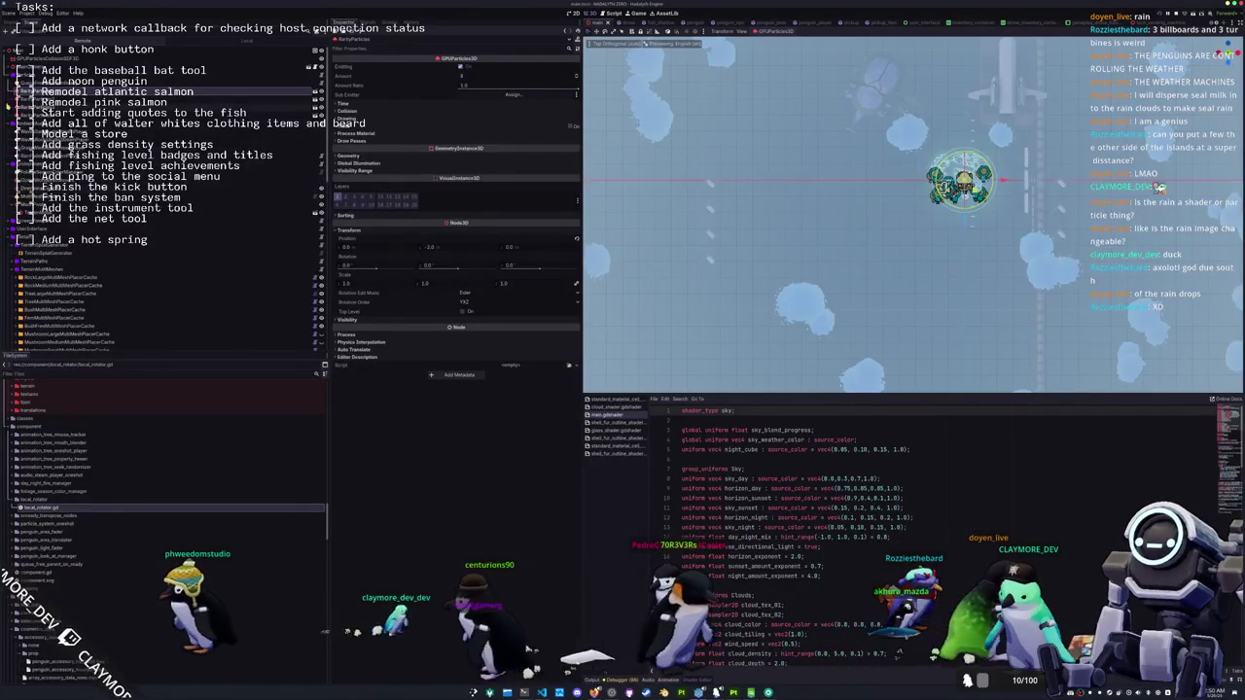
left_click(101, 92)
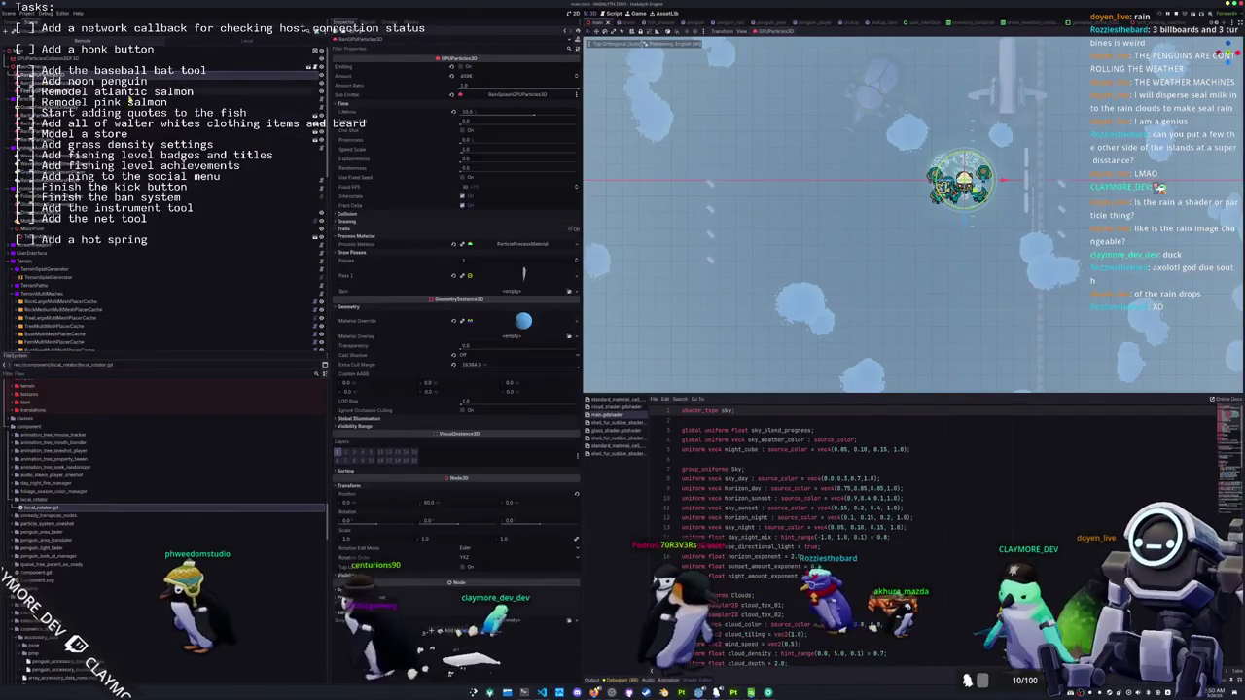
mouse_move(375, 87)
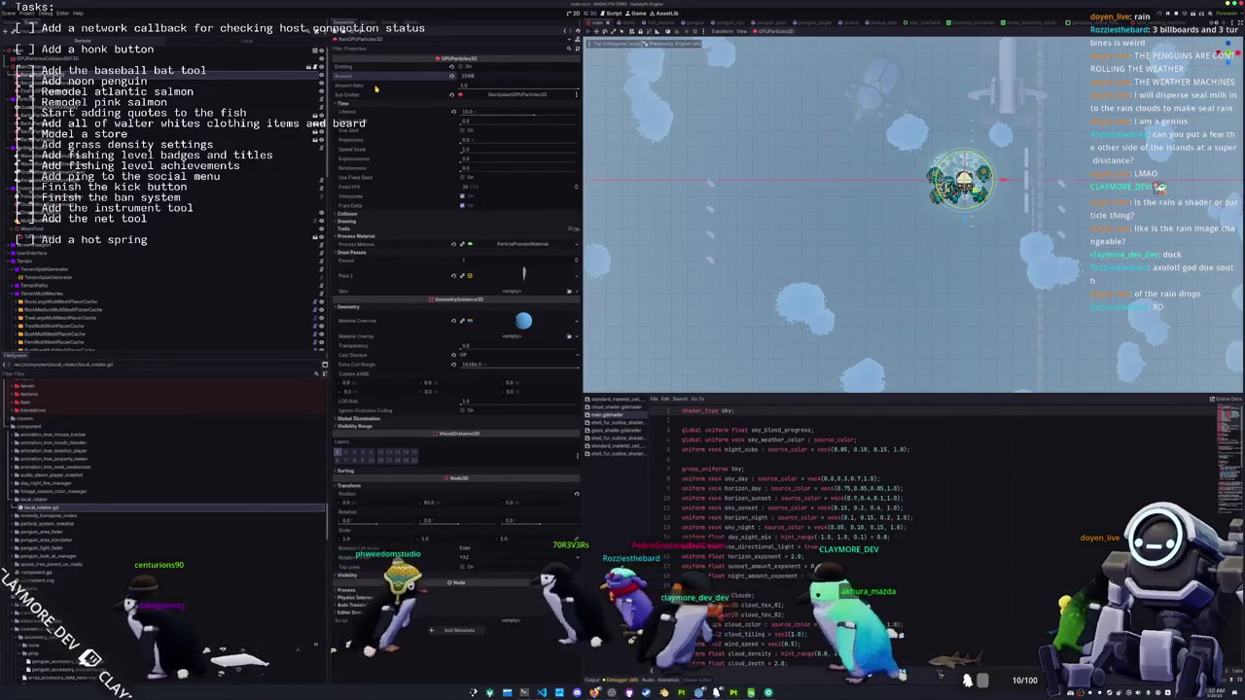
left_click(77, 80)
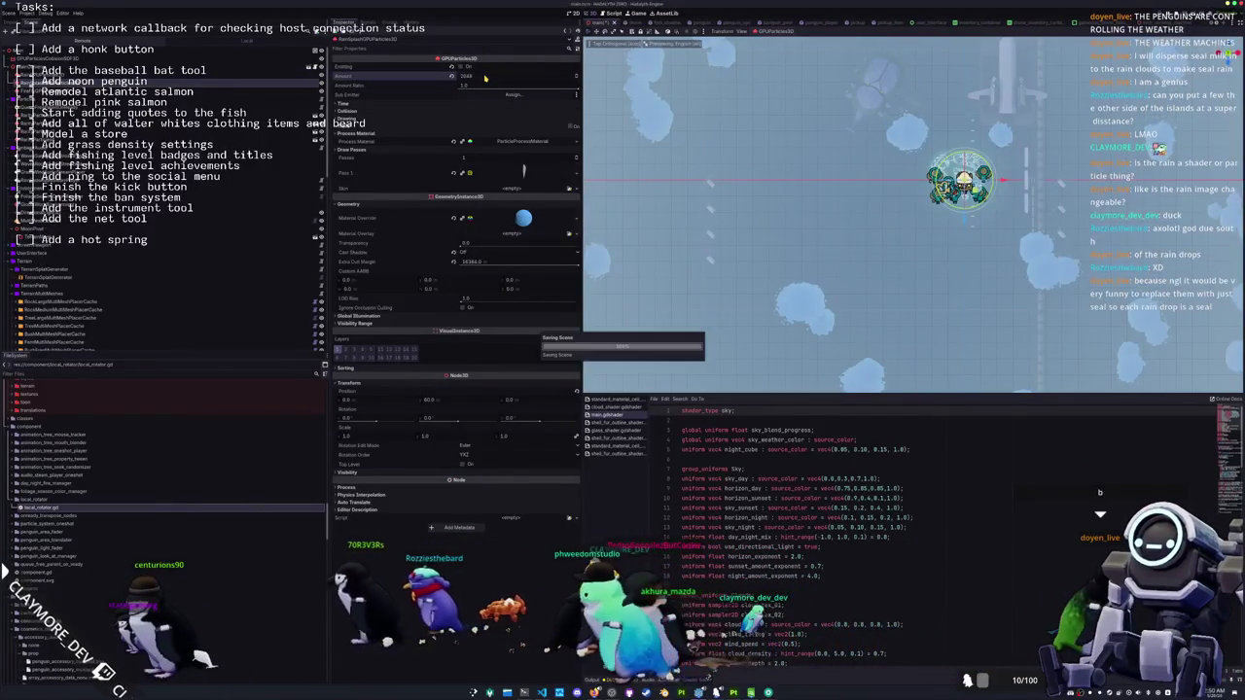
Step: Run and close the game, then open the rain emitter's Pass 1 mesh options
key("F5")
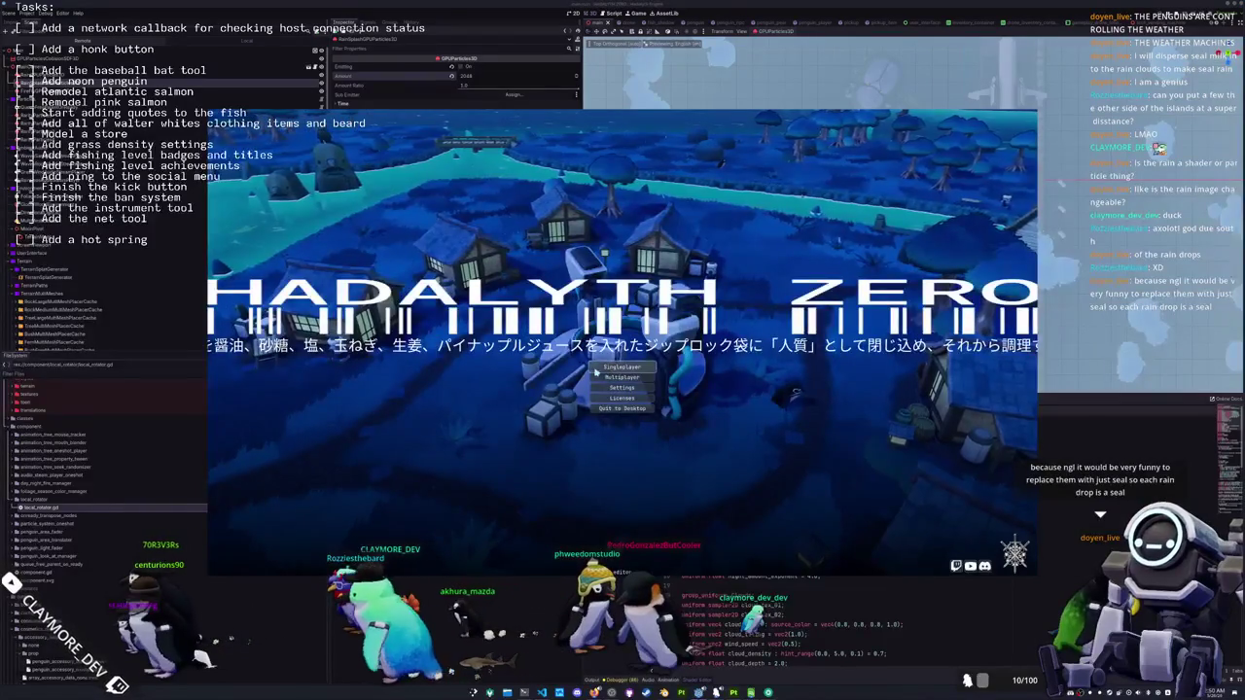
key("F8")
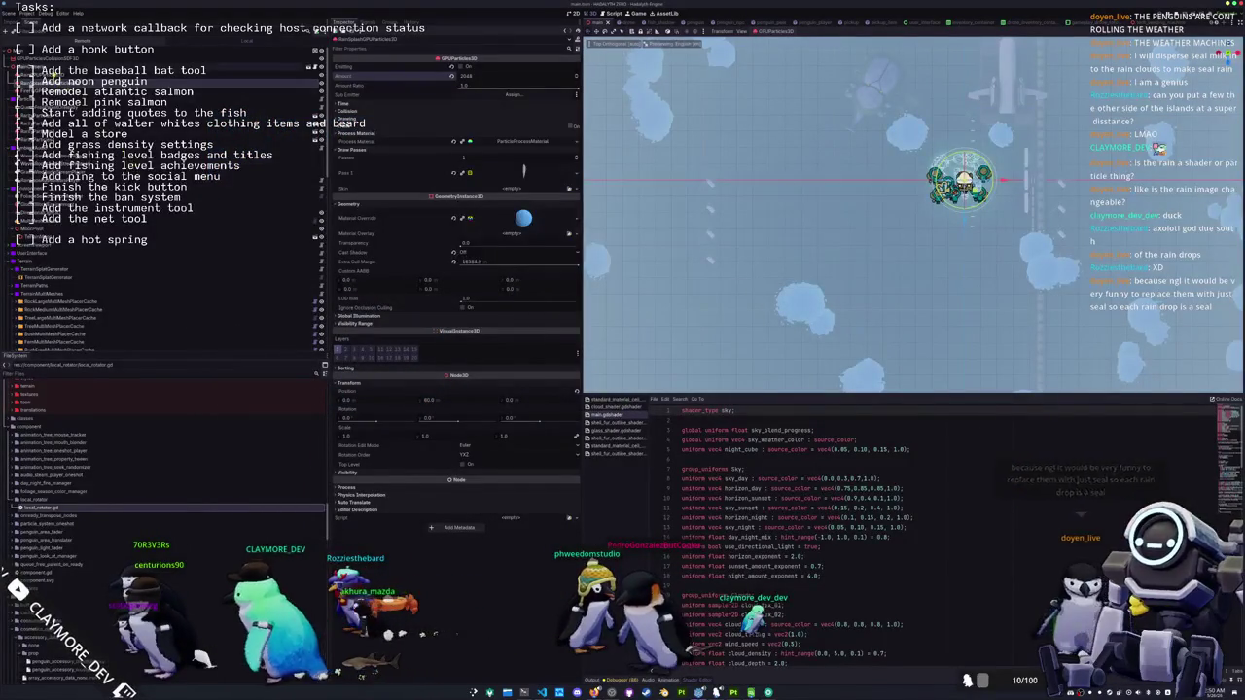
left_click(195, 74)
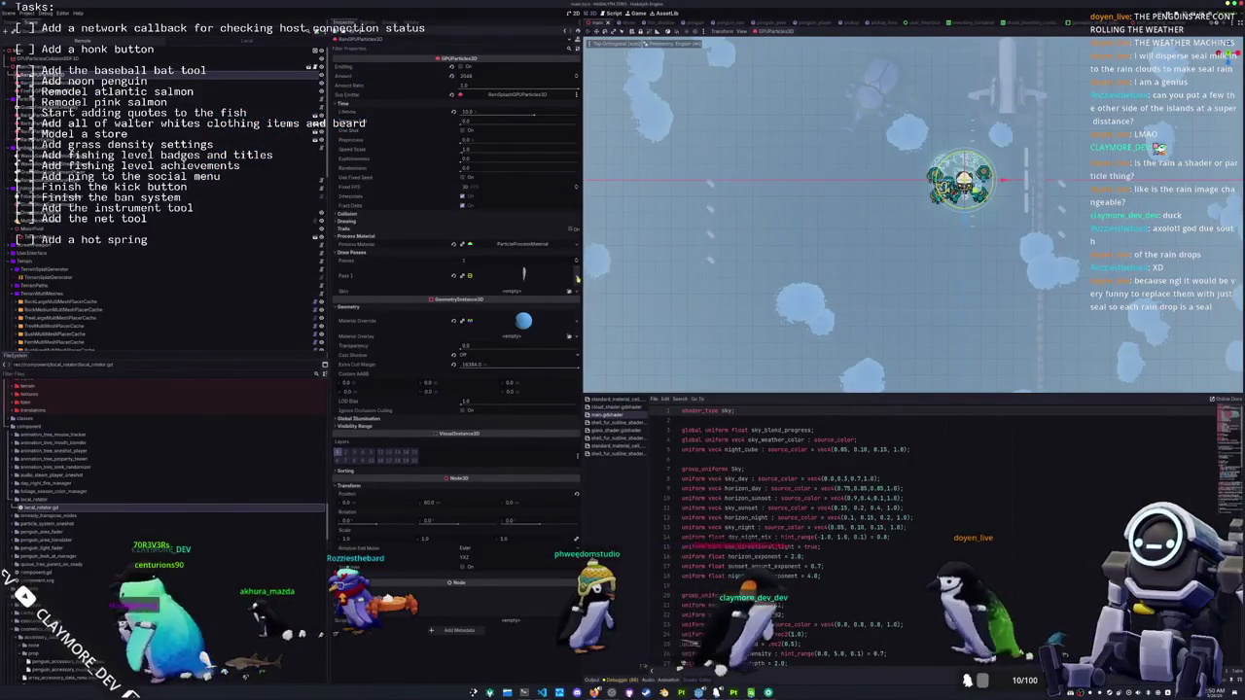
left_click(578, 278)
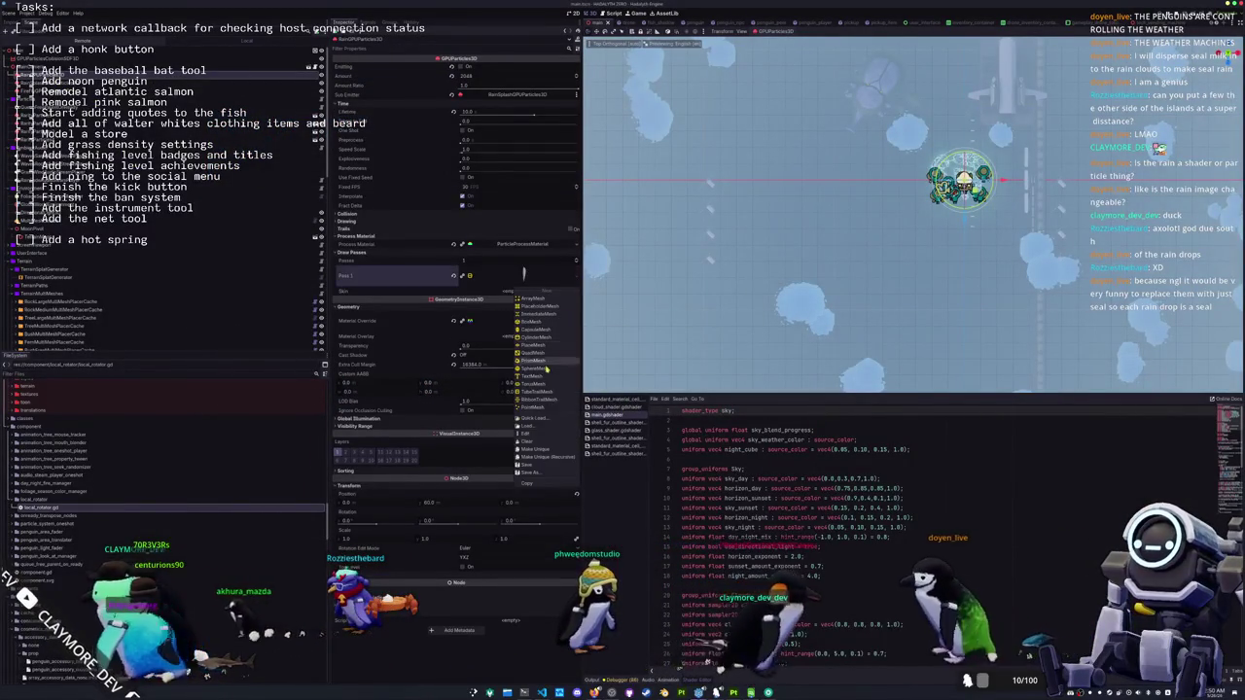
Step: Make each raindrop a seal mesh and search override materials for 'penguin_seal' and 'seal'
left_click(540, 419)
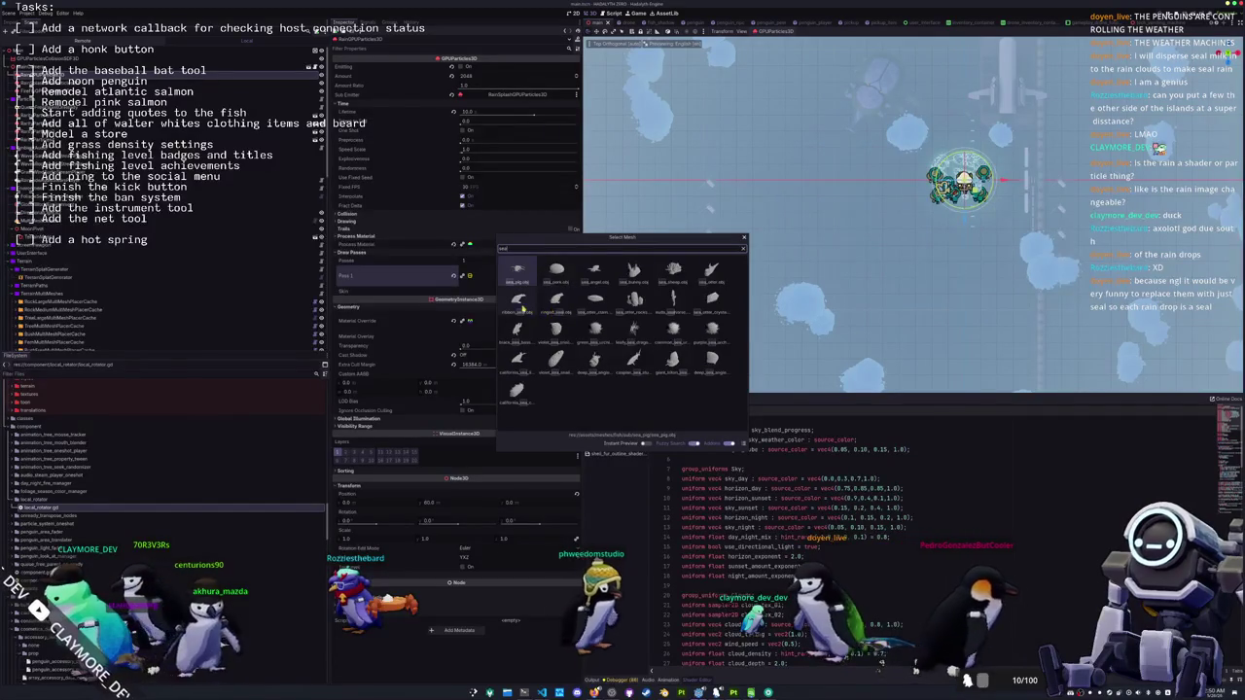
double_click(557, 307)
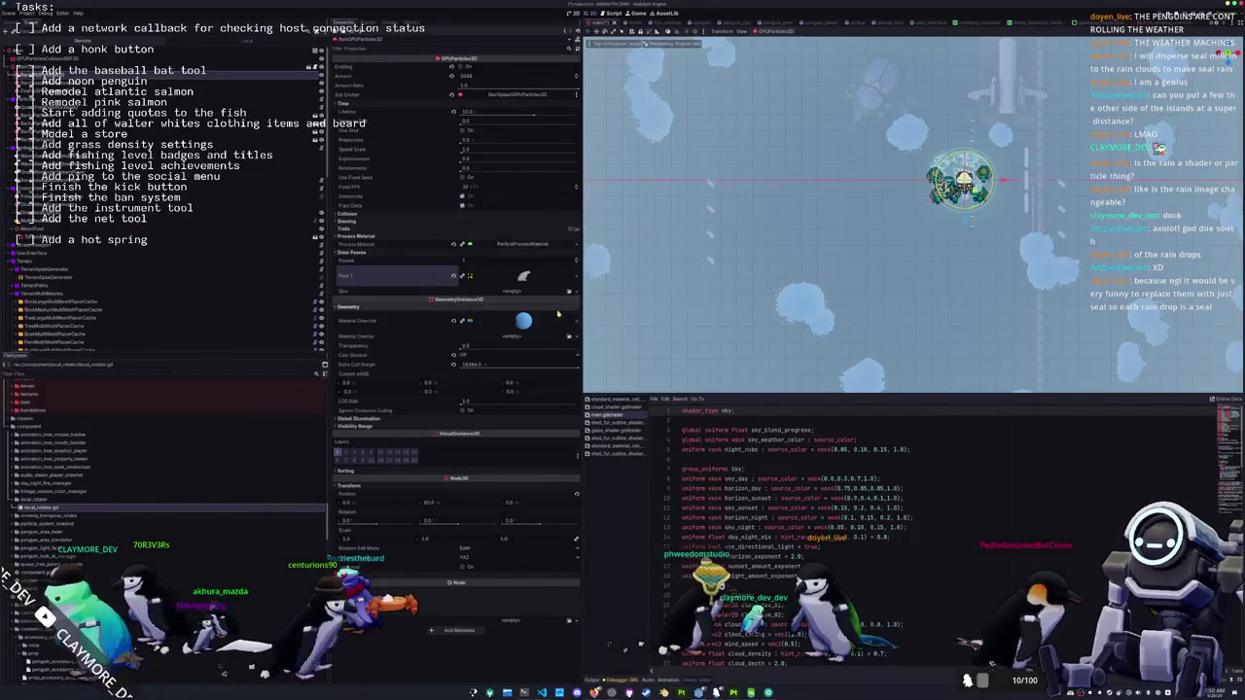
left_click(569, 320)
left_click(547, 372)
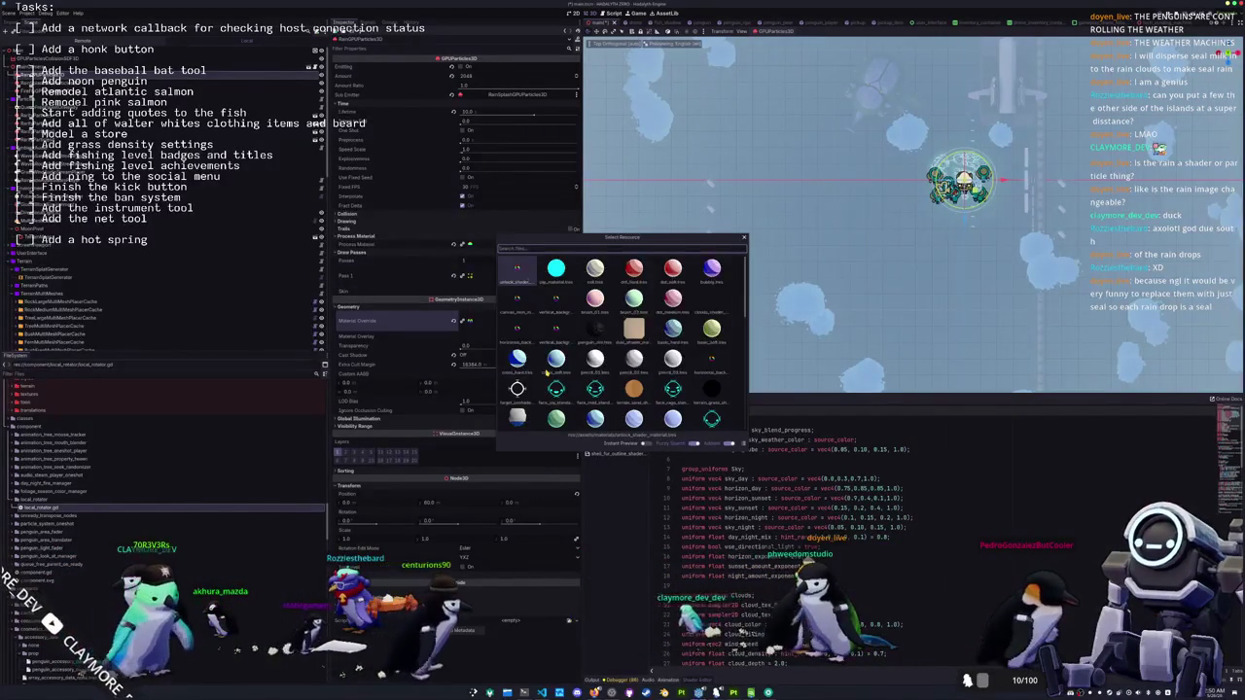
type("penguin")
type("_seal")
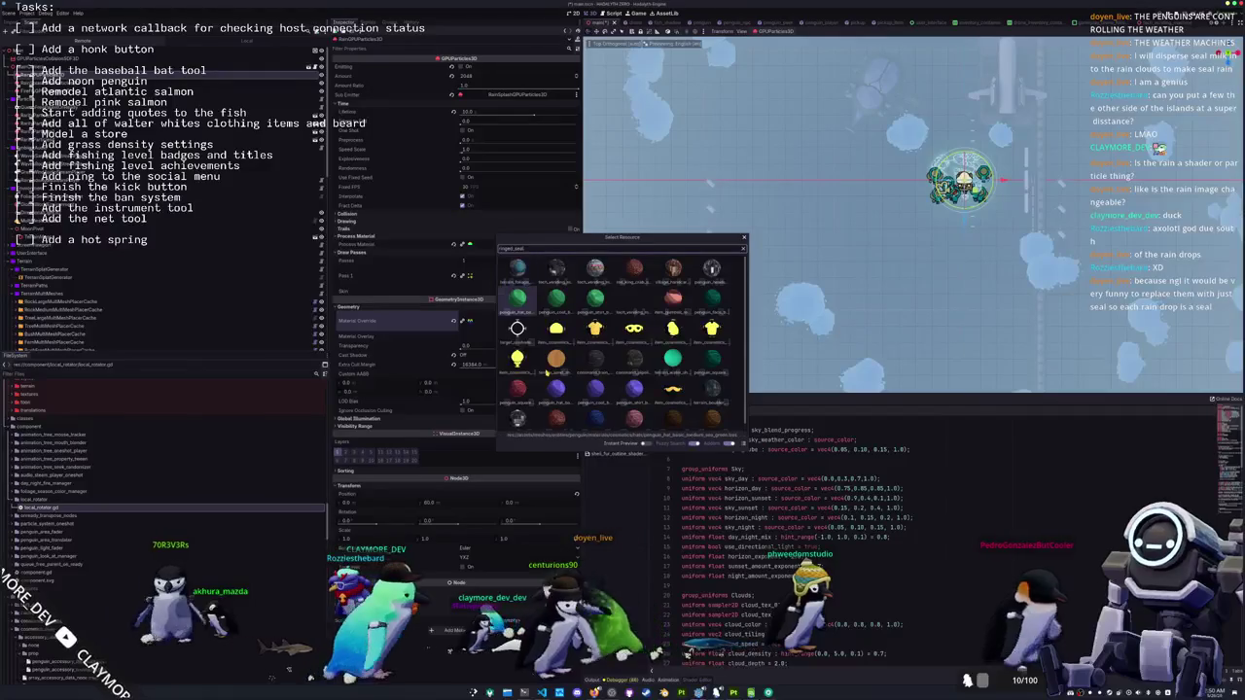
key("ctrl+a")
type("seal")
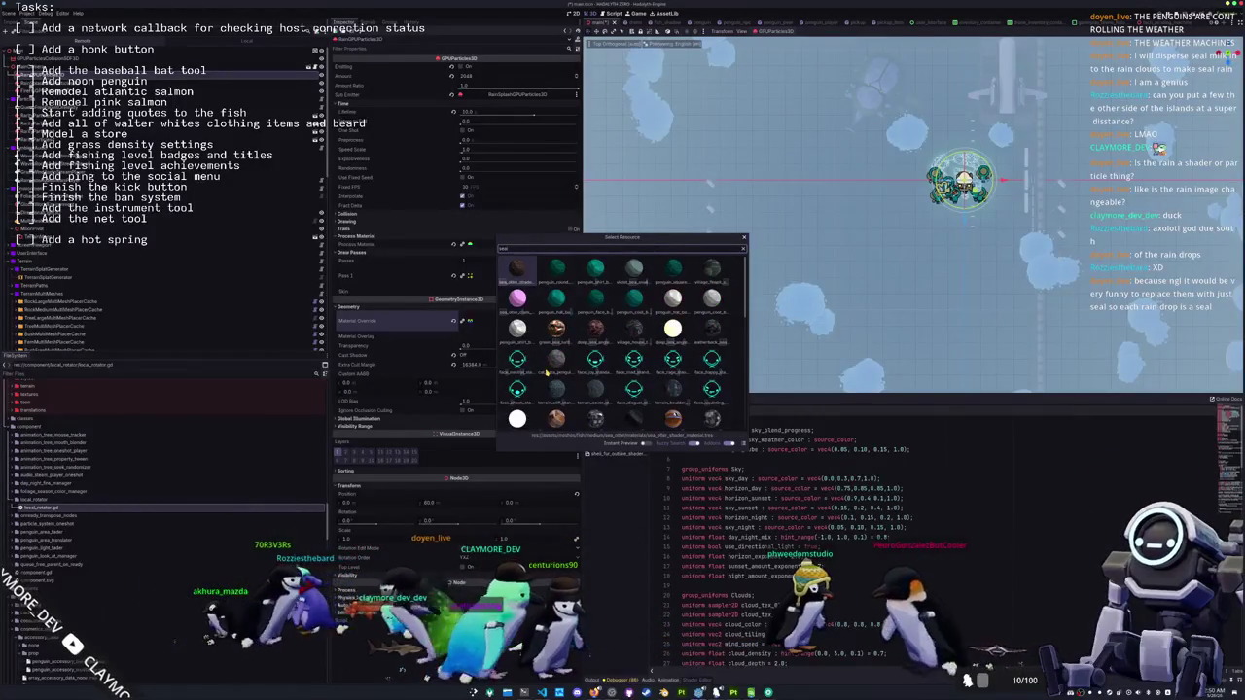
key("Right")
key("Down")
key("Down")
Step: Search 'ringed_seal_' then 'seal' and apply cat_penguin as the material override
key("ctrl+a")
type("ringed_")
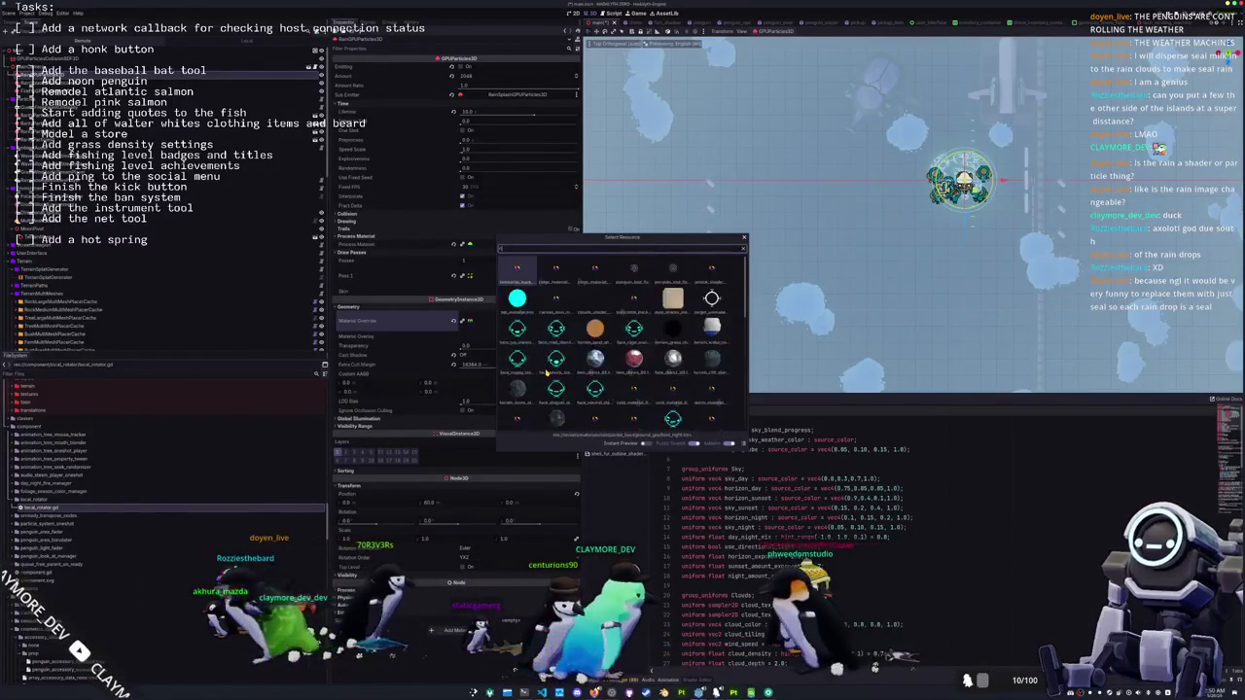
type("seal_")
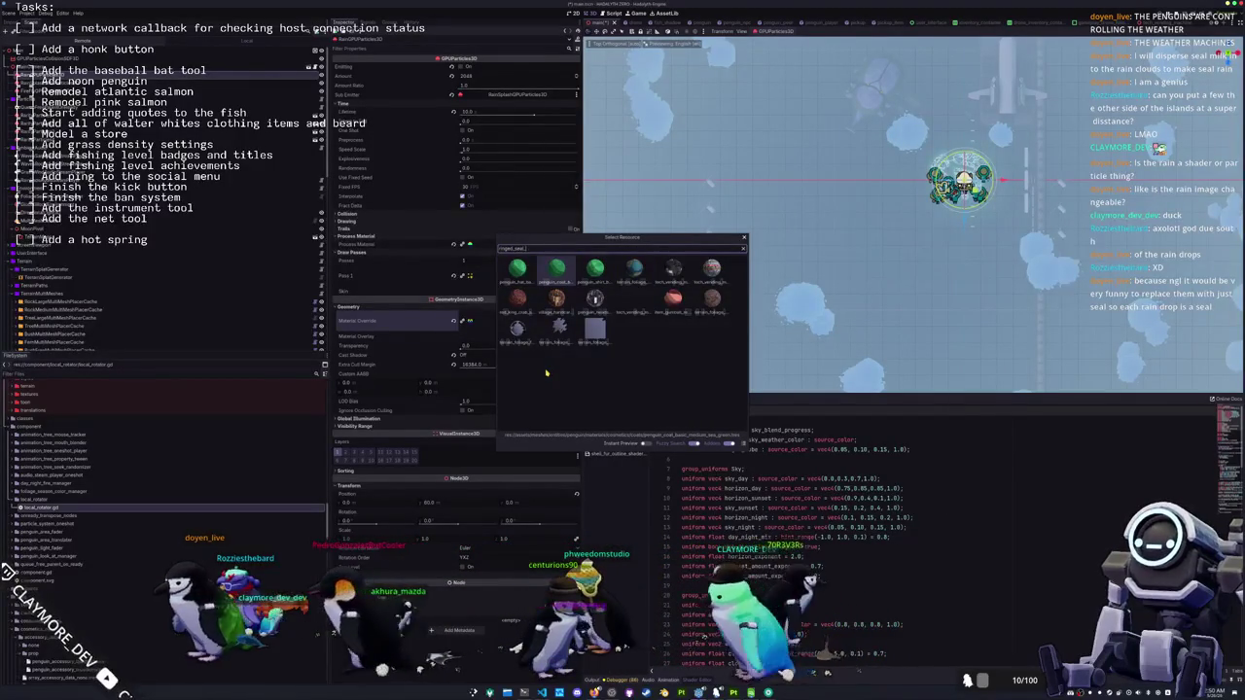
key("ctrl+a")
type("seal")
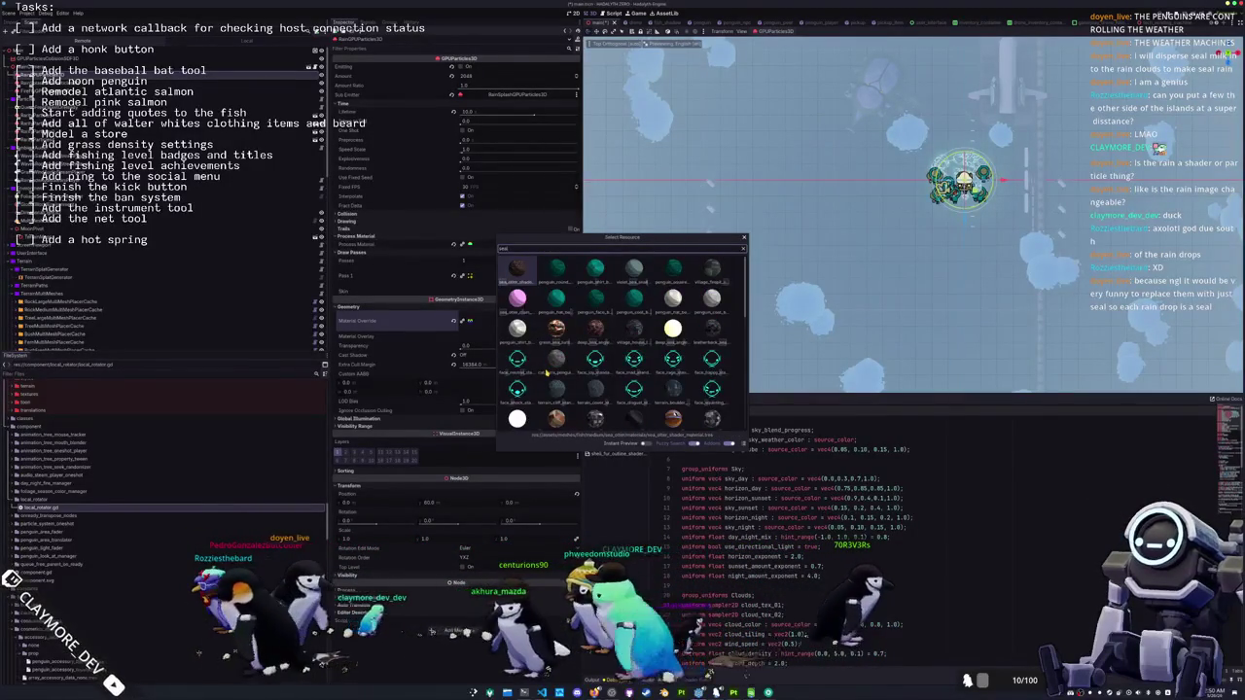
scroll(547, 372, "down", 3)
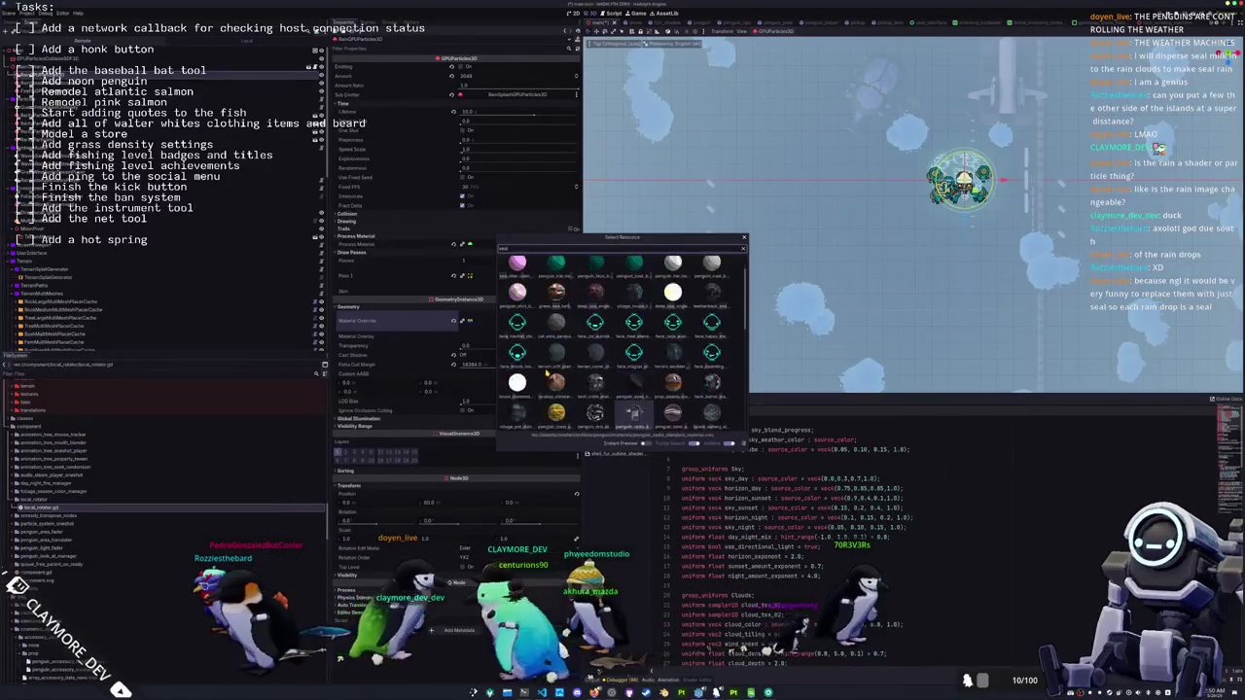
scroll(547, 372, "down", 4)
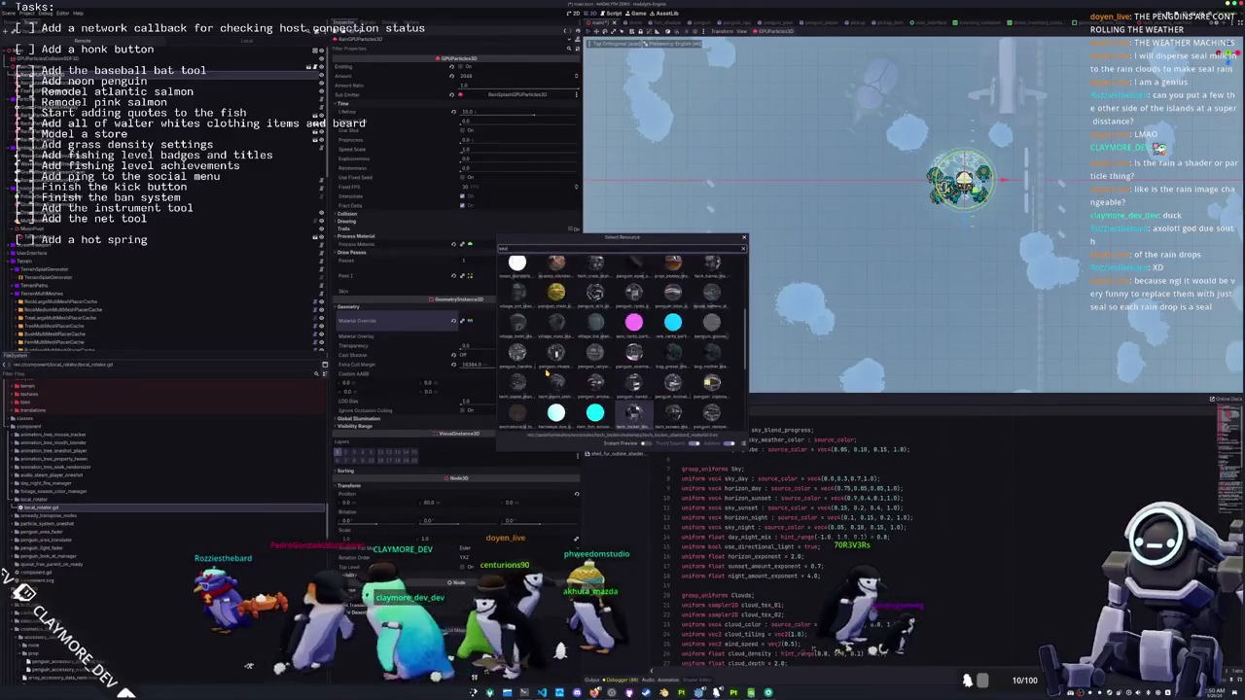
scroll(546, 373, "down", 2)
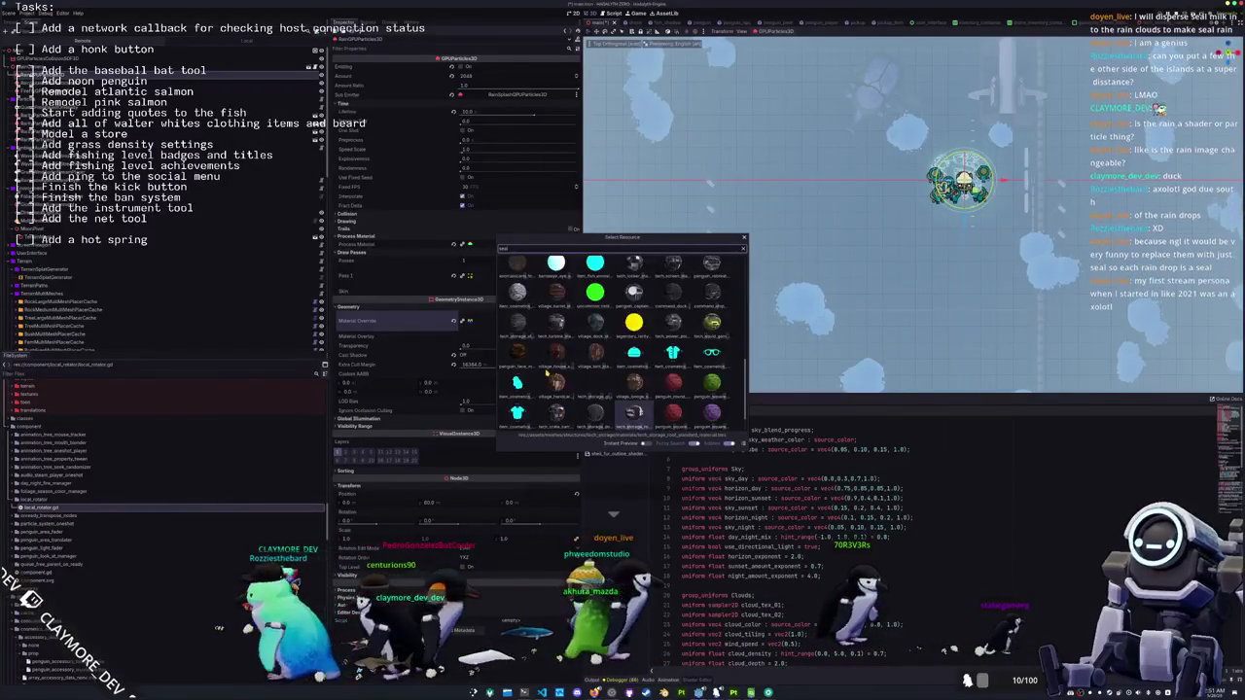
scroll(546, 373, "down", 1)
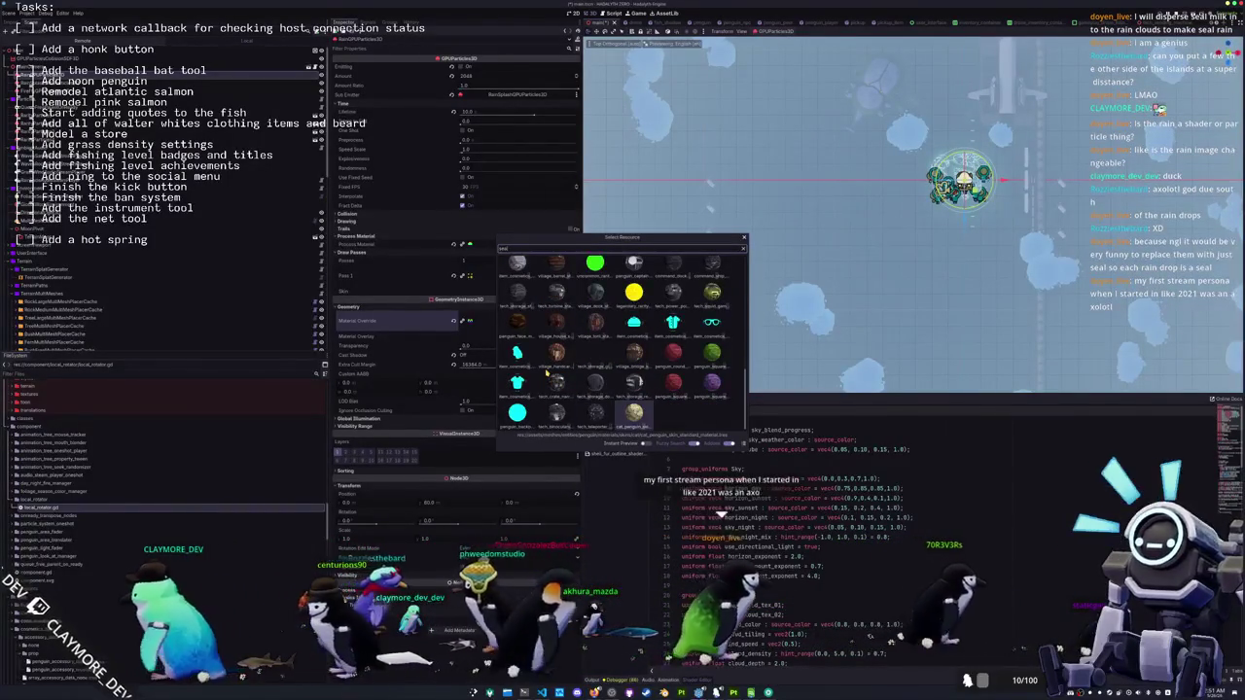
double_click(635, 414)
mouse_move(767, 331)
left_mouse_down()
mouse_move(876, 272)
mouse_move(825, 191)
mouse_move(399, 280)
left_mouse_up()
scroll(877, 273, "down", 5)
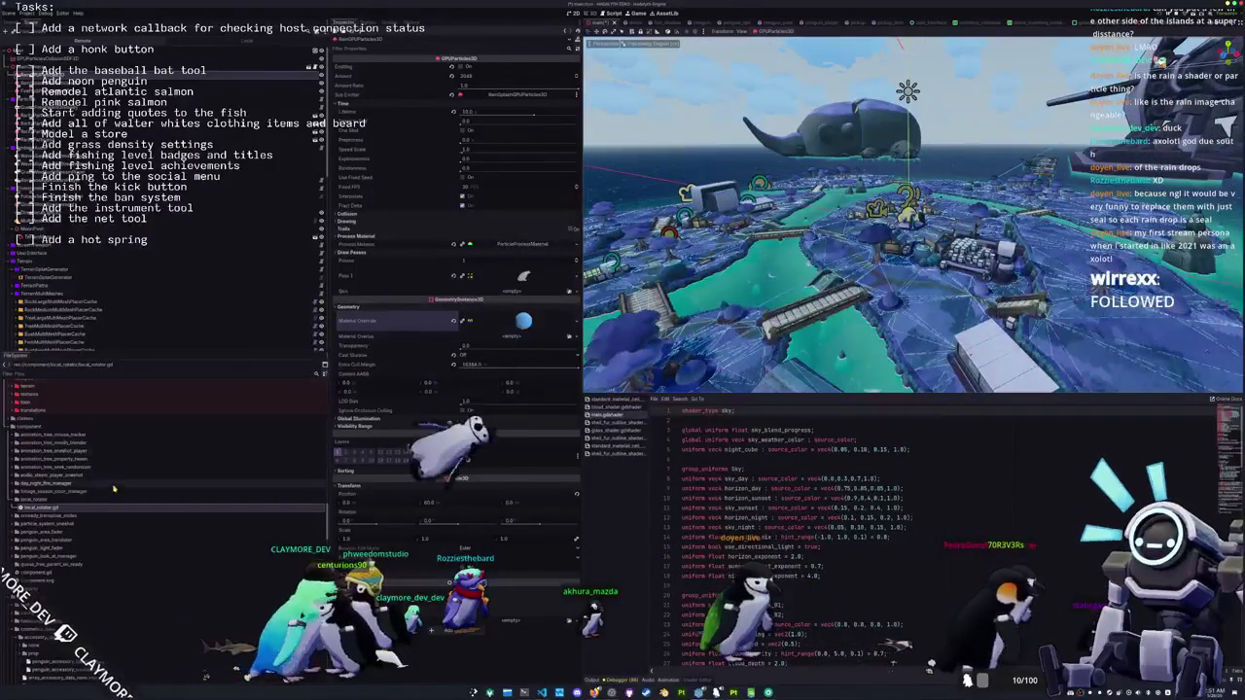
Step: Filter the FileSystem for 'ringed' and open the ringed_seal fish data resource
scroll(146, 474, "up", 5)
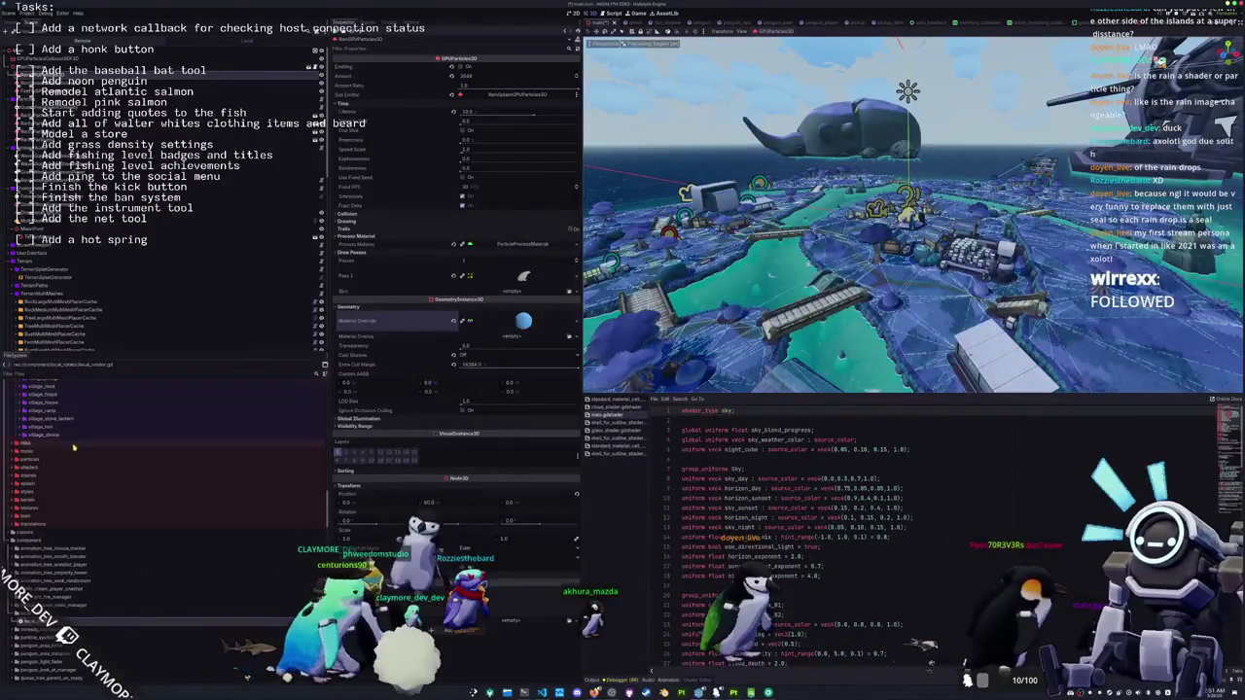
left_click(41, 373)
type("ringed")
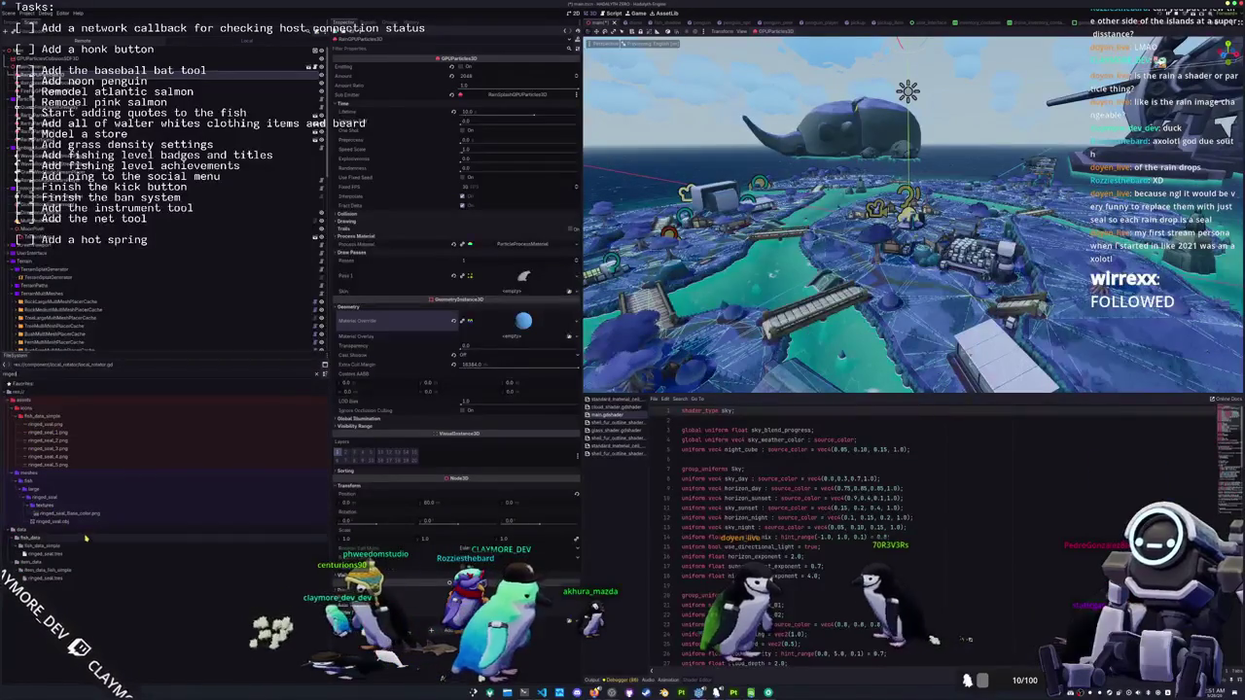
left_click(64, 556)
left_click(67, 563)
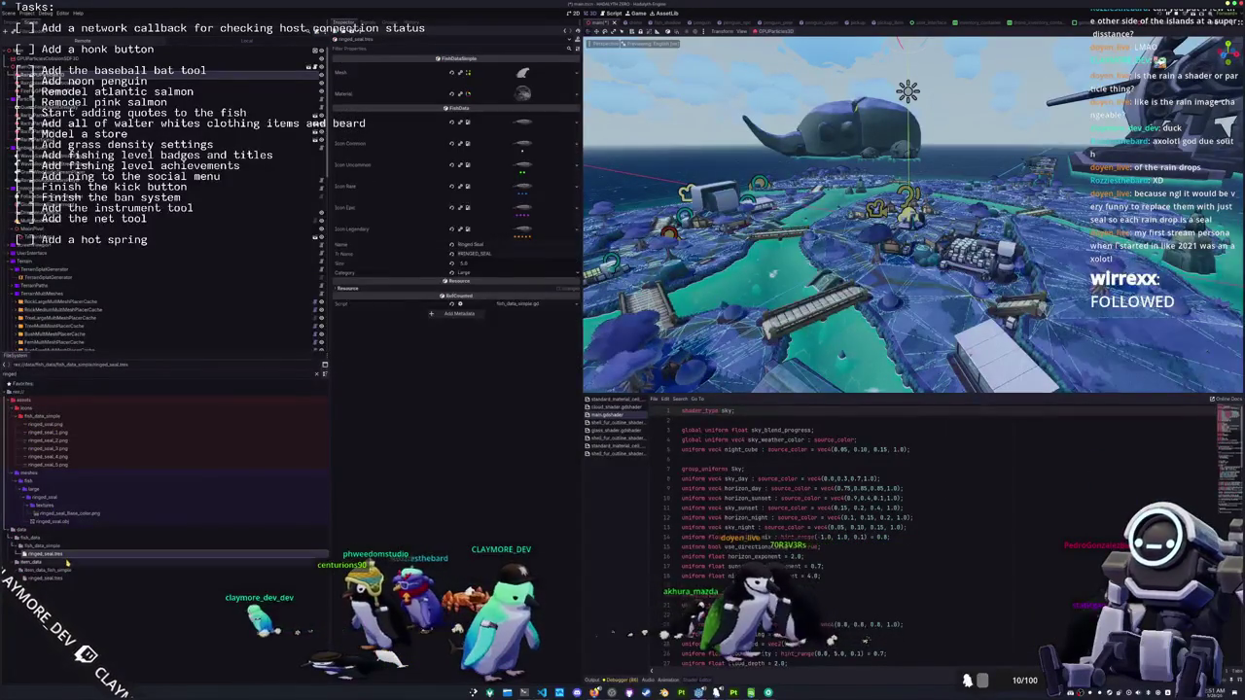
Step: Expand the fish's Material and its Resource section, and choose to save the material separately
left_click(525, 93)
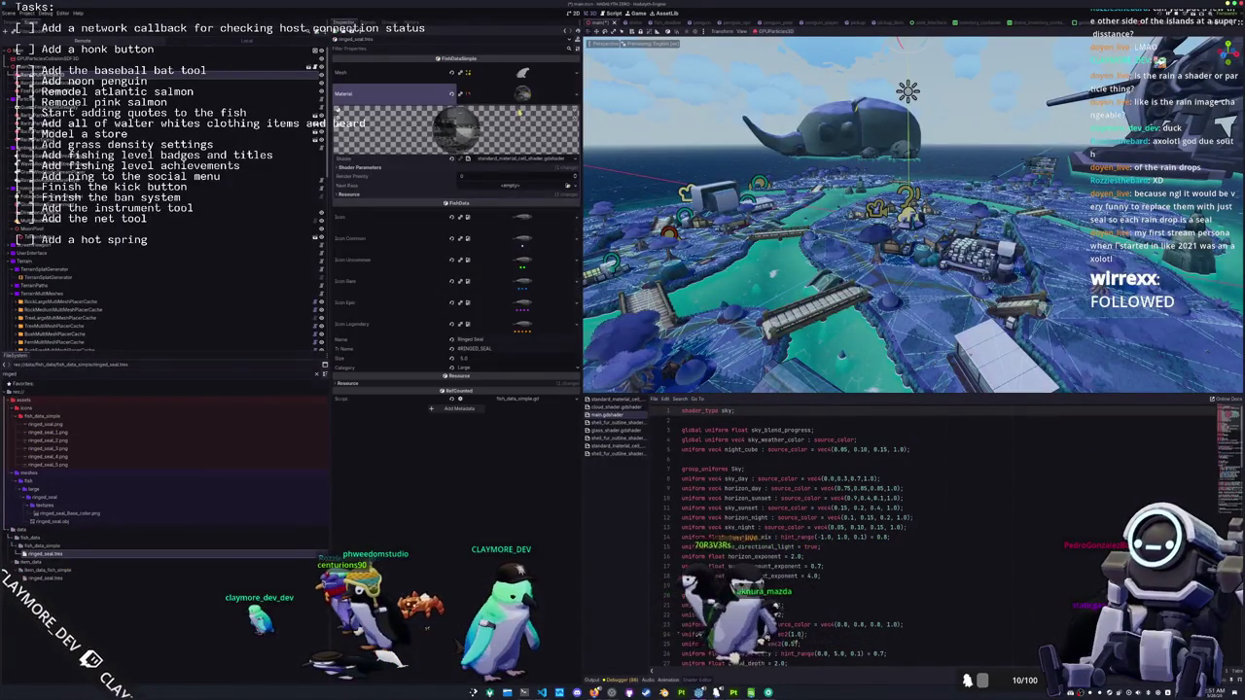
left_click(498, 193)
left_click_drag(498, 210, 576, 212)
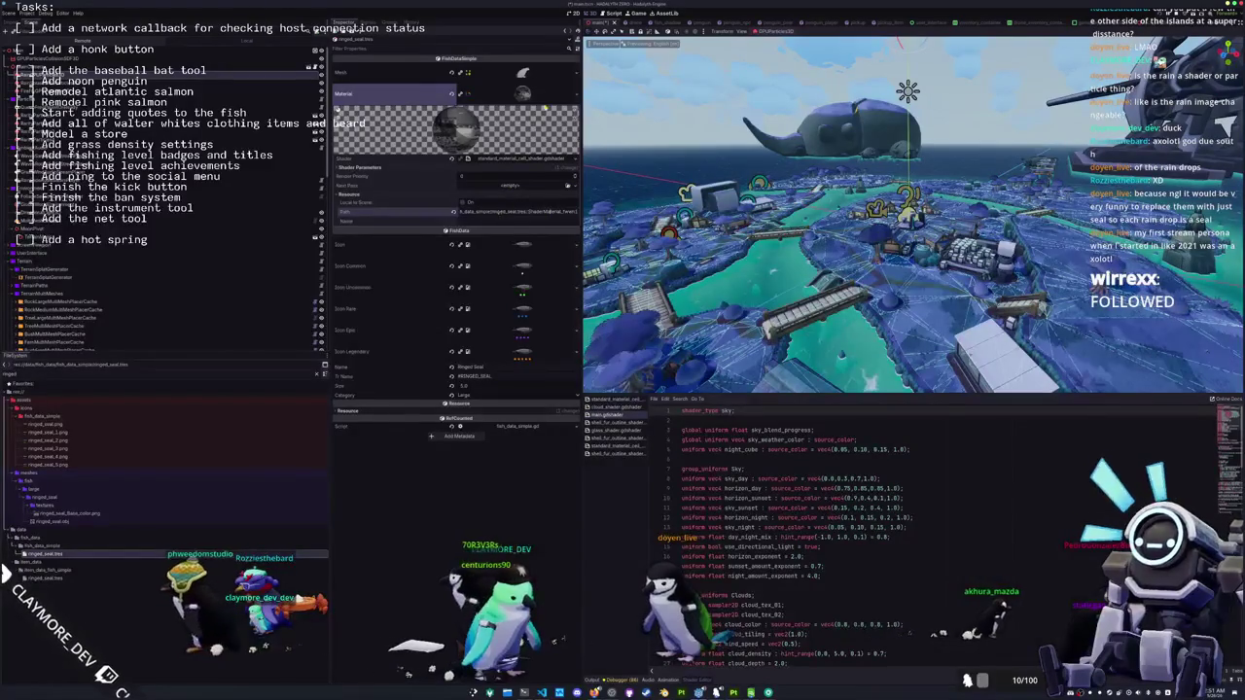
left_click(577, 94)
left_click(533, 254)
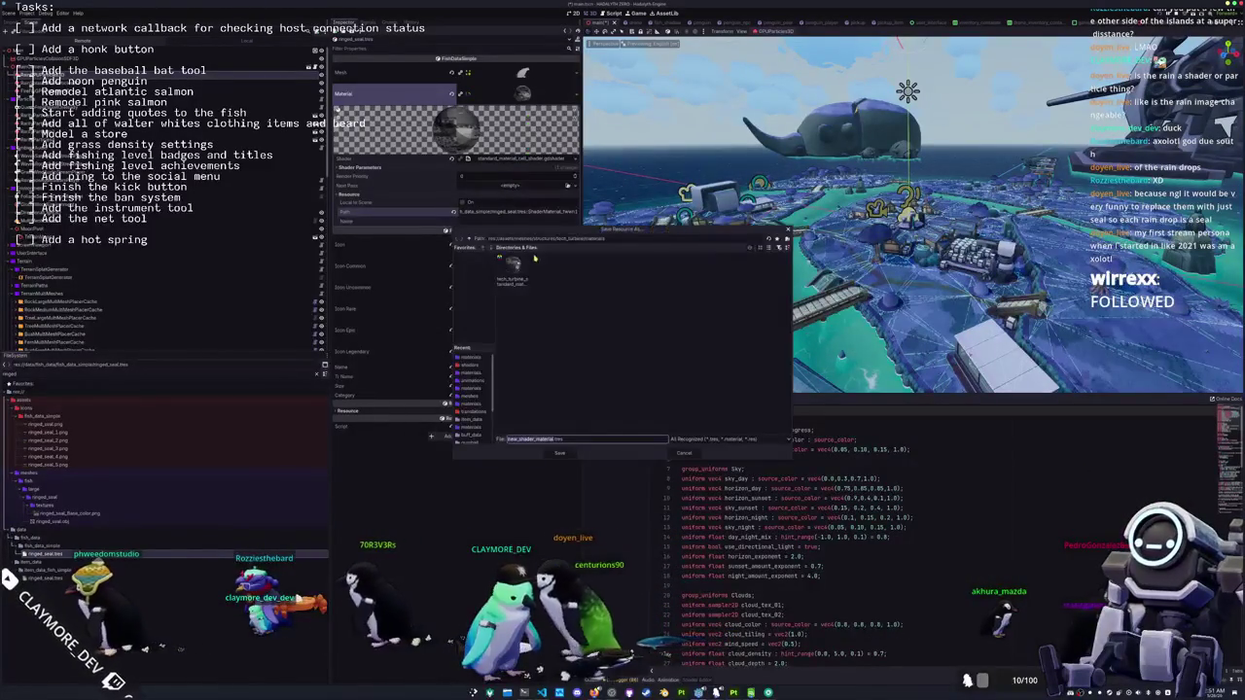
Step: Browse the save dialog through the assets, materials and meshes folders
left_click_drag(564, 234, 692, 369)
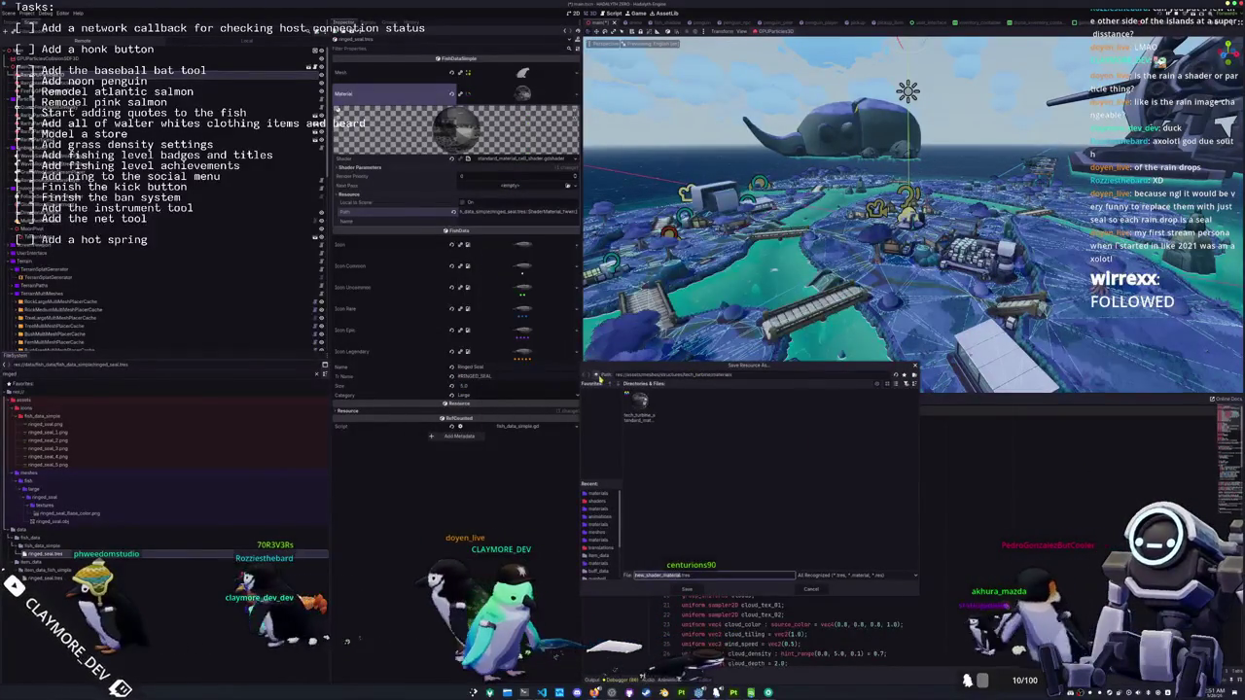
left_click(600, 377)
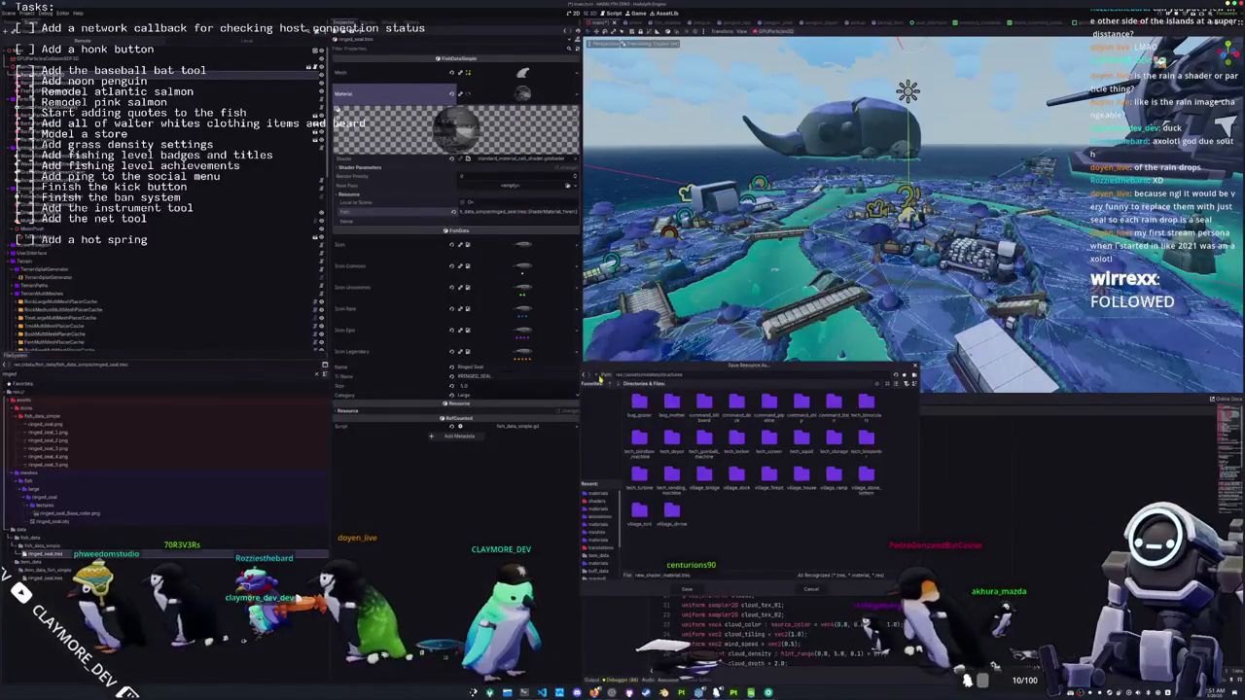
left_click(599, 376)
left_click(597, 380)
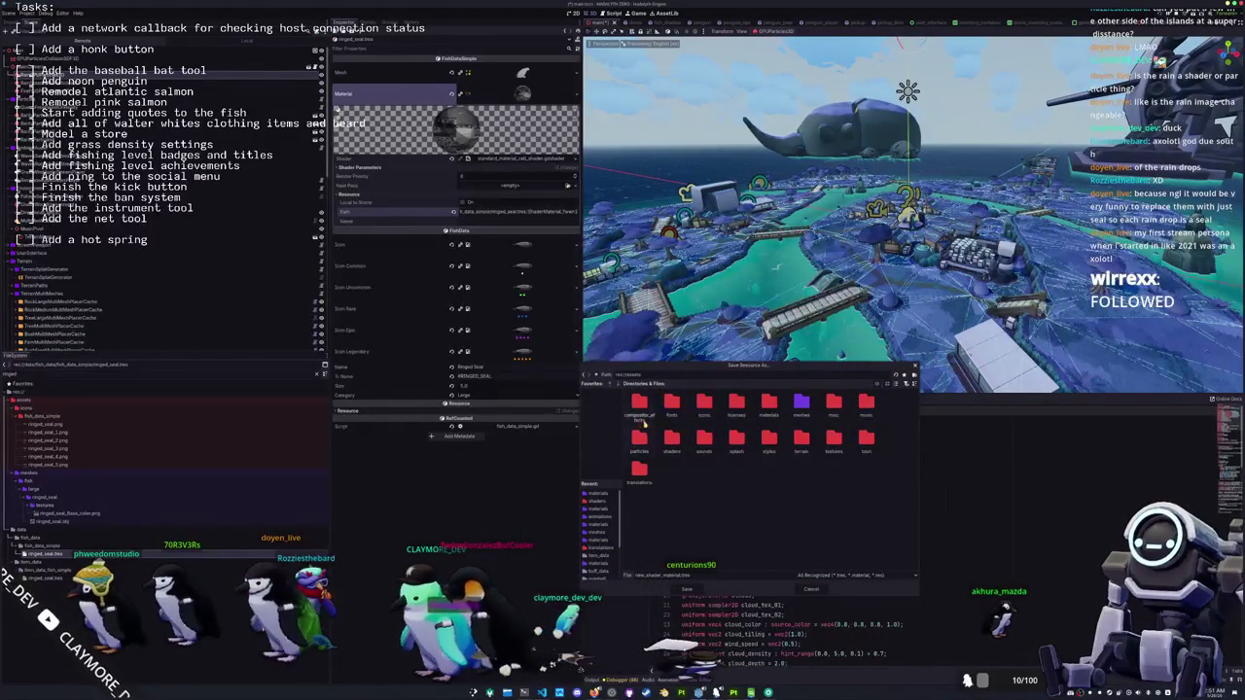
double_click(768, 404)
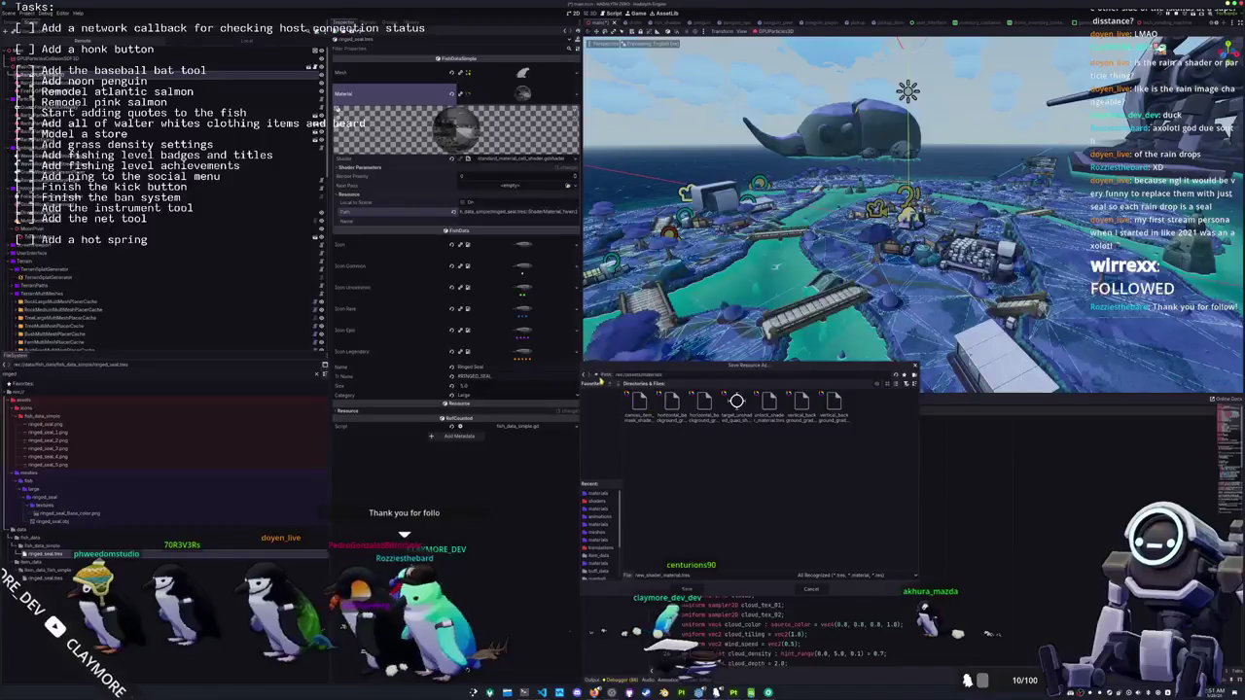
left_click(603, 383)
double_click(800, 405)
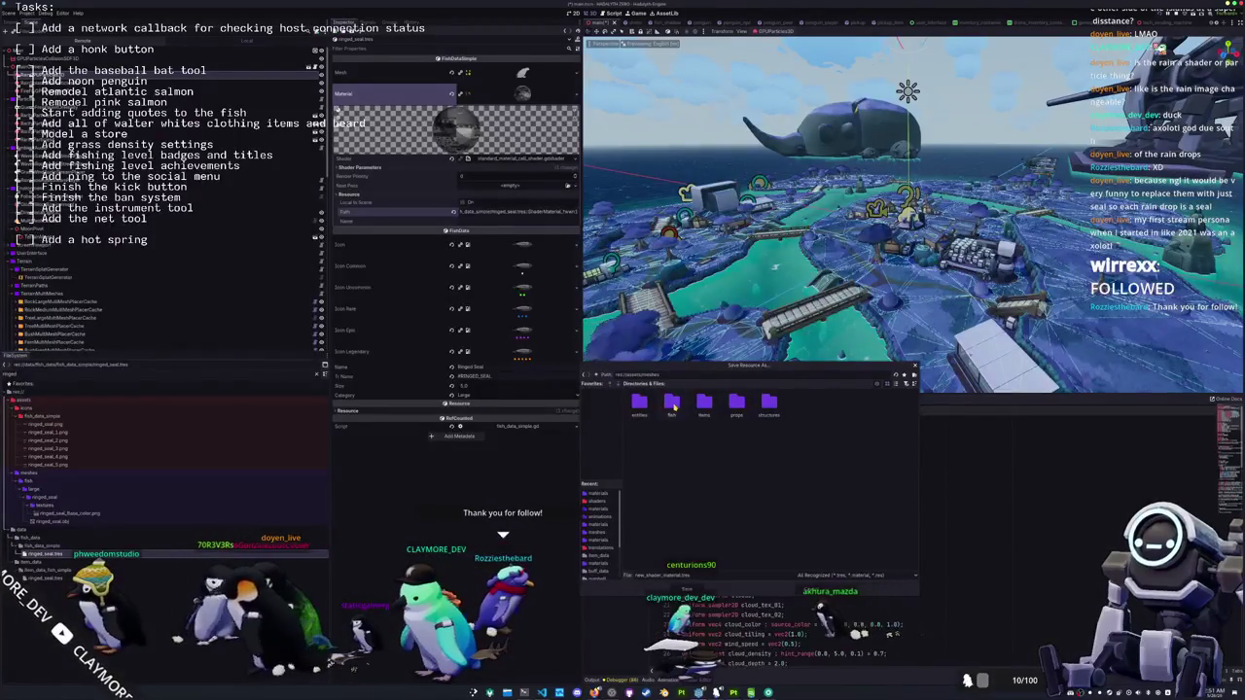
left_click(596, 375)
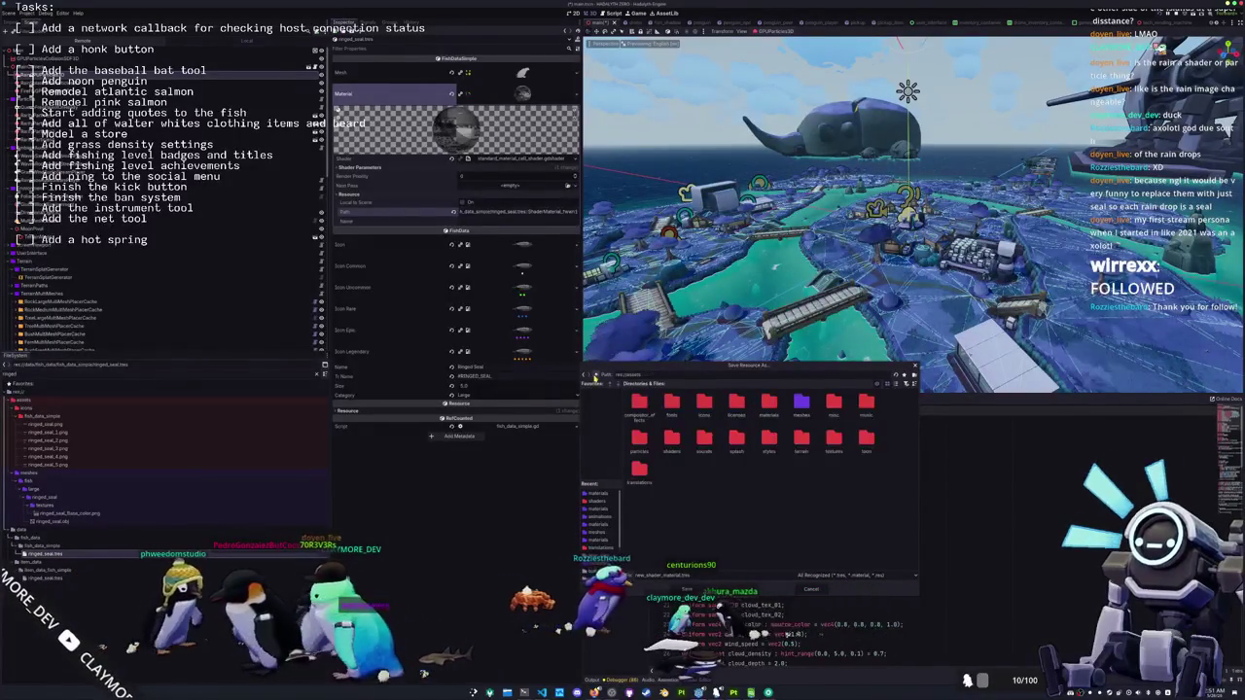
left_click(597, 375)
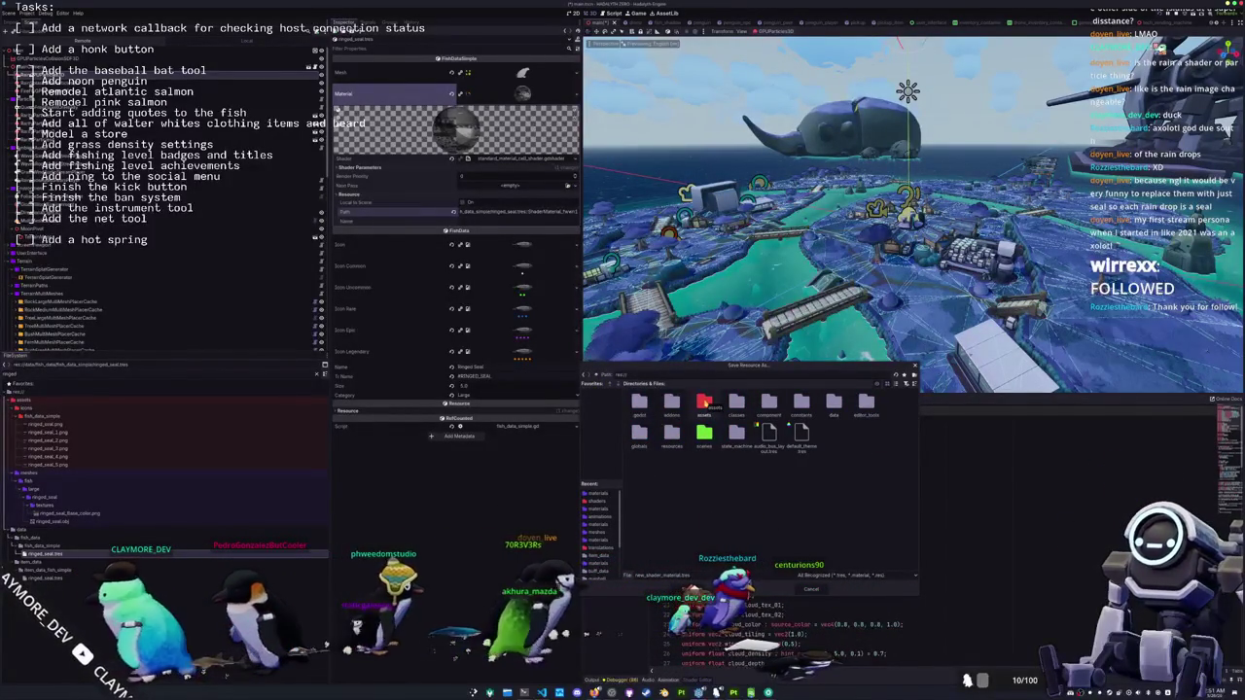
Step: Look through the scenes, items and item_fish folders, then cancel the save
double_click(703, 434)
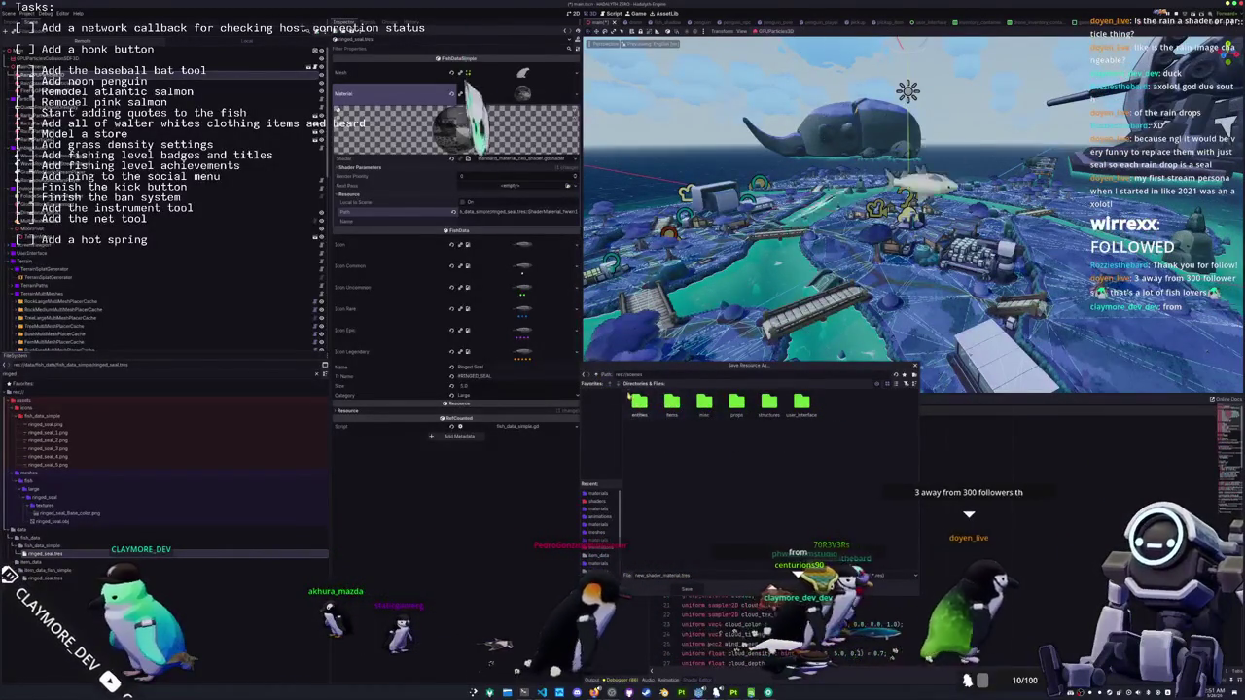
key("BackSpace")
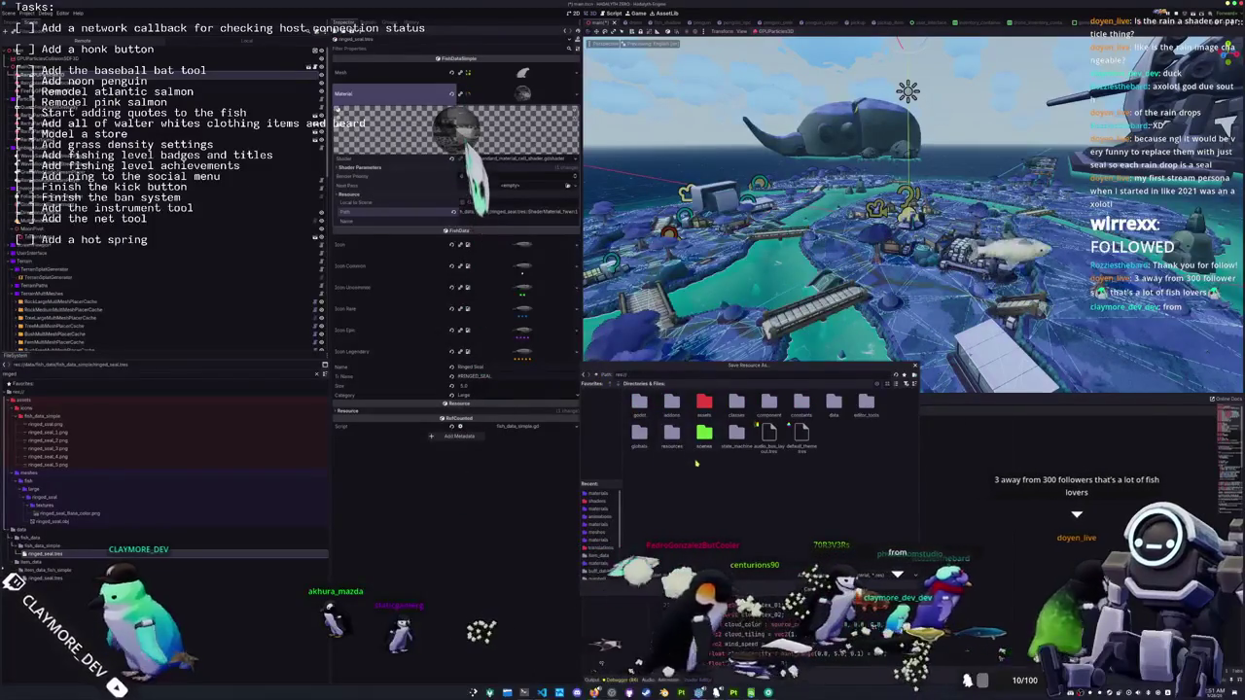
double_click(704, 433)
double_click(671, 403)
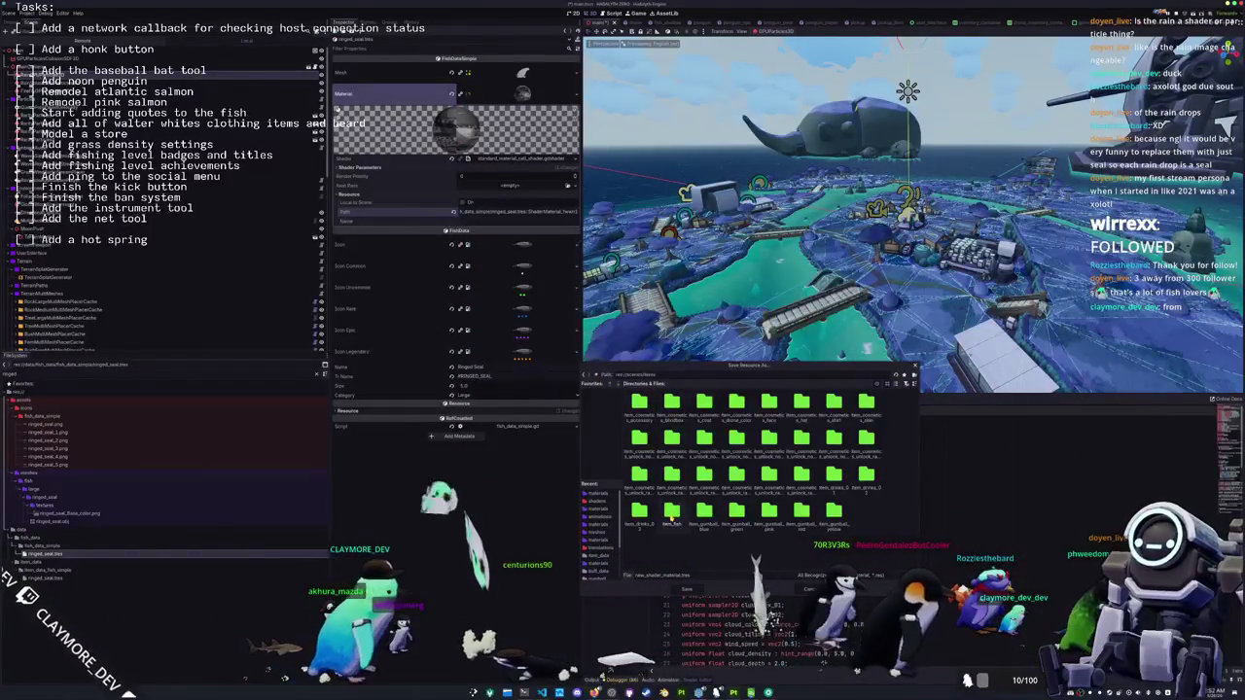
double_click(672, 515)
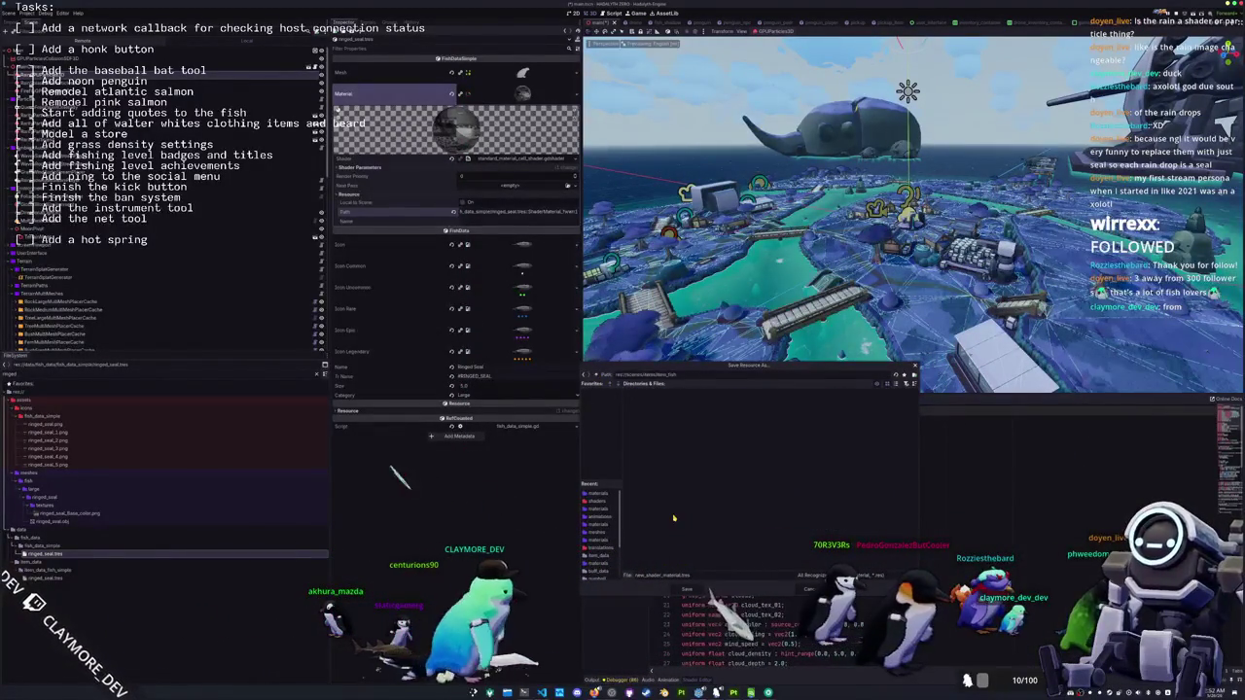
left_click(595, 376)
left_click(595, 376)
key("Escape")
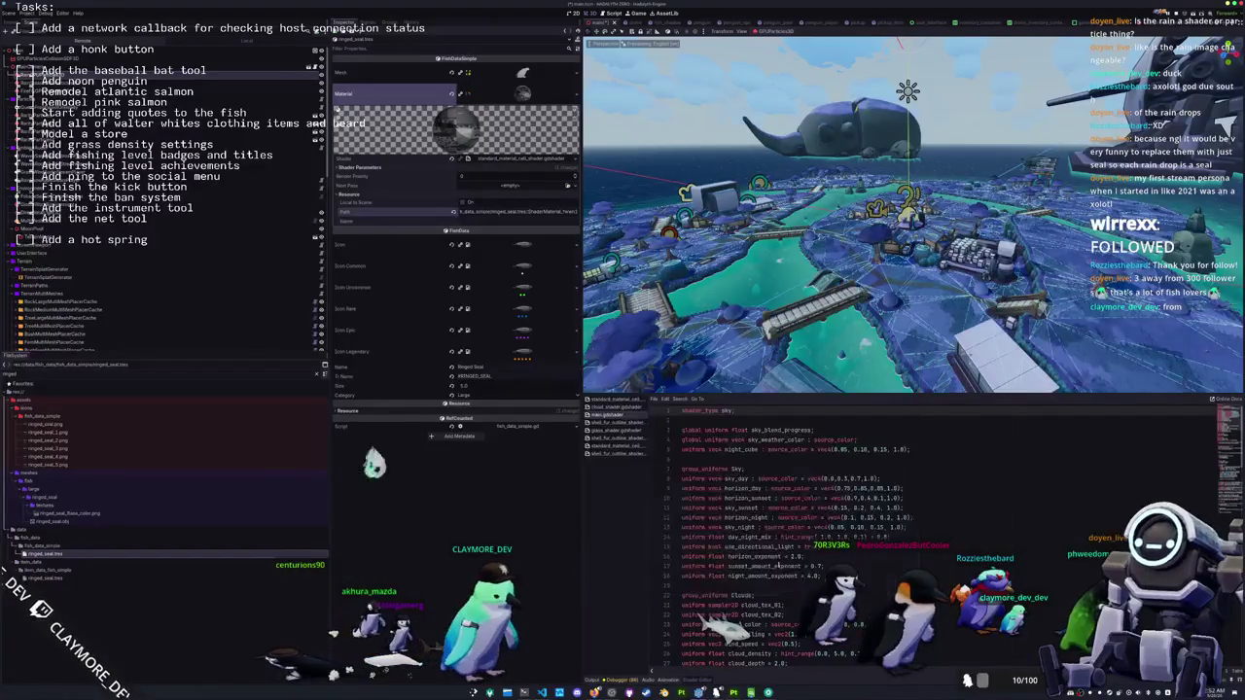
Step: Clear the FileSystem filter and browse the penguin folders to item_data_face_basic
left_click(148, 374)
key("ctrl+a")
key("BackSpace")
scroll(146, 448, "up", 10)
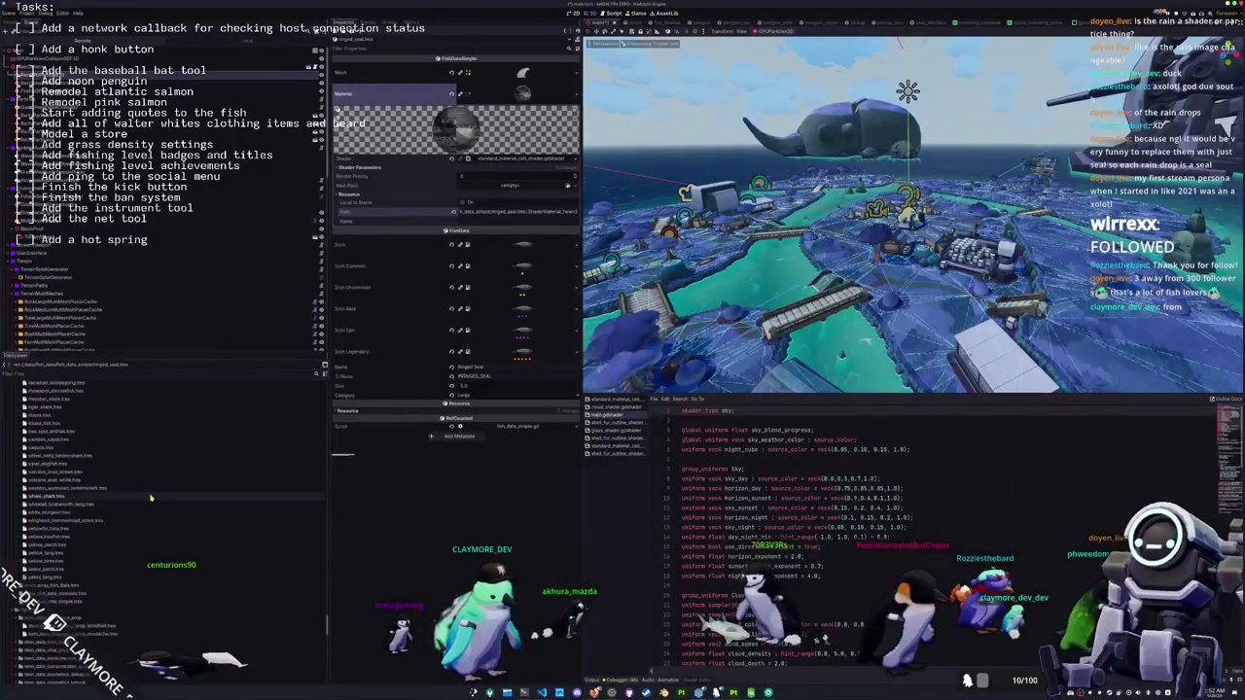
left_click(98, 502)
key("Left")
key("Left")
key("Left")
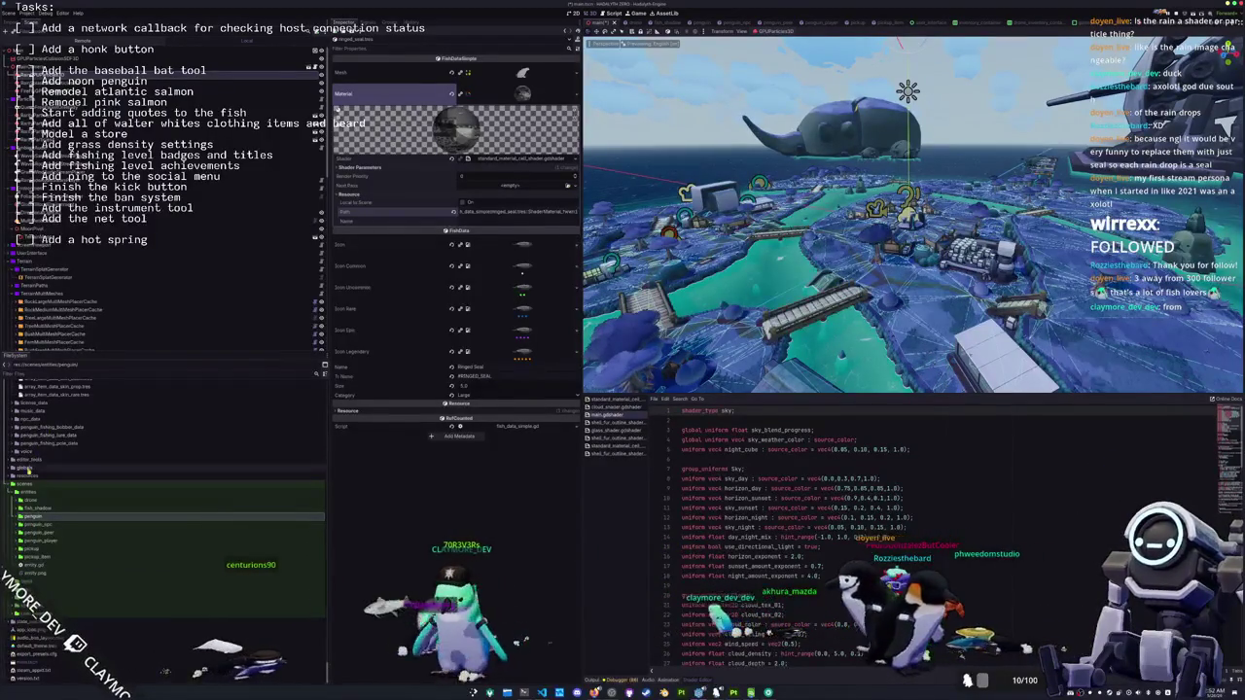
scroll(47, 474, "down", 10)
left_click(54, 509)
Step: Open achilles_tang.tres, check its Material, close the shader editor and run the game
scroll(47, 474, "down", 15)
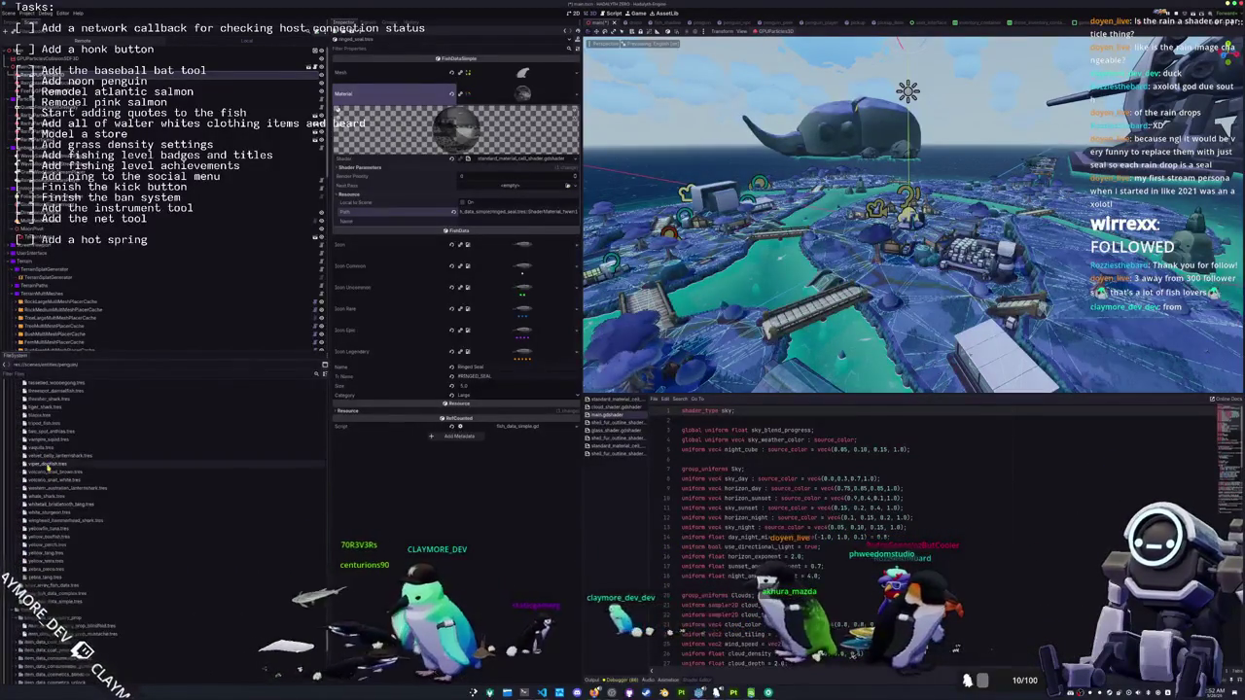
scroll(49, 484, "up", 15)
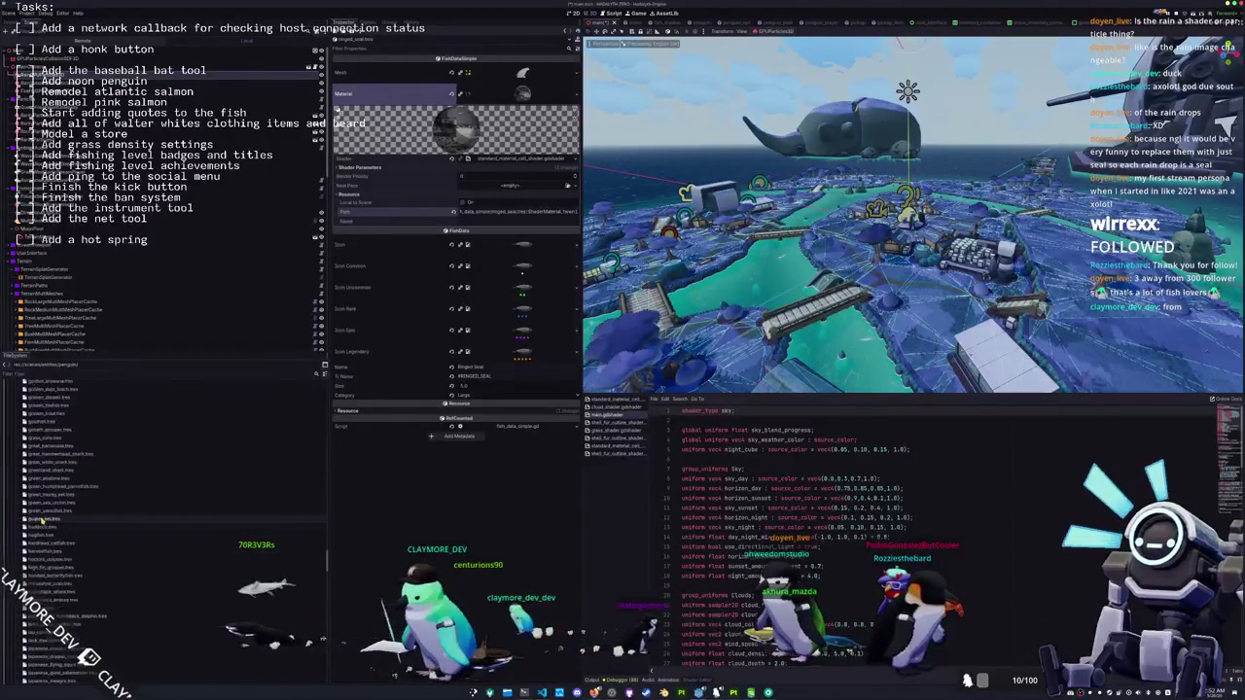
scroll(40, 520, "up", 8)
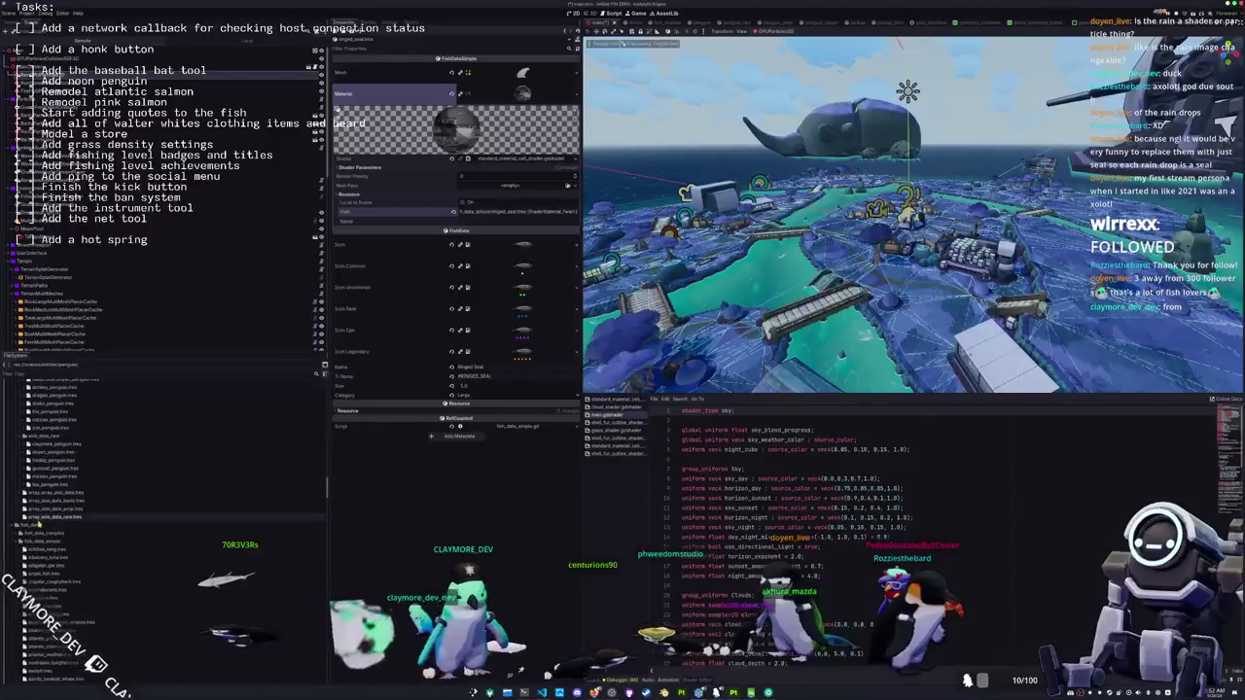
left_click(44, 550)
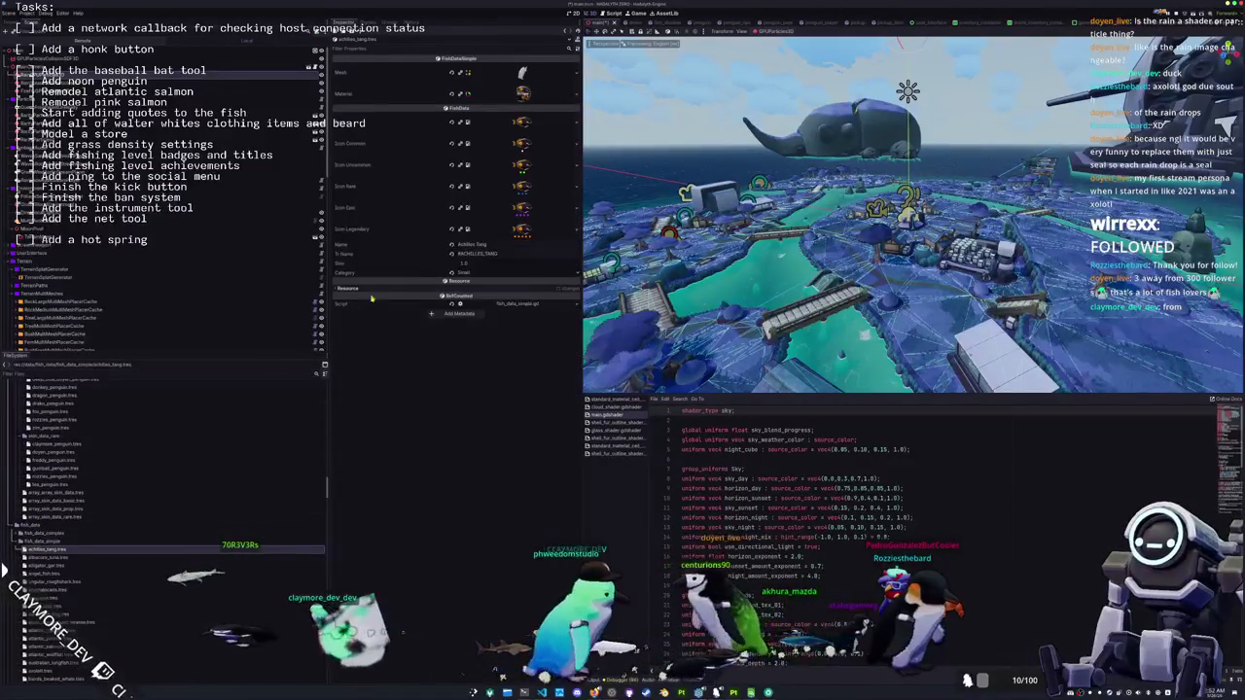
left_click(522, 93)
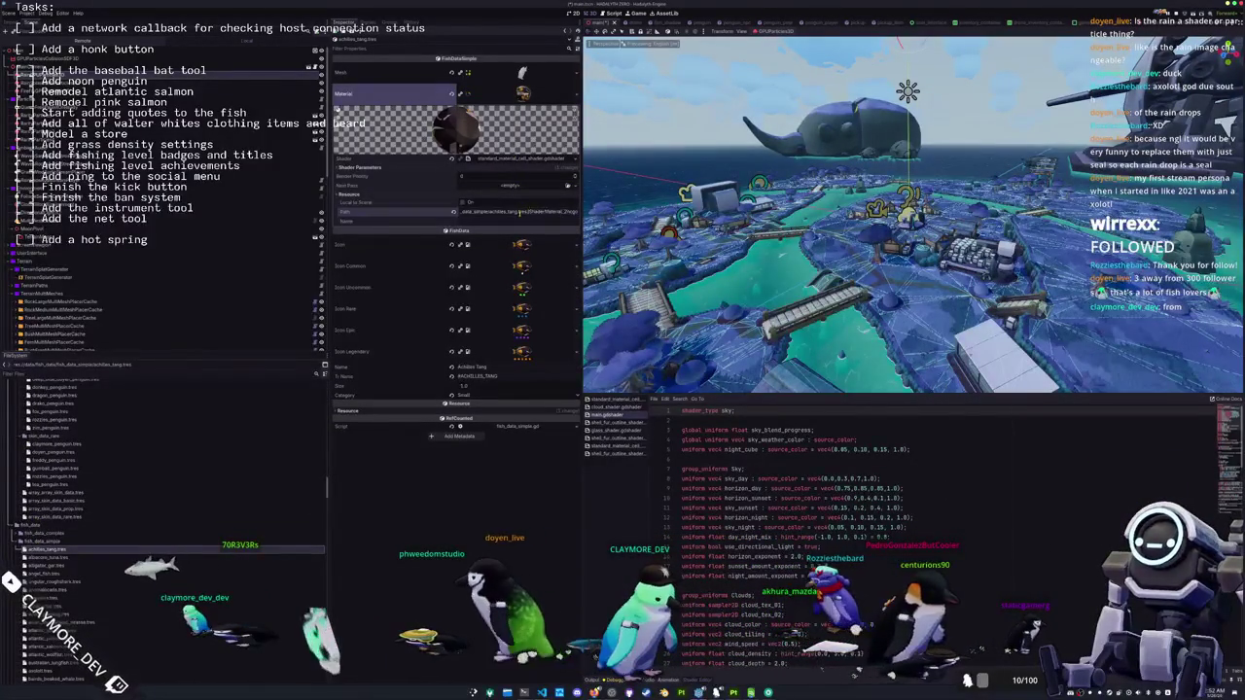
left_click(523, 94)
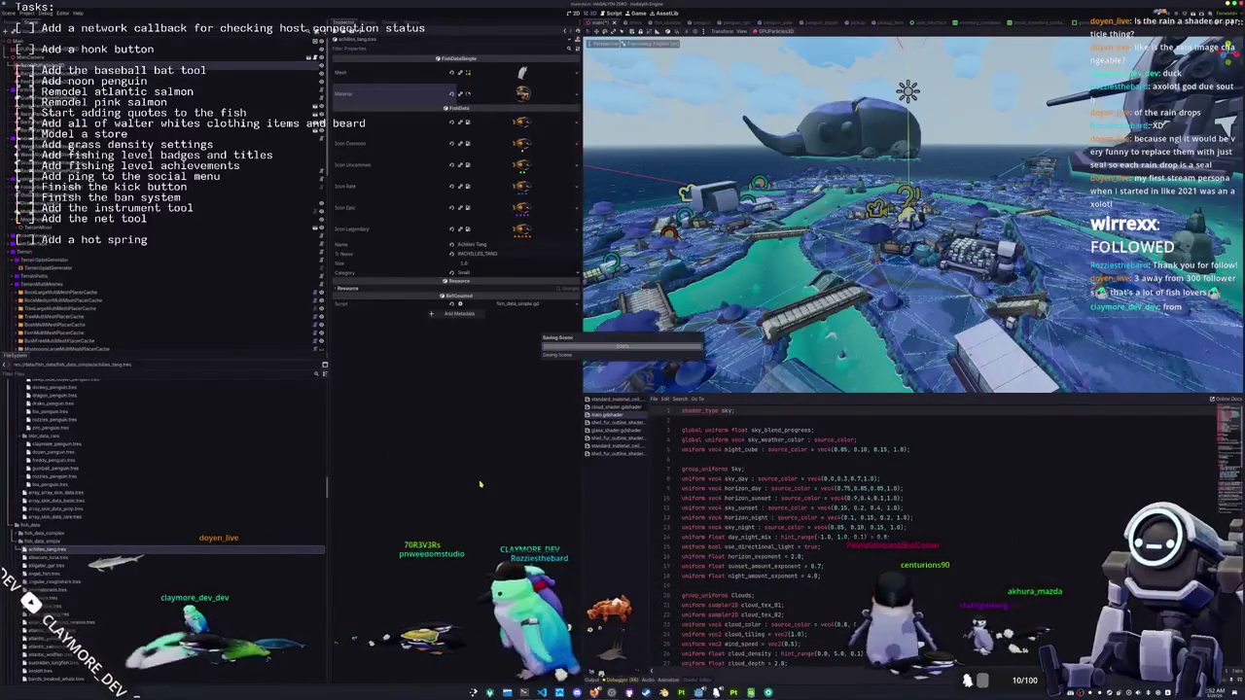
key("ctrl+j")
key("F5")
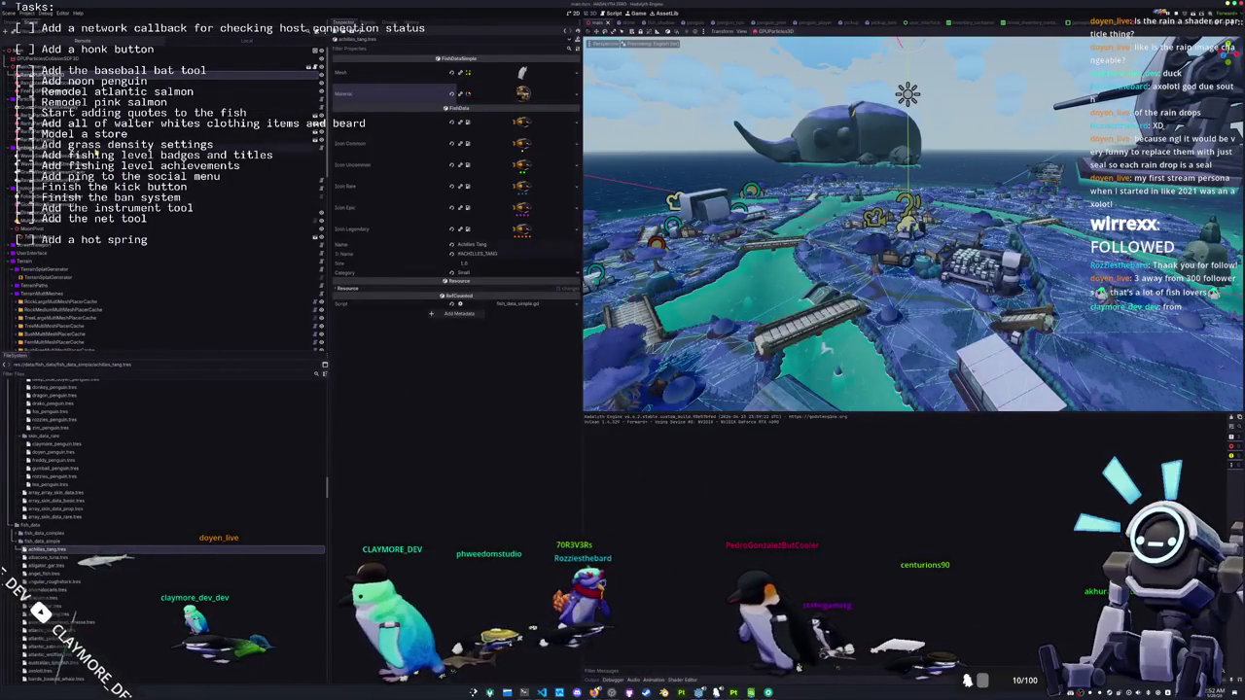
Step: Revert FoliageSeasonColorManager's Editor Epoch Time to 0, then select the GPUParticles3D emitter
left_click(59, 79)
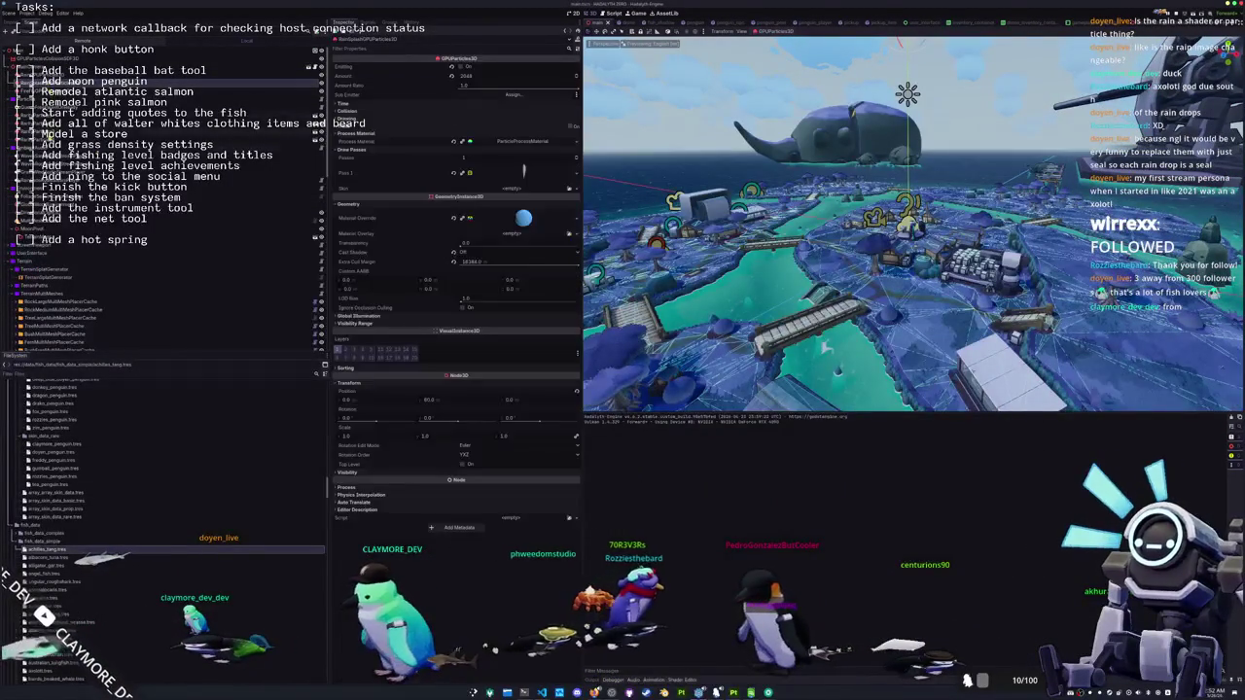
left_click(146, 209)
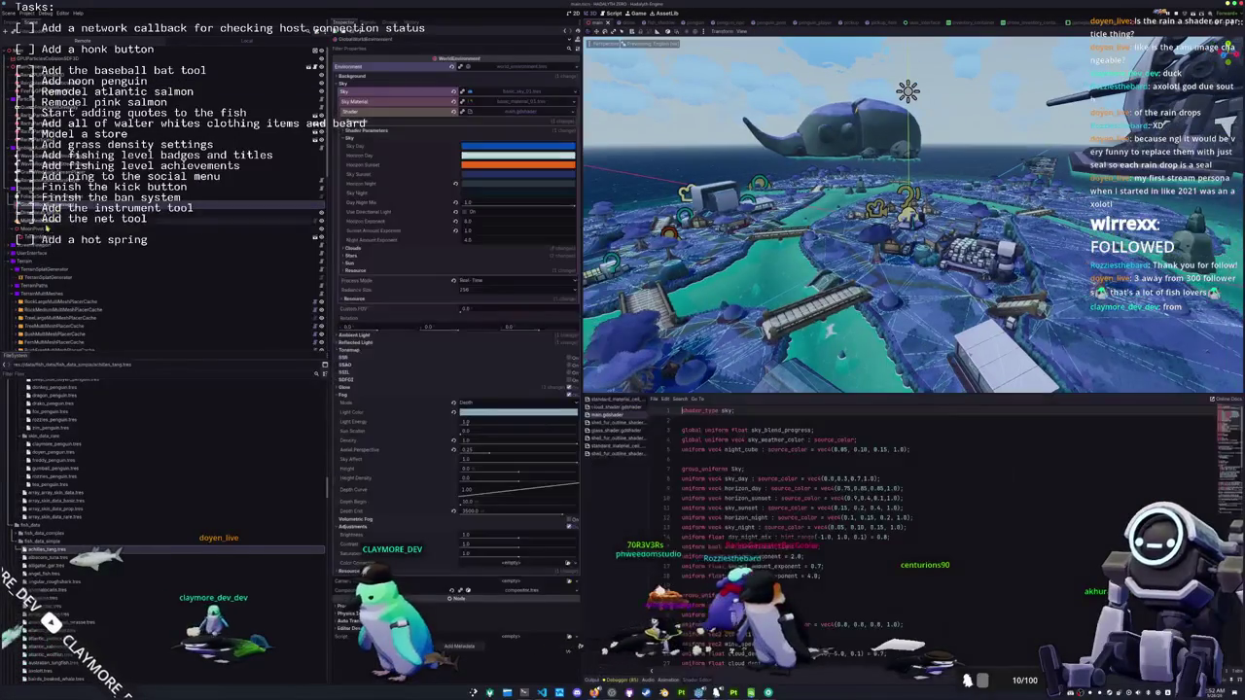
left_click(97, 218)
left_click(97, 198)
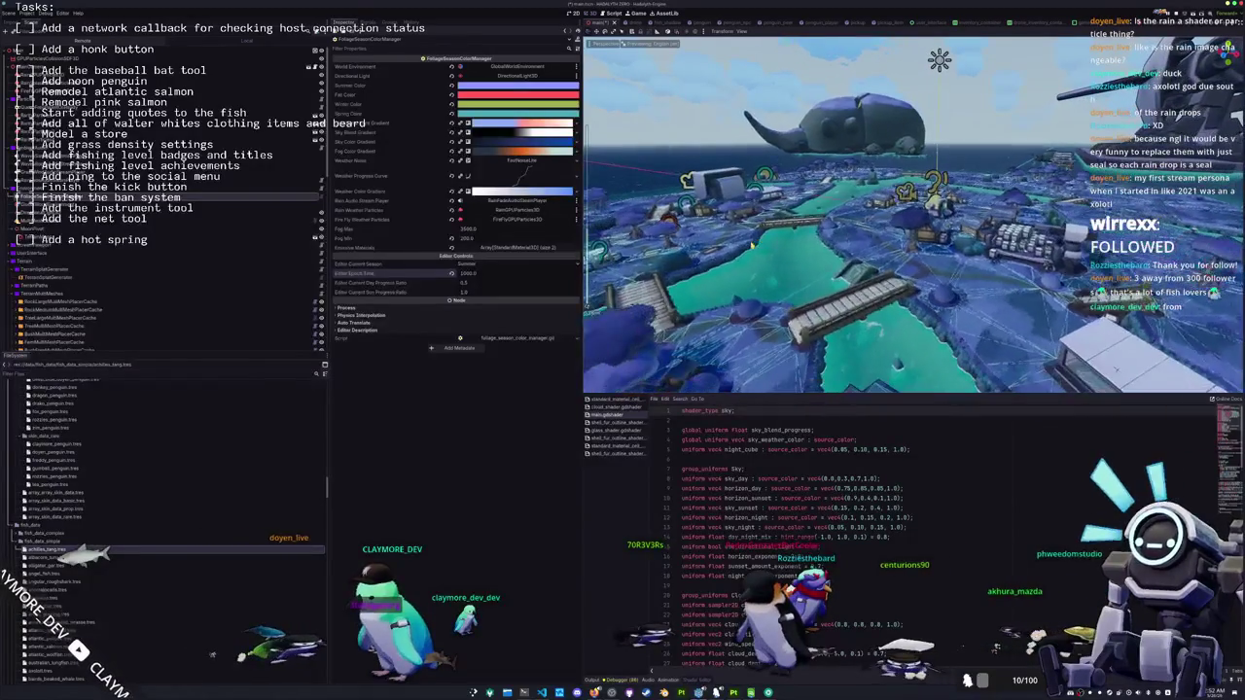
left_click(452, 274)
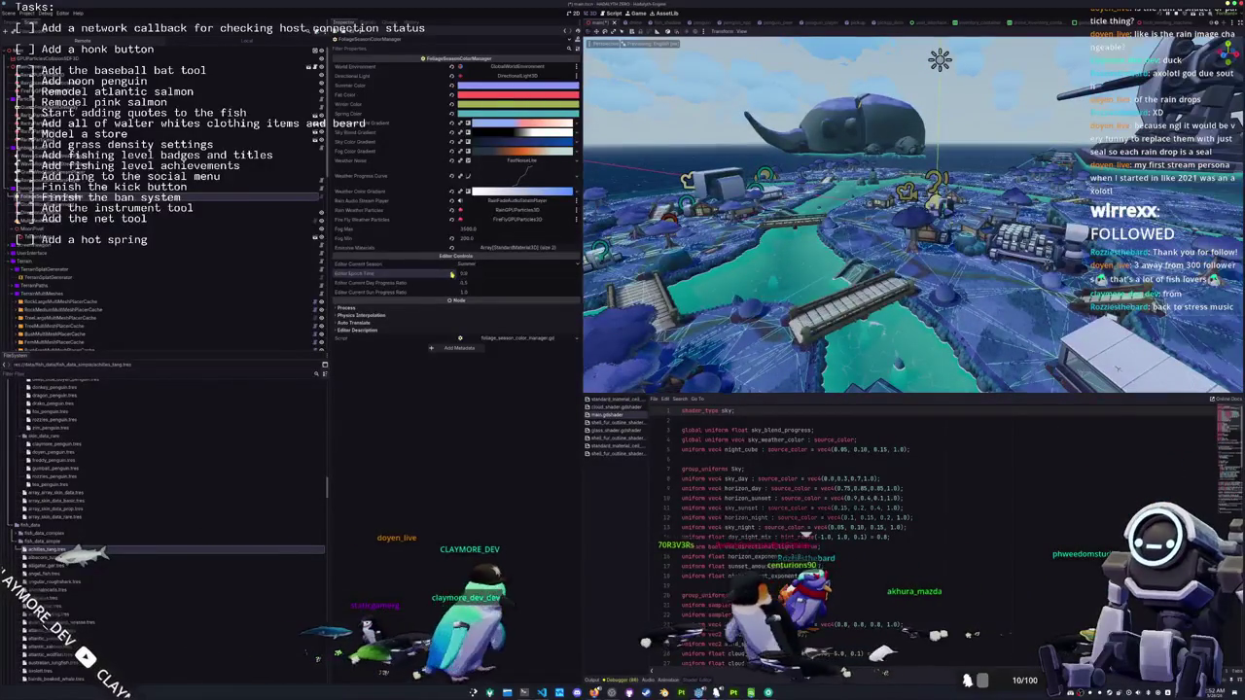
left_click(117, 74)
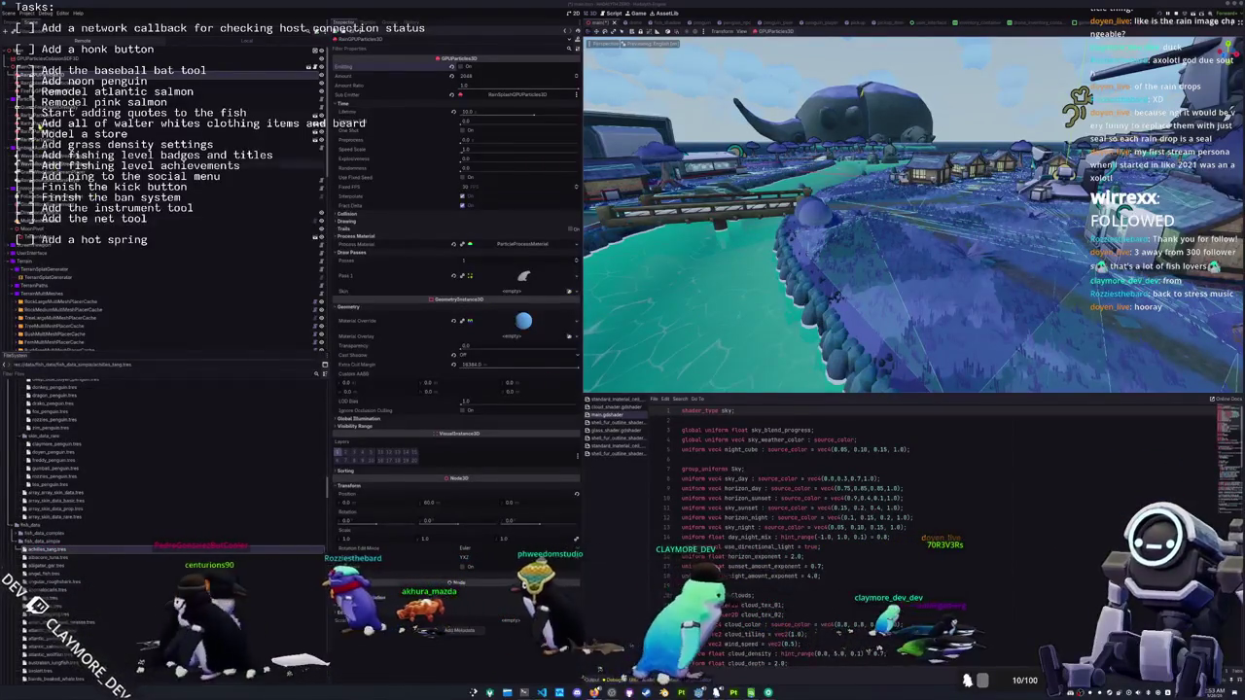
Step: Look over the parent-freeing node and the FoliageSeasonColorManager settings again
left_click(145, 103)
left_click(117, 196)
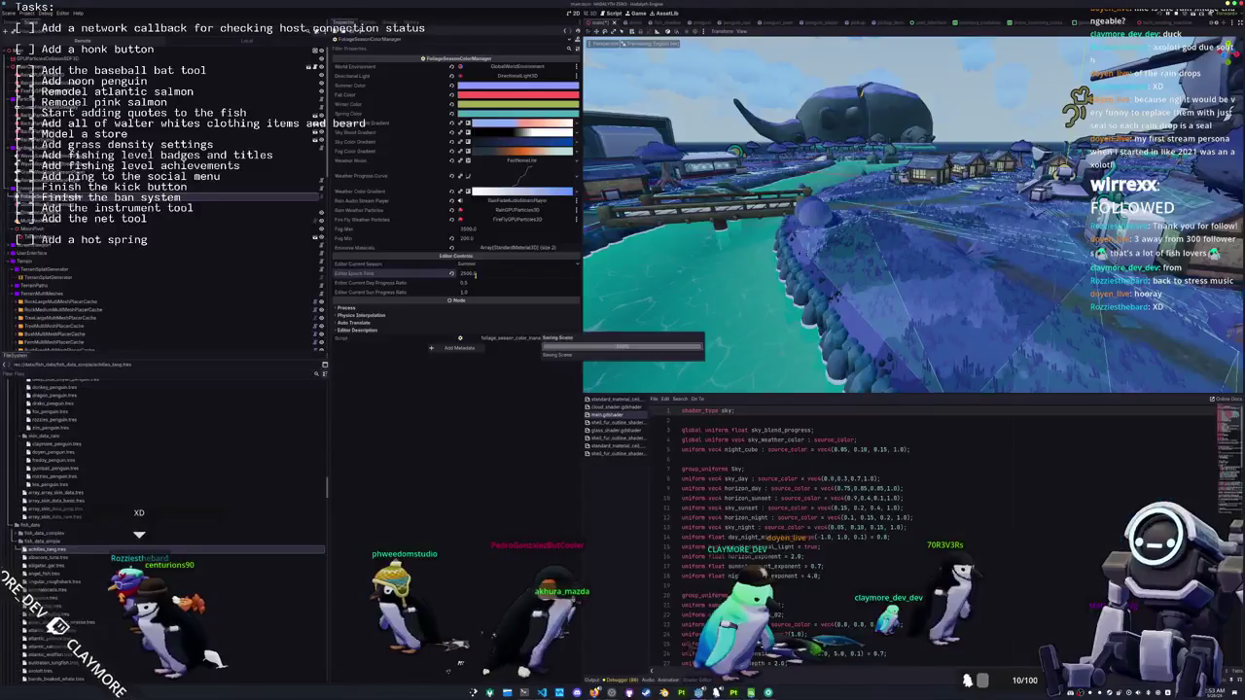
scroll(921, 192, "up", 3)
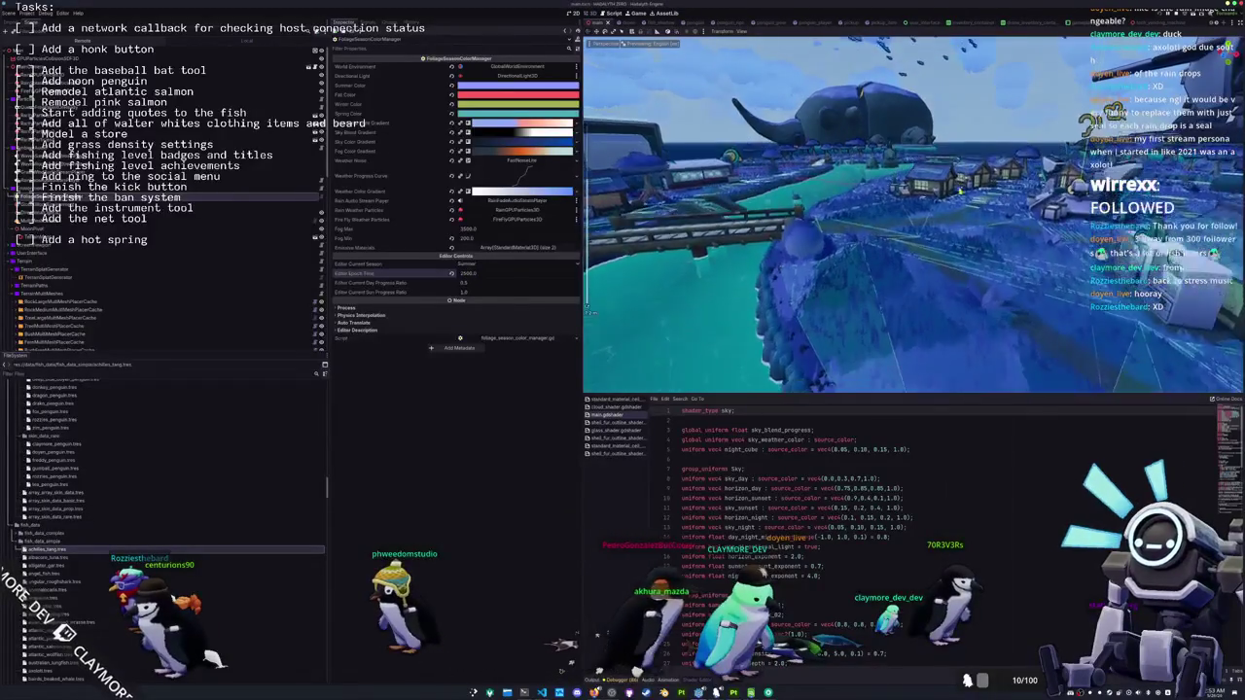
scroll(948, 253, "up", 3)
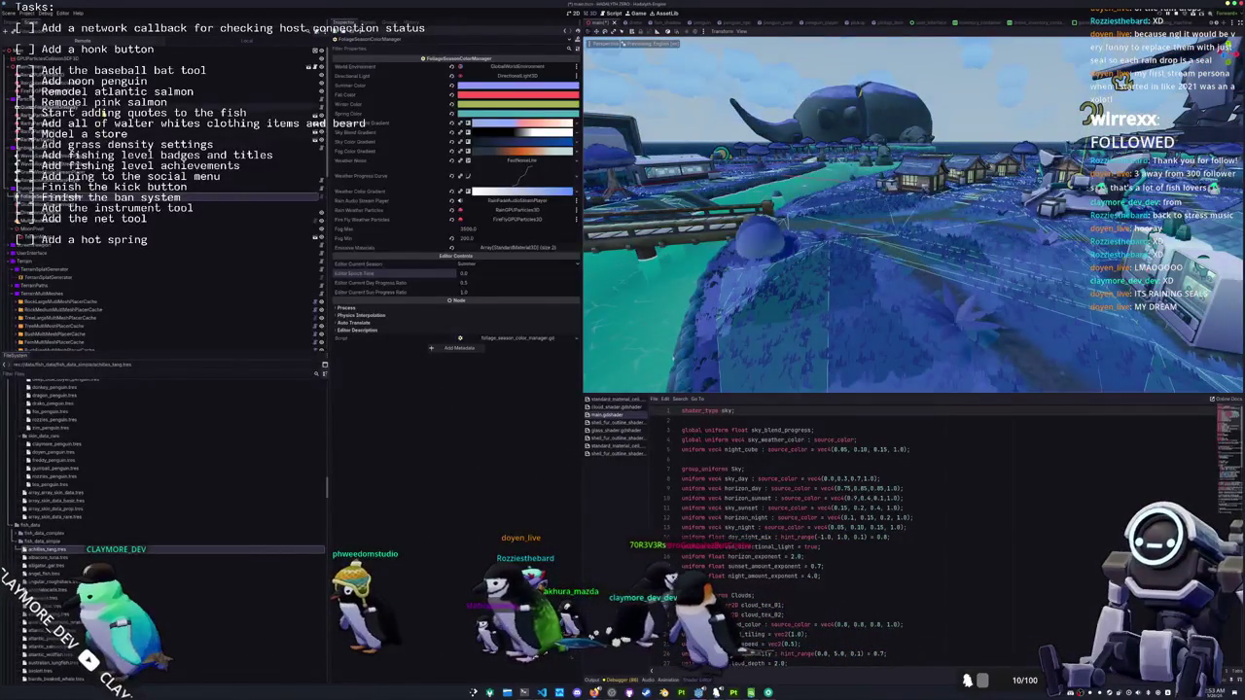
Step: Select the RainSplash emitter and inspect its Pass 1 draw mesh settings
left_click(111, 83)
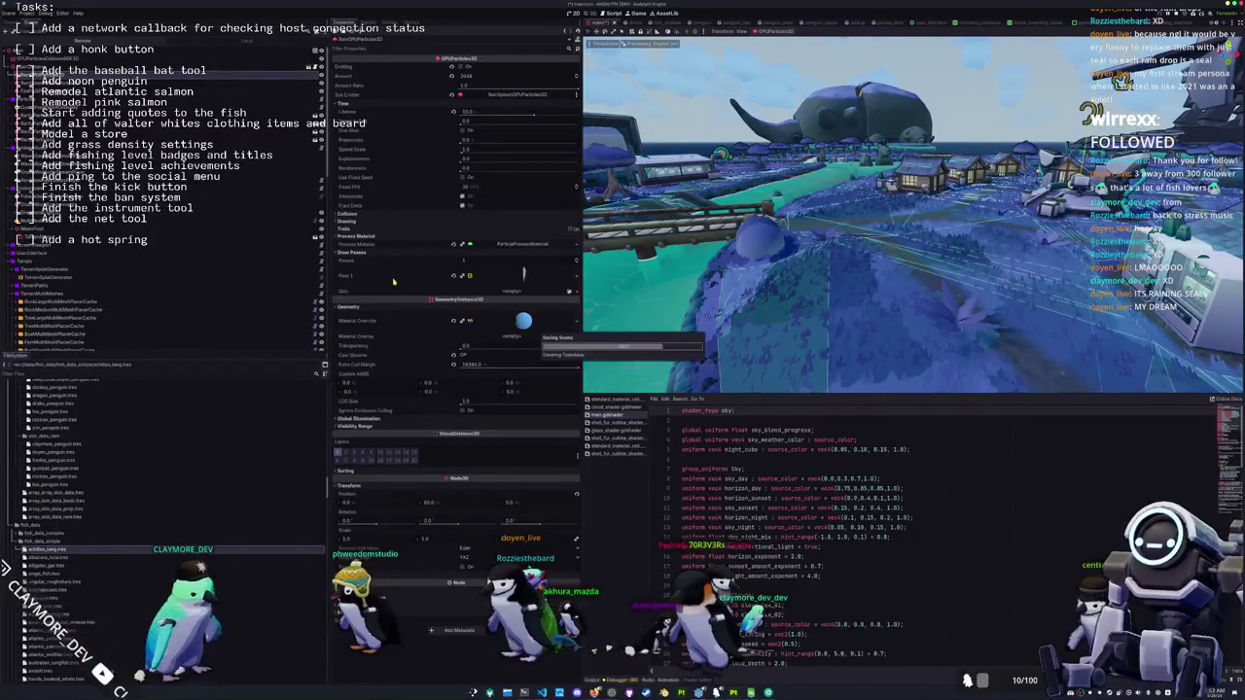
left_click(521, 275)
left_click(522, 276)
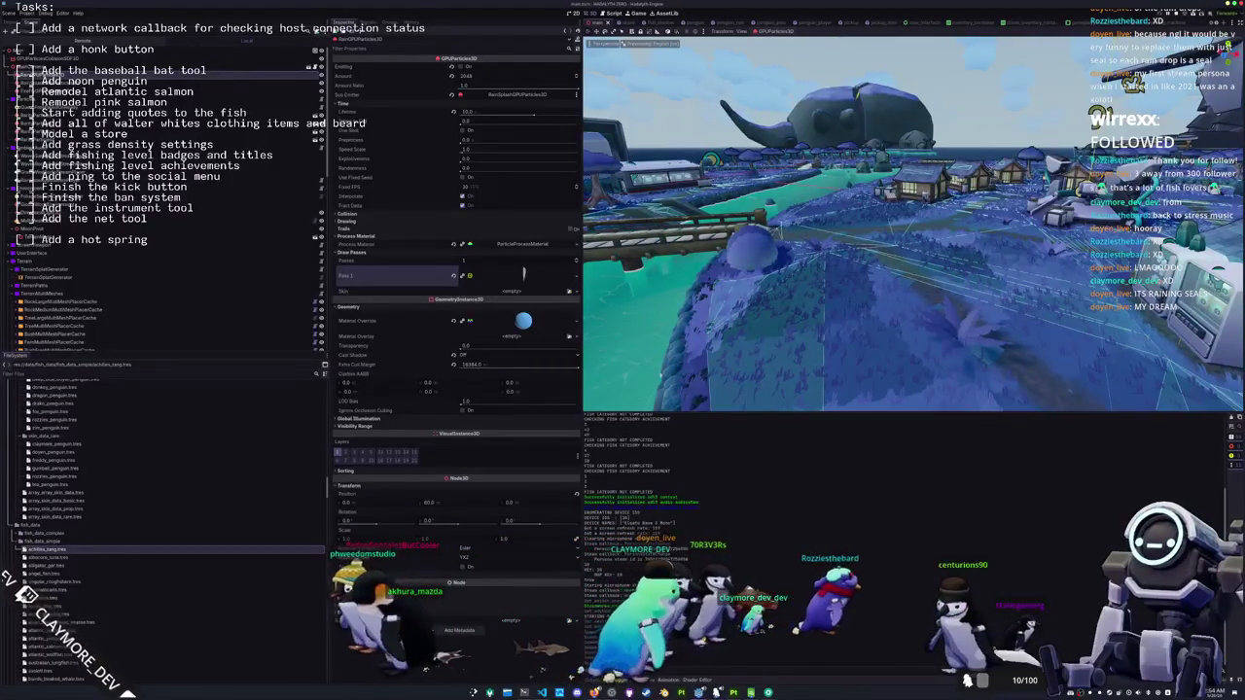
Step: Run the project with F5 and choose Play on the Hadalyth Zero title menu
key("F5")
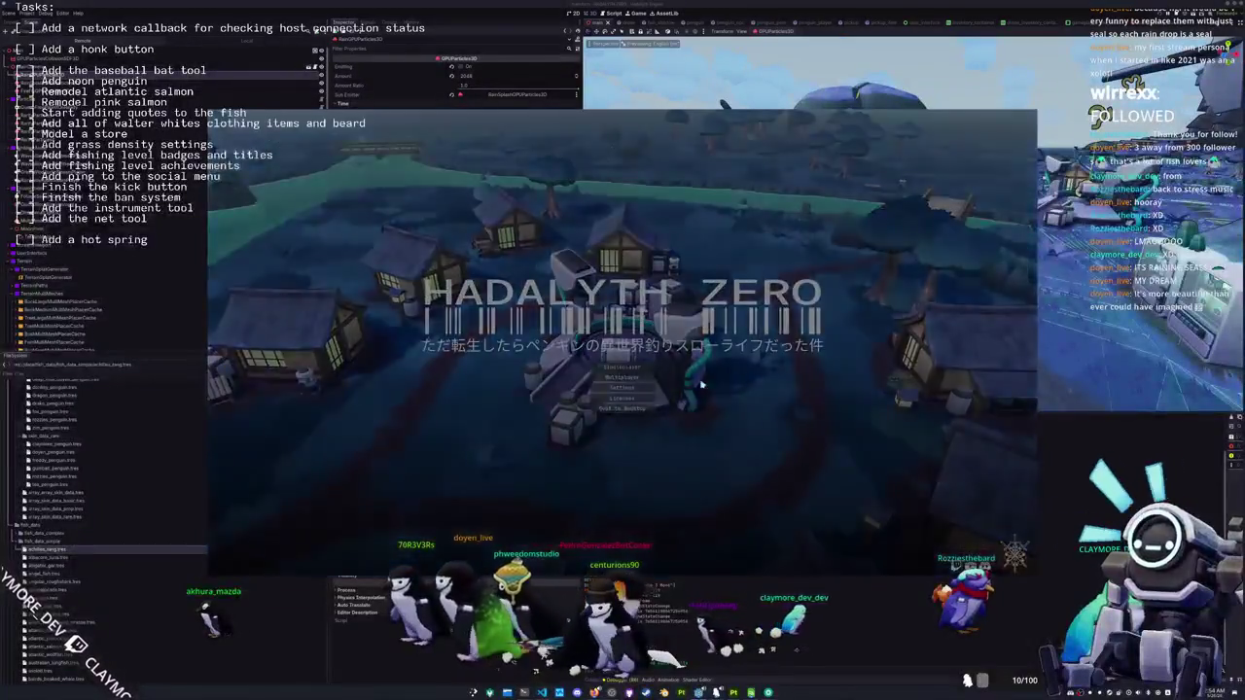
left_click(700, 384)
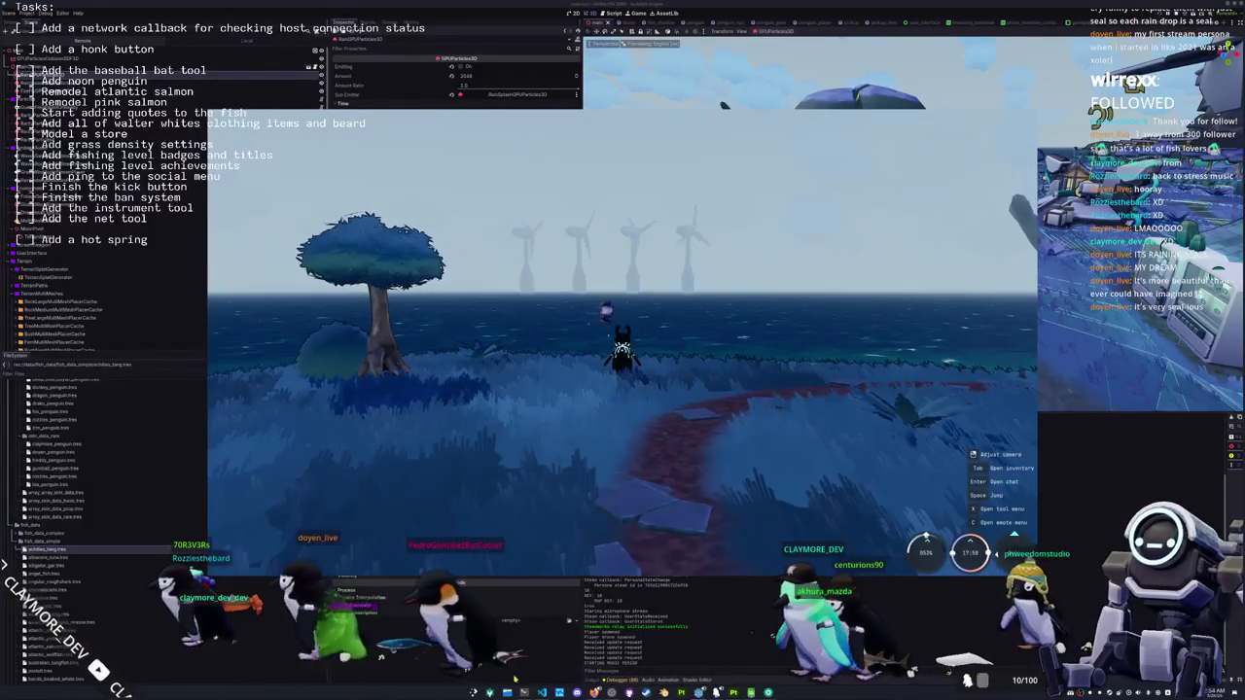
Step: Run git status in the terminal, then return to Godot's status_log scene
key("alt+Tab")
type("git status")
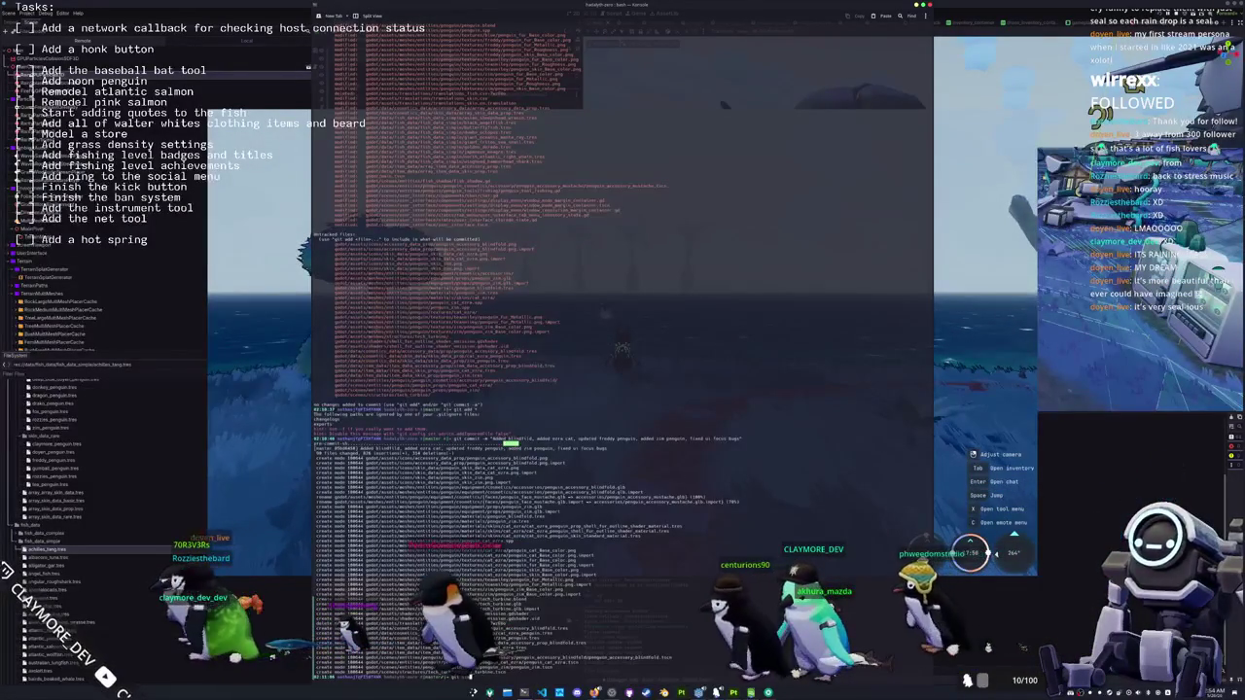
key("Return")
key("Return")
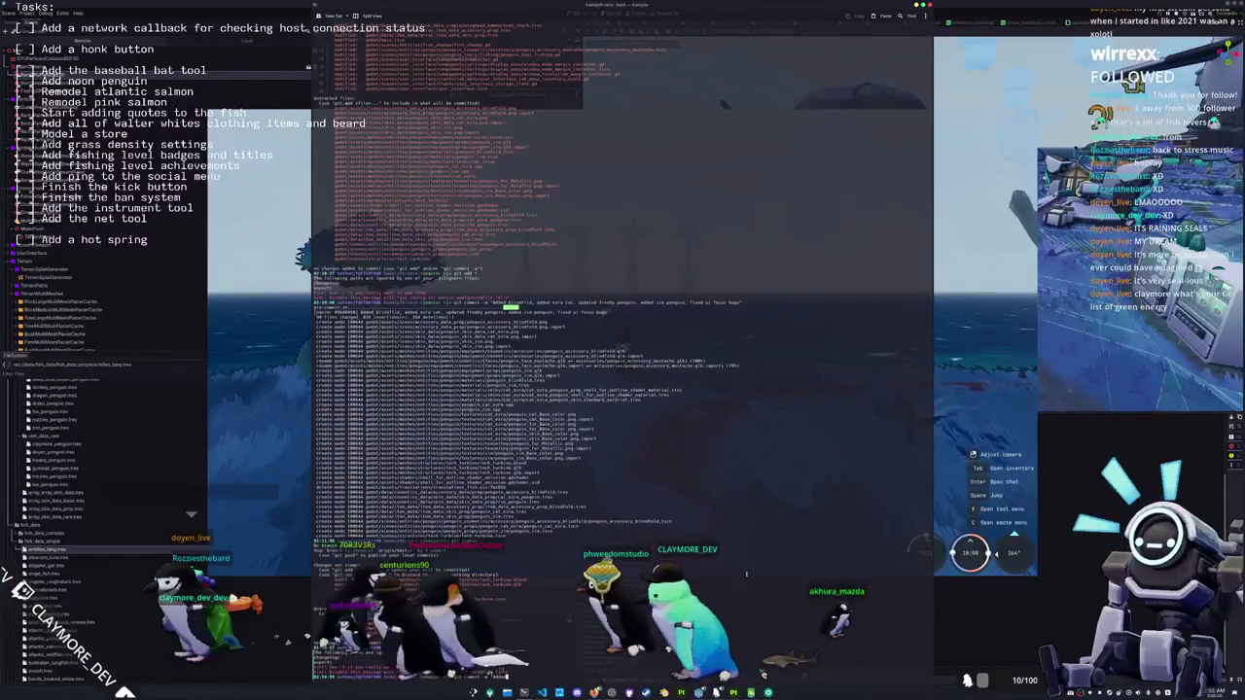
key("alt+Tab")
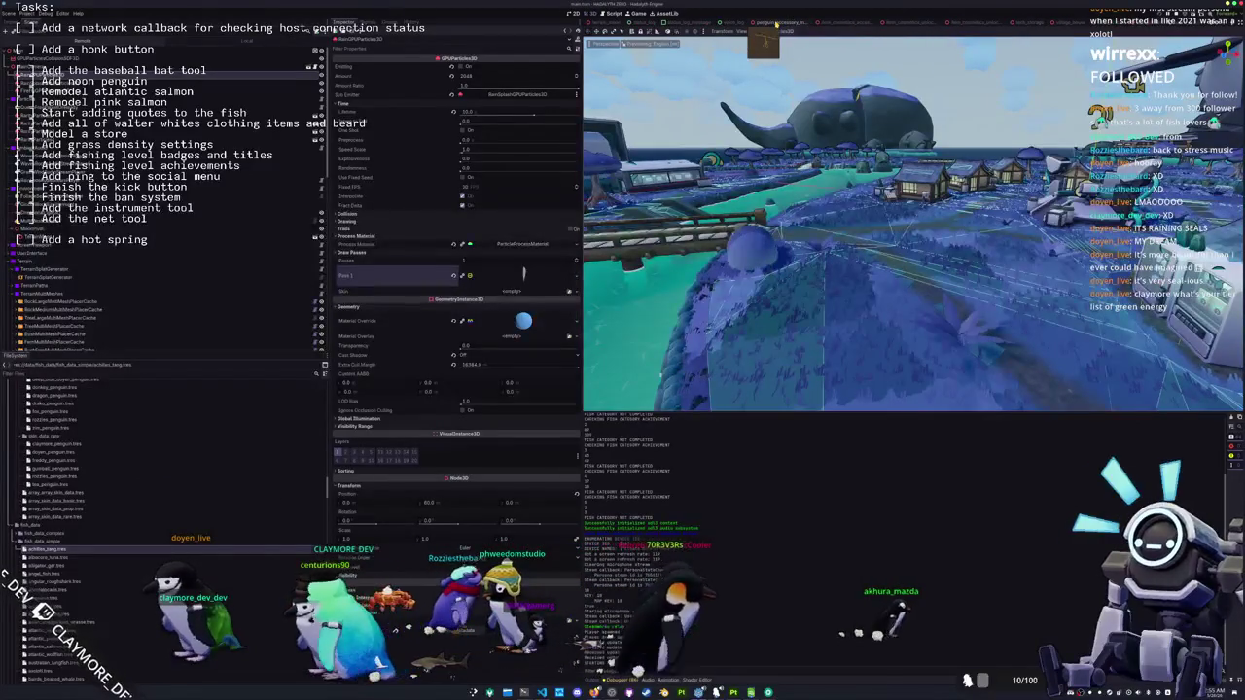
left_click(698, 21)
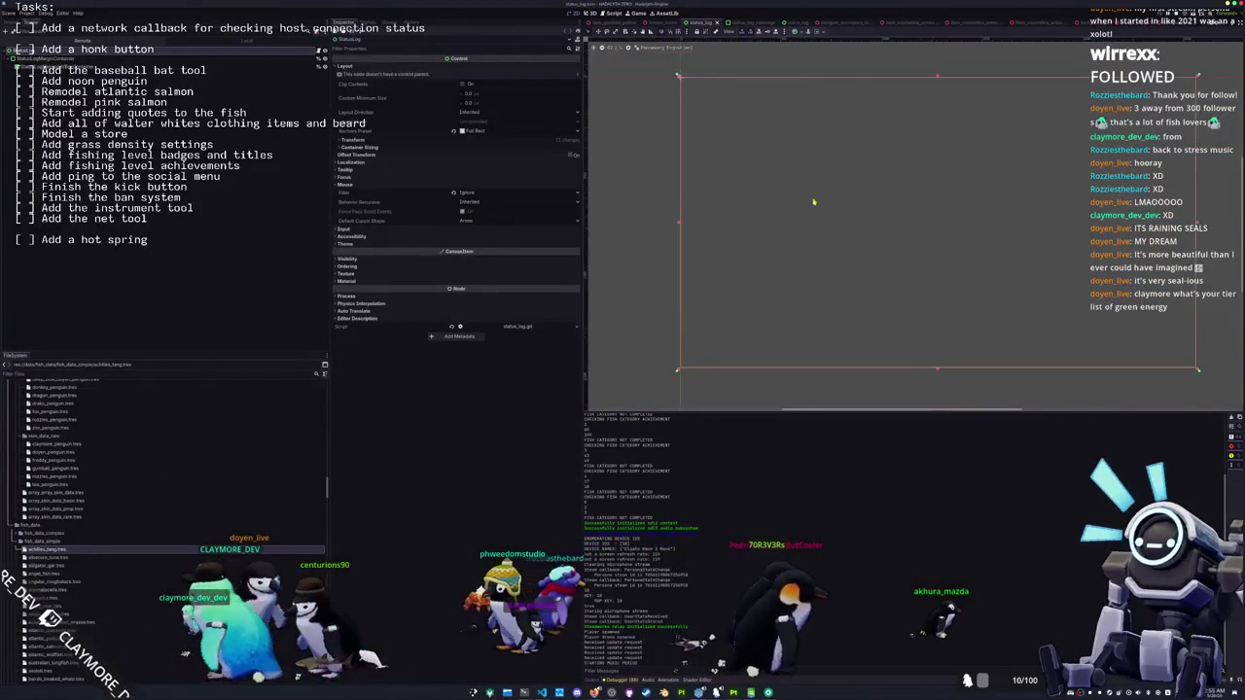
Step: Relaunch the game and walk the penguin past the turbines toward the large monitor
key("alt+Tab")
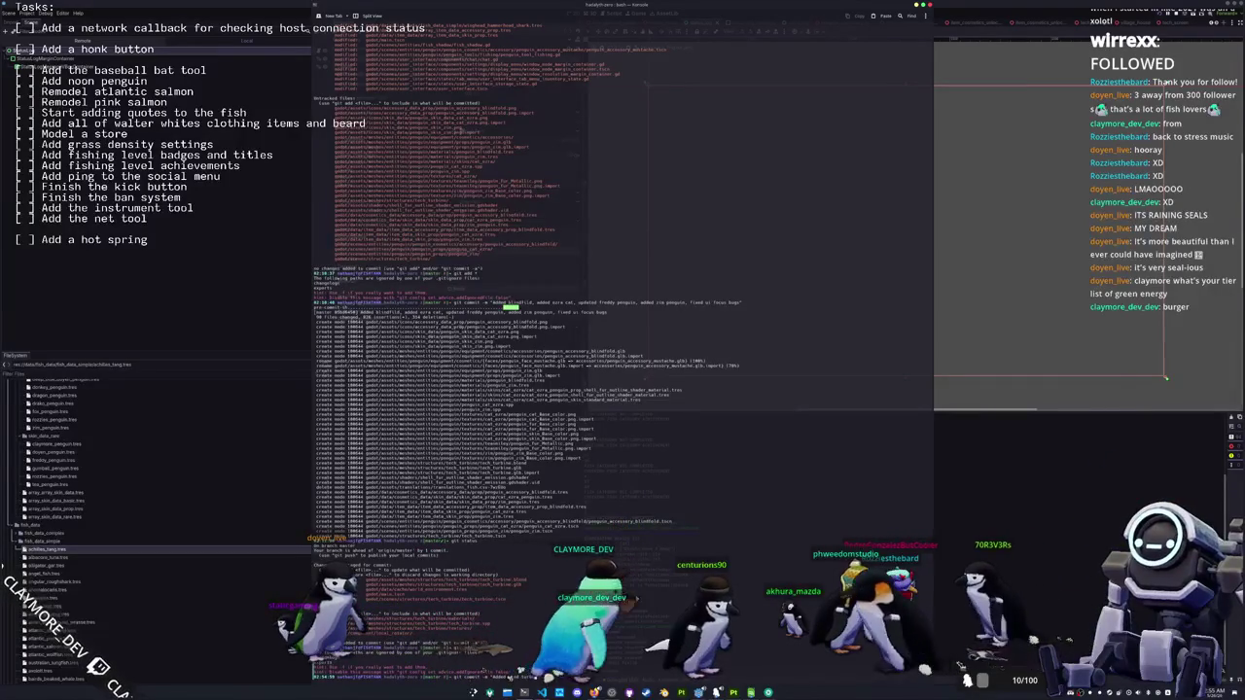
key("Return")
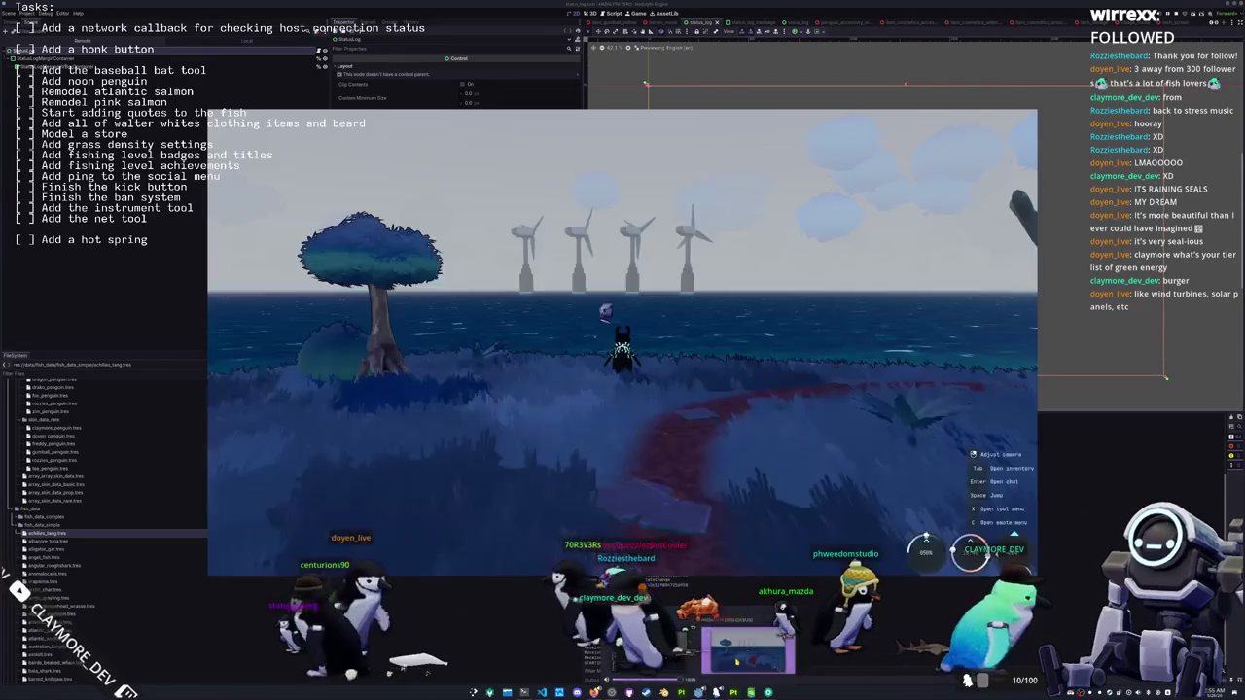
key("a")
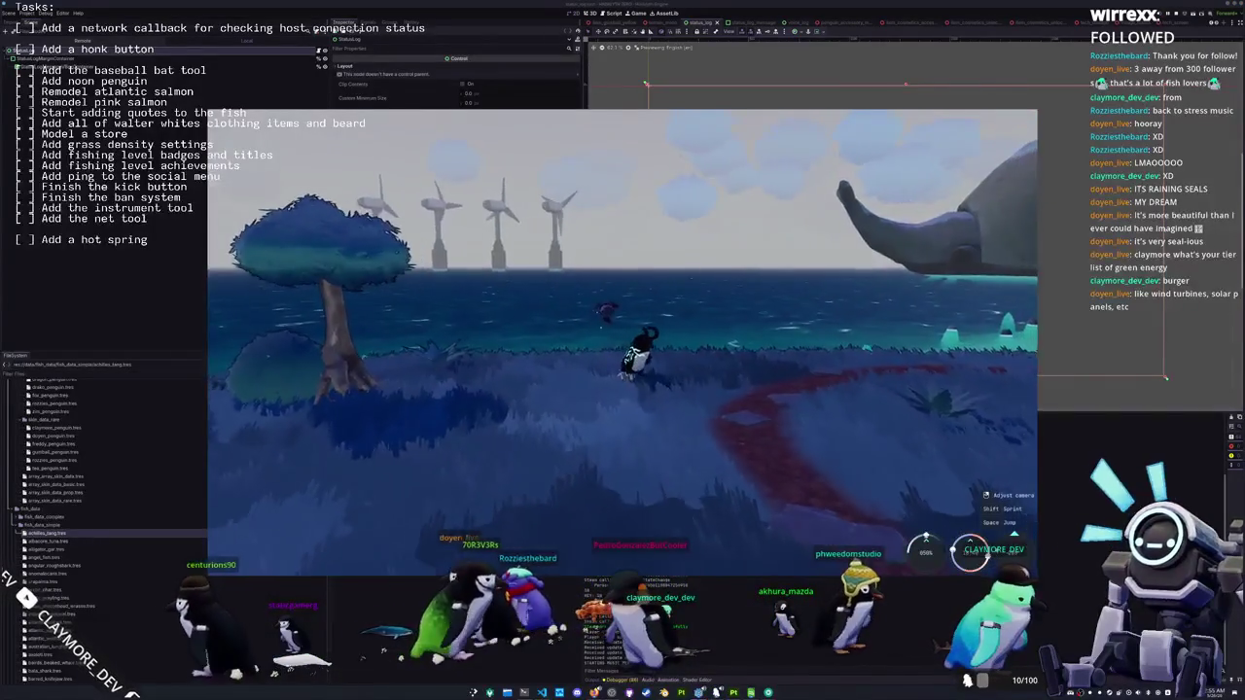
key("w")
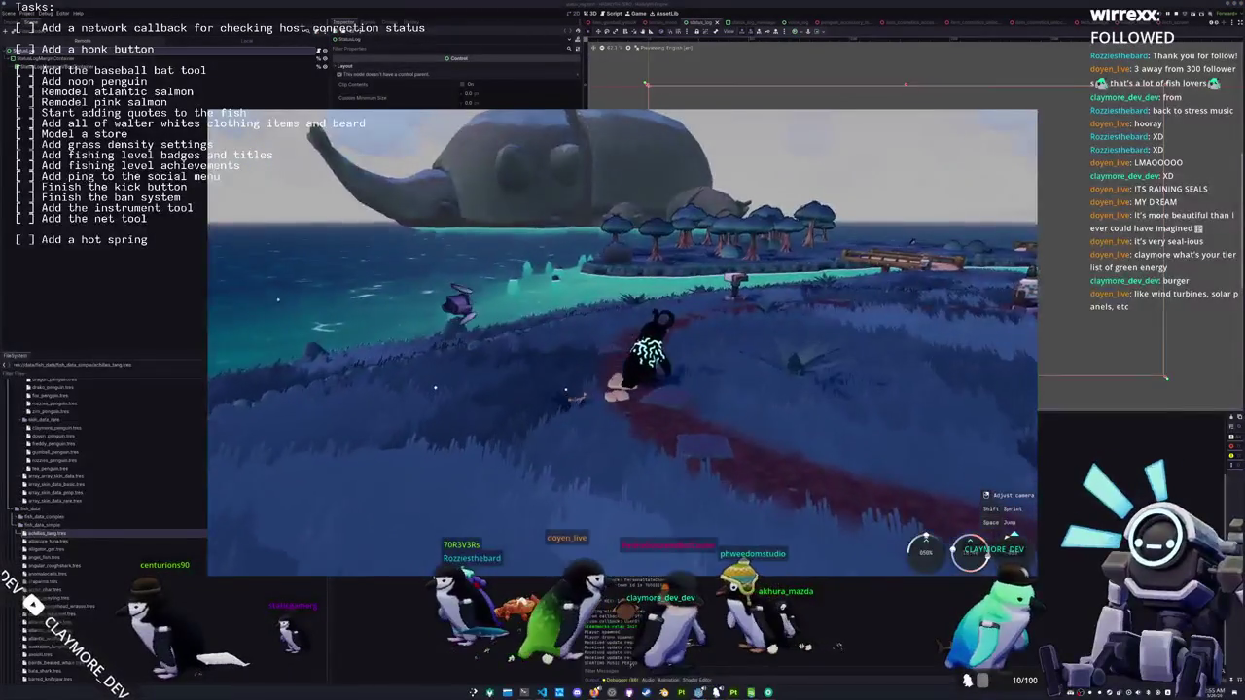
key("w")
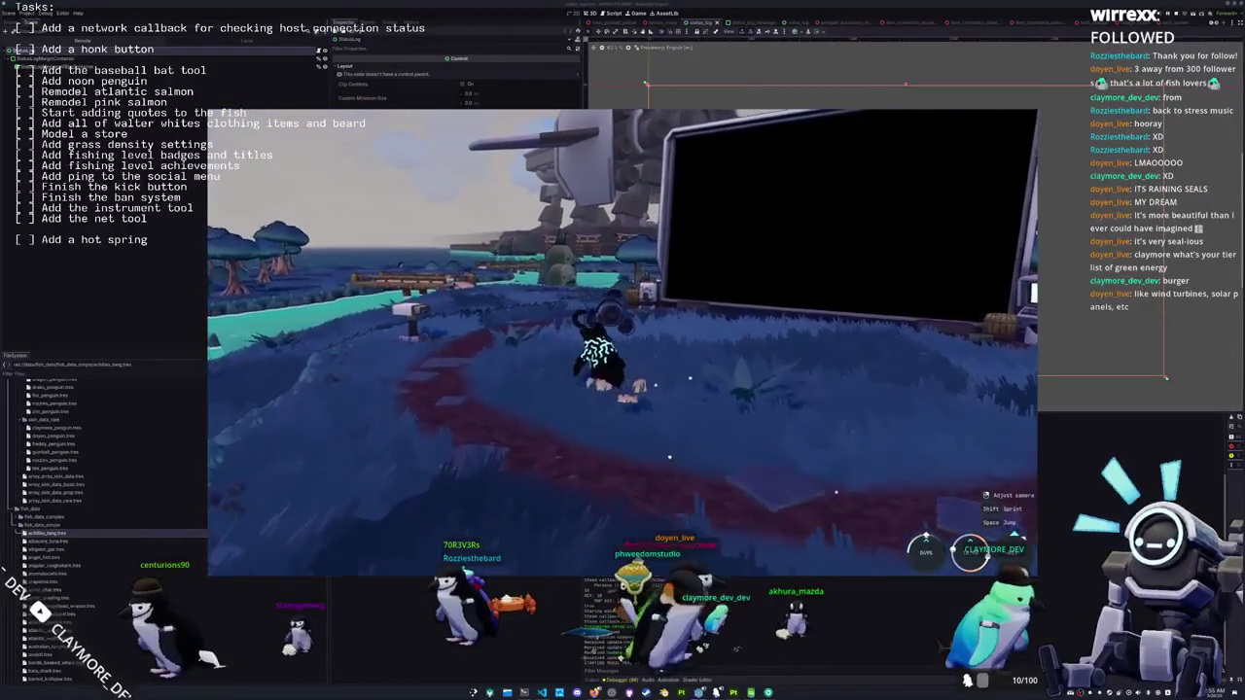
key("a")
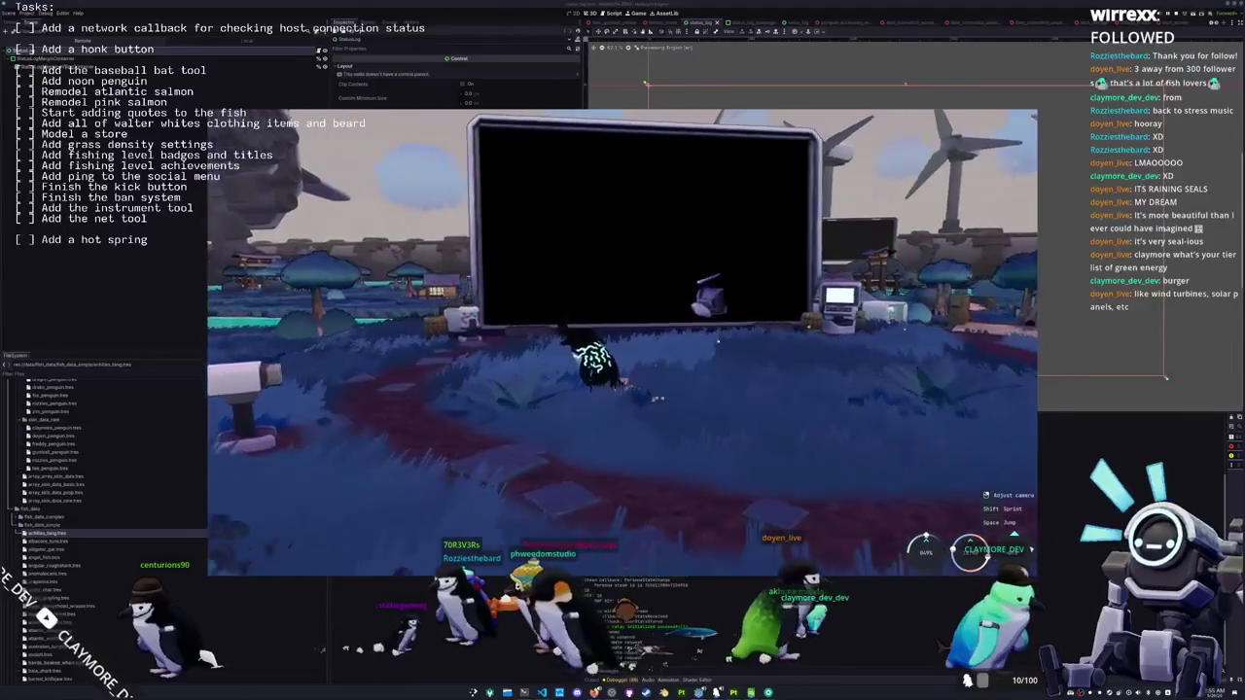
key("w")
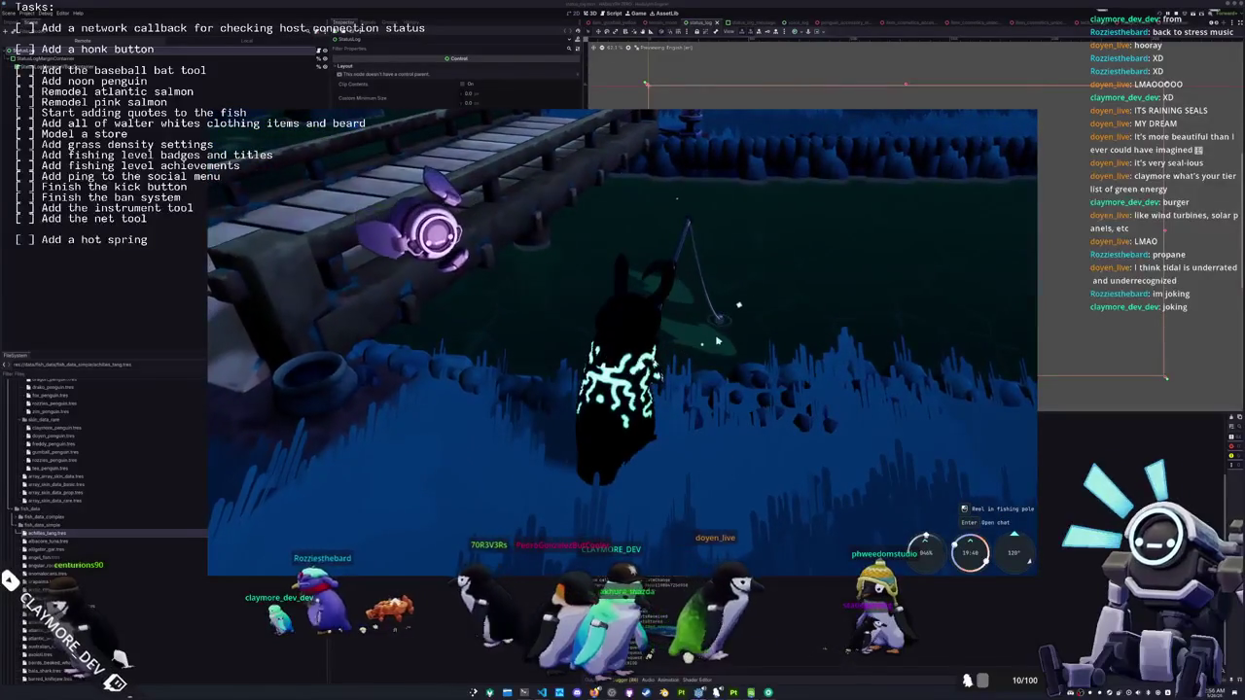
Step: Hook the fish, finish the arrow minigame and collect the Smooth Dogfish
left_click(759, 306)
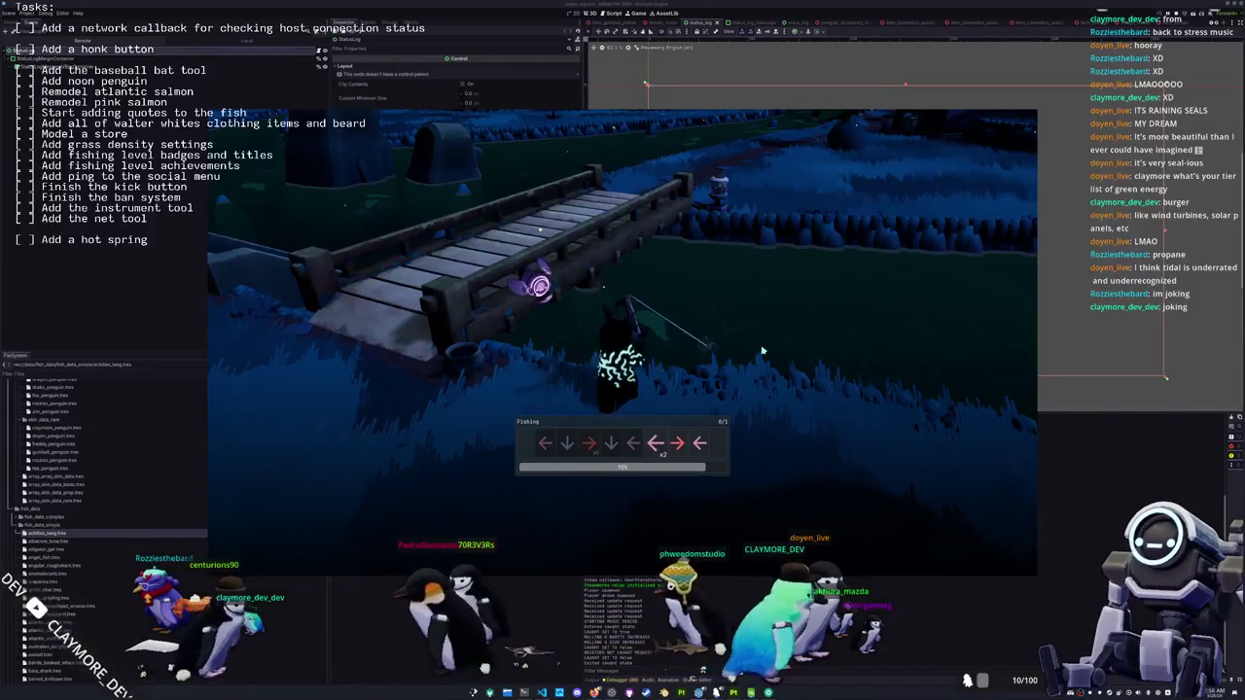
key("Left")
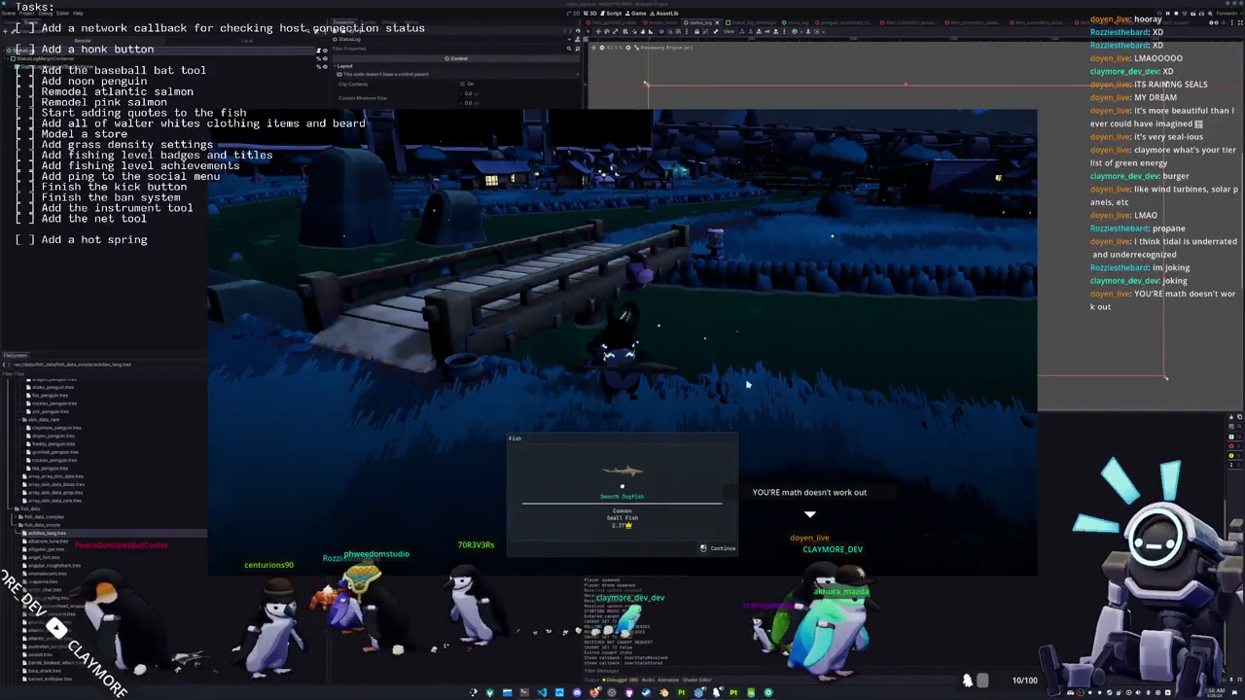
left_click(748, 386)
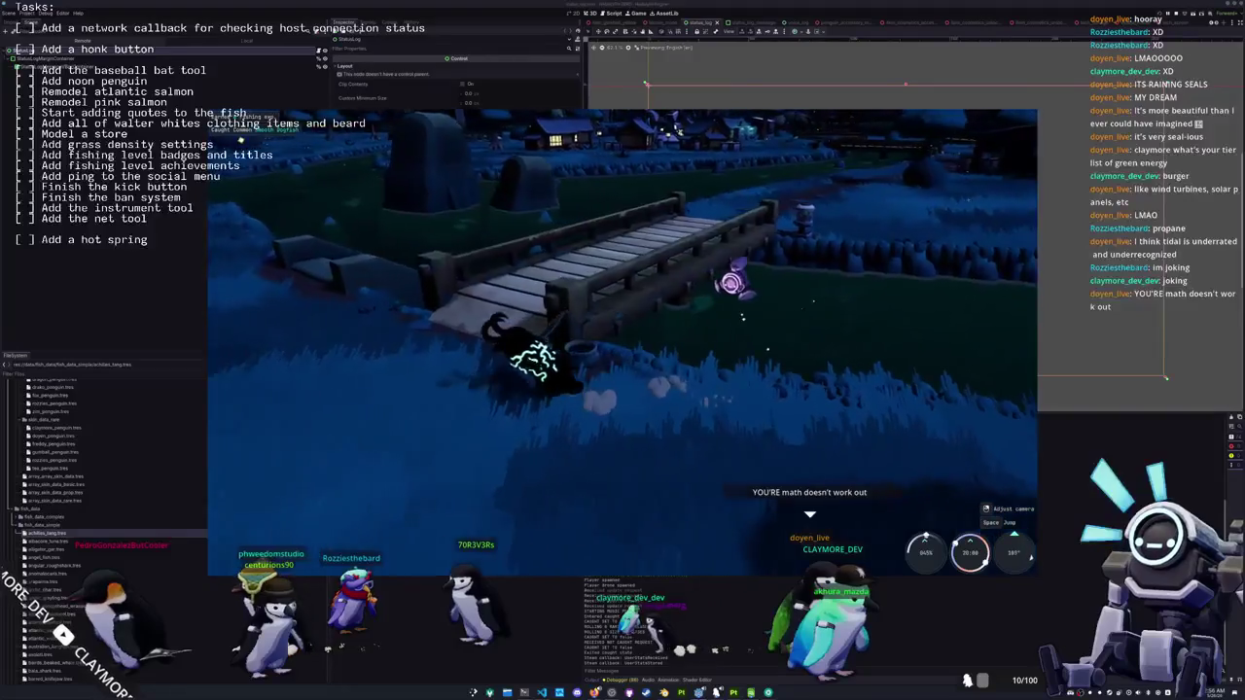
Step: Walk along the pond toward the bridge, ready the rod and cast again
key("a")
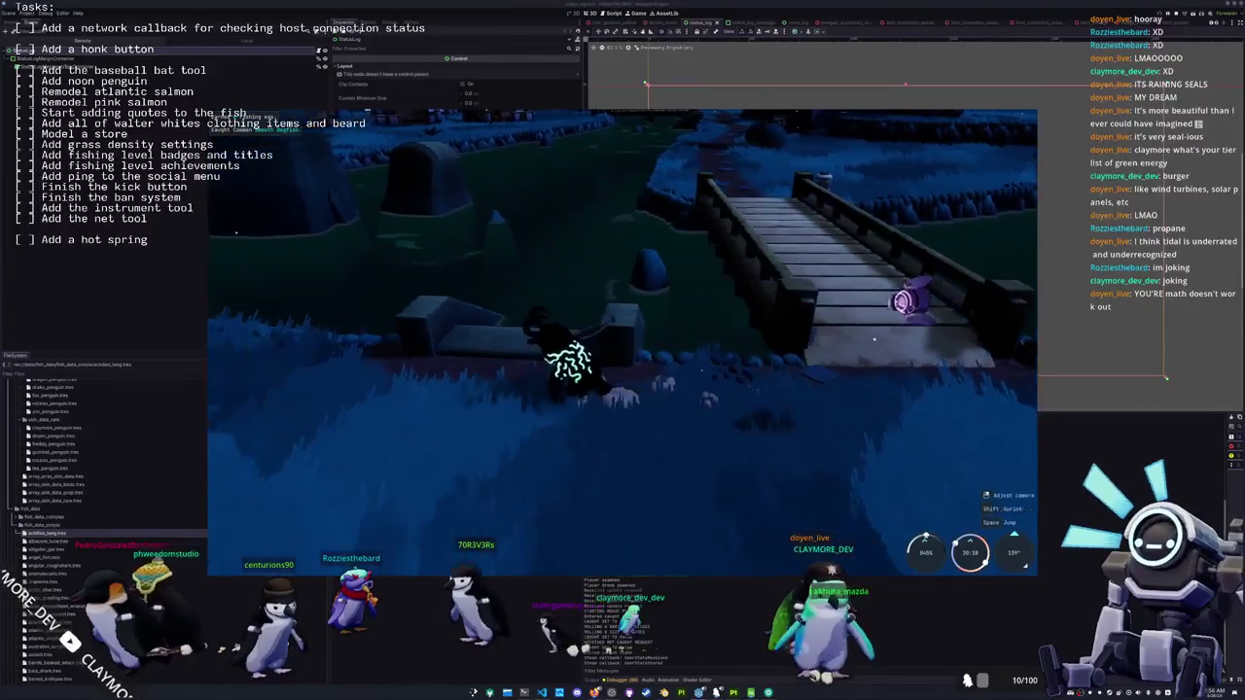
key("w")
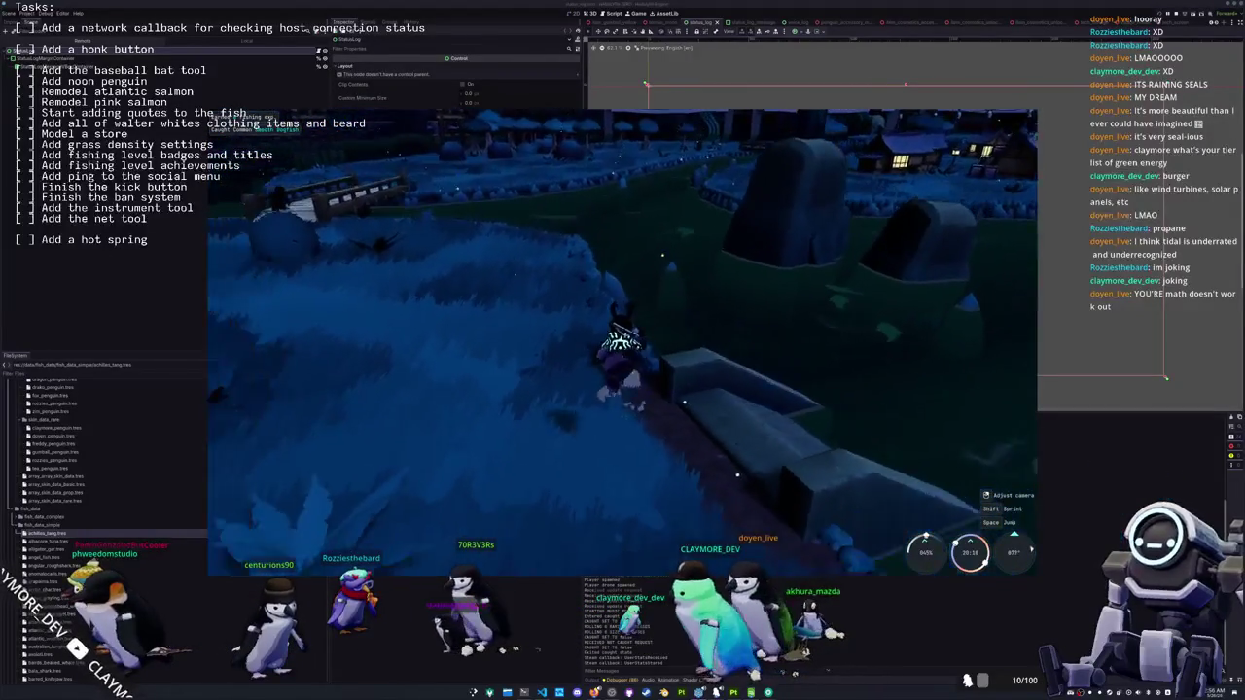
key("w")
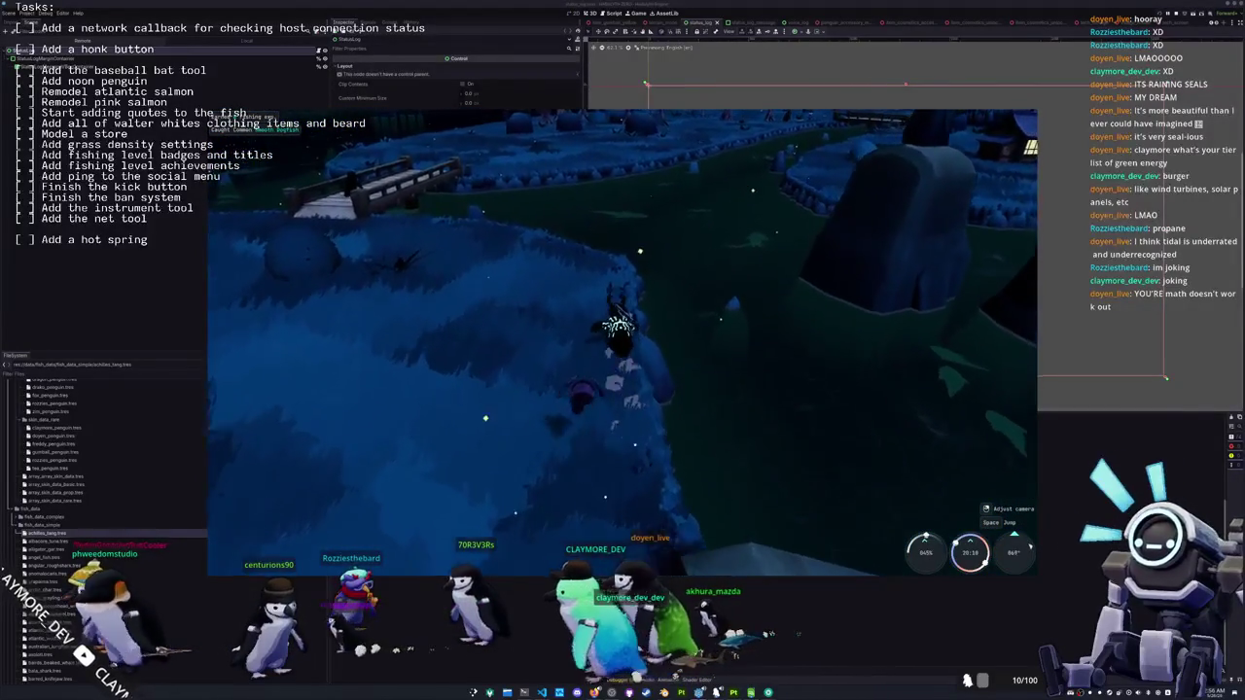
key("w")
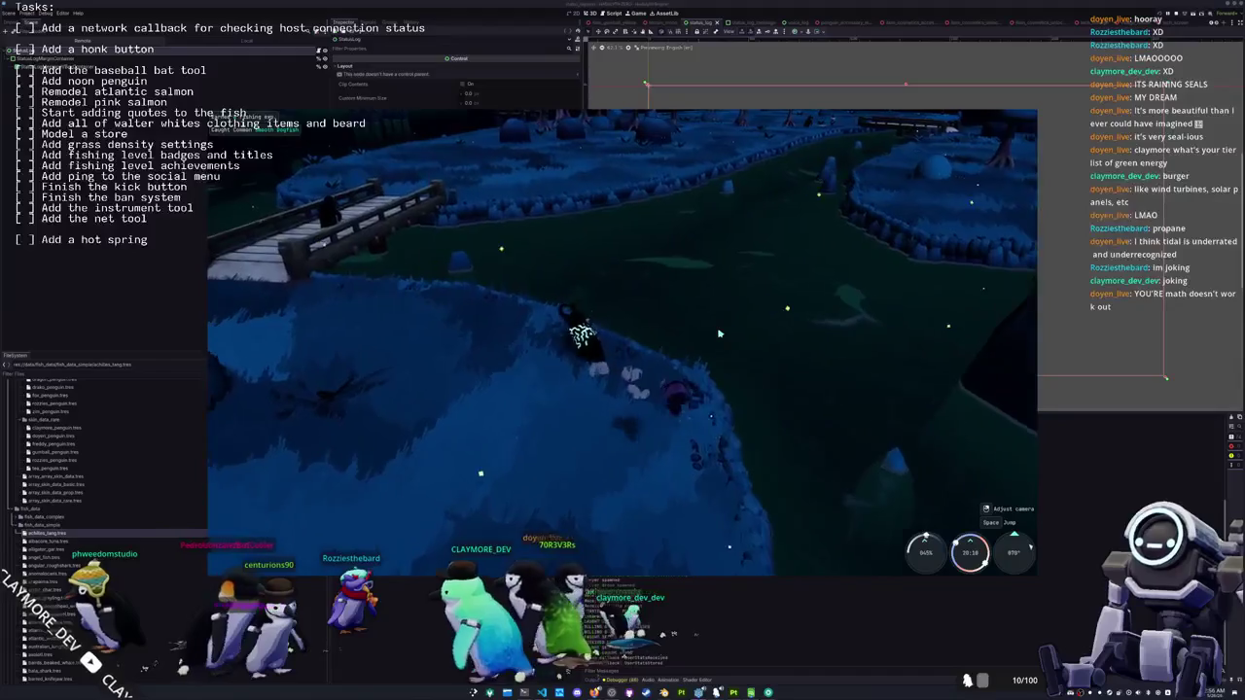
key("w")
key("1")
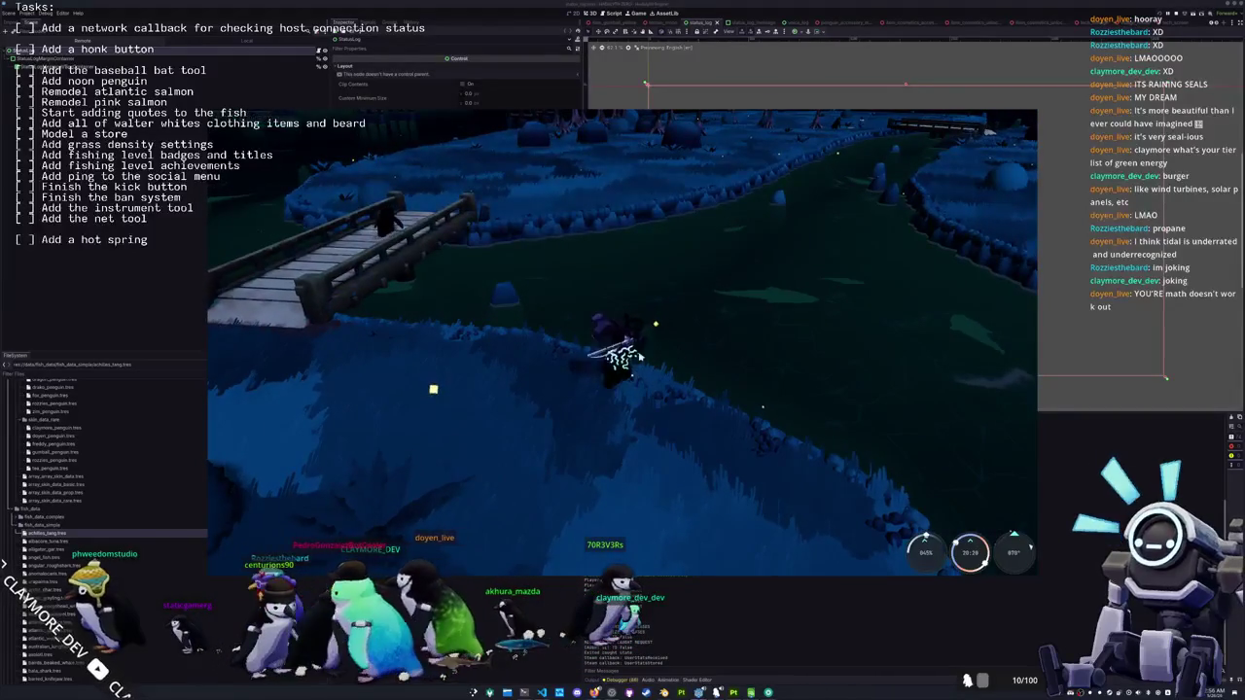
left_click(623, 360)
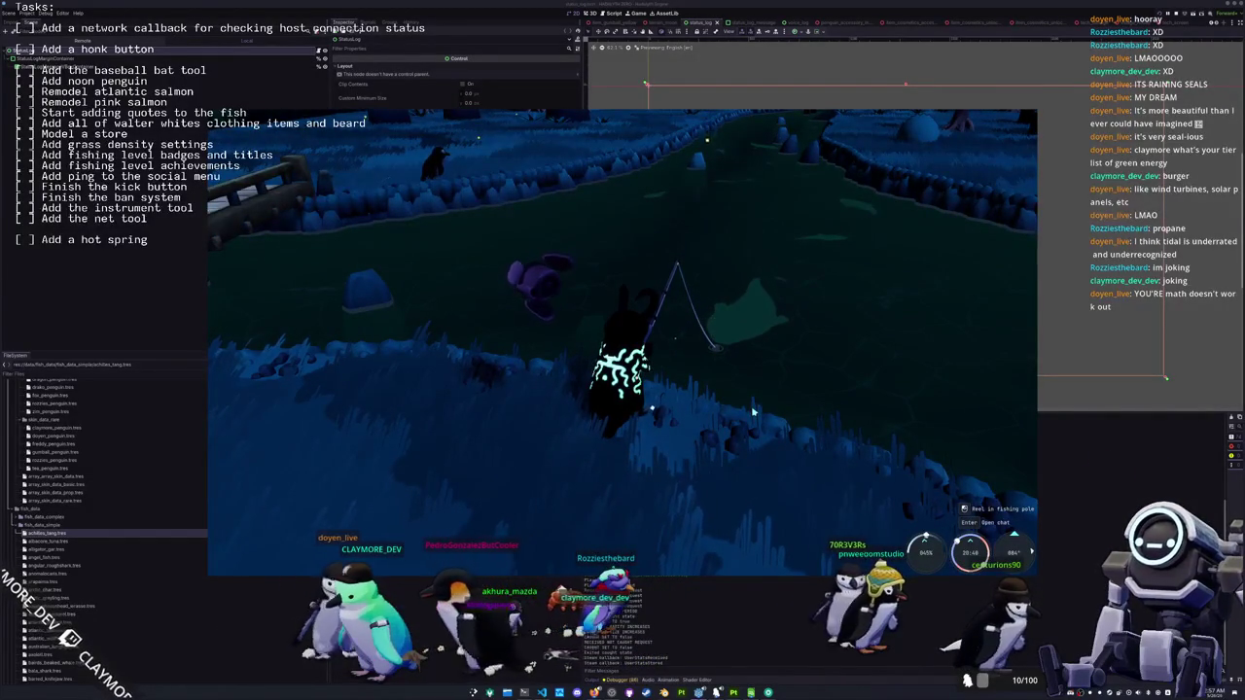
Step: Match the Left, Up, Right, Down, Up arrows to land the Great Hammerhead Shark
left_click(752, 412)
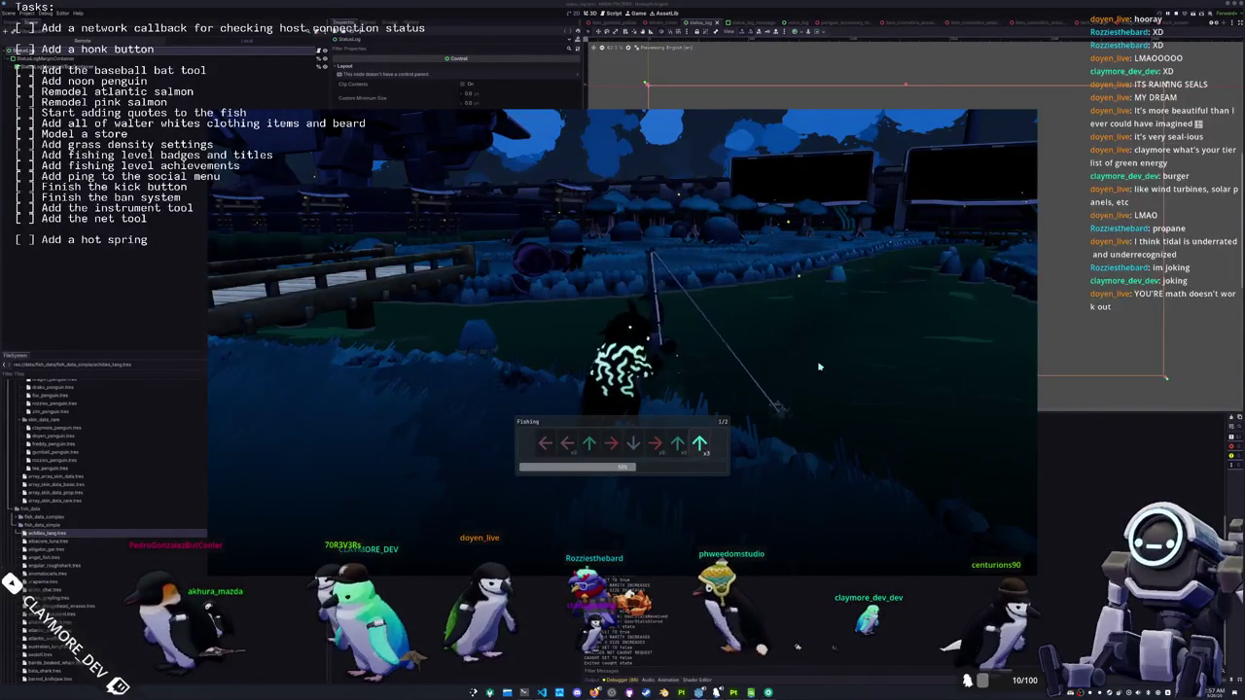
key("Left")
key("Left")
key("Up")
key("Right")
key("Down")
key("Right")
key("Up")
key("Up")
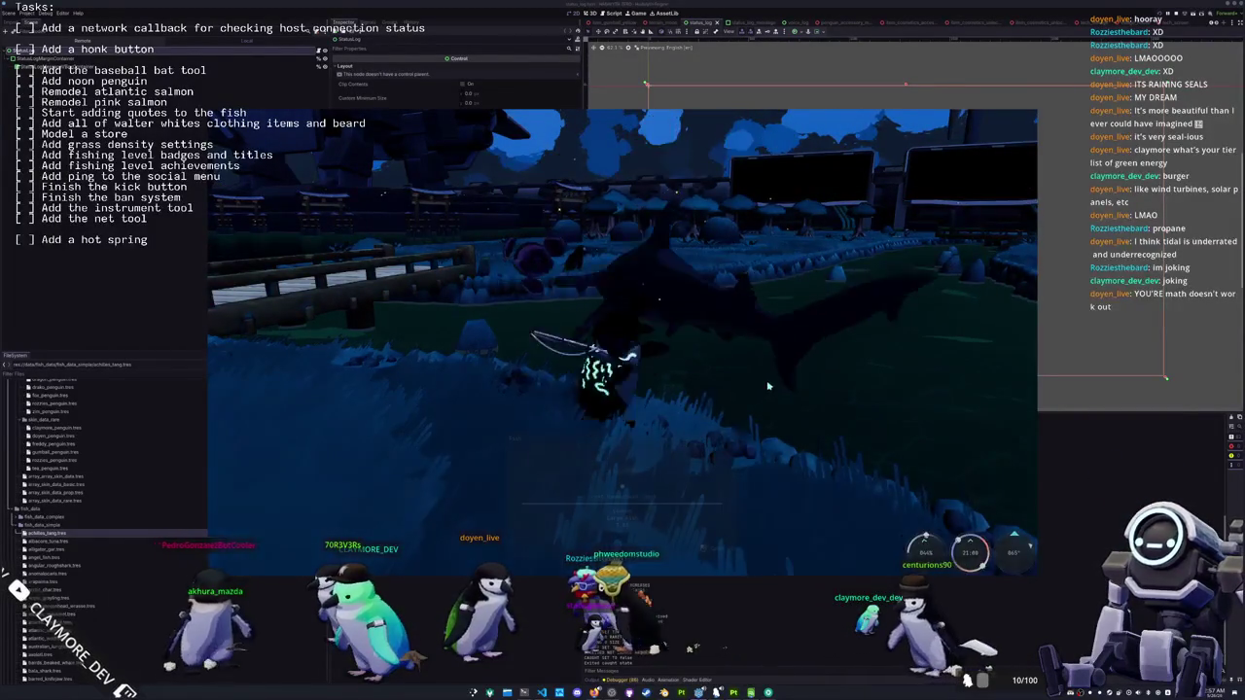
left_click(726, 397)
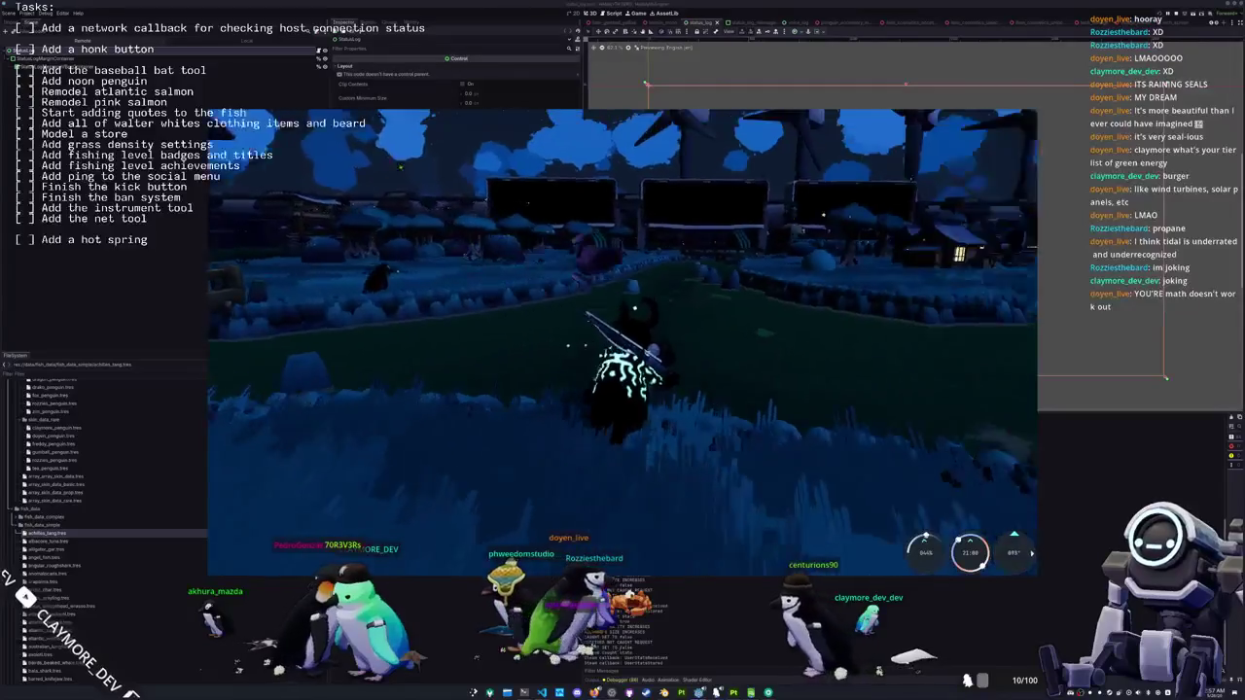
Step: Walk the penguin forward, turn the view across the windmills to the pier, then stop
key("w")
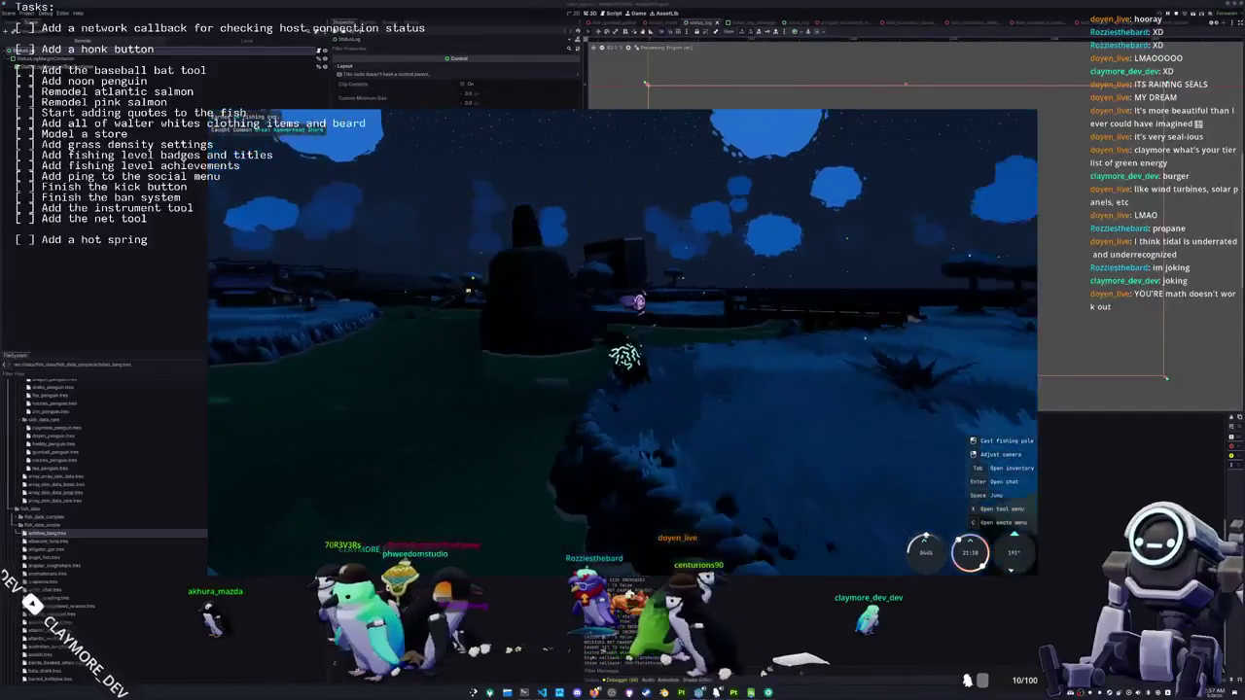
key("w")
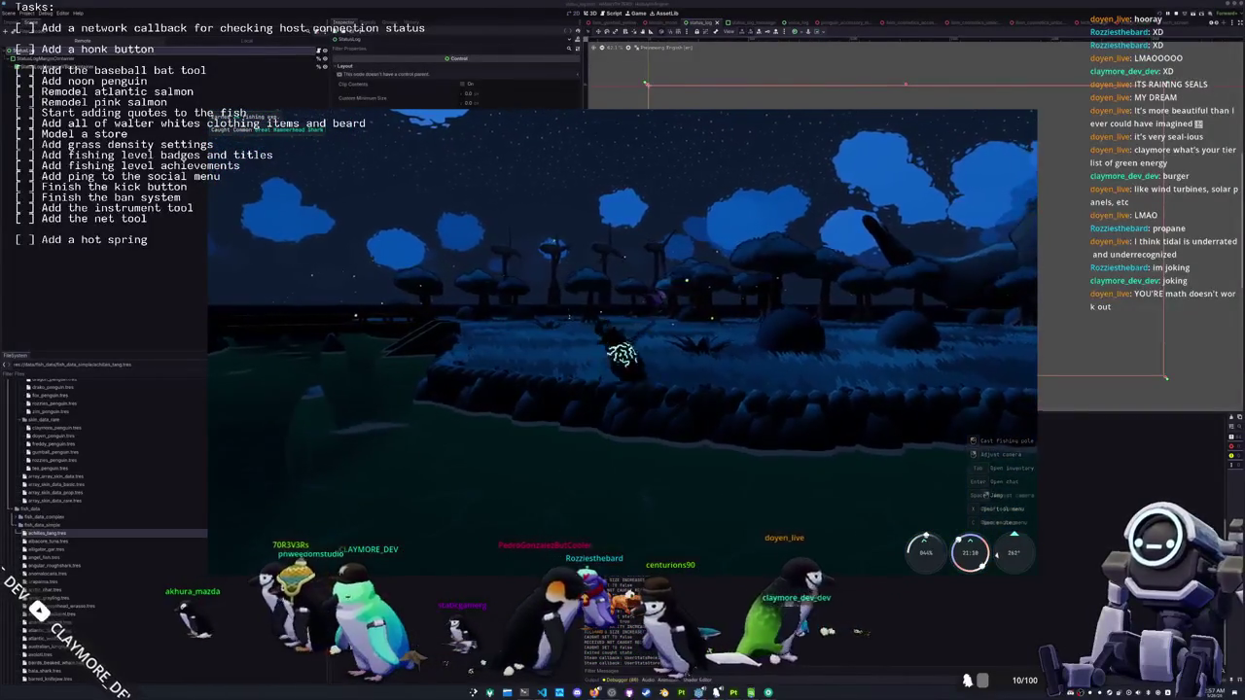
key("w")
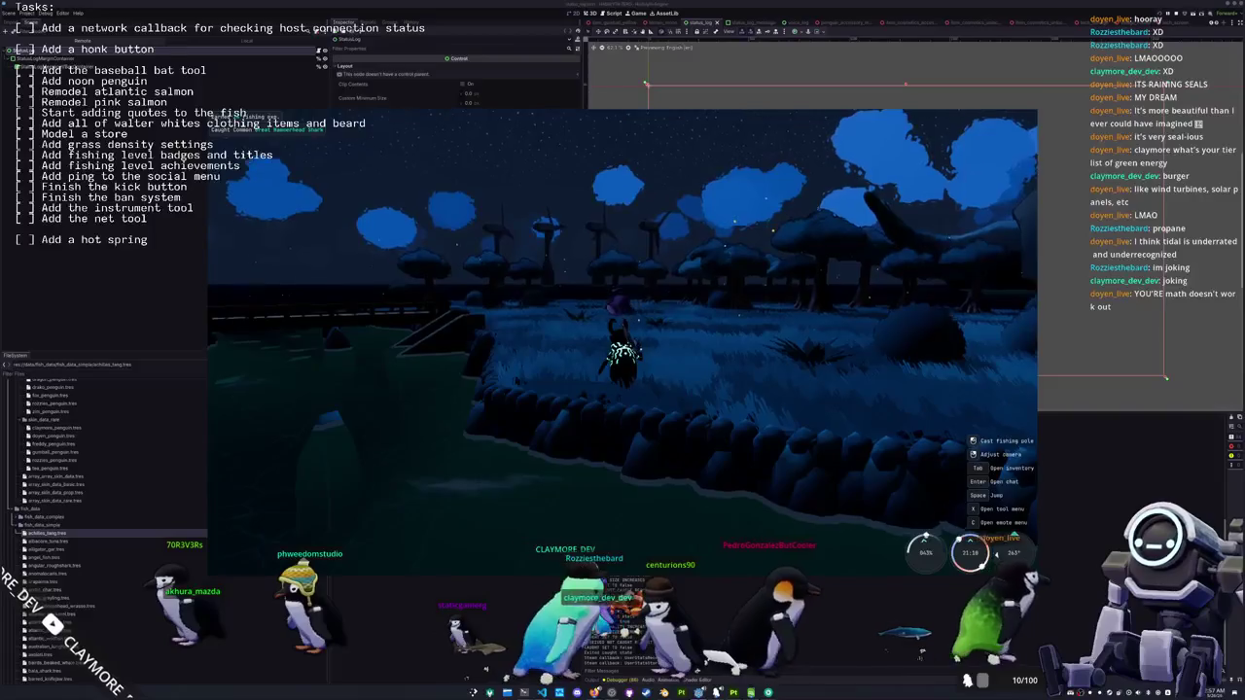
key("a")
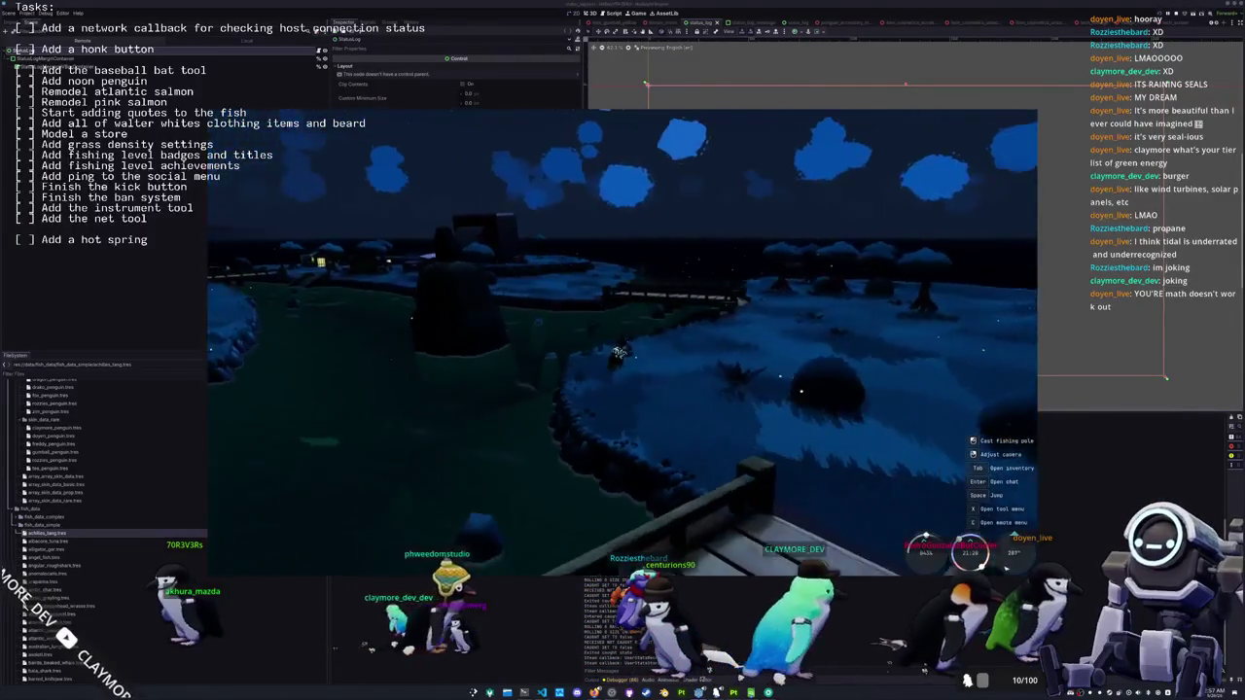
key("a")
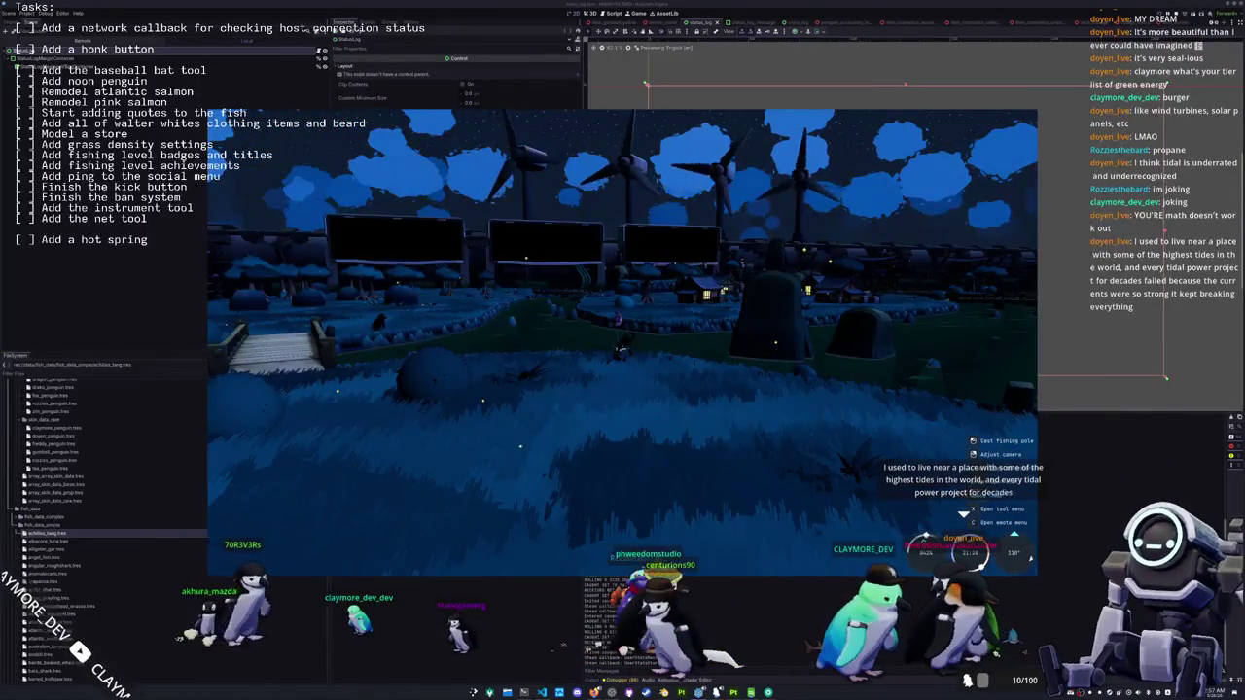
key("a")
key("a")
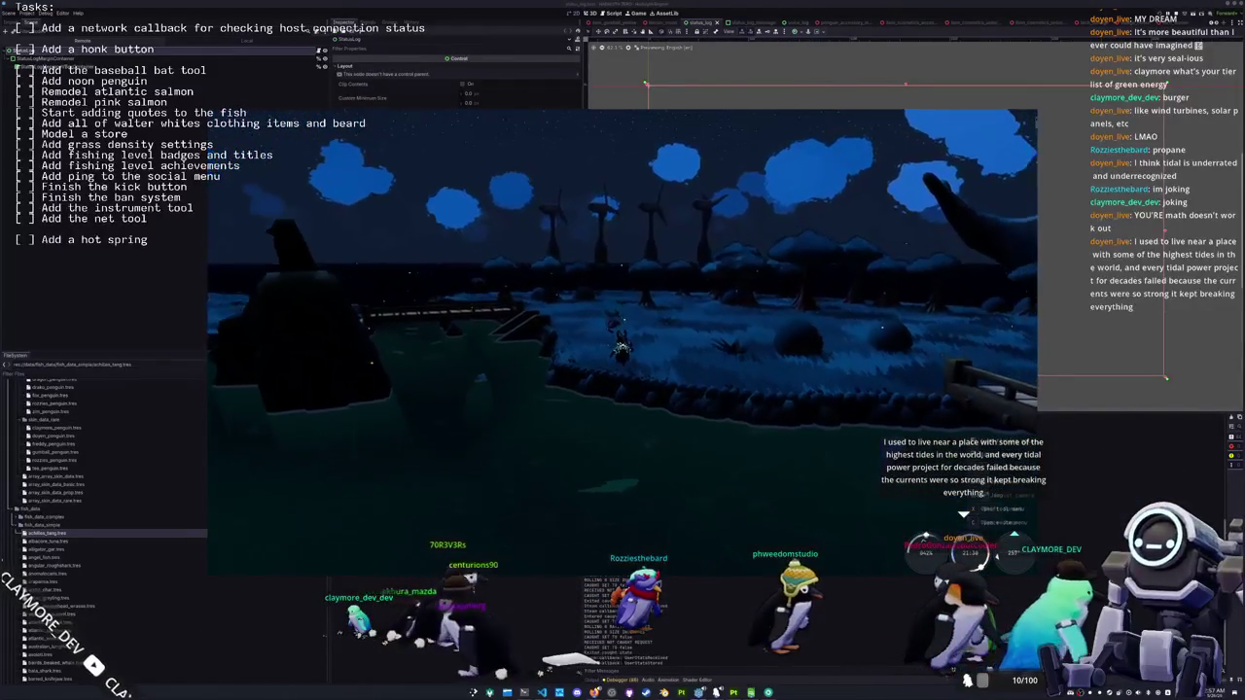
key("a")
key("a")
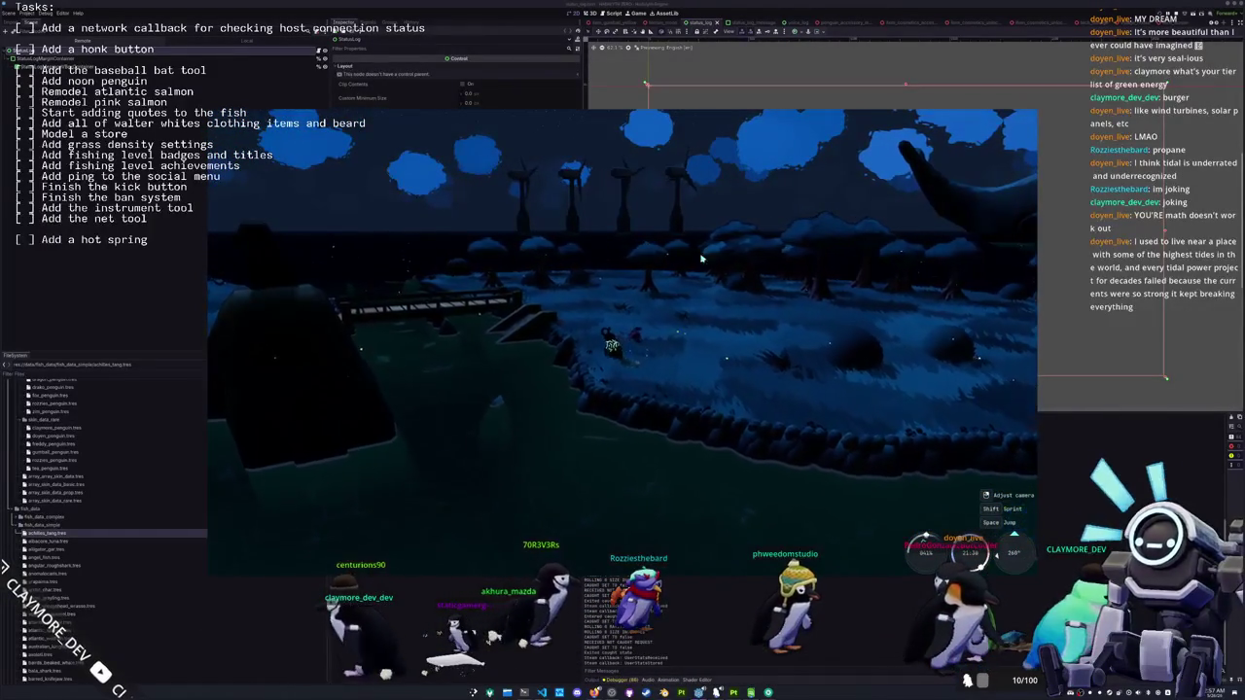
key("a")
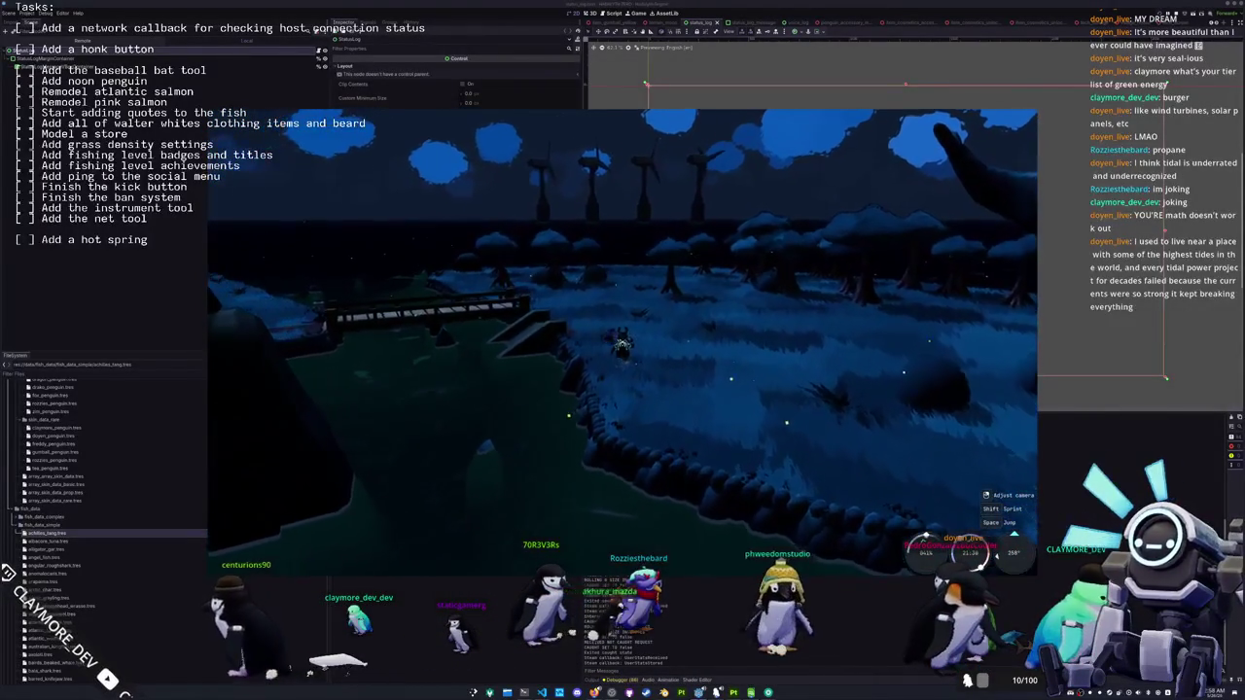
key("a")
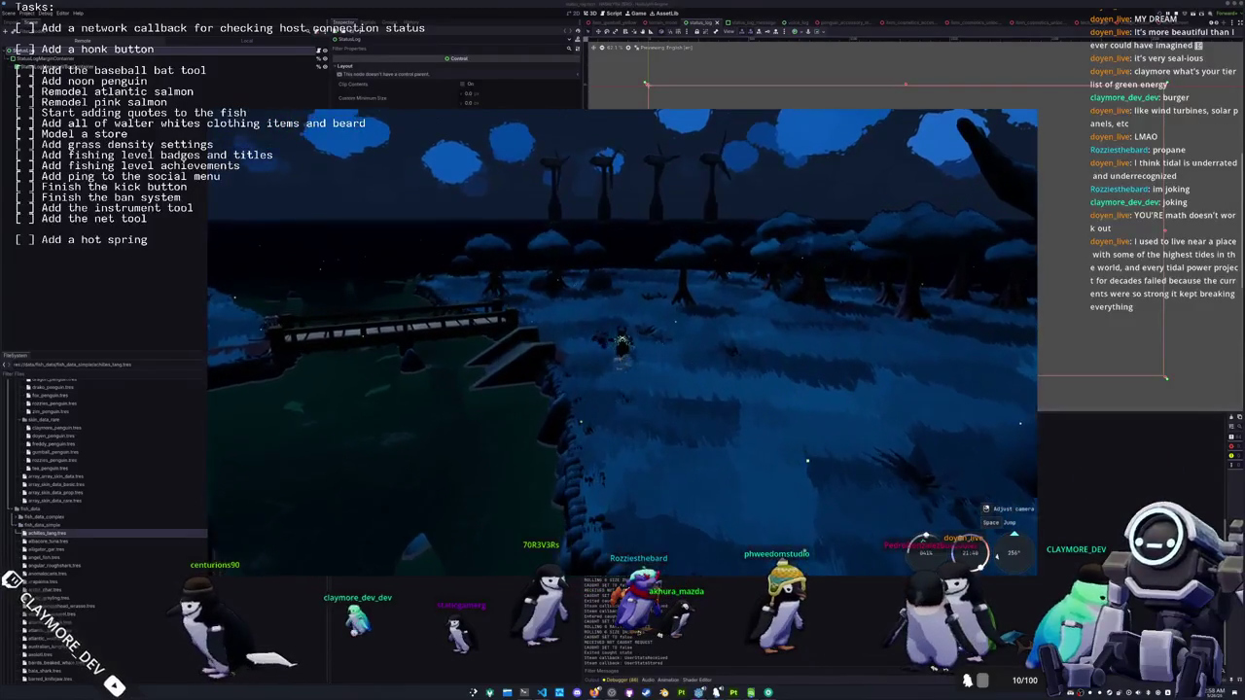
key("a")
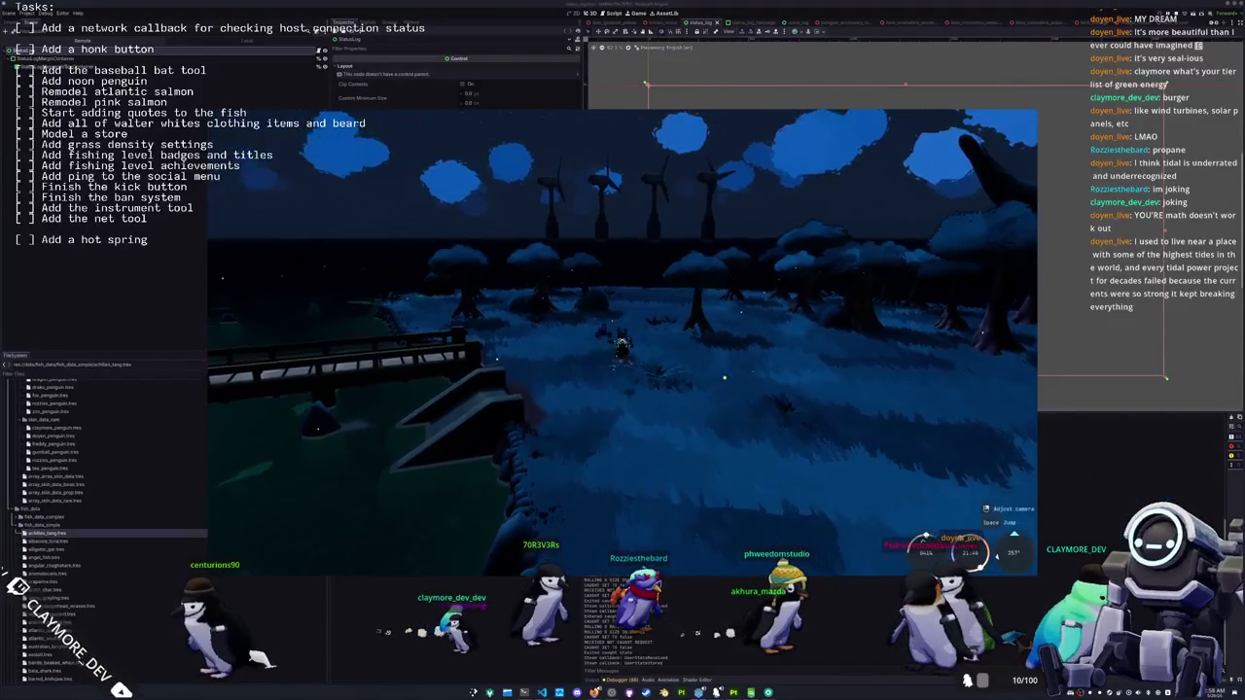
key("F8")
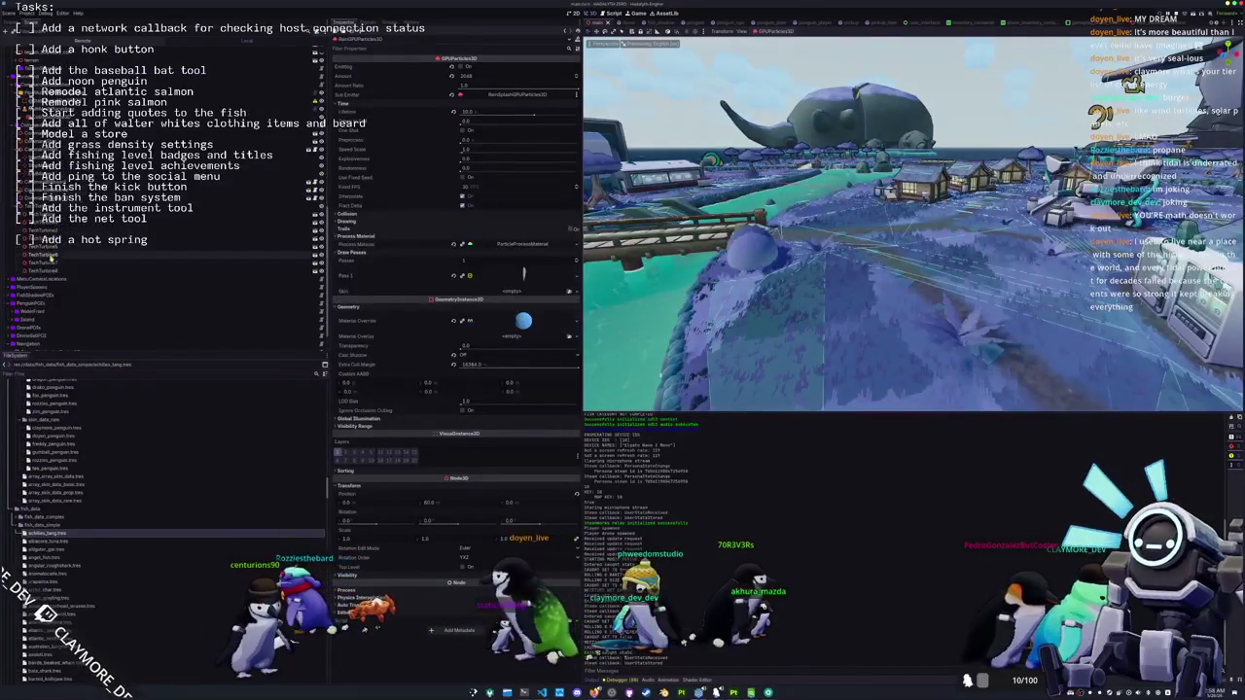
Step: Select a TechTurbine node, rerun, and open the storage building's inventory
left_click(56, 251)
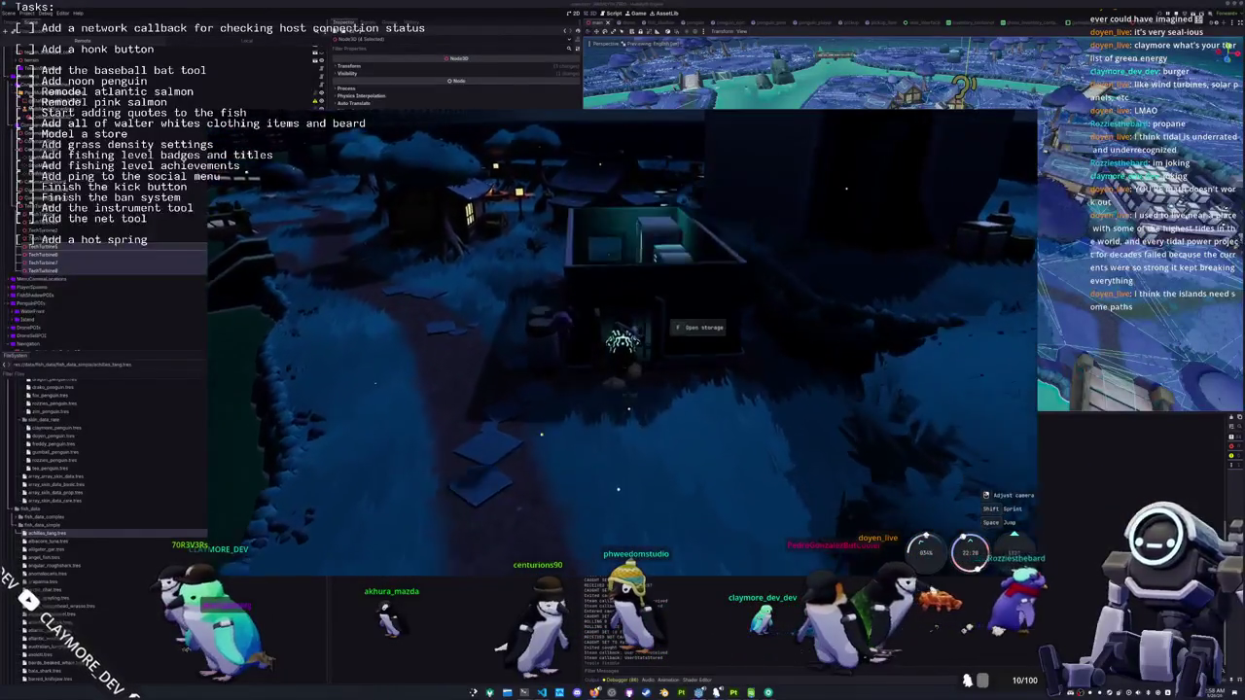
key("f")
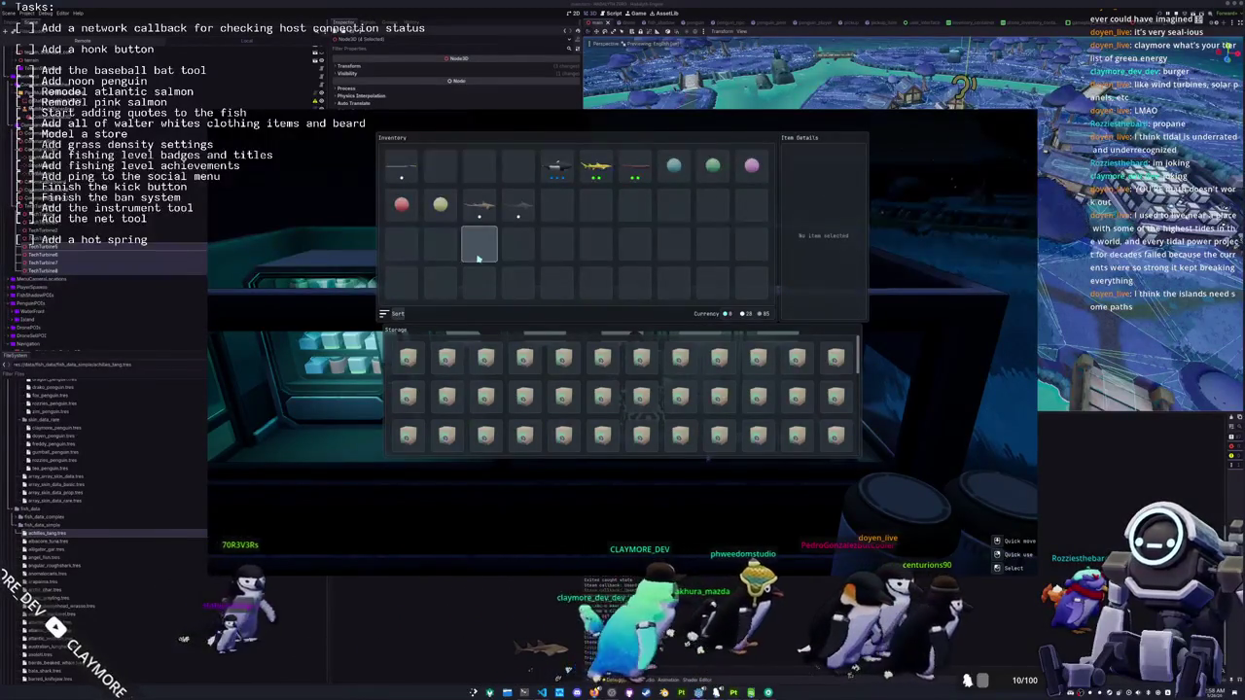
Step: Close storage and buy Seal Milk, Red Algae Juice and Kelp Smoothie from the vendor
key("Escape")
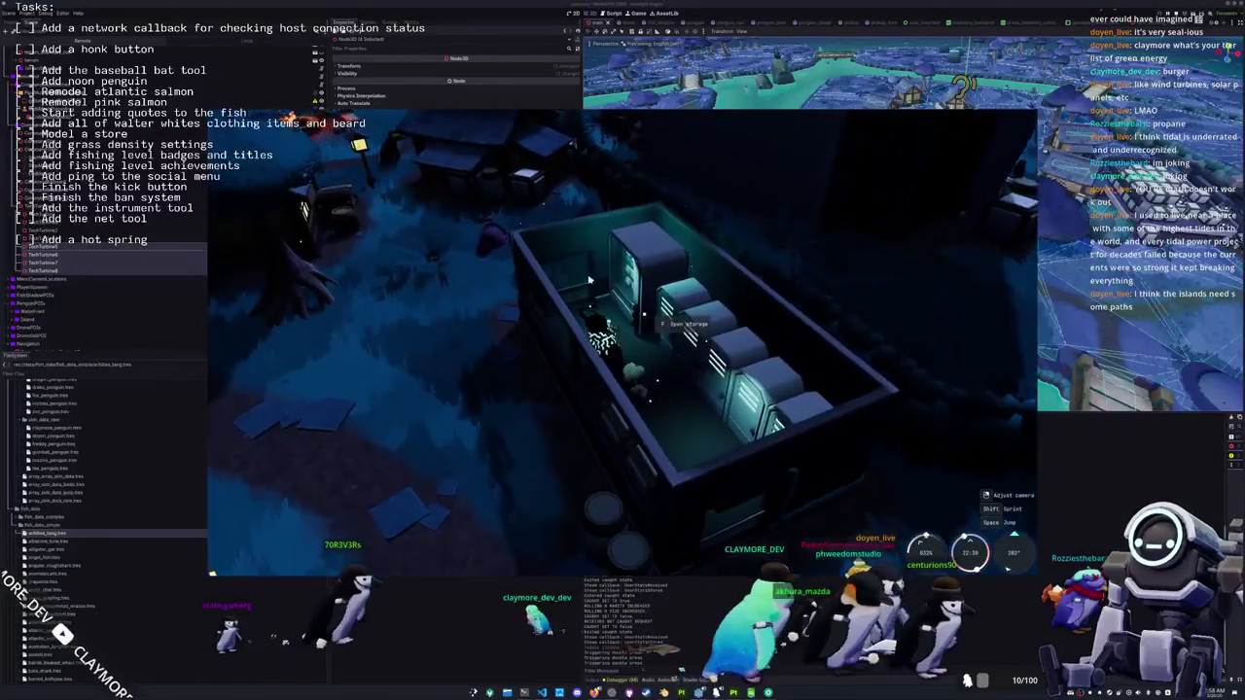
left_click(624, 293)
mouse_move(442, 176)
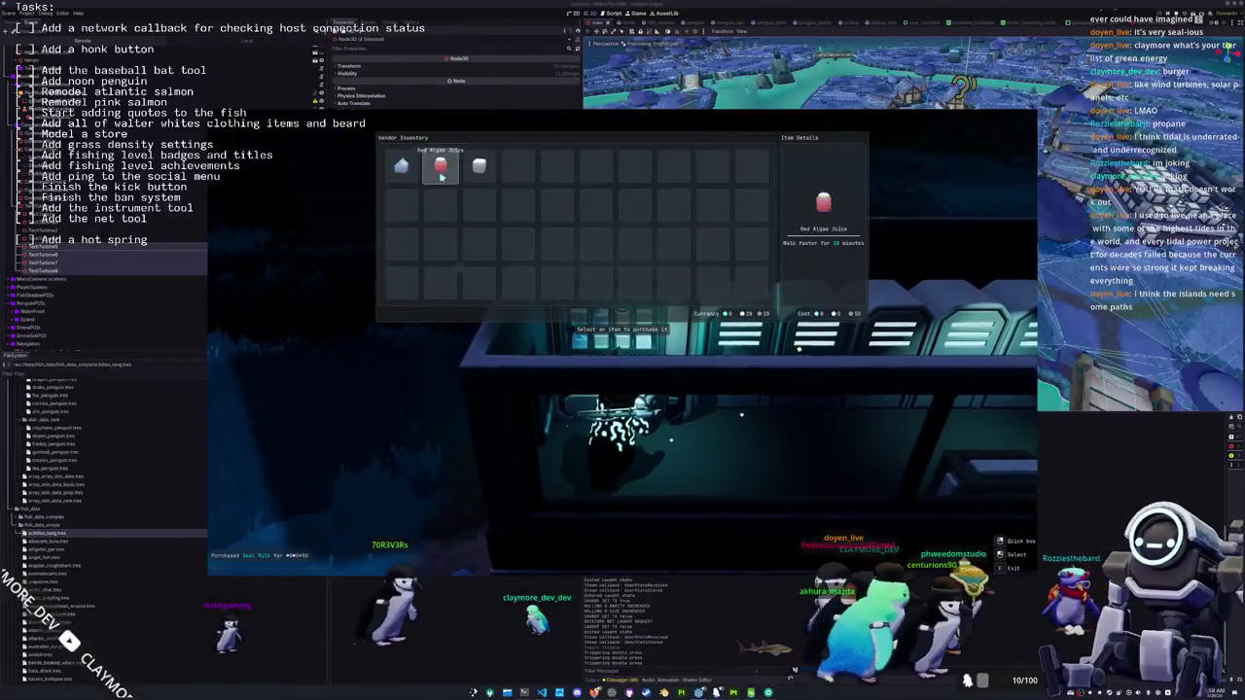
Step: Drink the Kelp Smoothie from the inventory, then stop the game with F8
key("Tab")
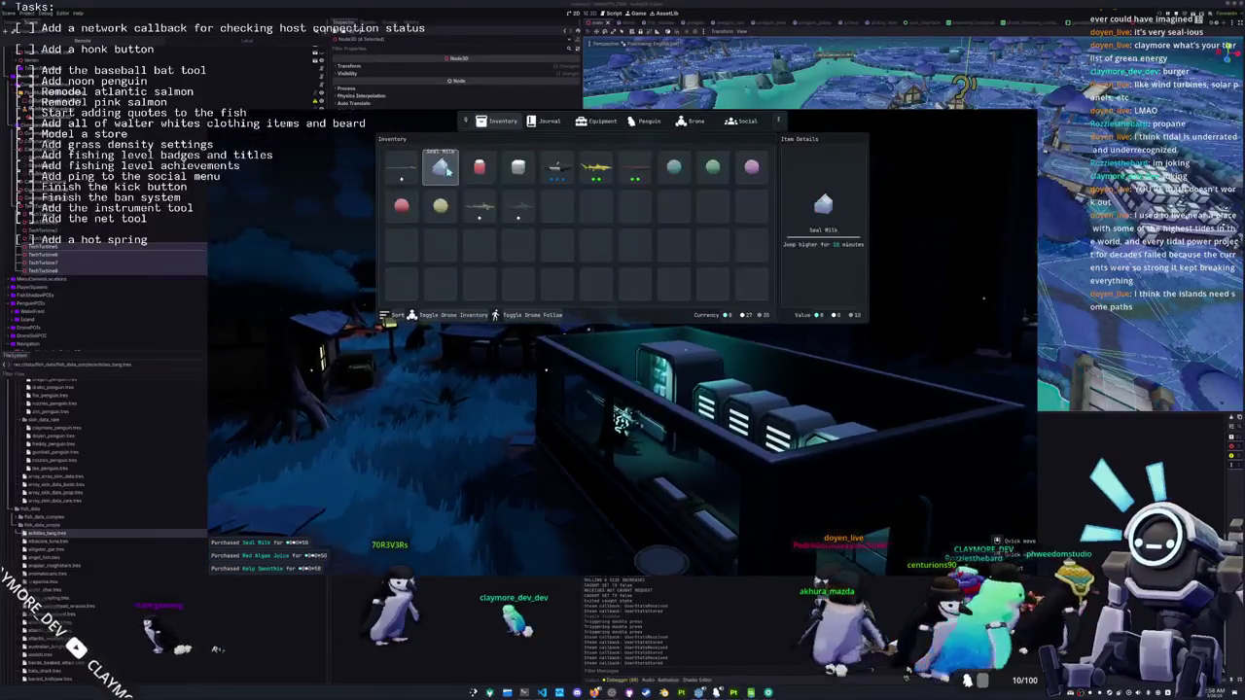
left_click(519, 170)
key("Tab")
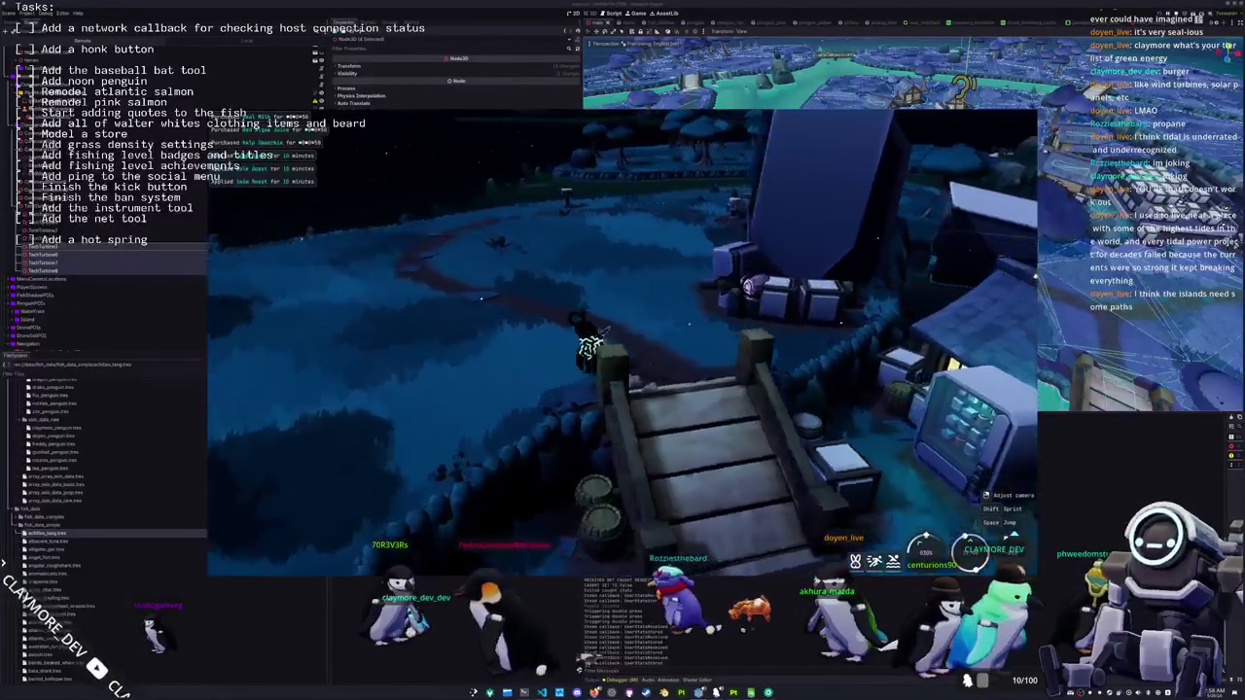
key("F8")
scroll(73, 496, "up", 2)
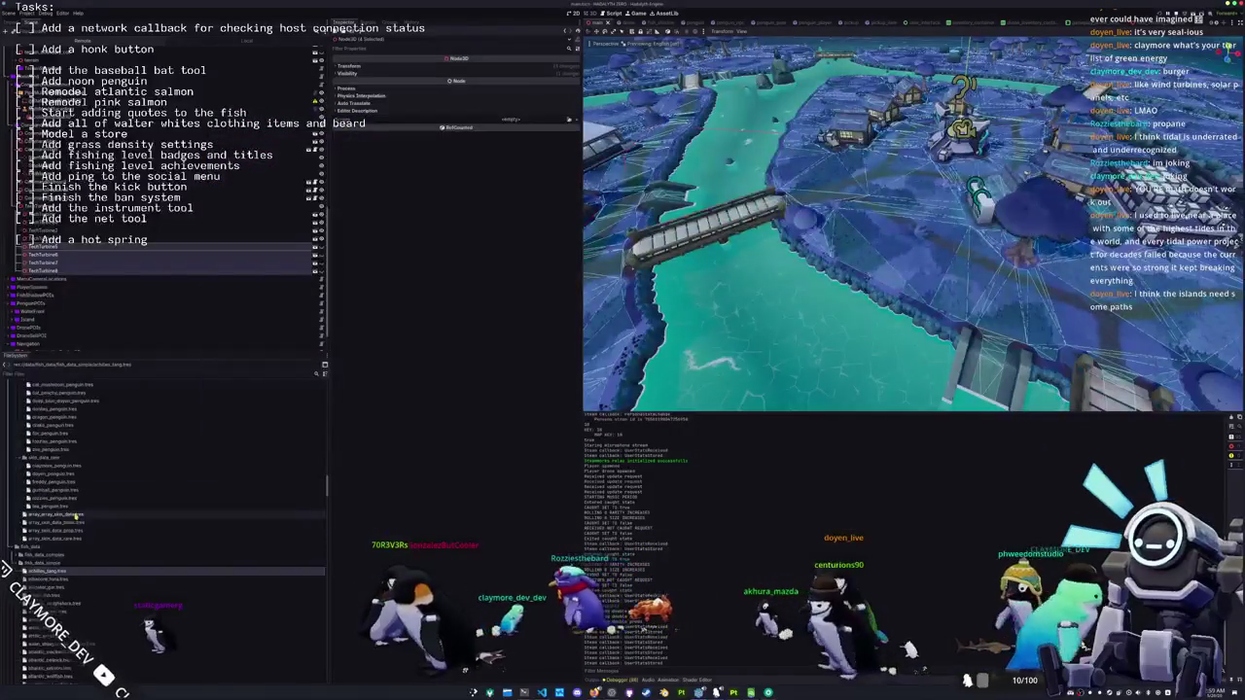
Step: Show buff_data_jump_boost.tres in the Inspector, revealing the Jump Boost buff's 600.0 duration
scroll(73, 496, "up", 6)
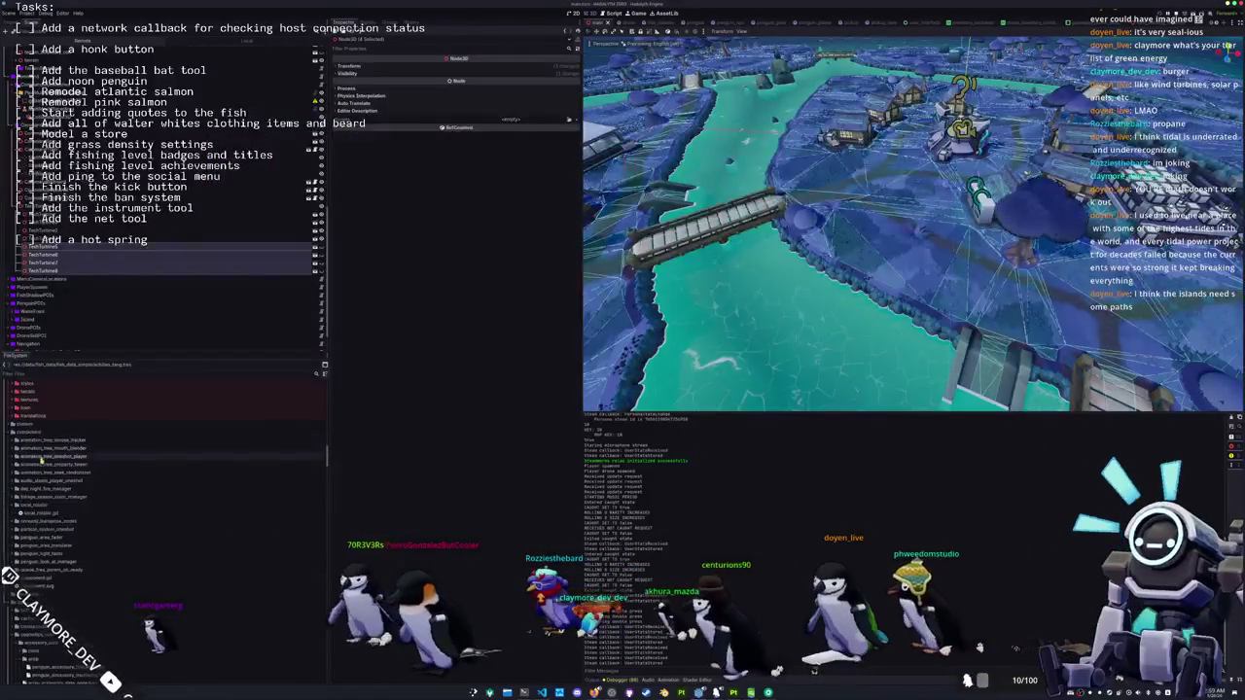
scroll(38, 464, "down", 2)
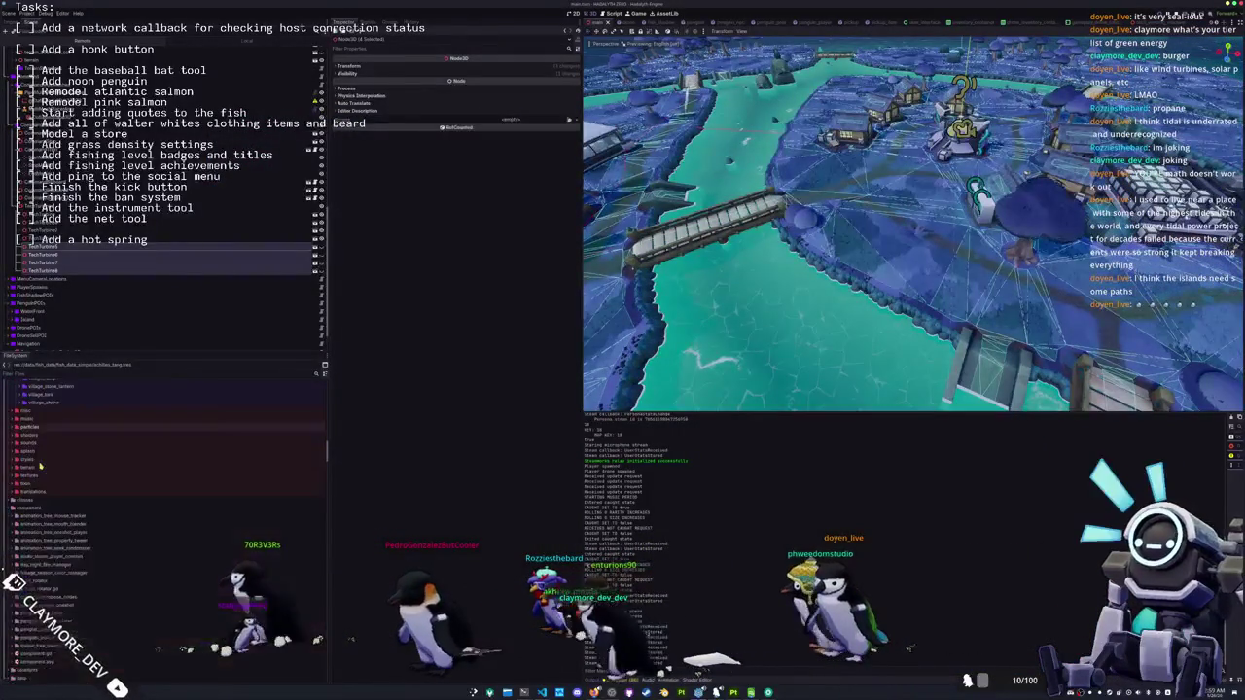
double_click(29, 433)
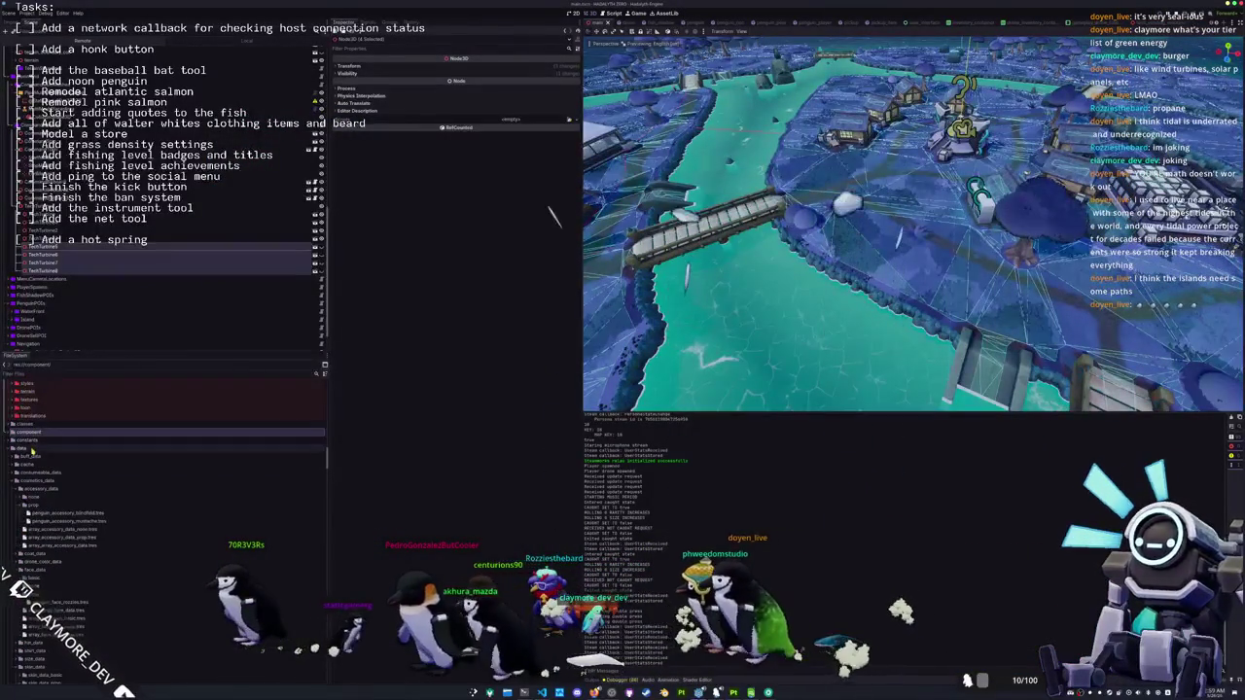
double_click(30, 458)
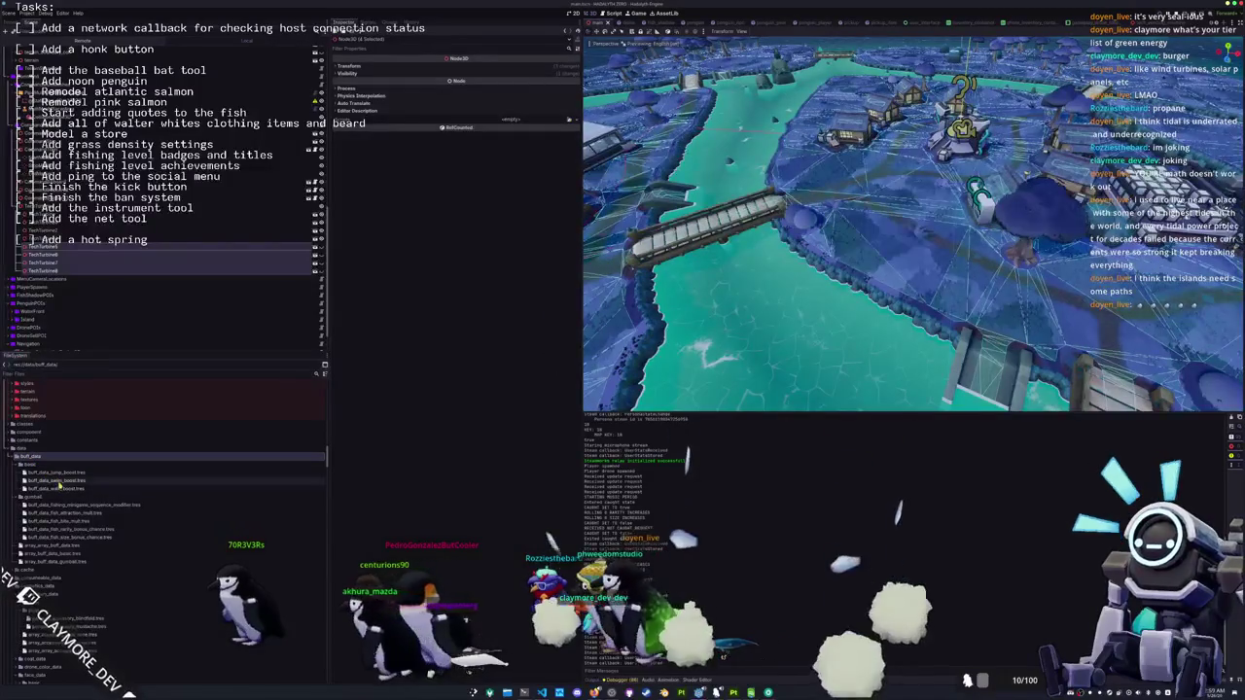
left_click(58, 474)
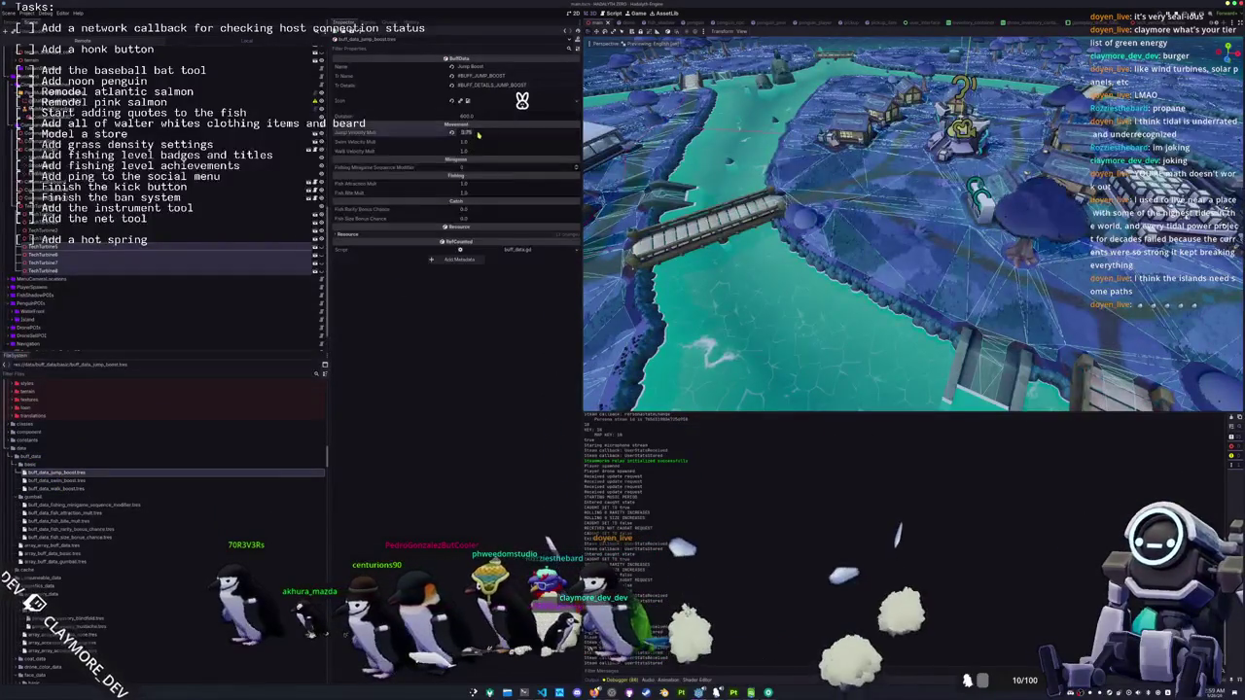